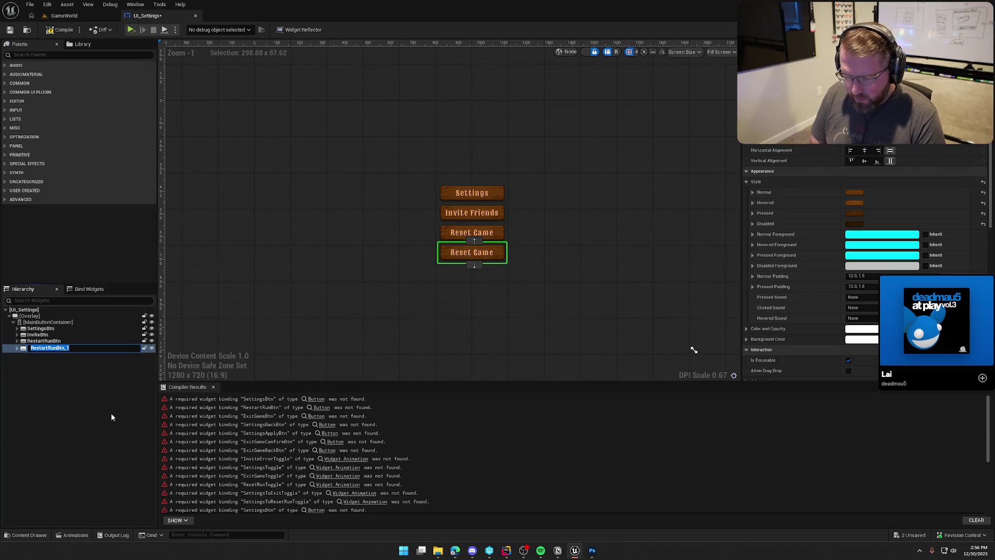
Rename RestartRunBtn_1 to ExitGameBtn, relabel its text 'Exit Game', and recompile UI_Settings
text(ExitGameBtn)
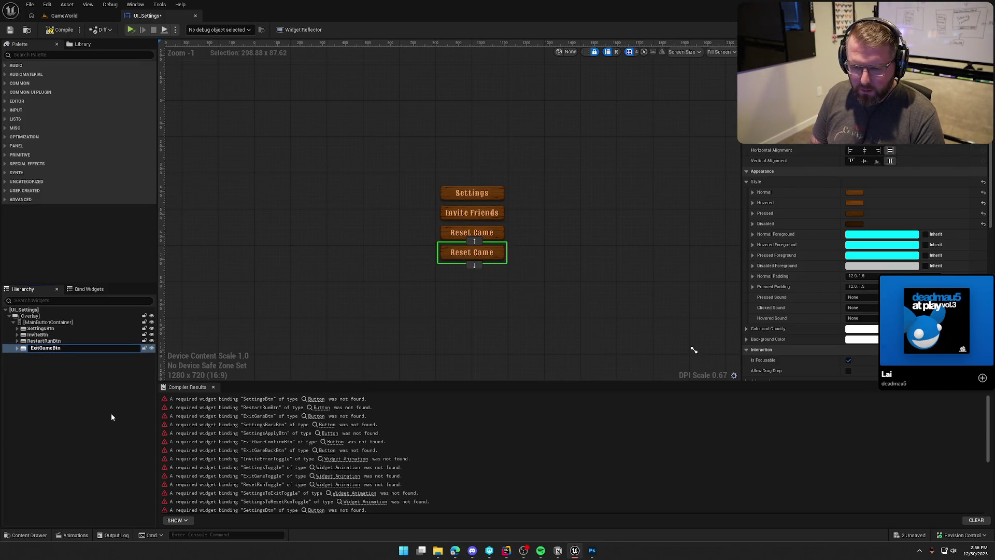
key(Return)
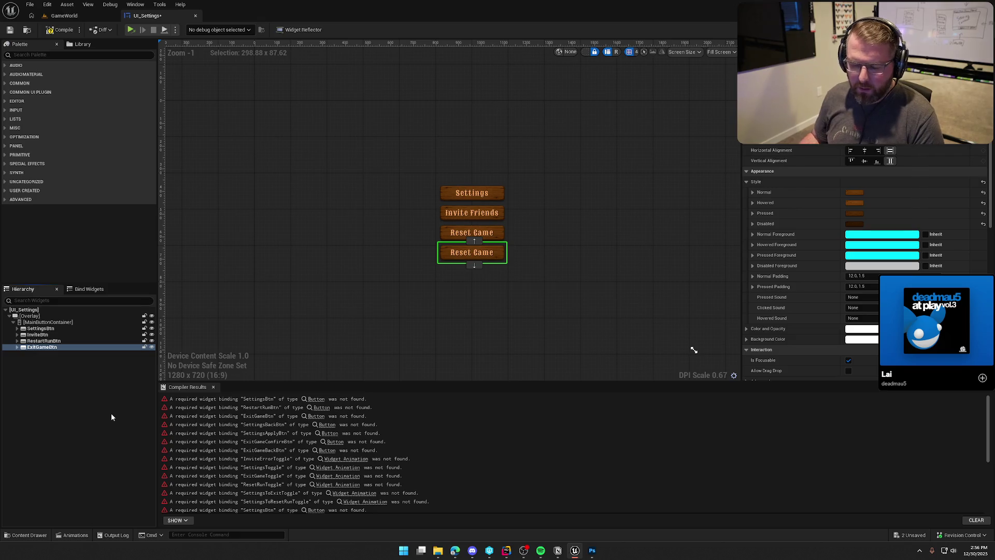
click(17, 347)
click(31, 353)
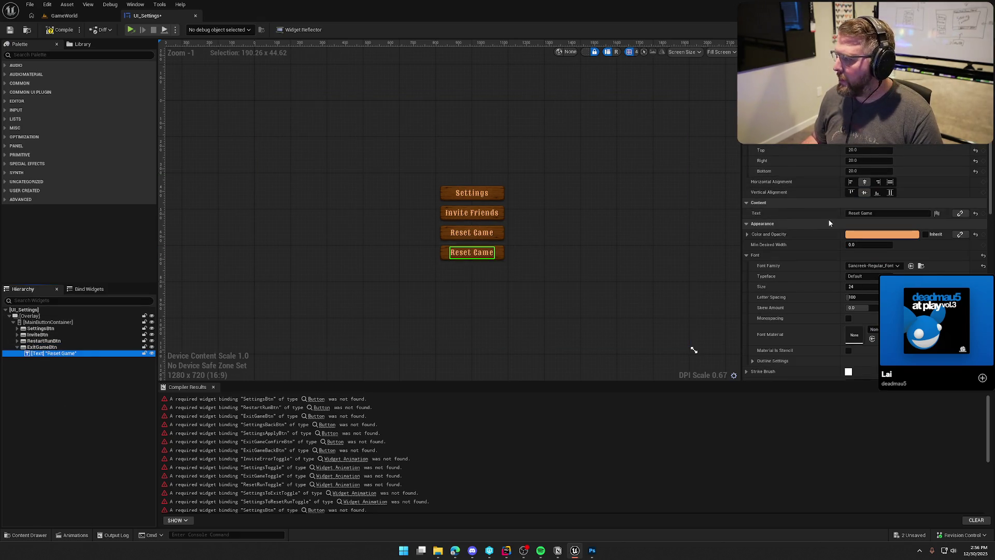
double_click(860, 213)
text(Ex)
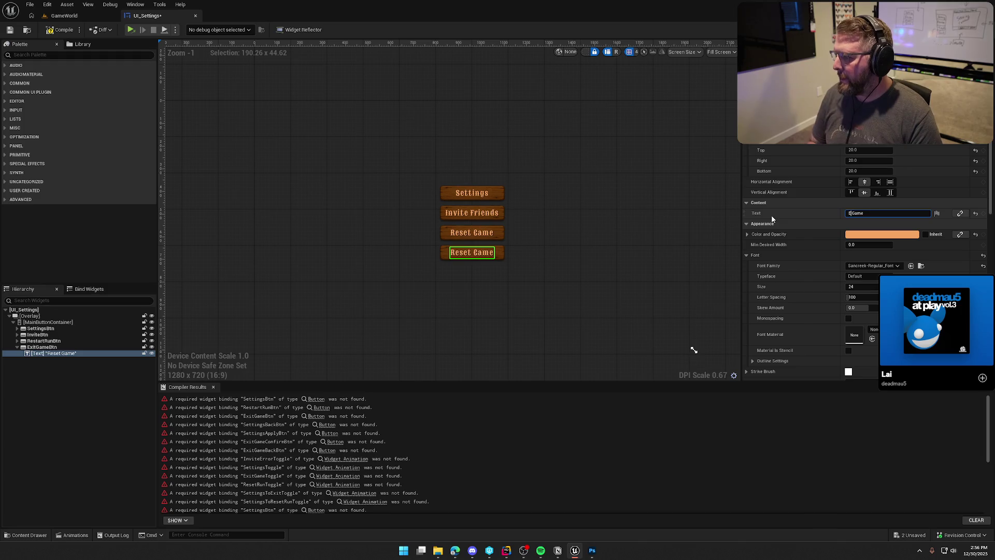
text(it)
key(Return)
click(595, 295)
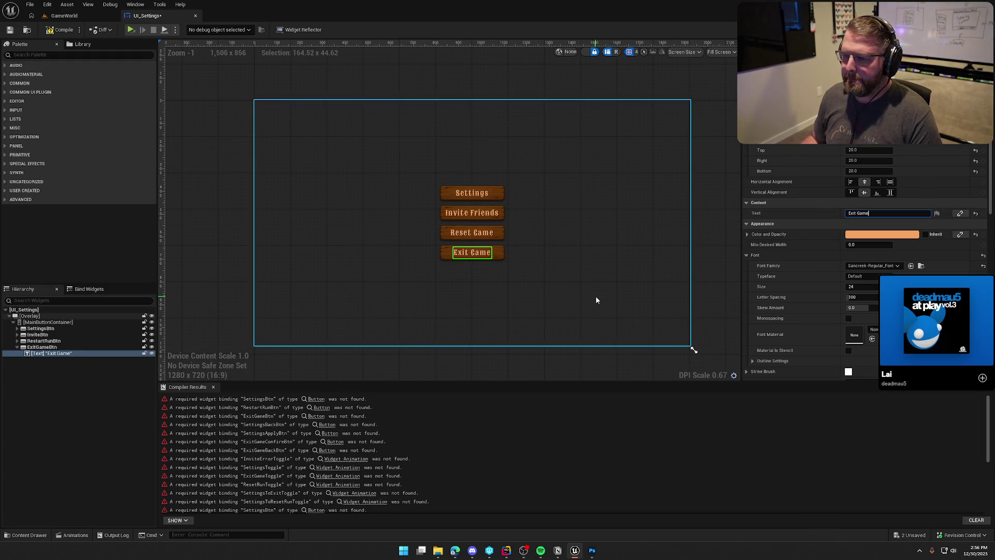
click(60, 30)
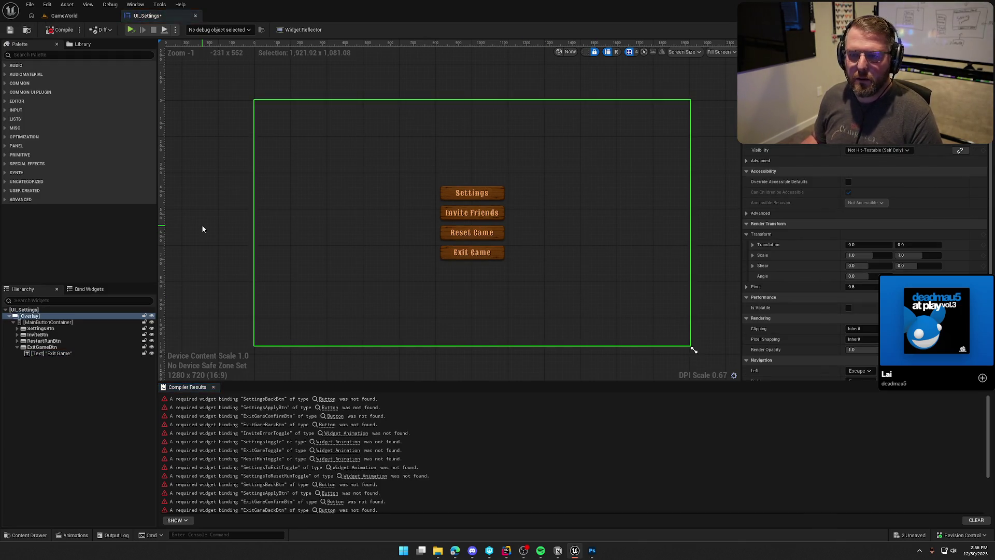
mouse_move(469, 354)
mouse_down()
mouse_move(473, 324)
mouse_move(452, 328)
mouse_up()
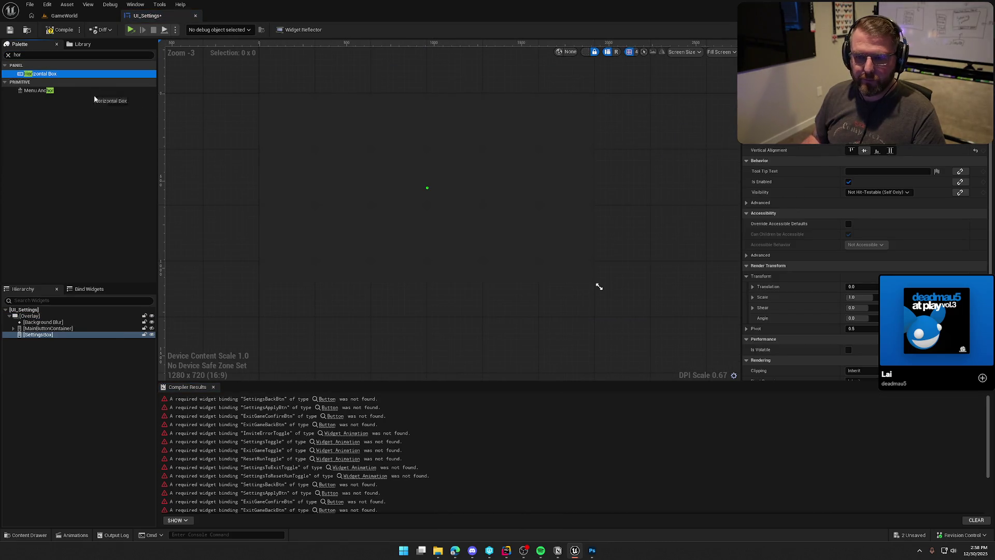
Add a Horizontal Box to SettingsBox and paste a copy of SettingsBtn into it
mouse_move(109, 285)
mouse_down()
mouse_move(66, 338)
mouse_move(42, 335)
mouse_up()
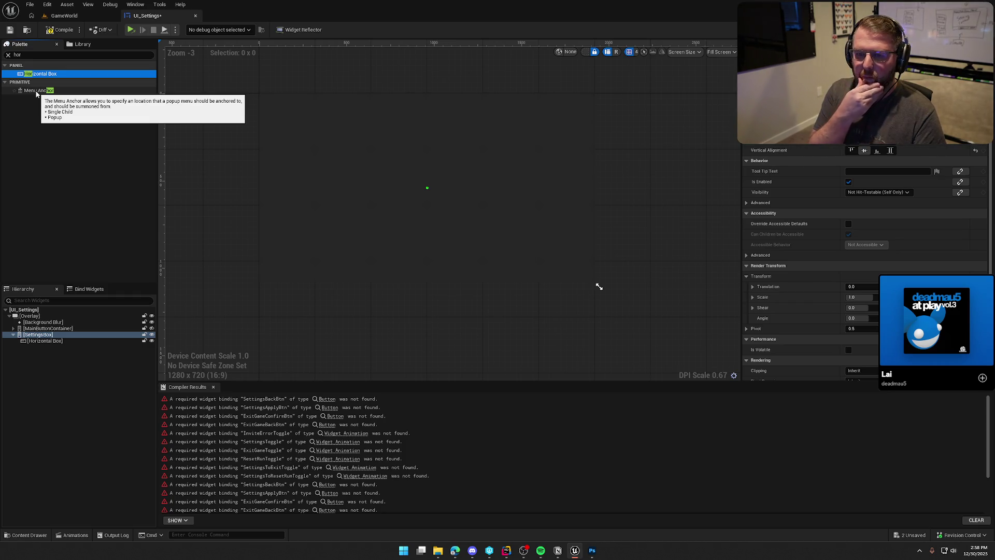
key(Escape)
click(59, 341)
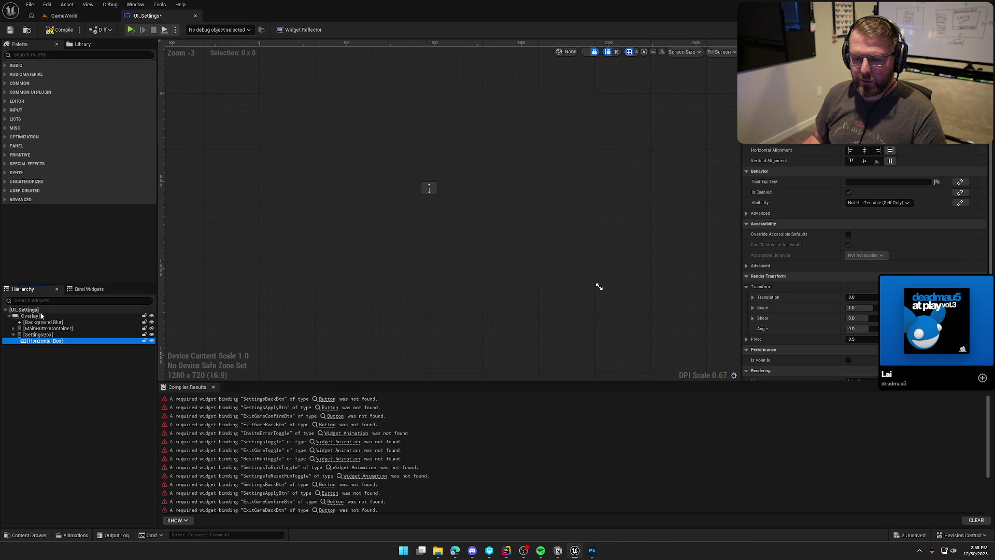
click(13, 328)
click(41, 335)
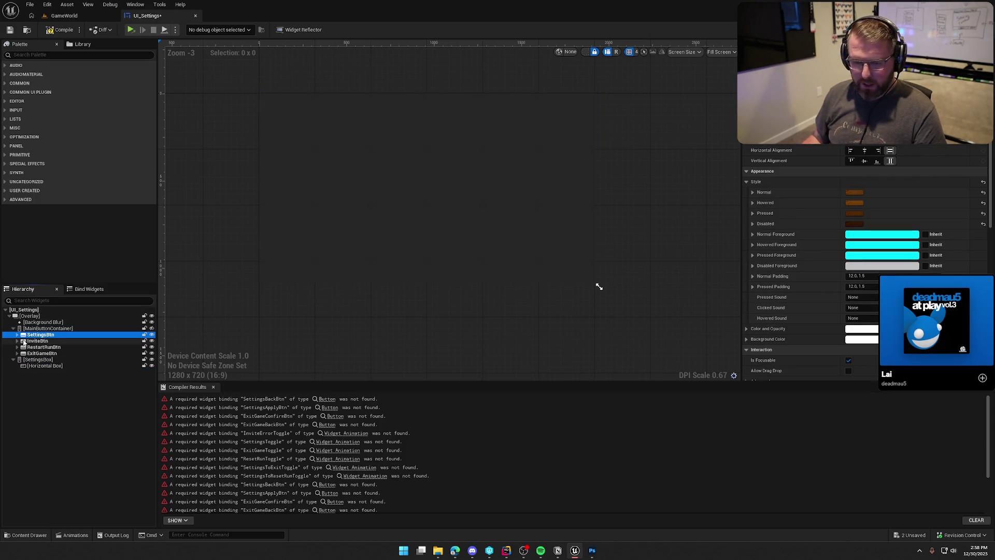
click(13, 328)
click(37, 342)
click(16, 340)
click(42, 347)
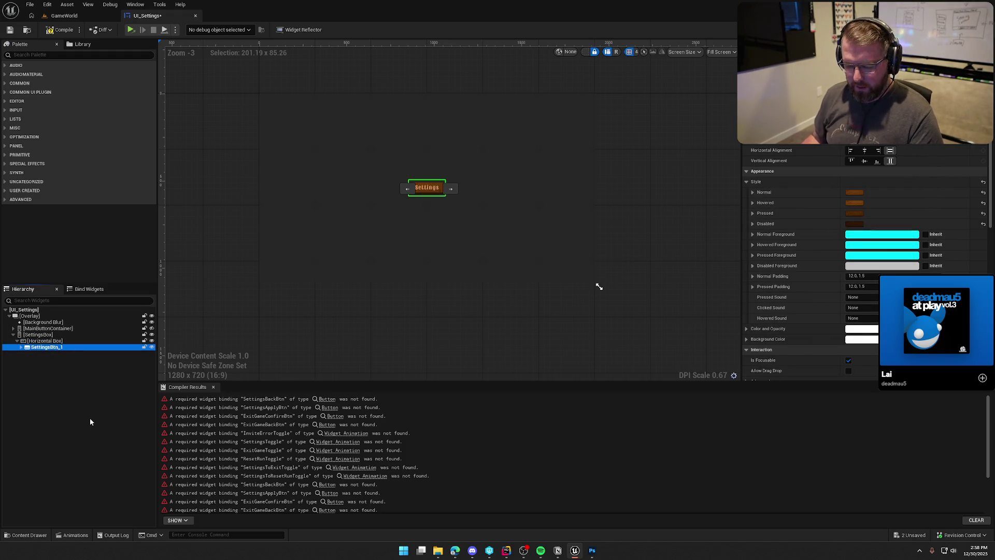
Rename the copied button GraphicsTab and set its label text to 'Graphics'
key(F2)
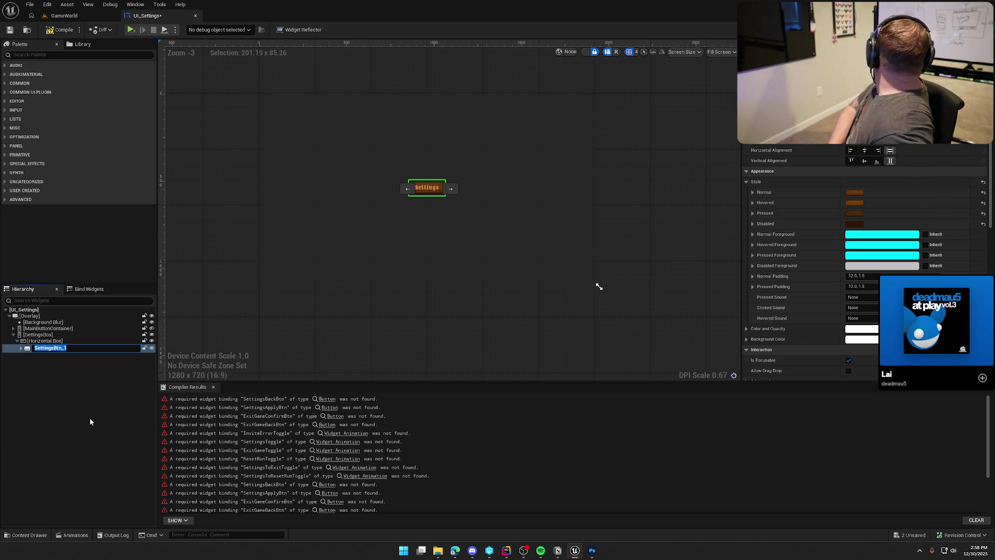
text(Gr)
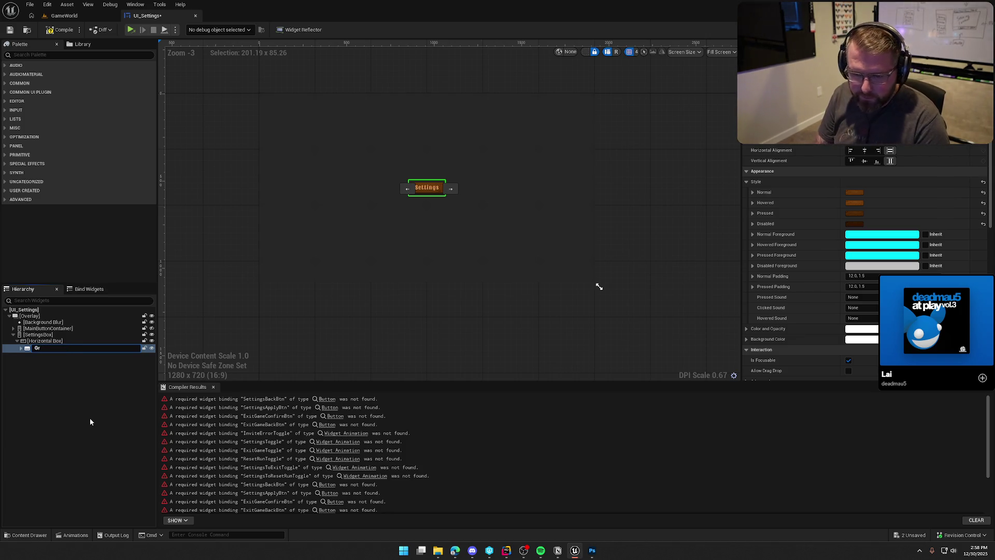
text(aphicsTab)
key(Return)
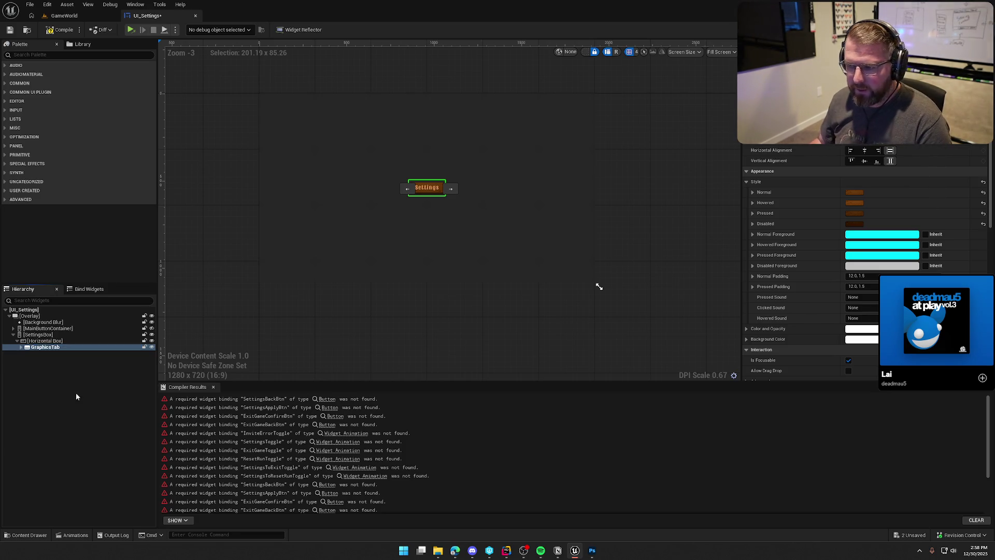
click(21, 347)
click(54, 353)
click(852, 213)
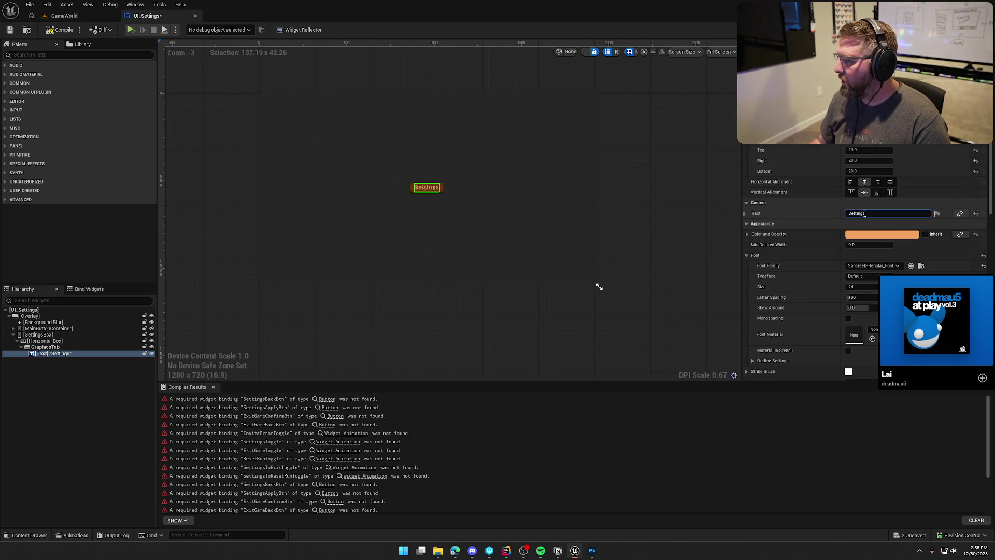
text(Graphics)
key(Return)
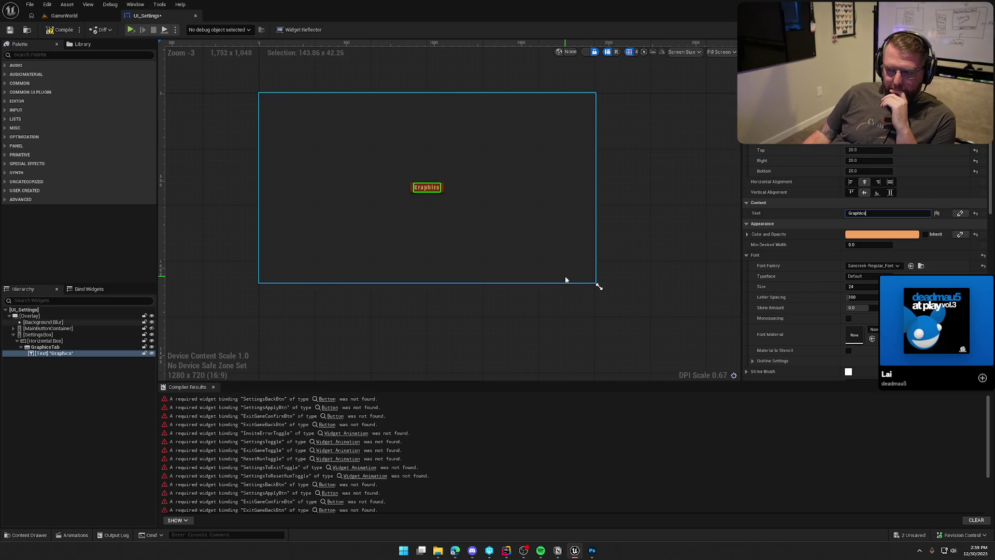
click(463, 300)
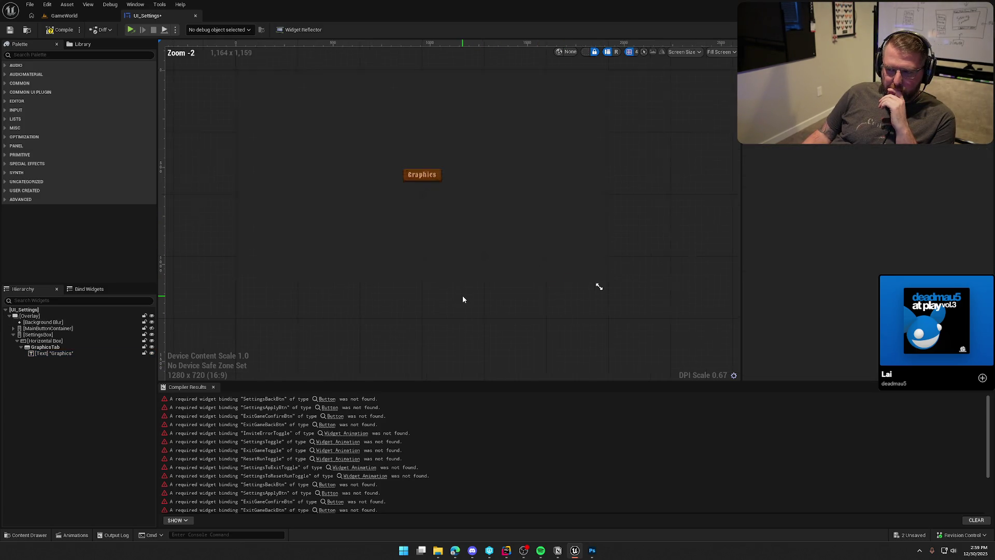
scroll(497, 360, up, 1)
drag(496, 346, 493, 328)
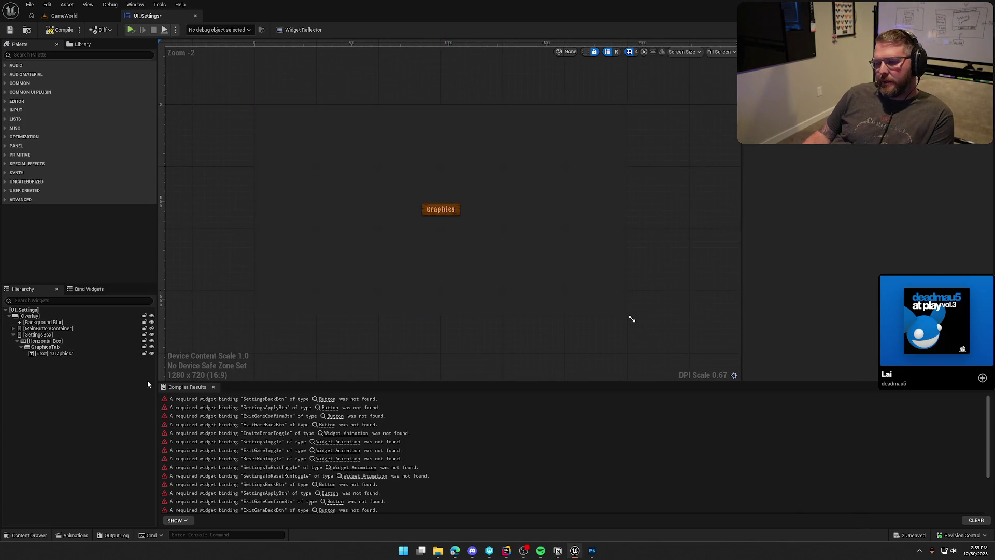
Delete the Horizontal Box and drop a Common List View from a 'list' palette search into SettingsBox
click(42, 341)
key(Delete)
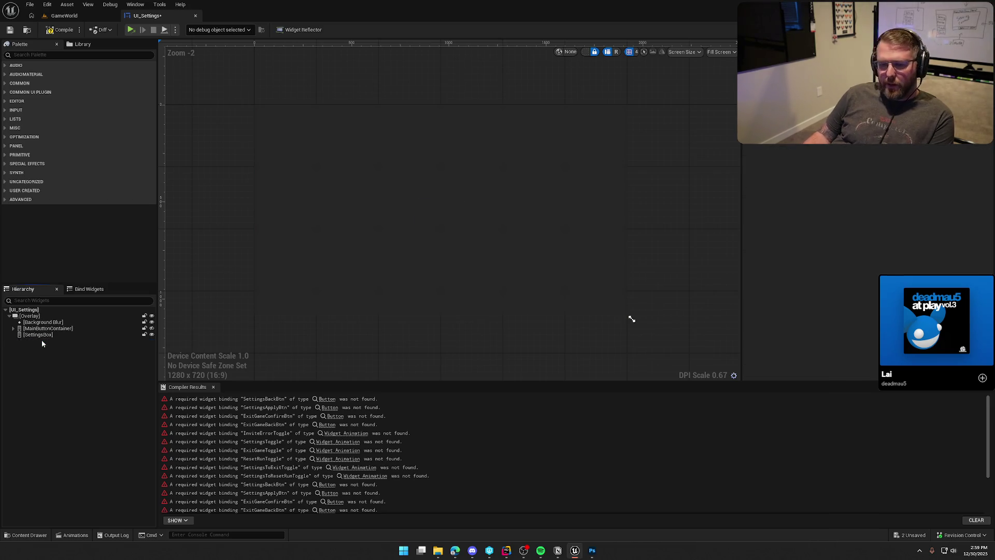
click(42, 335)
click(48, 52)
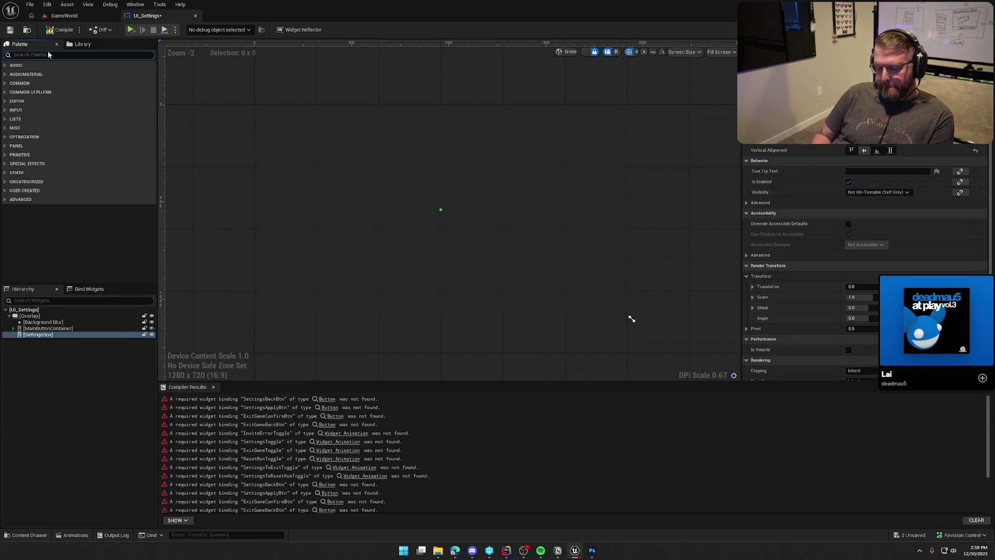
text(list)
mouse_move(35, 74)
mouse_down()
mouse_move(107, 197)
mouse_move(48, 337)
mouse_up()
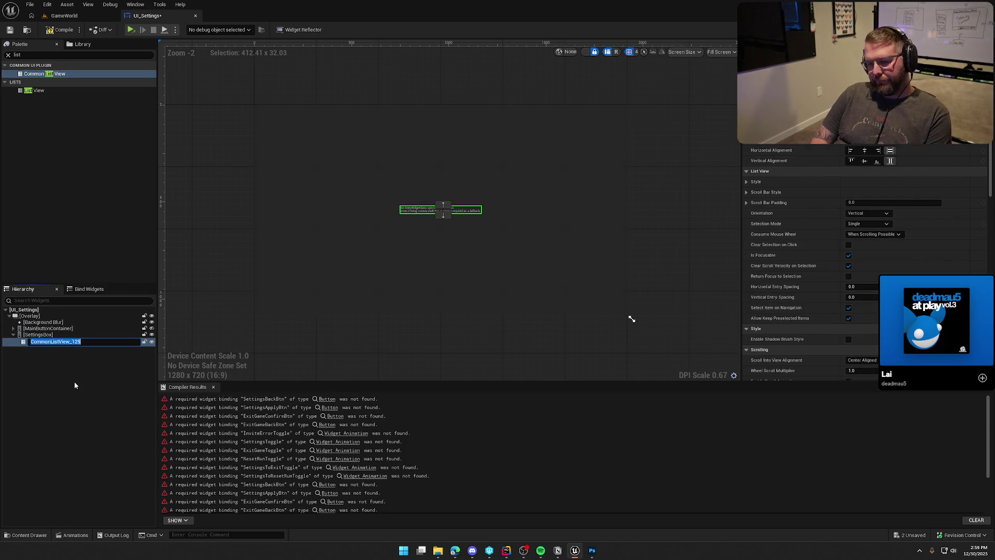
Name the list view SettingsBar and look over its Details settings
text(SettingsBar)
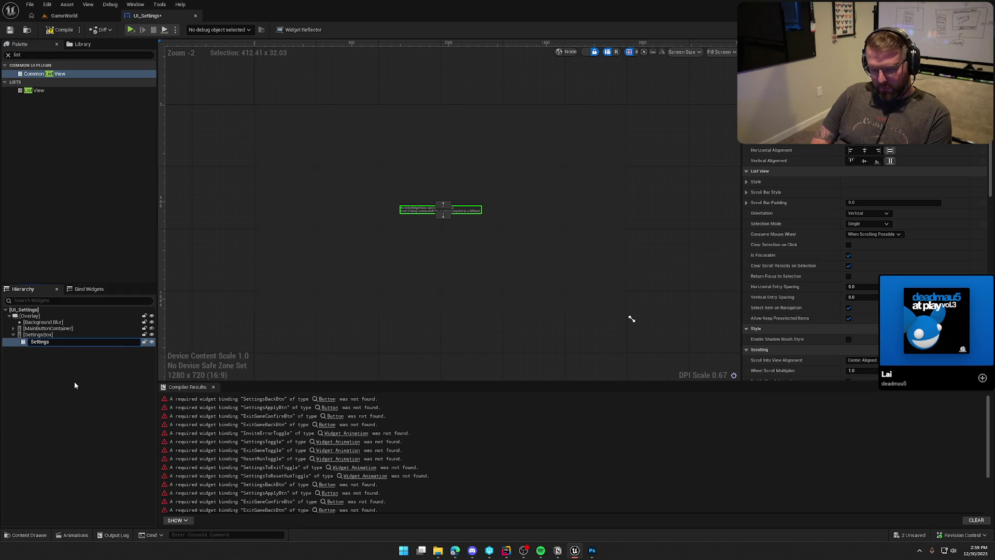
key(Return)
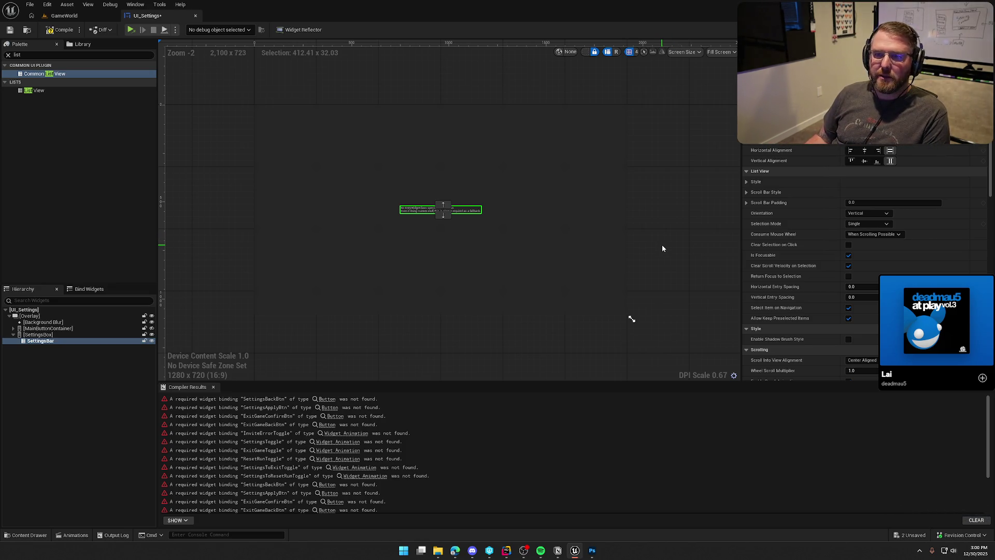
scroll(437, 240, up, 3)
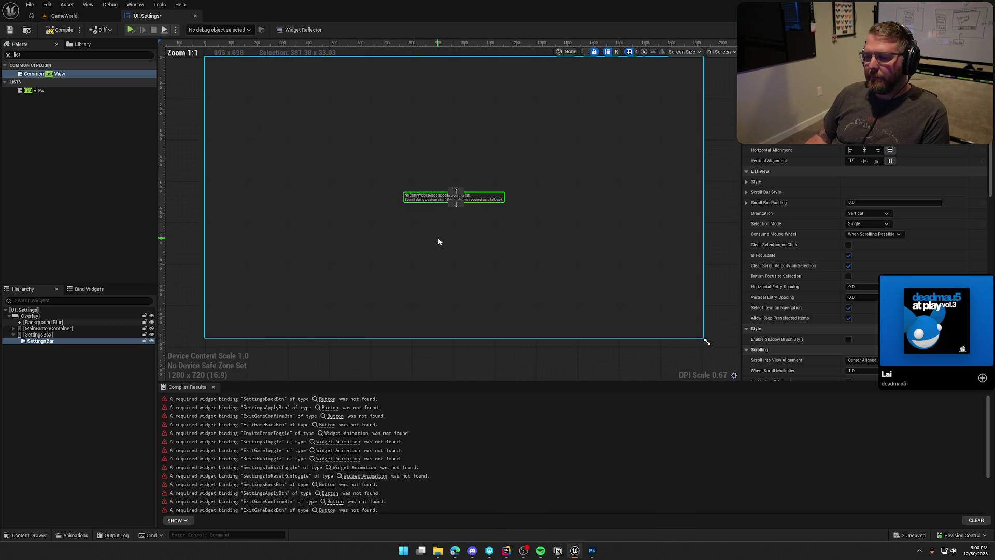
scroll(840, 270, down, 6)
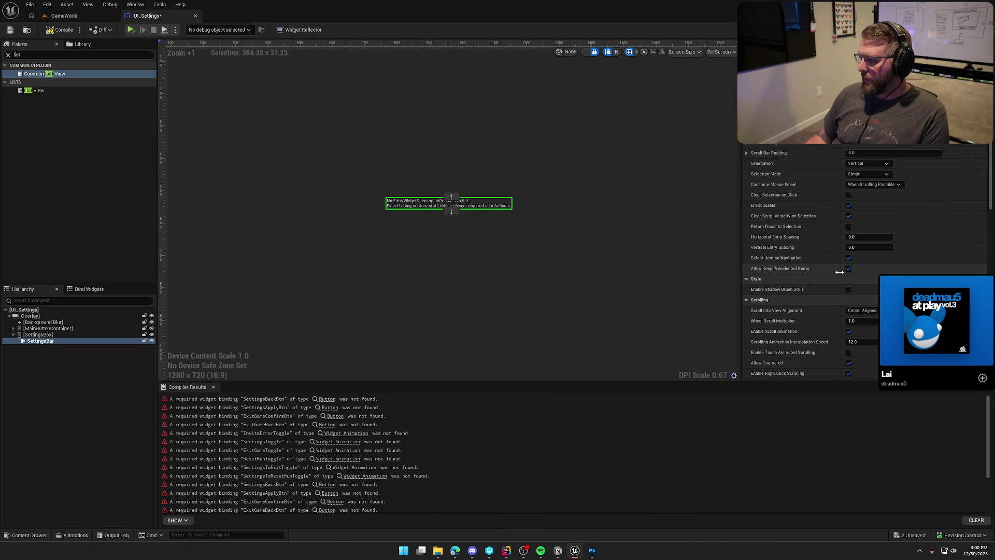
scroll(834, 269, down, 2)
scroll(816, 227, up, 5)
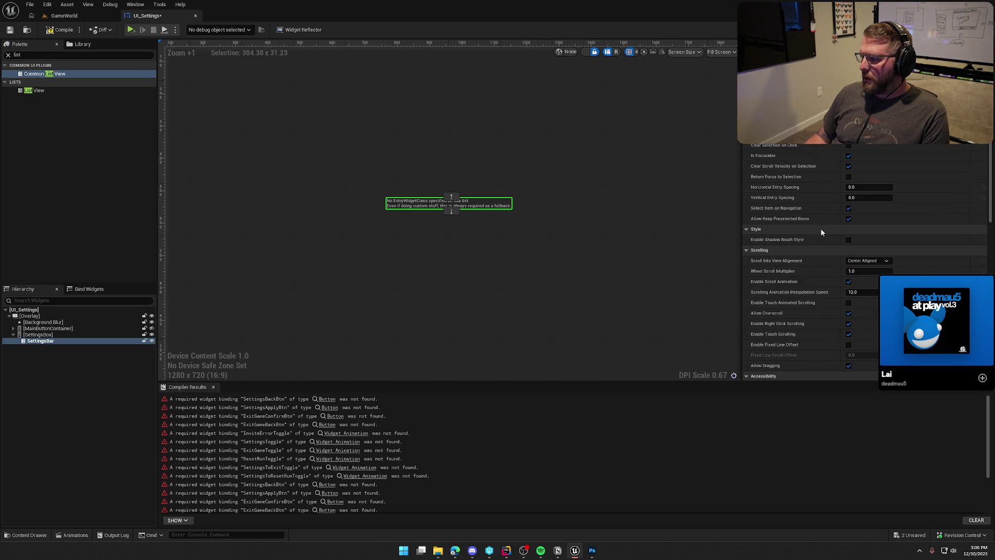
scroll(821, 232, down, 10)
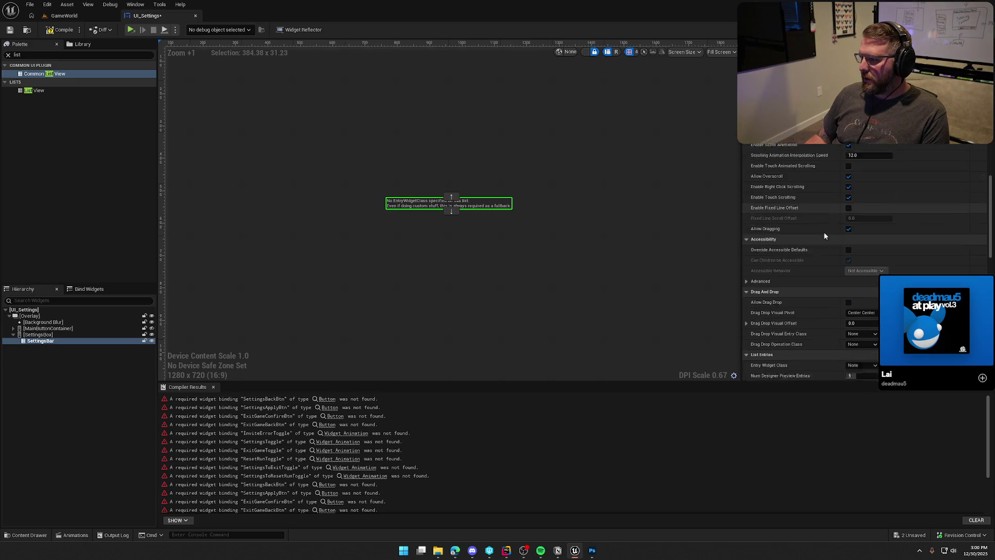
scroll(820, 239, down, 2)
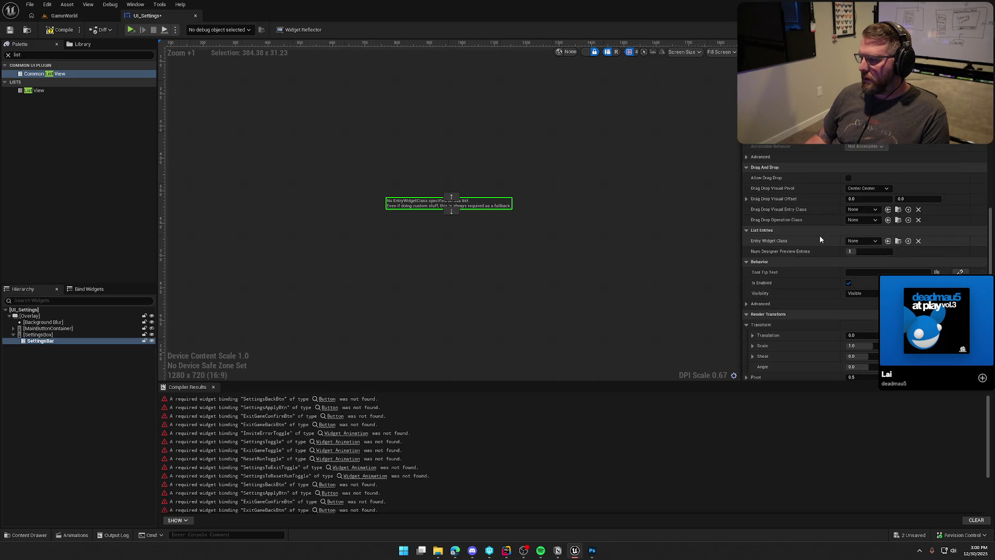
Create a SettingsTab entry widget blueprint for the list, saved in the UI folder
click(908, 241)
click(424, 273)
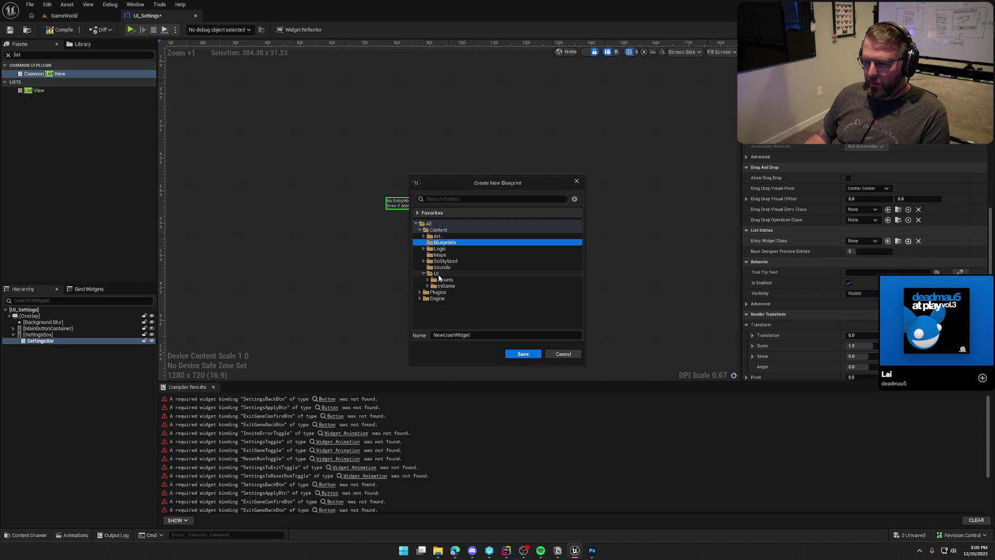
click(437, 274)
click(482, 335)
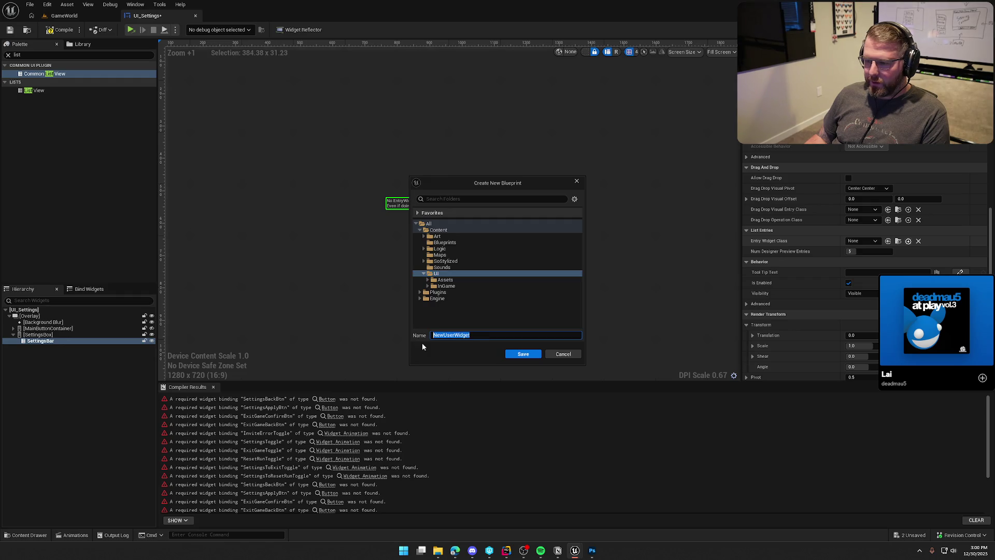
text(Settings)
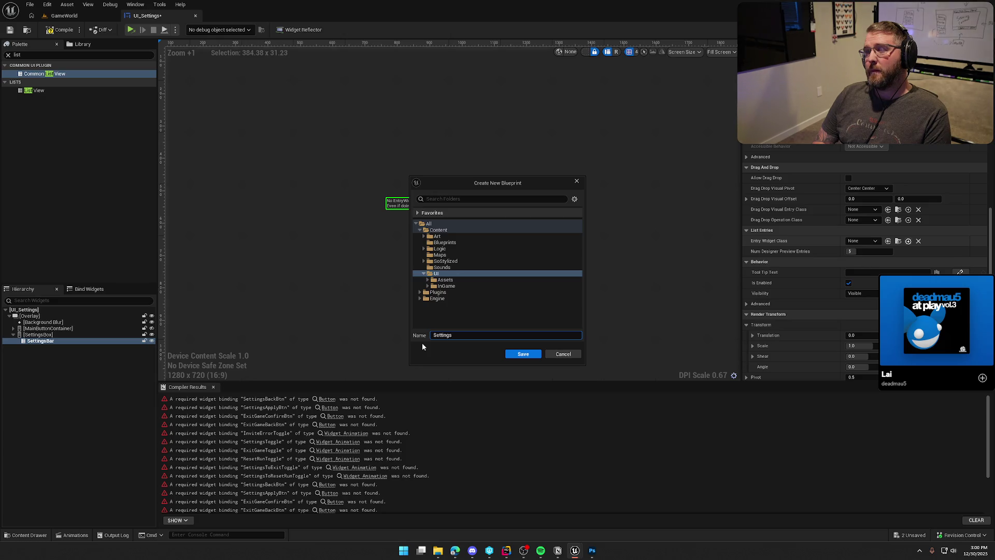
text(Tab)
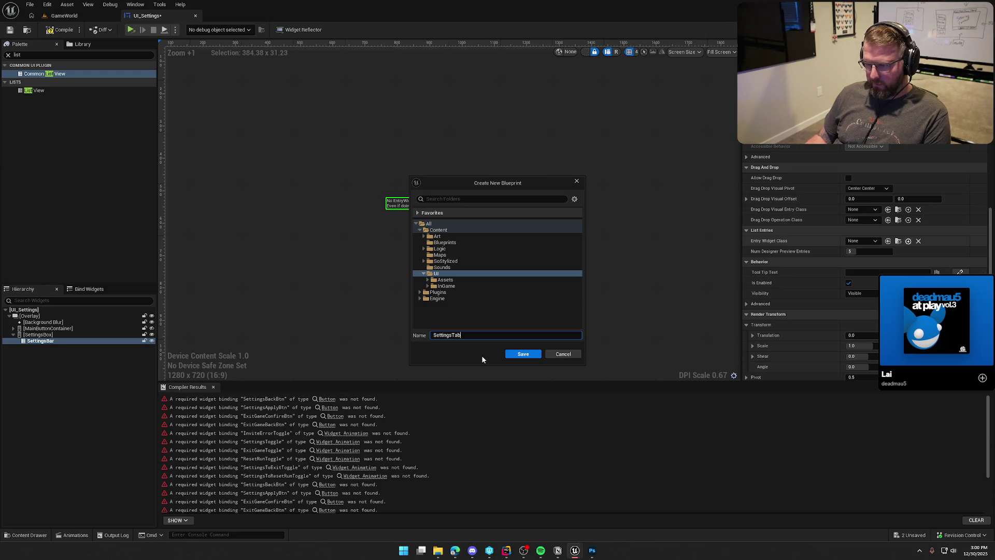
click(513, 354)
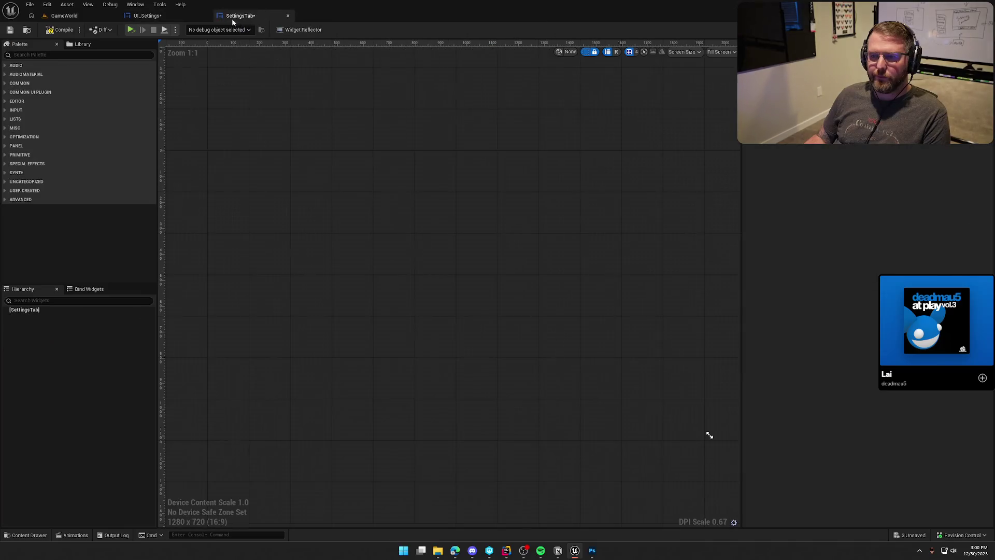
Compile and save SettingsTab, then return to the UI_Settings hierarchy
click(59, 29)
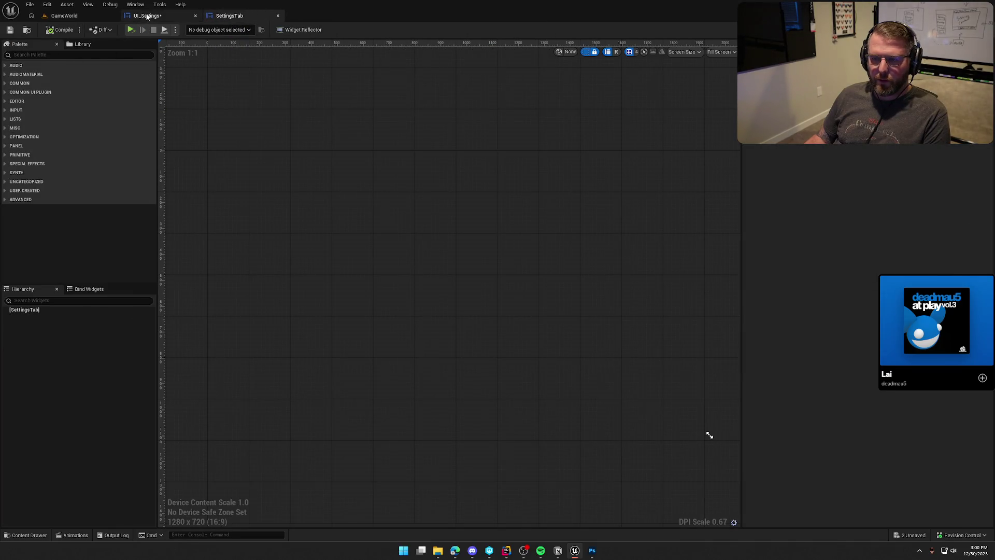
click(147, 16)
click(14, 328)
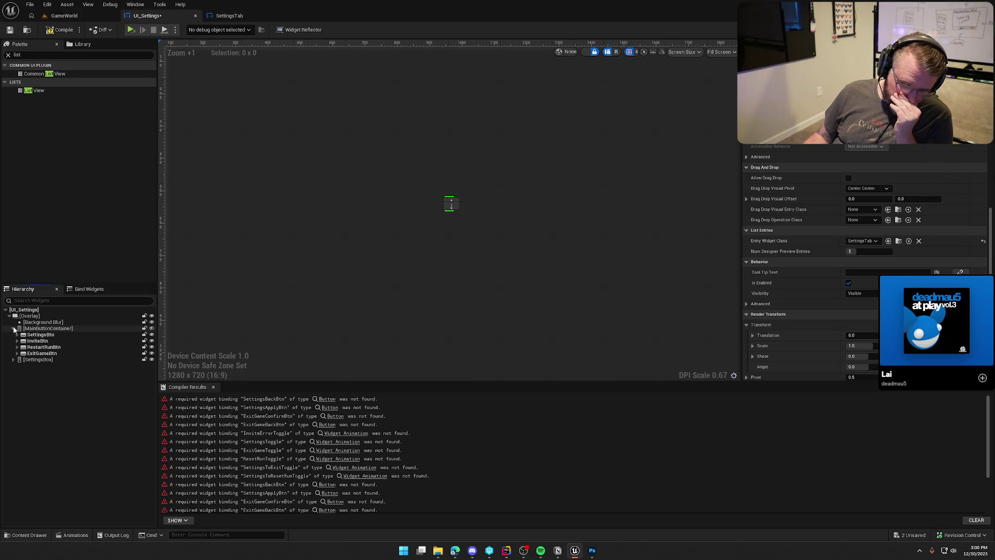
Expand SettingsBox to select the SettingsBar list view, then bring up SettingsBox's context menu
click(18, 335)
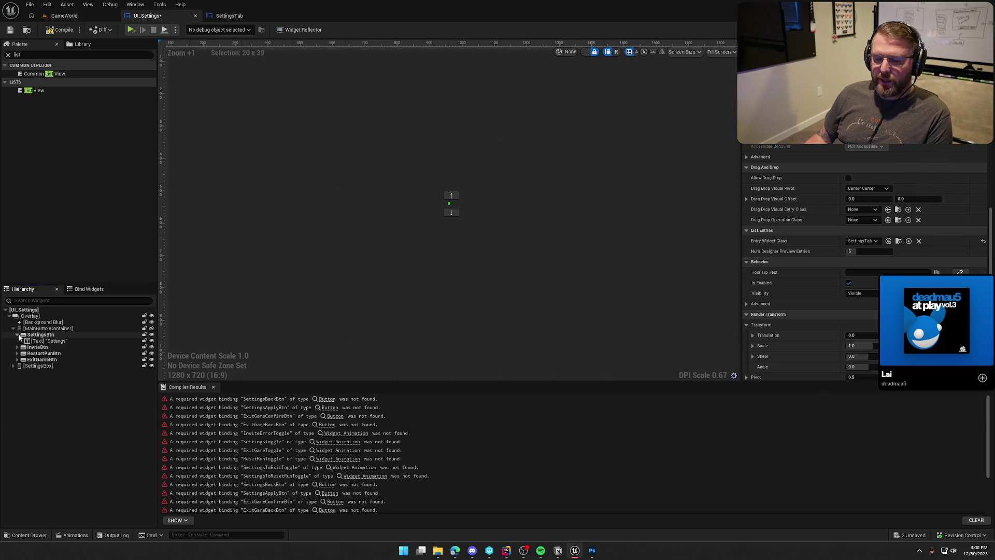
click(18, 335)
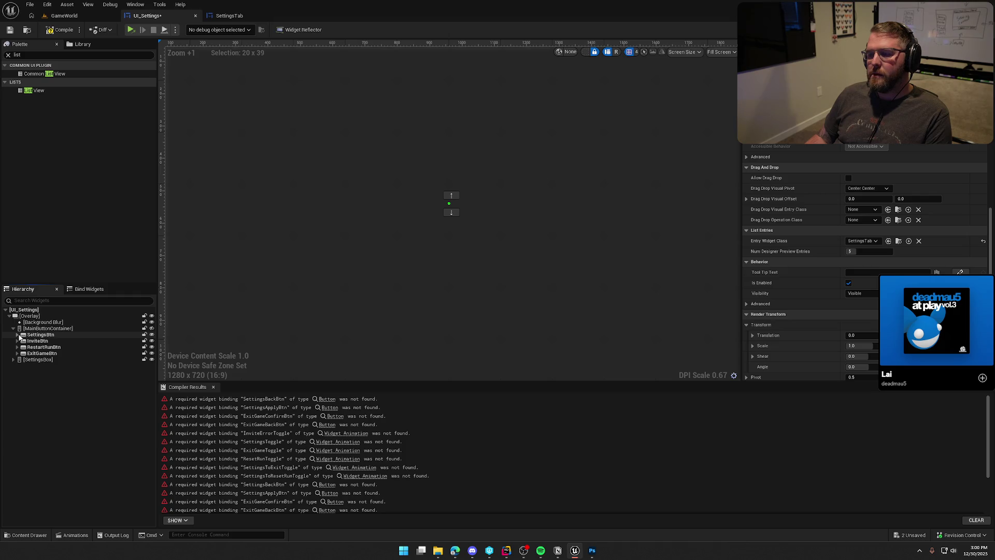
click(37, 359)
click(14, 360)
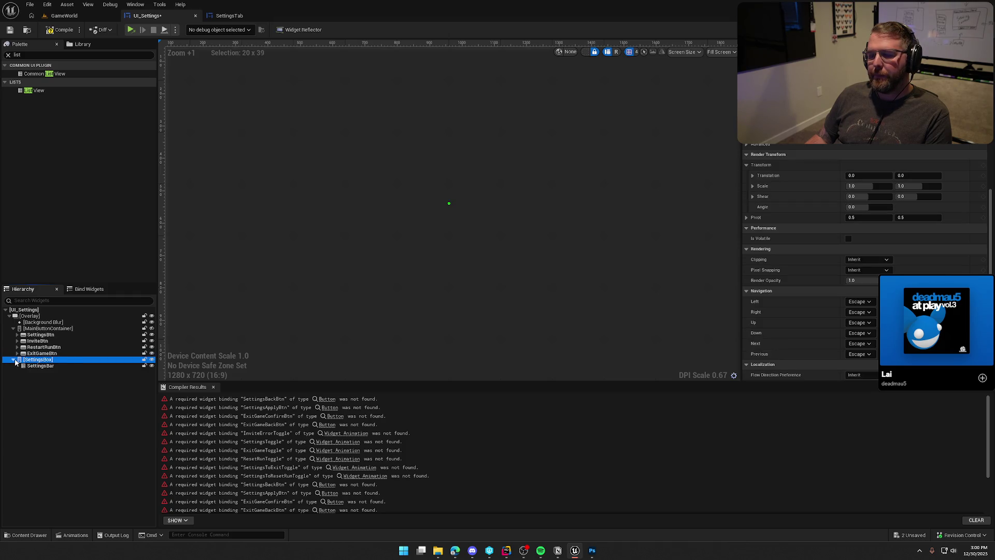
click(38, 365)
scroll(443, 257, down, 1)
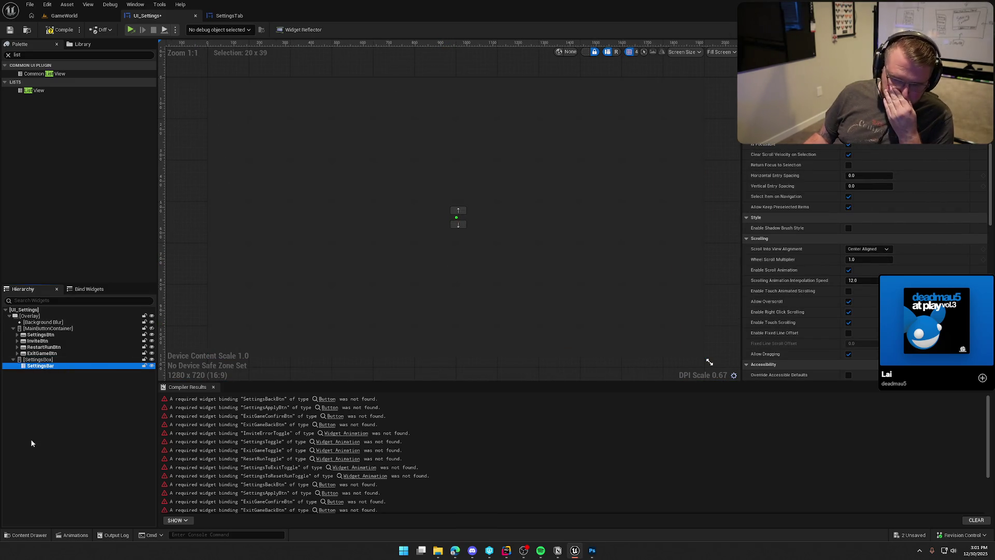
right_click(41, 358)
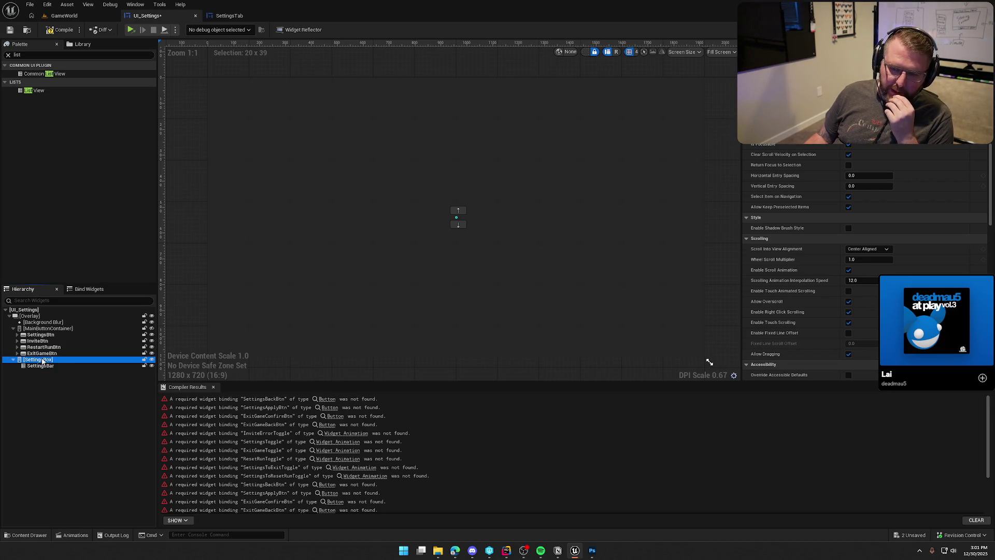
Wrap SettingsBox with a Size Box, enable Min Desired Width, and set it to 600
mouse_move(70, 450)
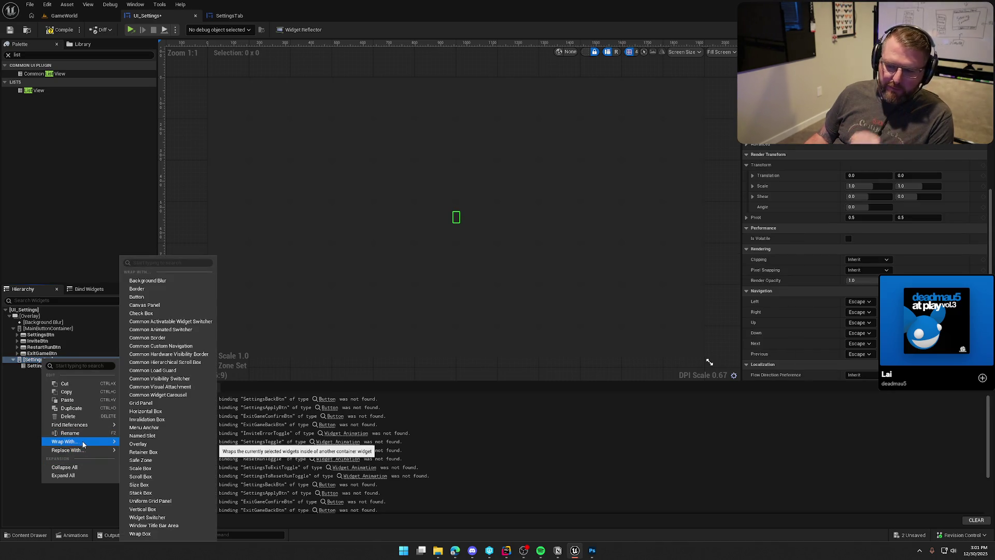
click(156, 485)
click(36, 359)
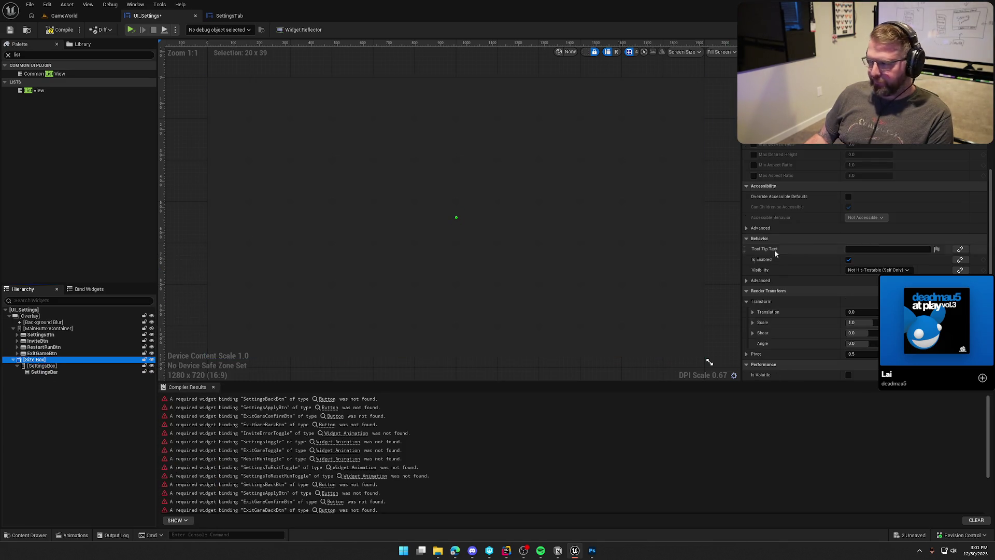
scroll(845, 219, up, 3)
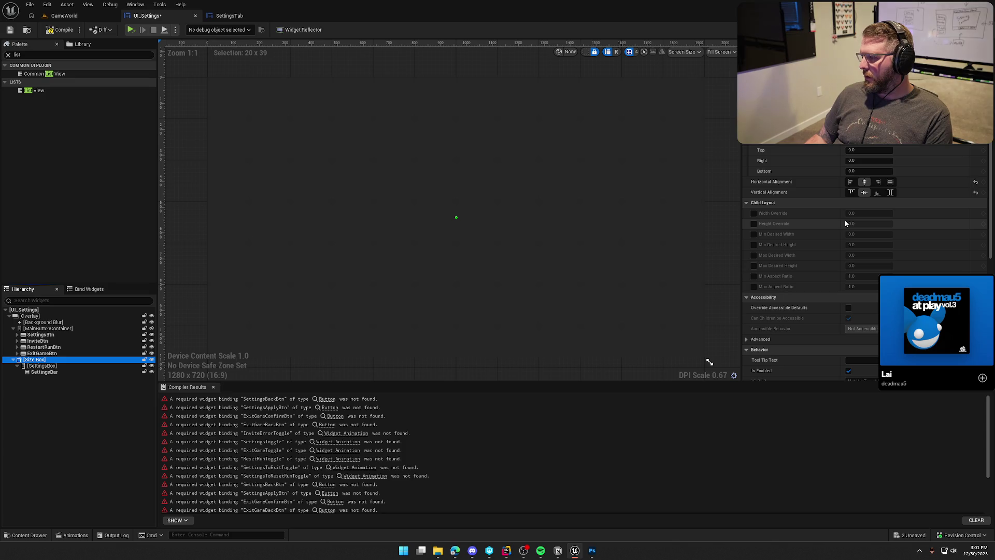
click(754, 234)
click(875, 234)
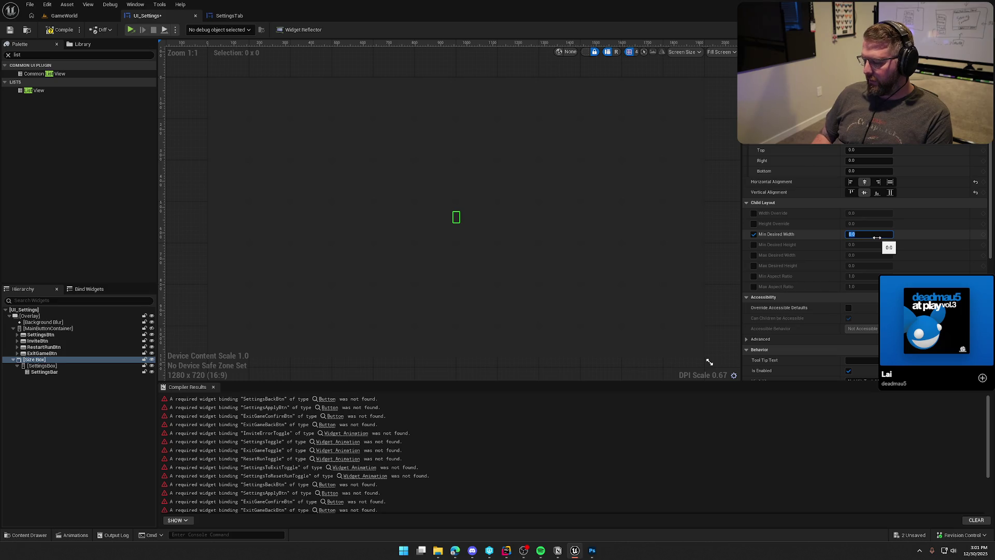
text(50)
key(Return)
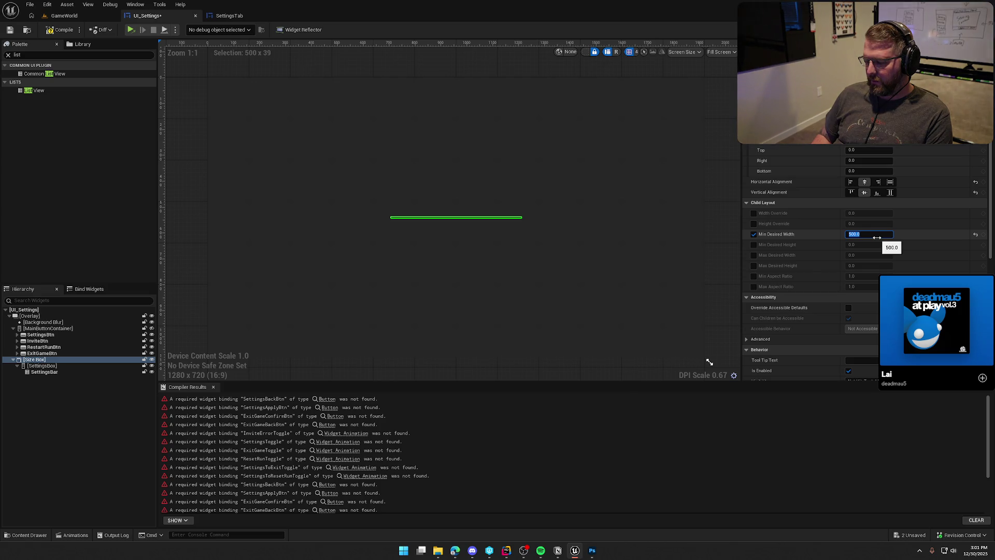
text(6)
key(Return)
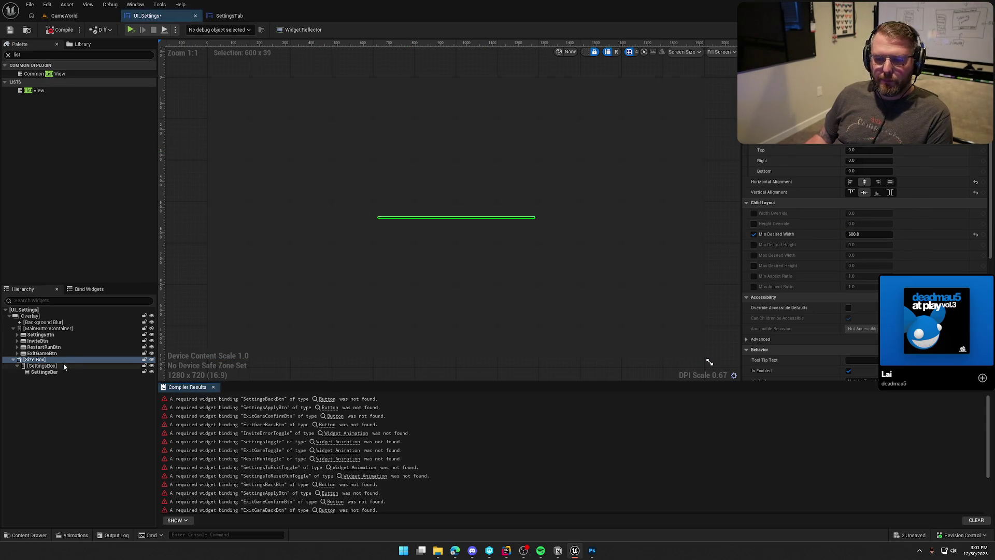
click(93, 372)
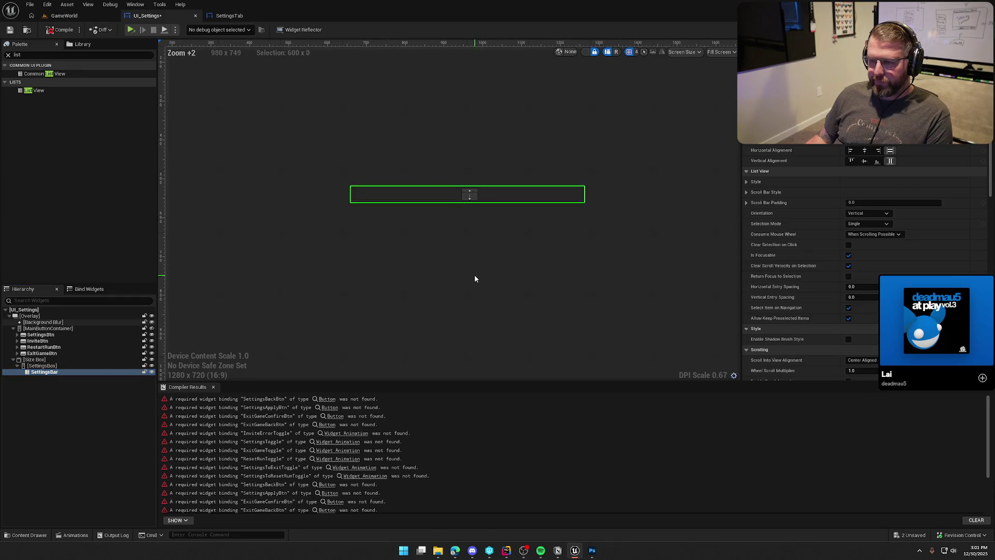
Copy SettingsBtn from UI_Settings into the SettingsTab widget
click(226, 15)
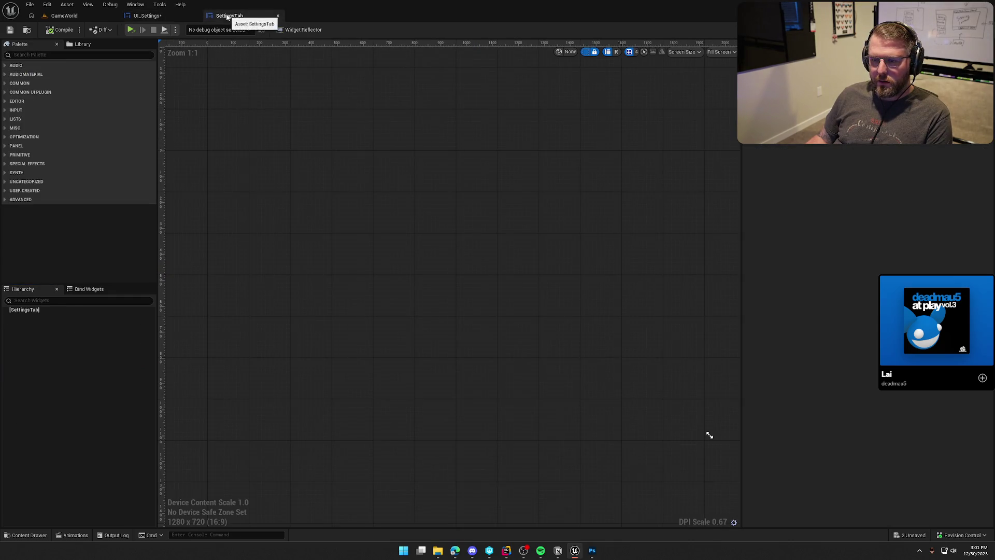
click(147, 16)
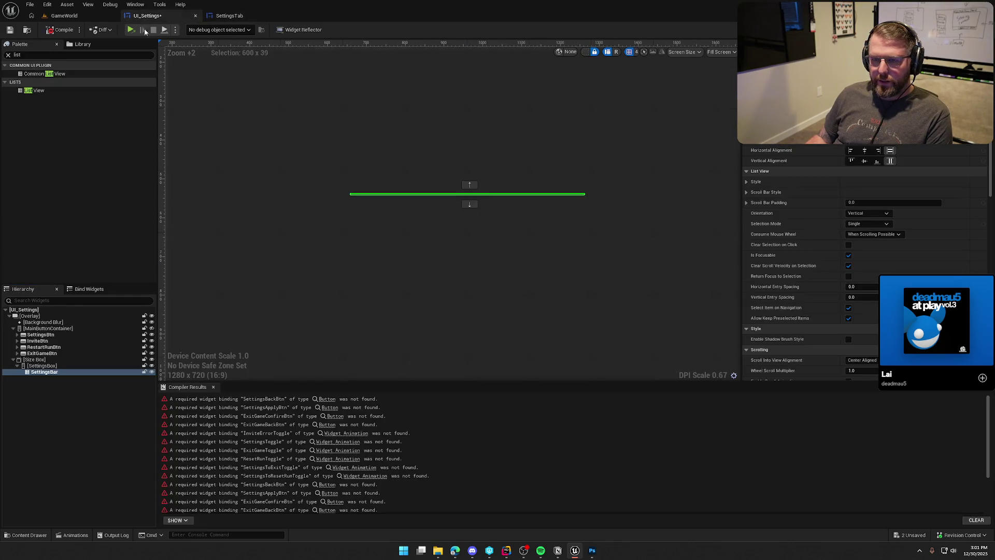
click(41, 334)
click(229, 16)
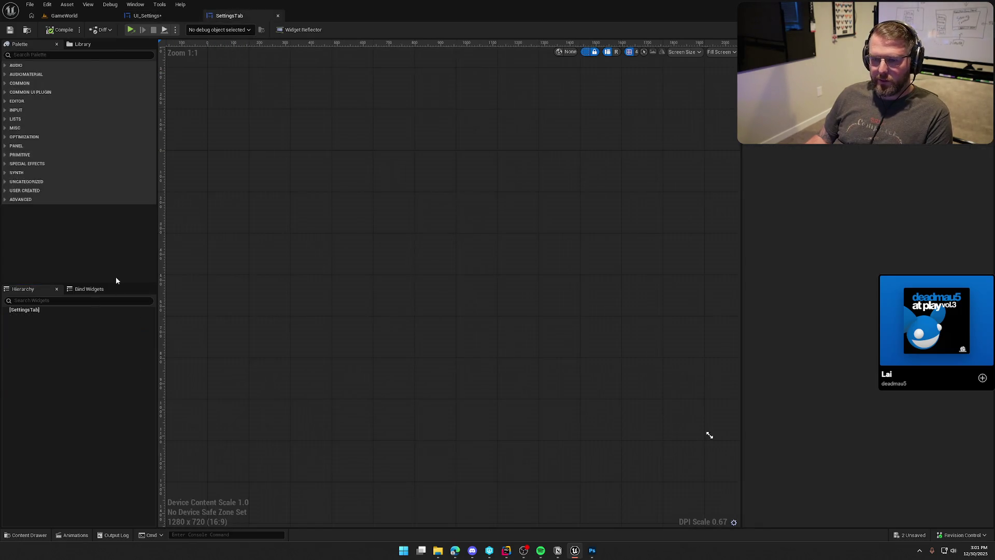
click(32, 315)
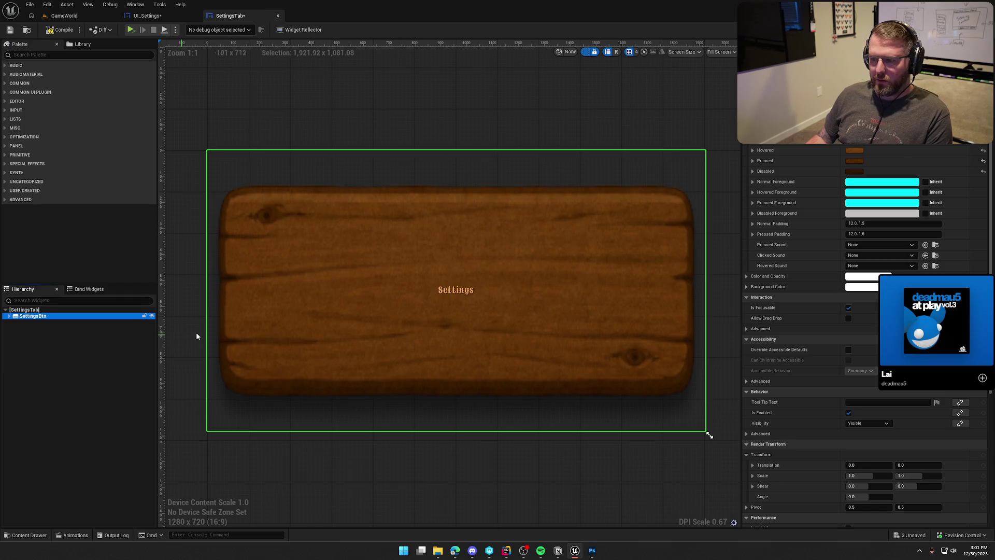
Set SettingsTab's preview to Desired size, compile it, and reselect SettingsBar in UI_Settings
click(719, 52)
click(726, 91)
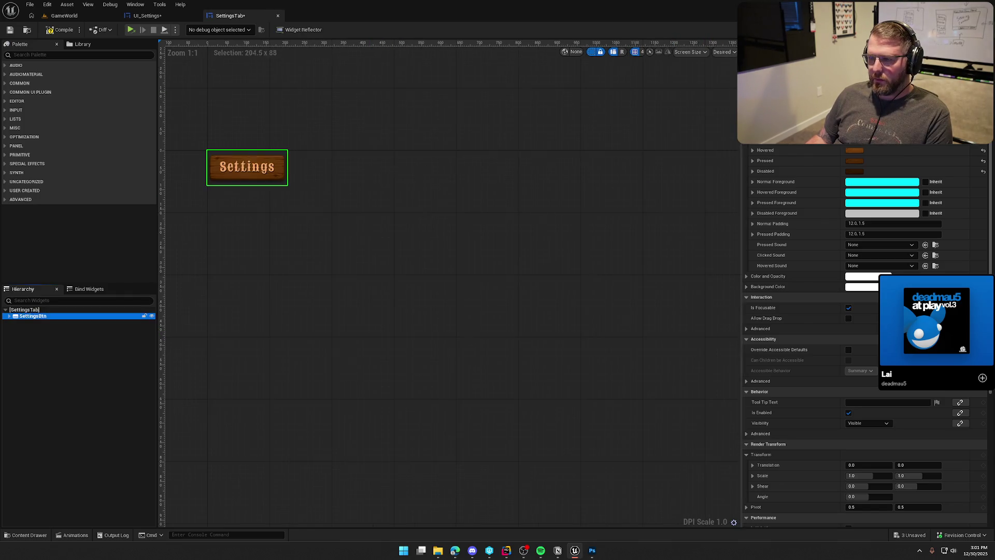
click(60, 29)
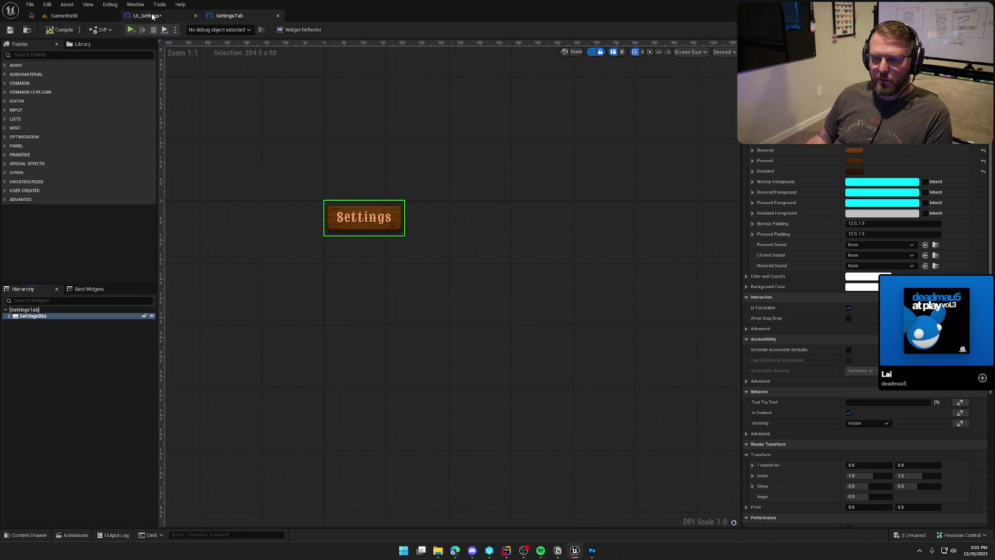
click(153, 16)
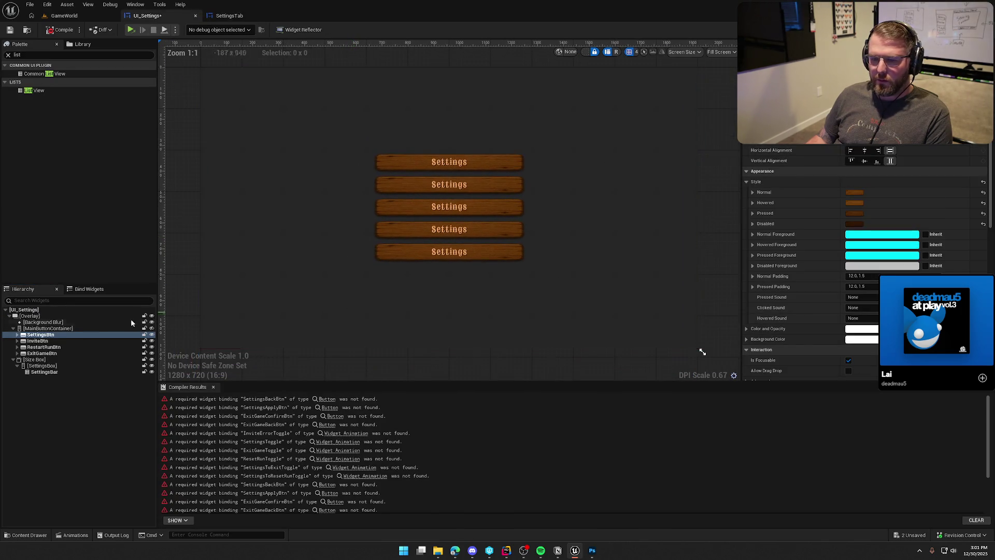
click(44, 372)
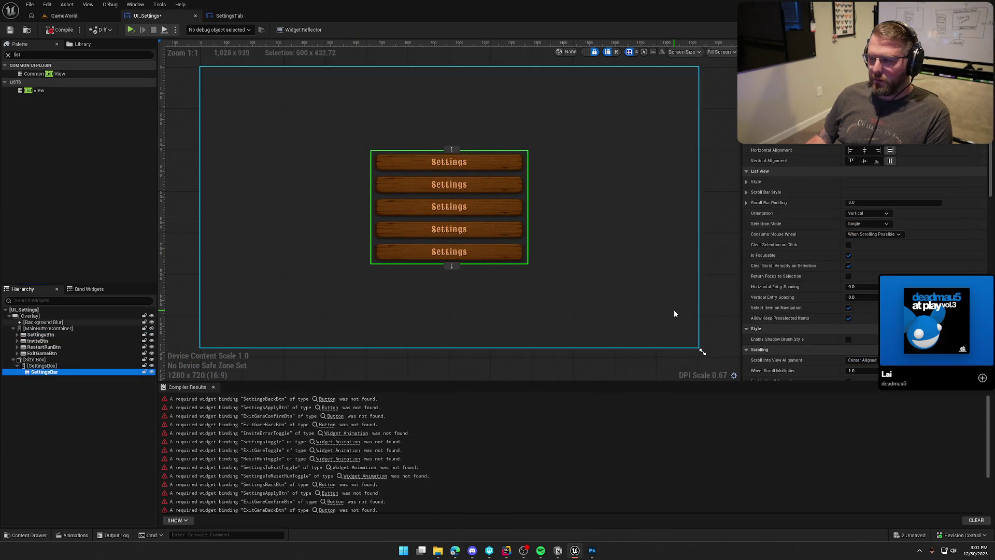
Set SettingsBar's Orientation to Horizontal and Num Designer Preview Entries to 4
click(867, 213)
click(868, 222)
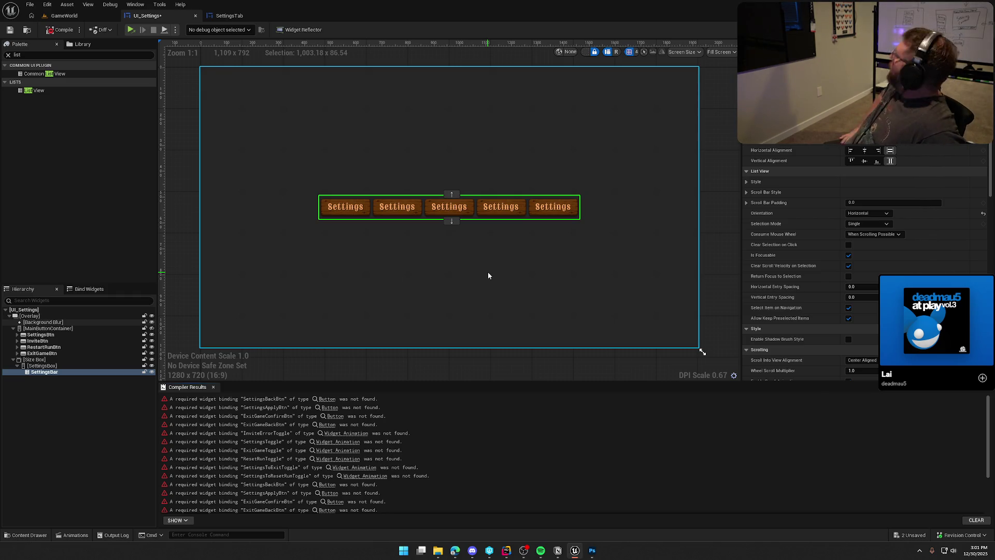
scroll(848, 287, down, 5)
scroll(840, 345, down, 6)
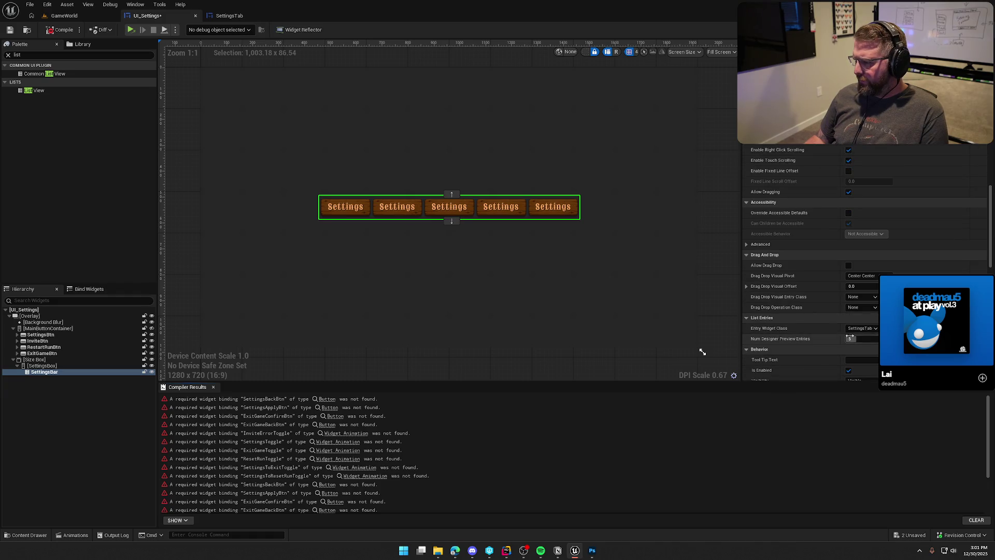
text(4)
key(Return)
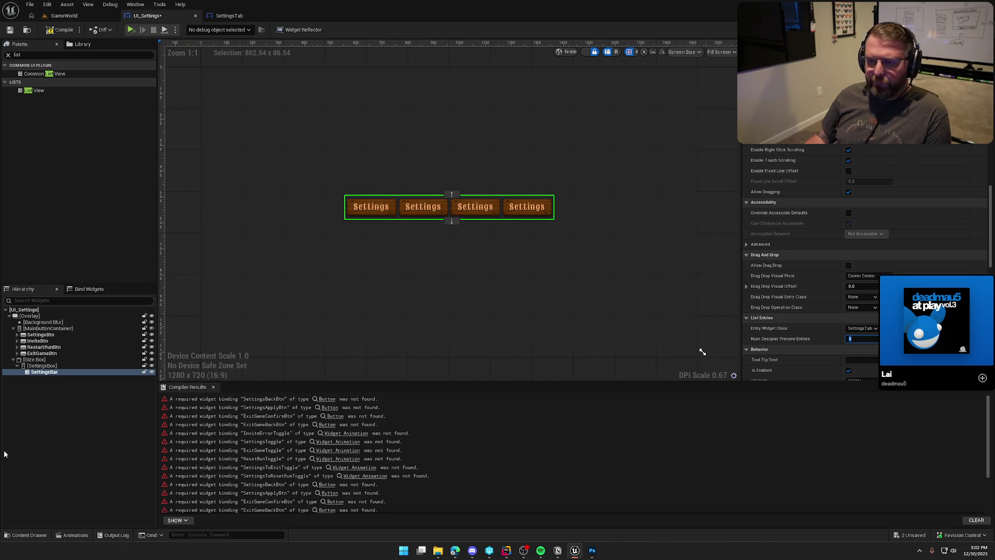
Compile and save the UI_Settings widget
click(56, 31)
click(10, 30)
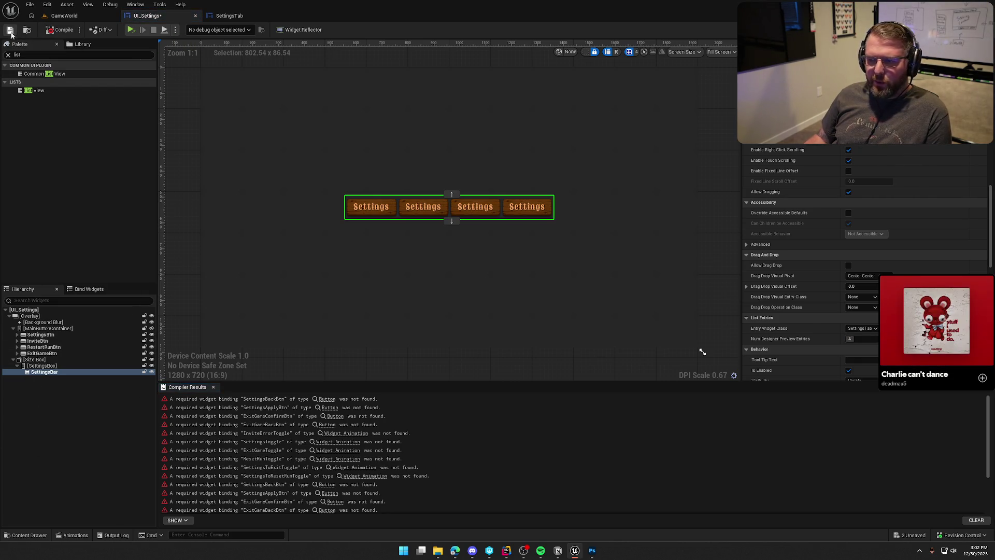
scroll(420, 290, down, 1)
click(454, 278)
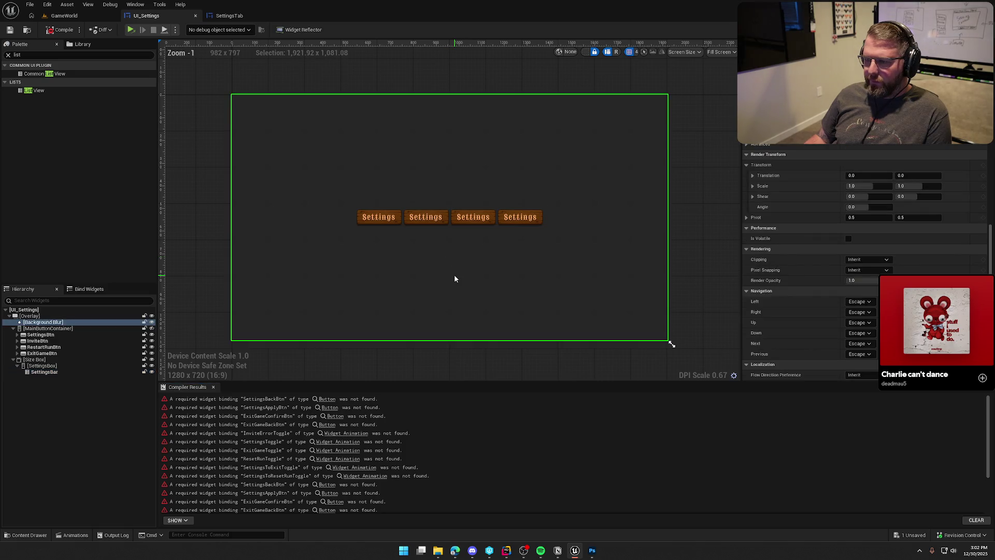
Search 'widget switcher', drop a Common Activatable Widget Switcher into SettingsBox, and name it SettingsArea
click(431, 217)
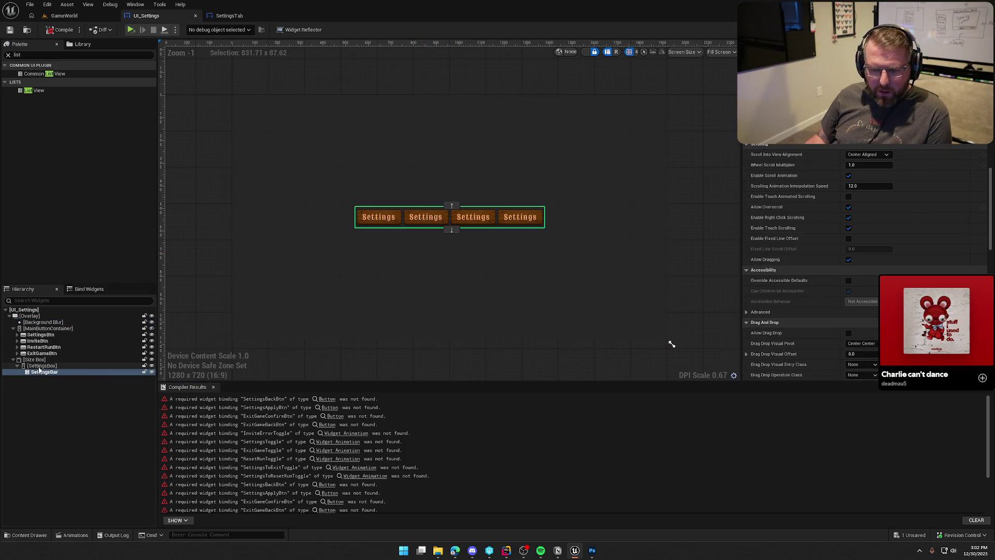
click(16, 366)
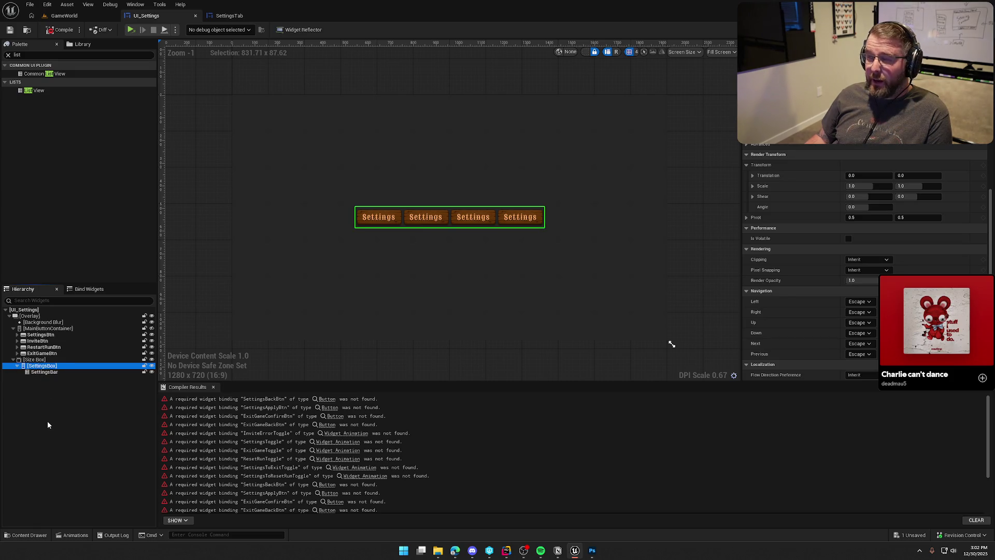
click(27, 54)
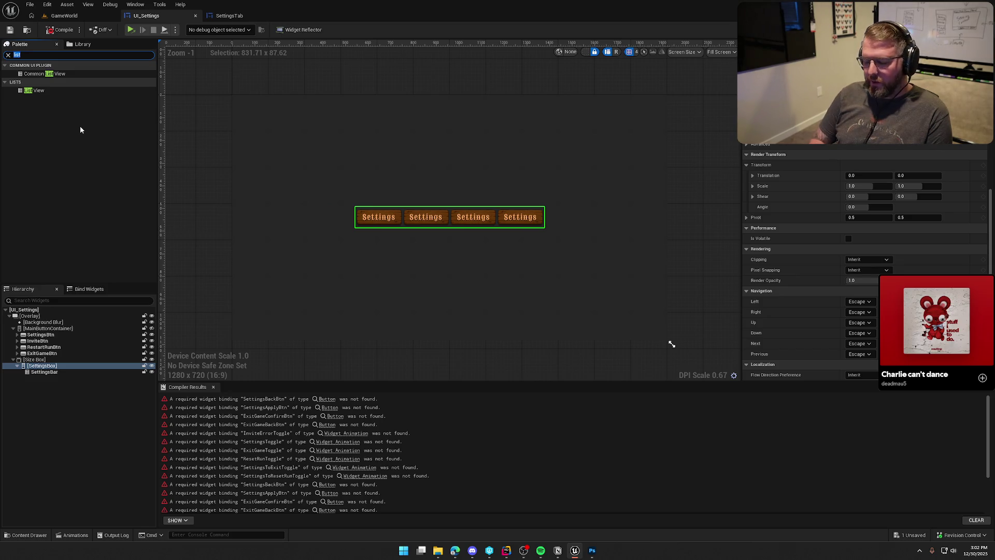
text(wid)
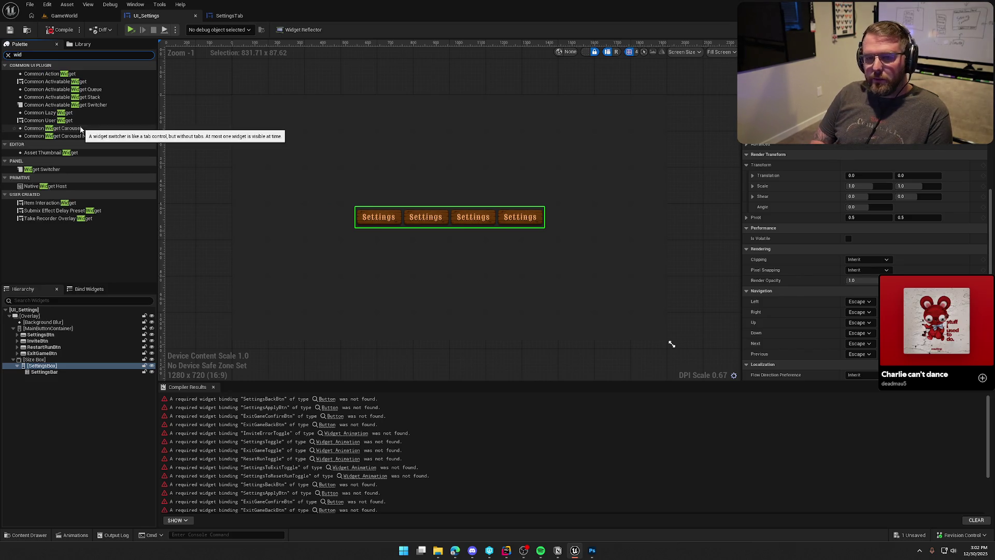
text(get s)
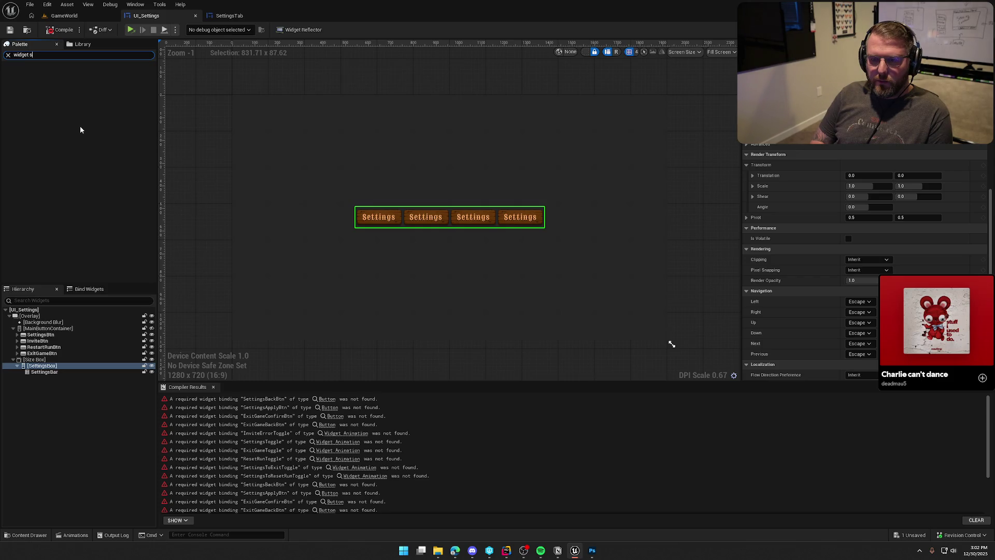
text(witcher)
mouse_move(60, 74)
mouse_down()
mouse_move(124, 310)
mouse_move(98, 366)
mouse_move(48, 379)
mouse_up()
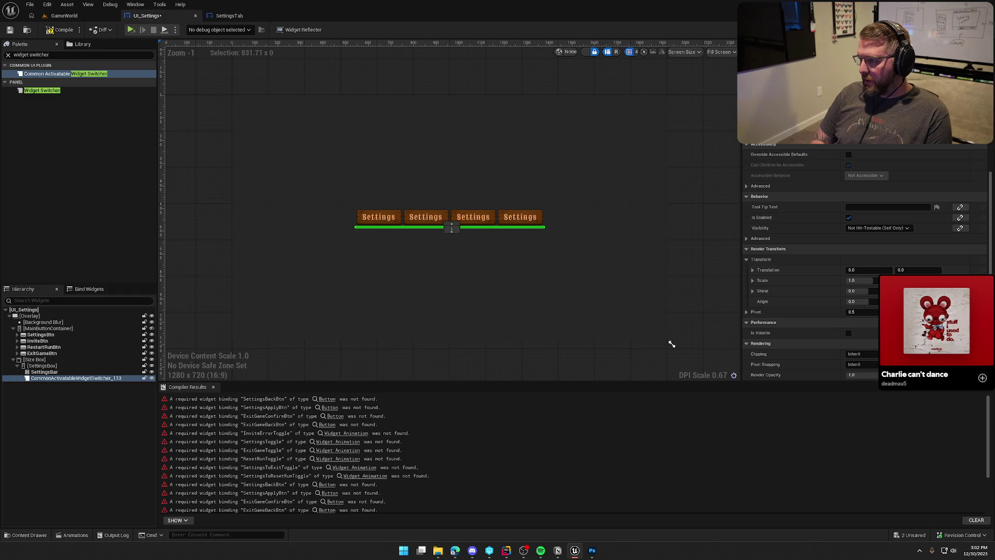
text(SettingsArea)
key(Return)
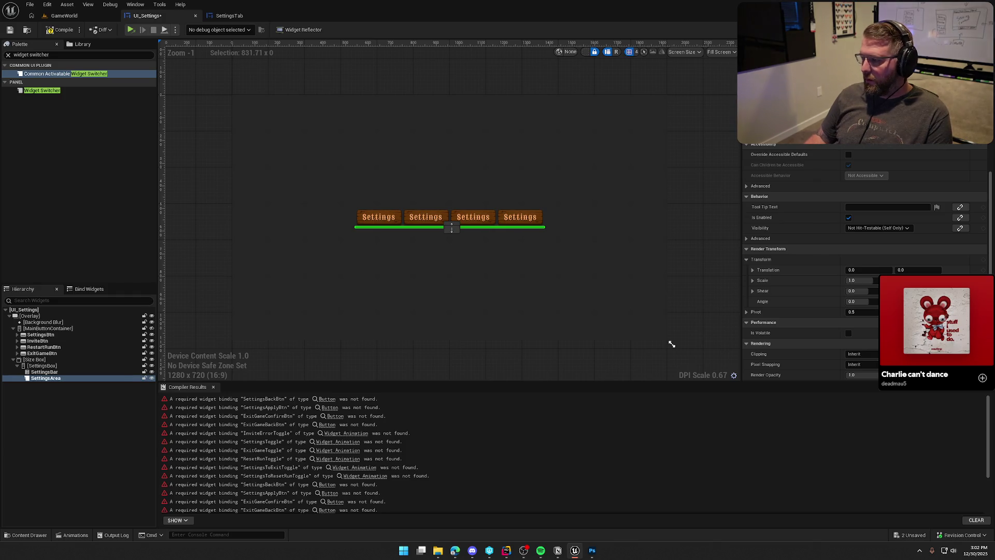
scroll(817, 210, up, 5)
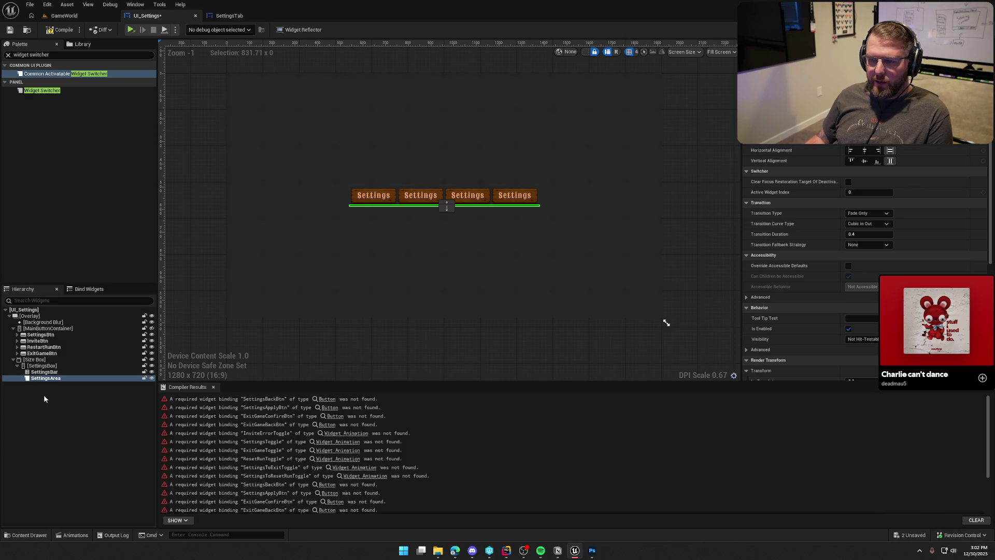
Search the palette for 'hor' and drop a Horizontal Box into SettingsBox below SettingsArea
text(hor)
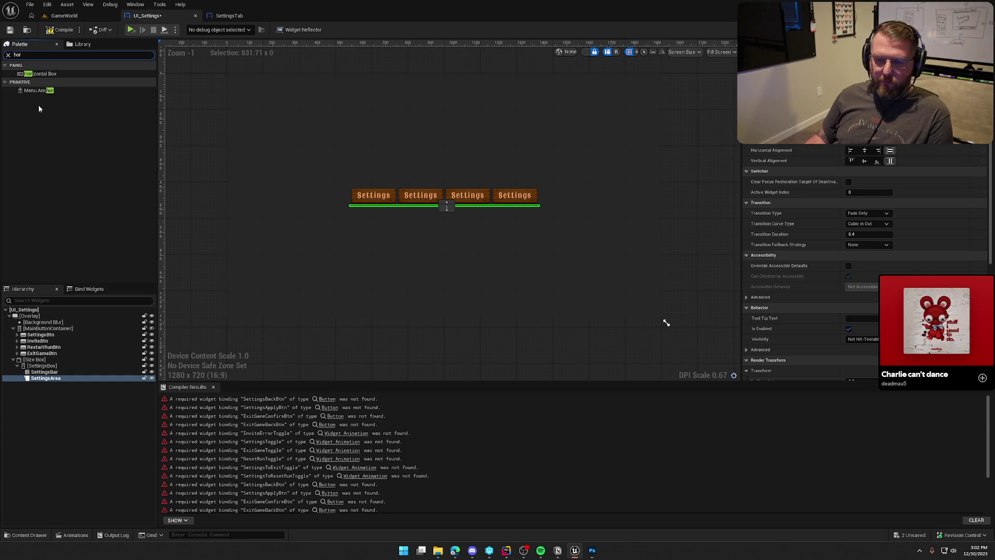
mouse_move(42, 74)
mouse_down()
mouse_move(62, 386)
mouse_move(41, 371)
mouse_up()
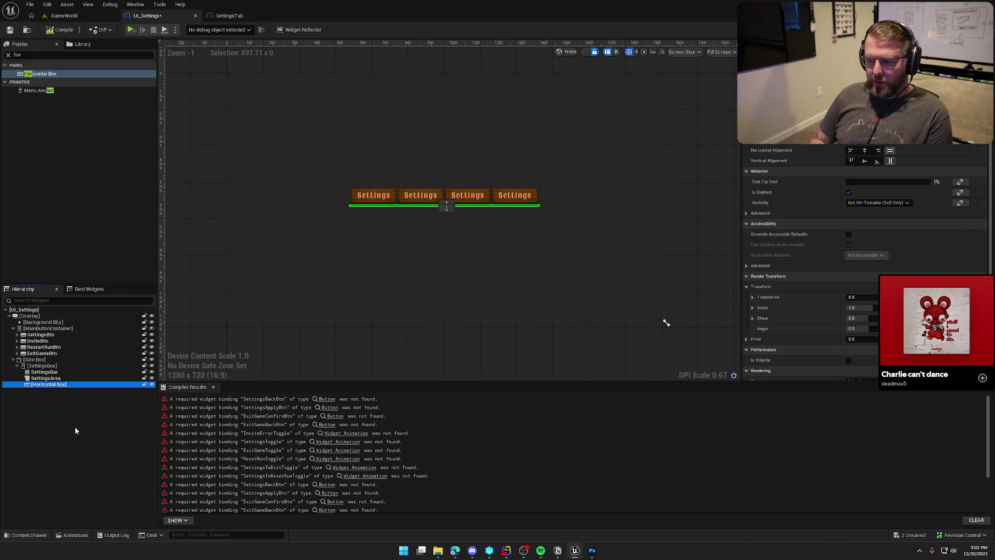
Paste a copy of SettingsBtn into the Horizontal Box and centre-align the box
click(44, 335)
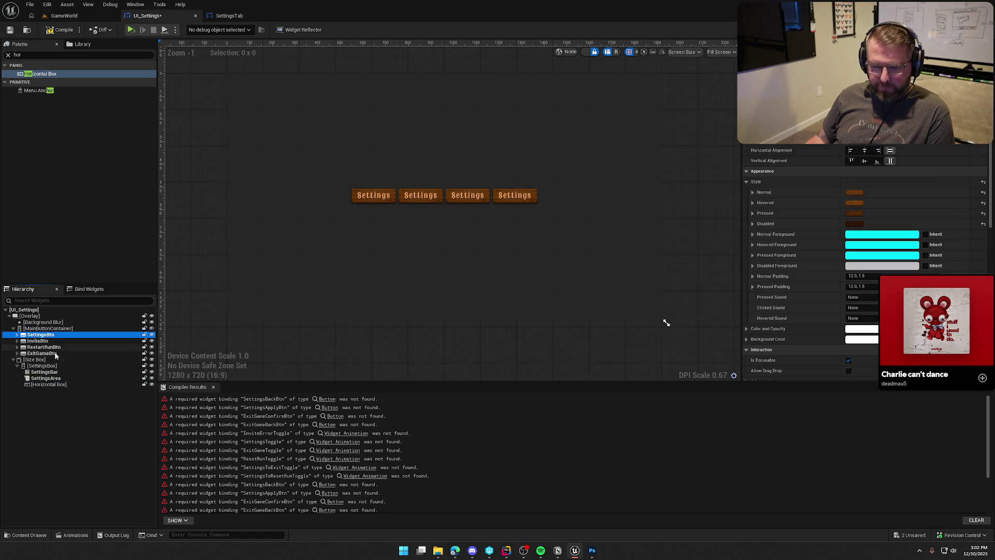
click(48, 384)
key(ctrl+v)
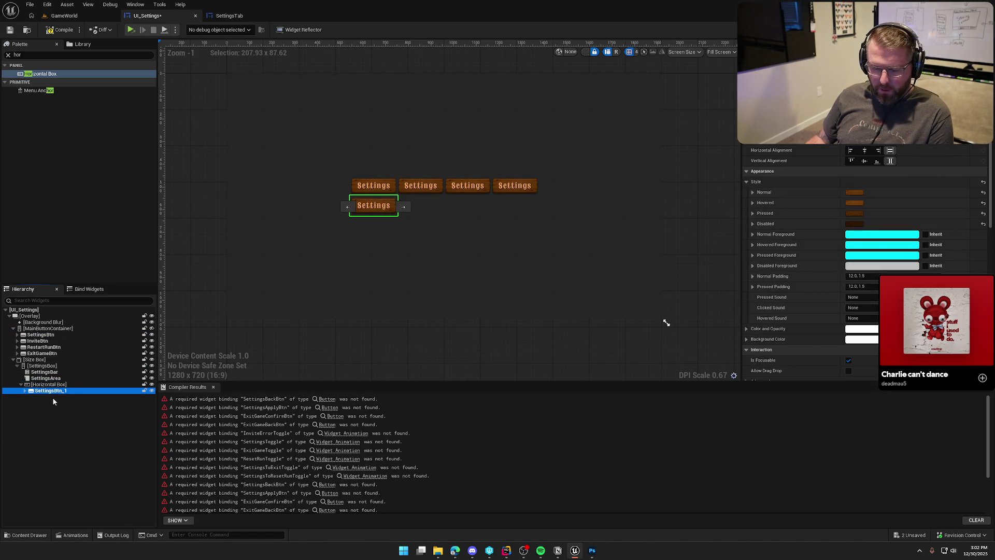
click(49, 384)
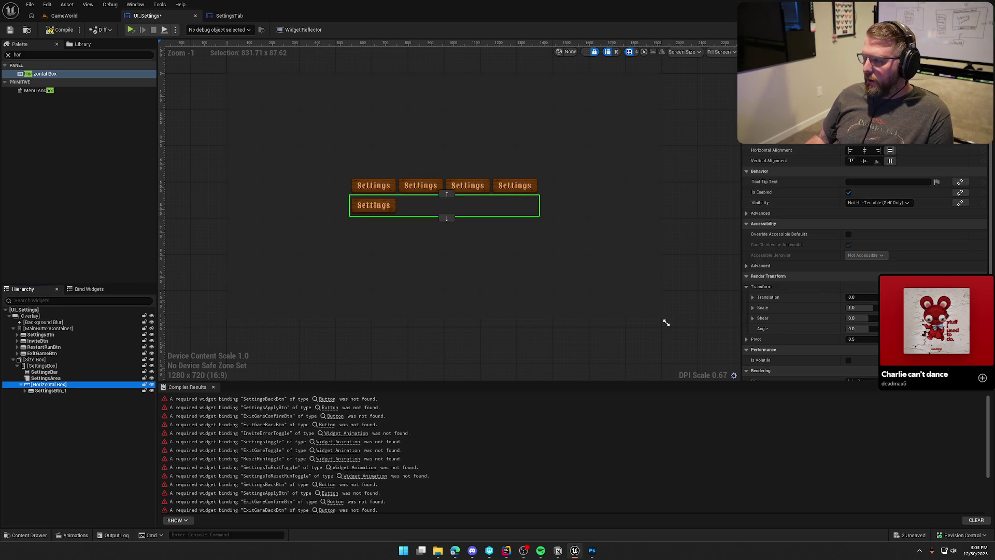
click(864, 151)
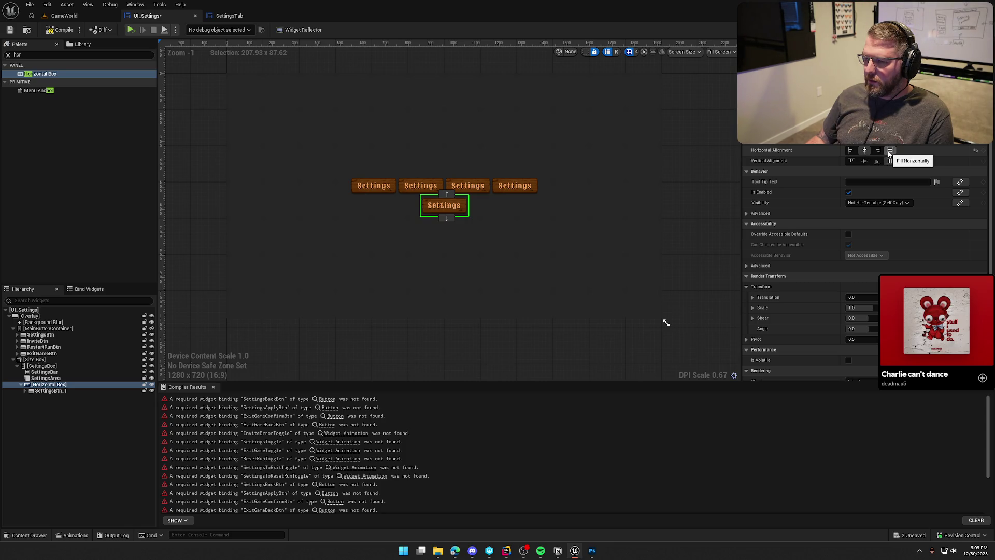
Rename the copy SettingsApplyBtn and set its label to 'Apply Settings'
click(46, 392)
key(F2)
text(SettingsApplyBtn)
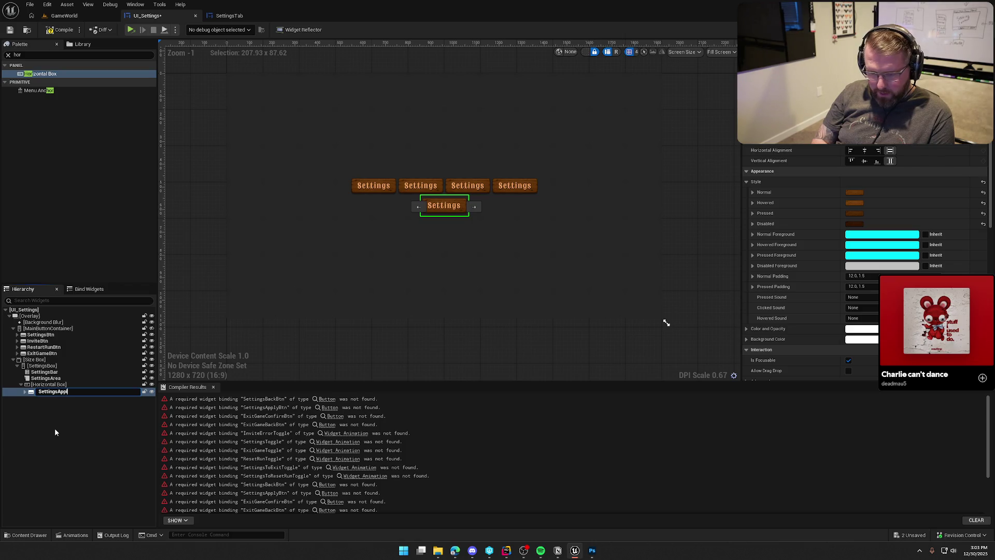
key(Return)
click(24, 392)
click(76, 398)
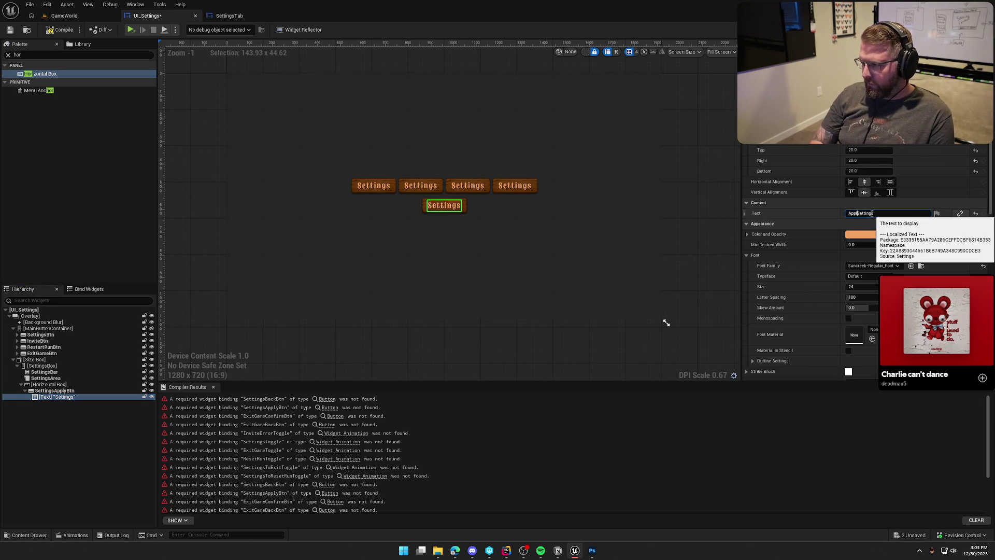
key(Return)
click(32, 447)
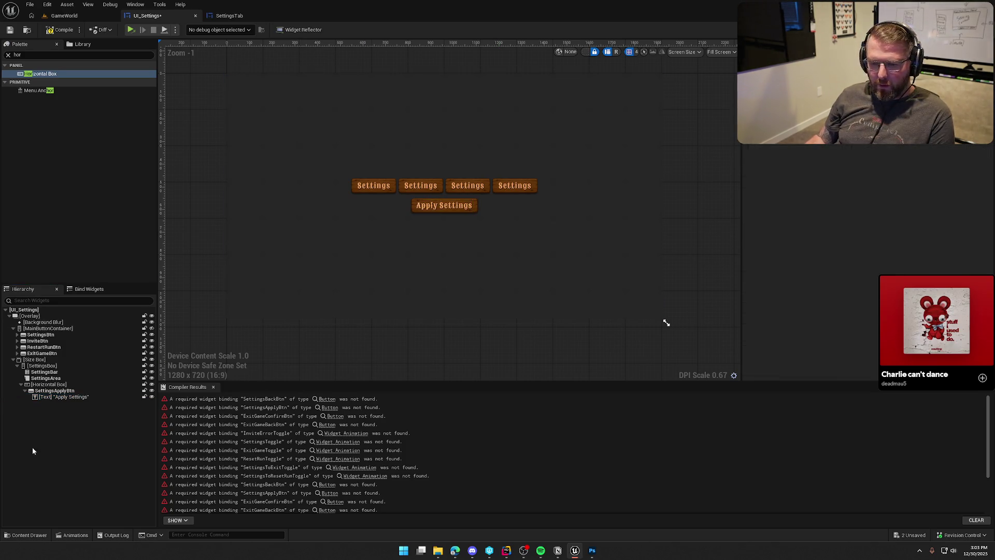
Duplicate it as SettingsBackBtn with the label 'Cancel'
click(46, 391)
key(ctrl+d)
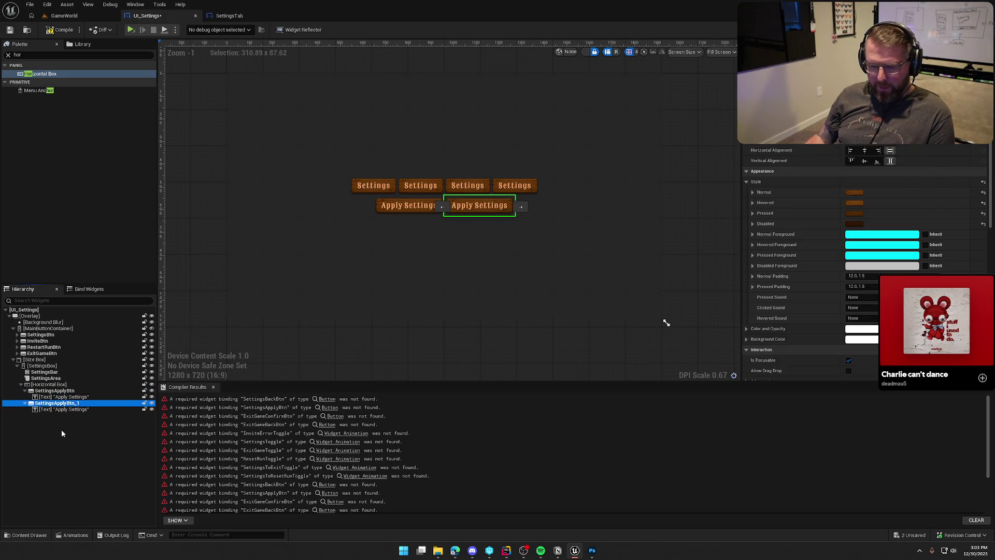
key(F2)
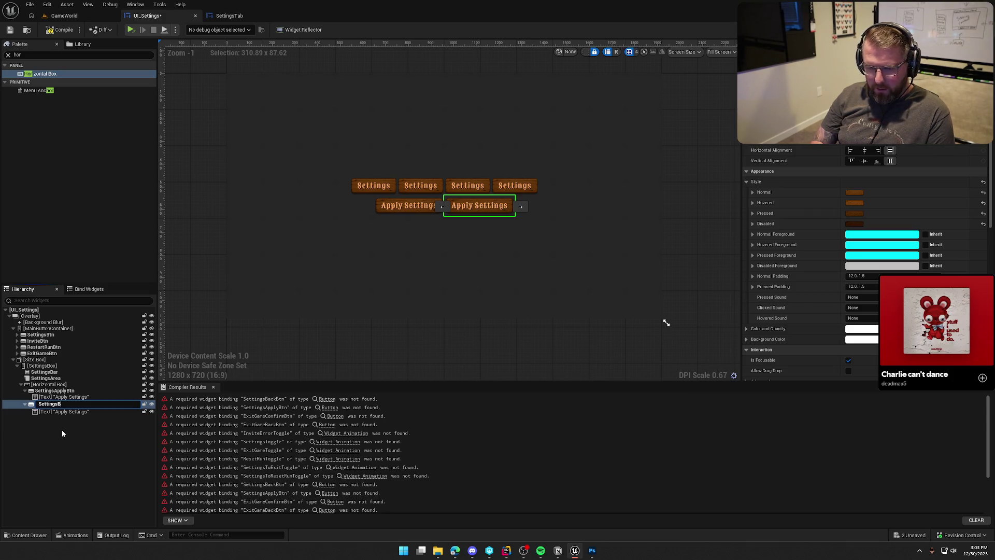
key(BackSpace)
text(tn)
key(Return)
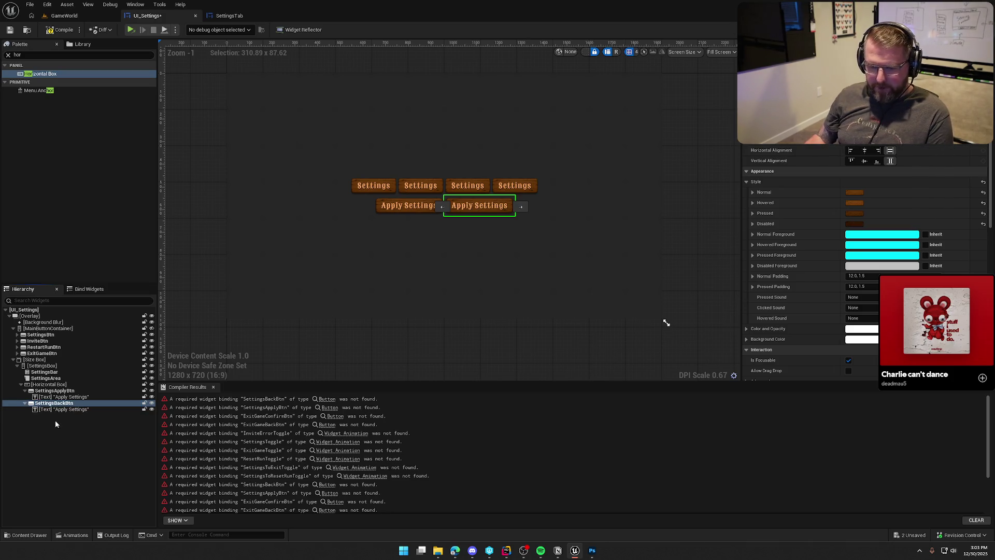
click(59, 408)
click(876, 212)
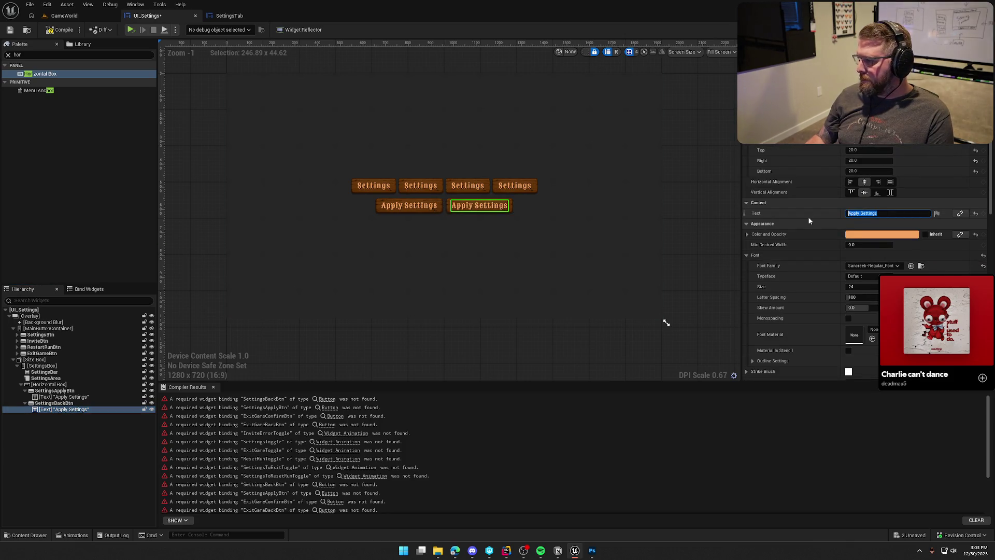
text(Cancel)
key(Return)
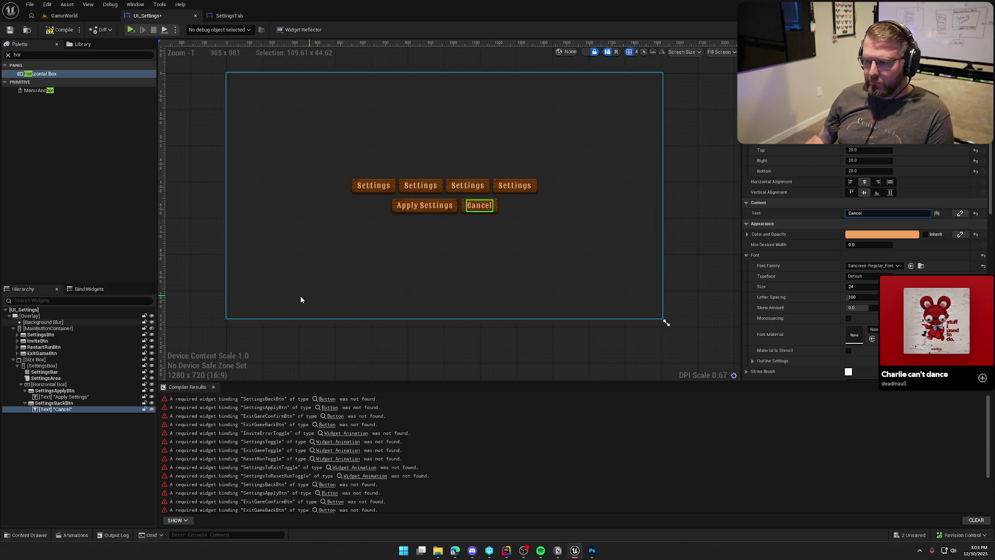
click(25, 403)
Compile the widget and give the Size Box a Min Desired Height of 500
click(24, 390)
click(54, 403)
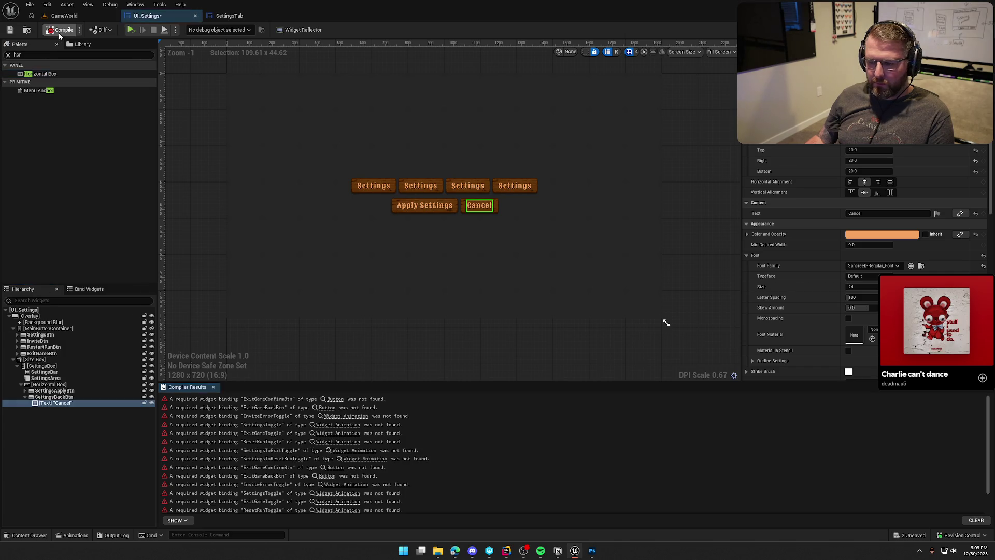
scroll(335, 486, down, 1)
scroll(458, 348, down, 1)
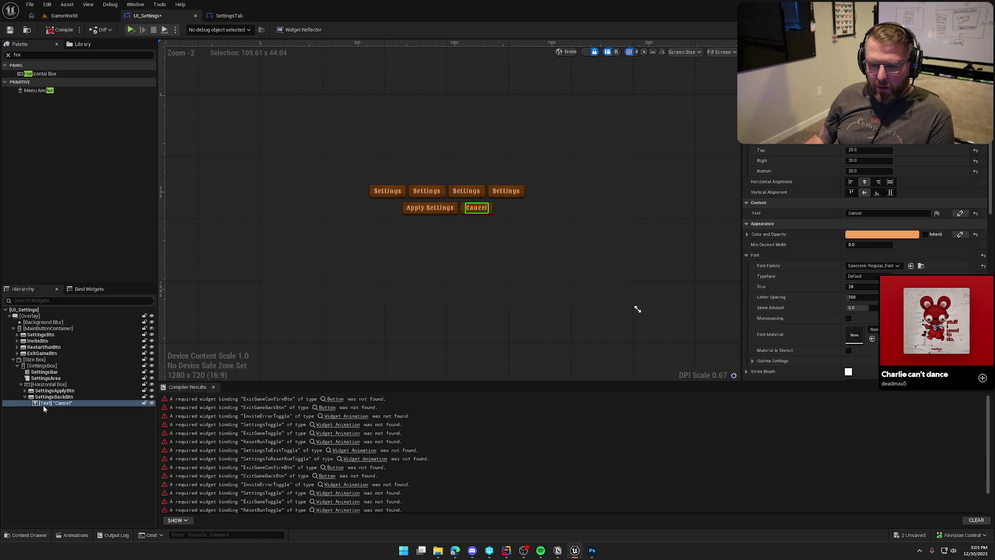
click(35, 359)
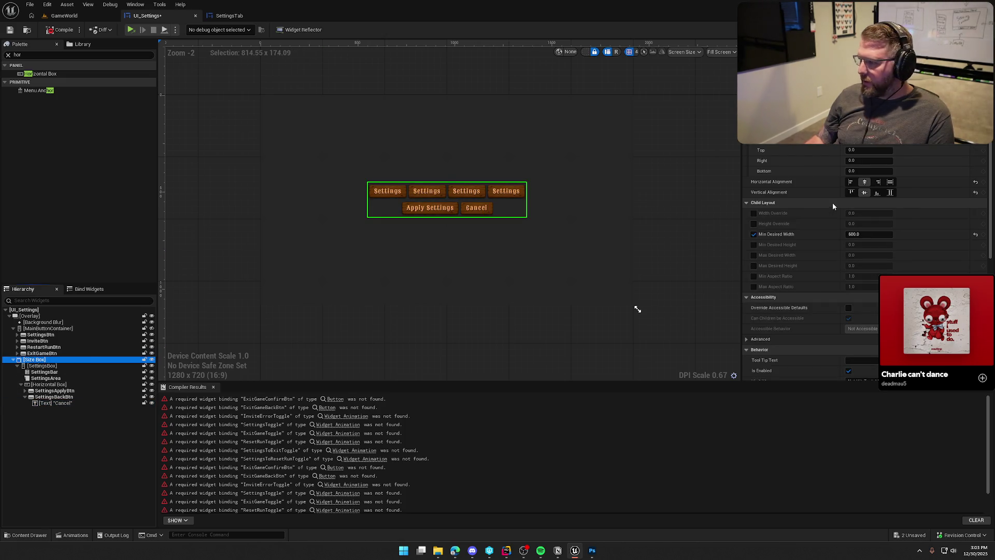
click(754, 244)
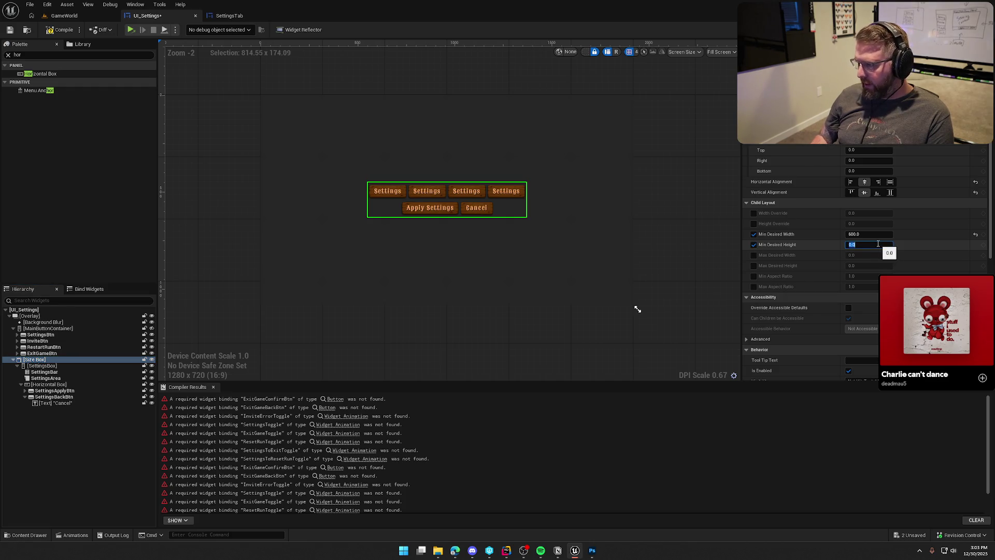
click(869, 244)
text(90)
key(Return)
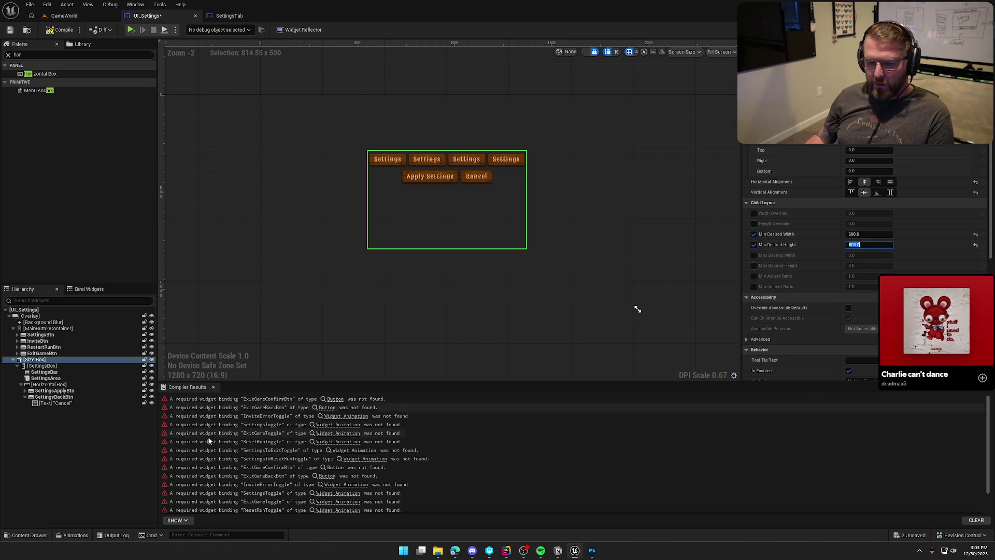
click(49, 379)
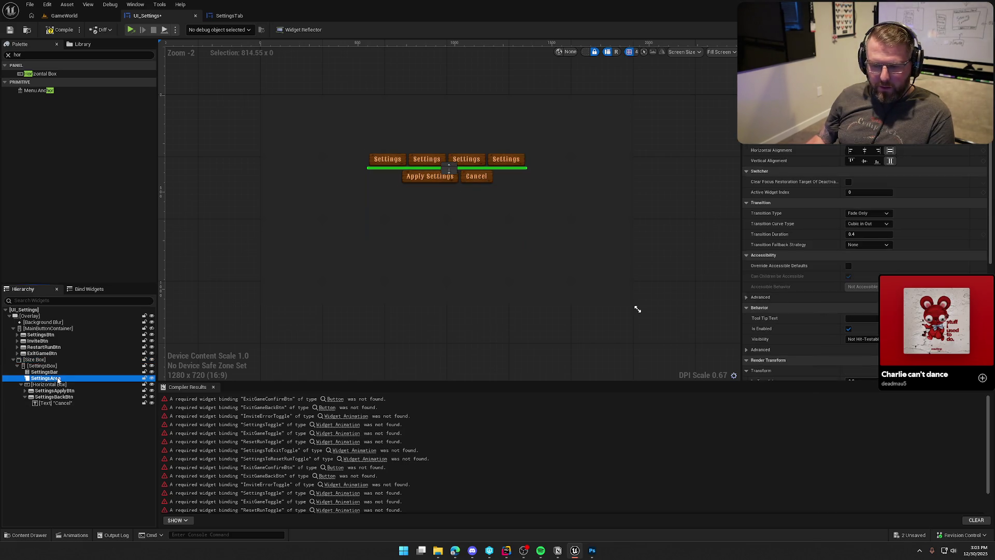
Set SettingsArea to Fill and stretch the button row's Horizontal Box across the panel
click(872, 143)
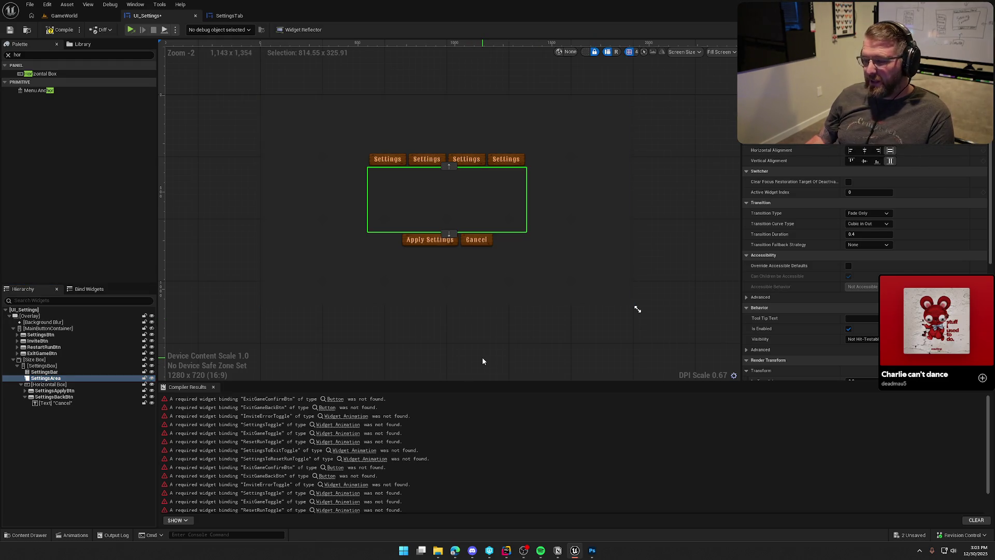
click(450, 300)
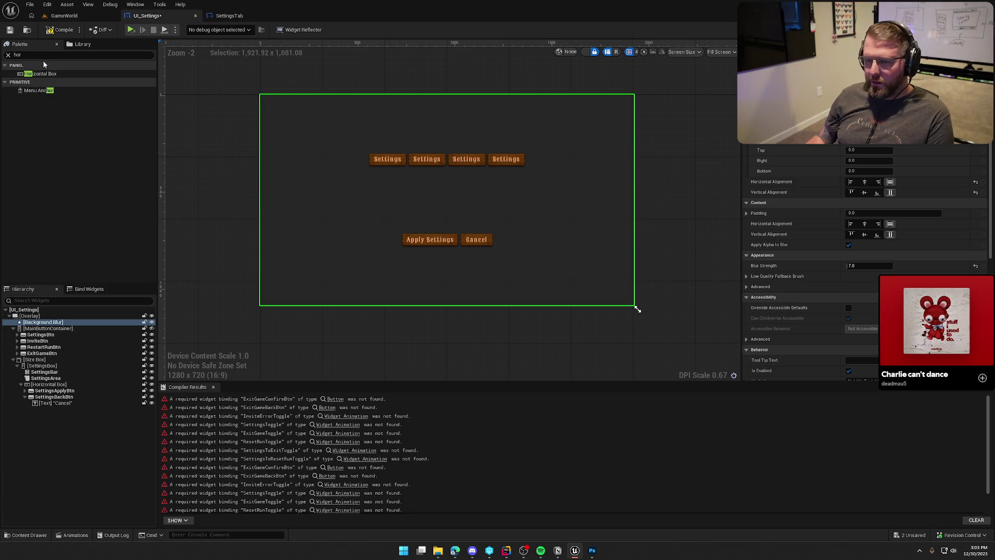
click(452, 344)
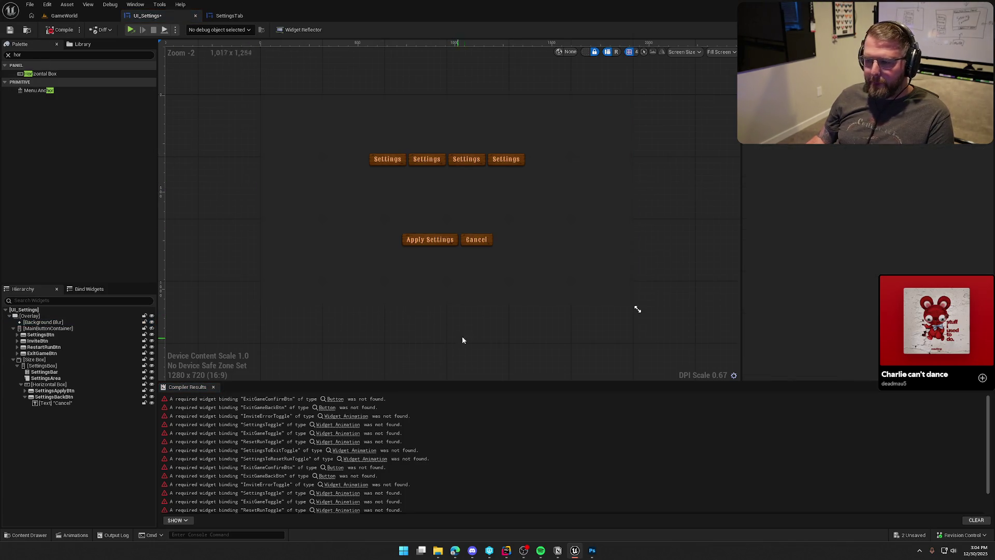
click(44, 385)
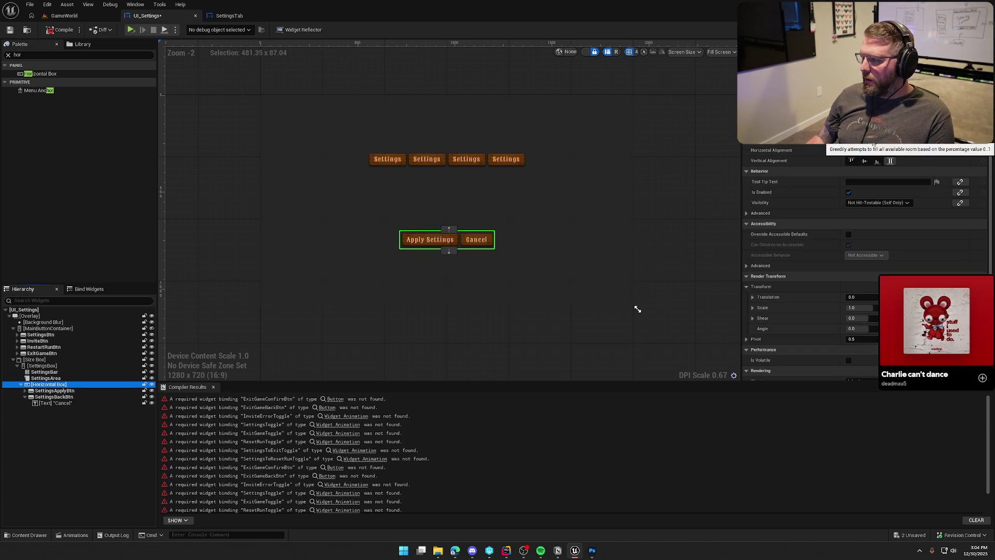
click(891, 151)
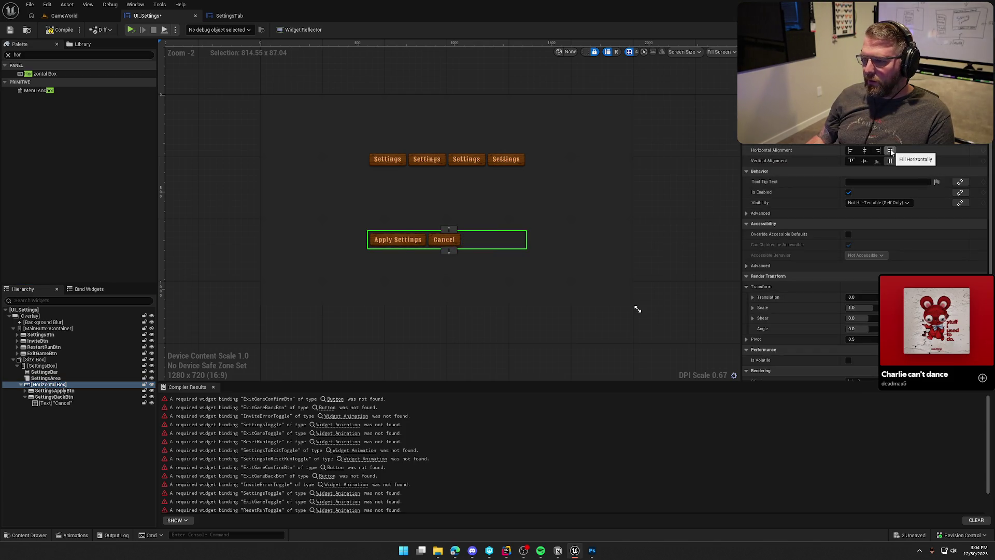
Give the Cancel button Fill size with Center horizontal alignment
click(76, 396)
click(25, 396)
click(50, 390)
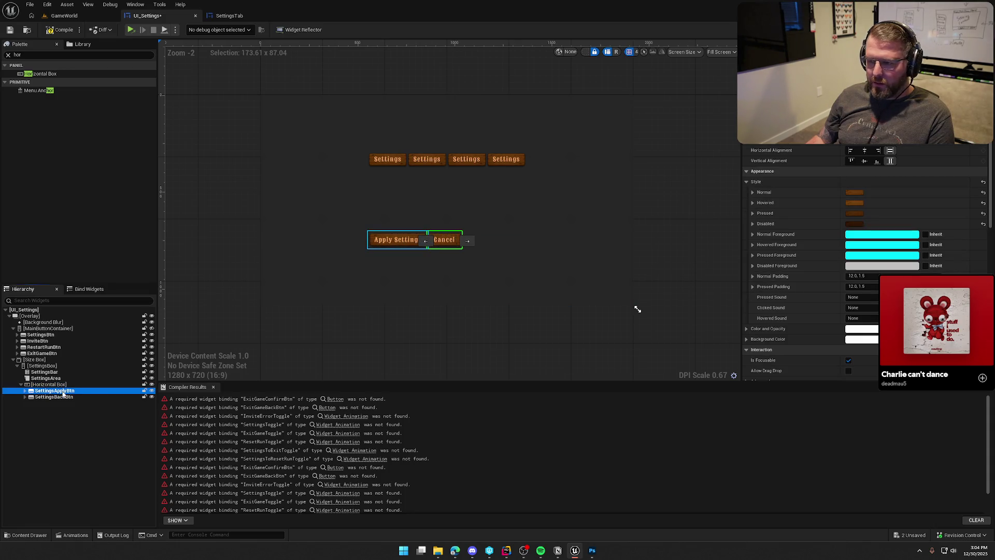
click(864, 139)
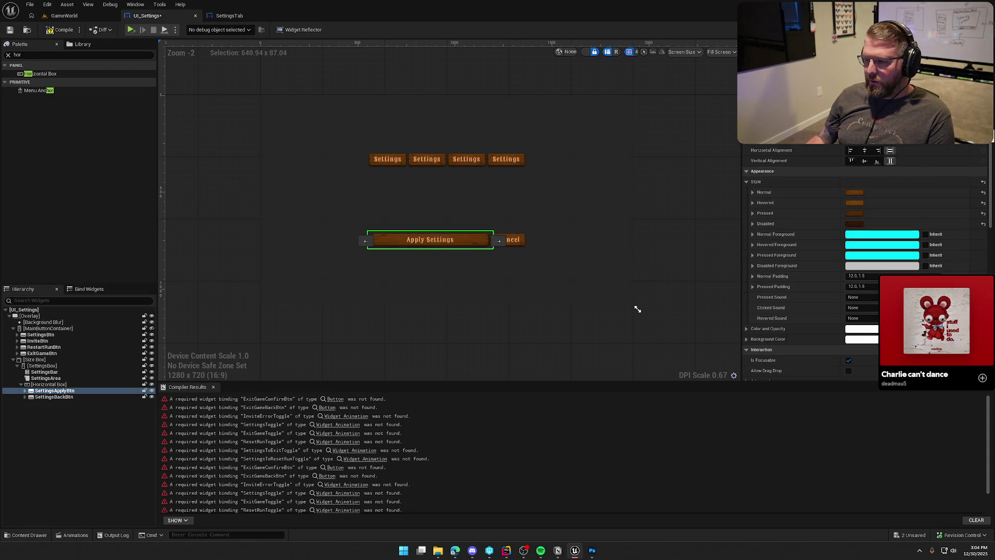
key(ctrl+z)
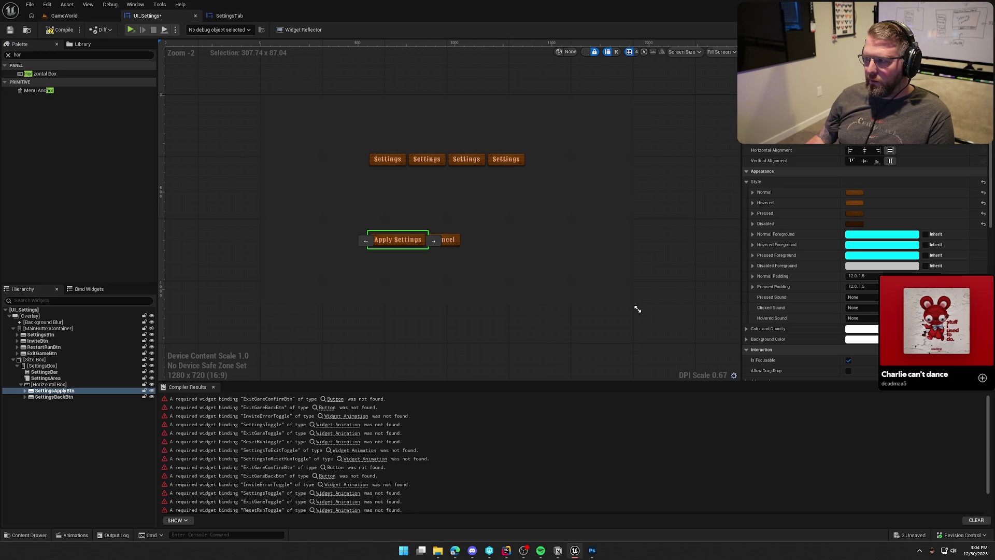
click(47, 397)
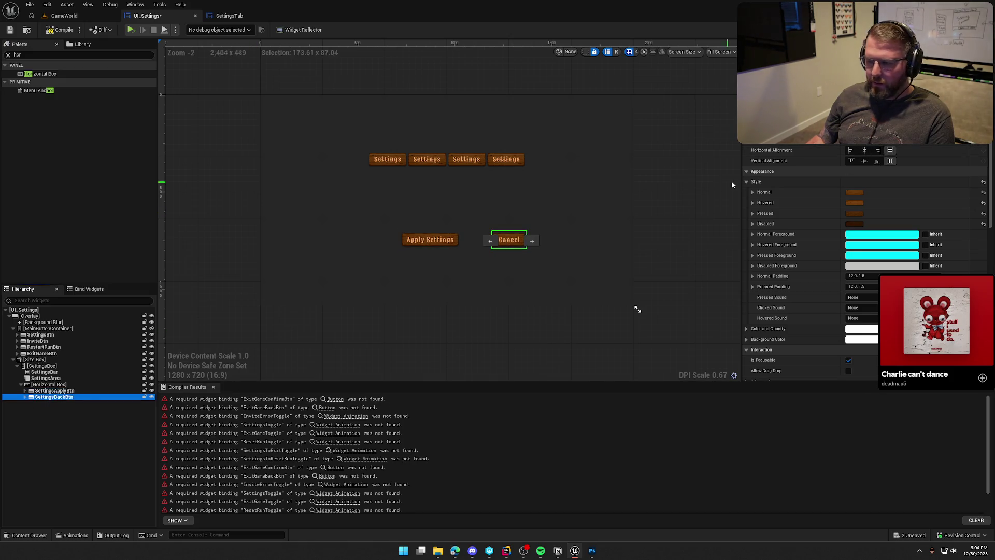
click(865, 150)
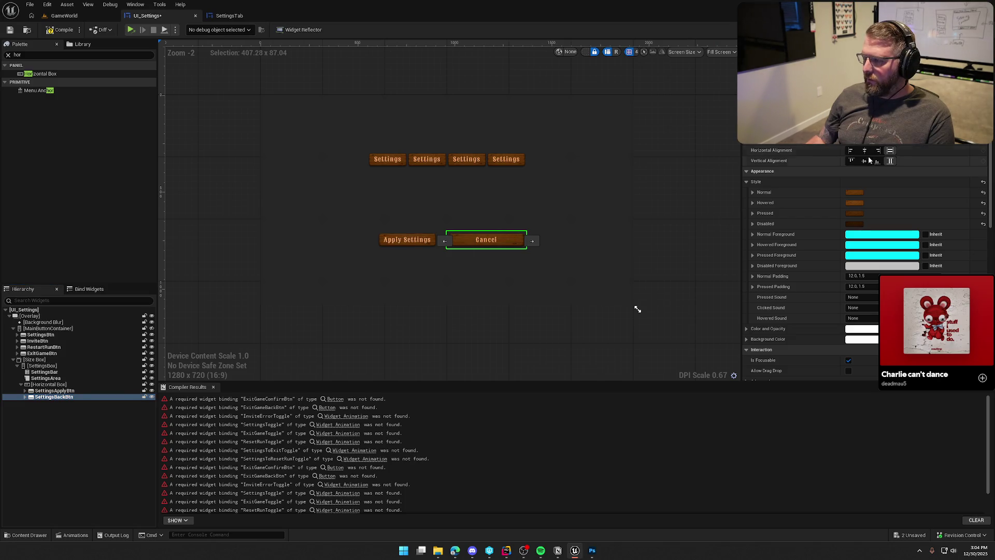
click(665, 262)
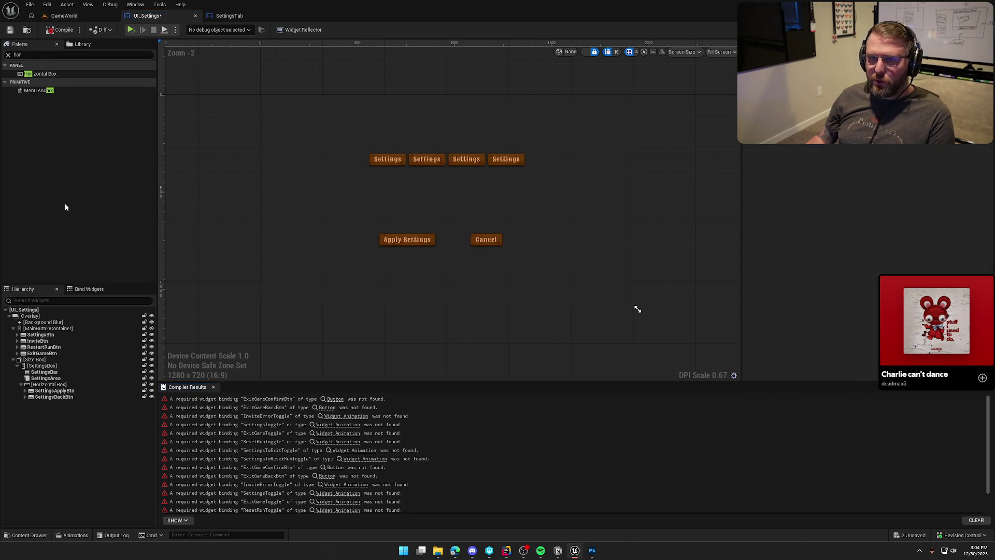
click(13, 359)
Set the Size Box's Render Transform Translation Y to -850
click(35, 362)
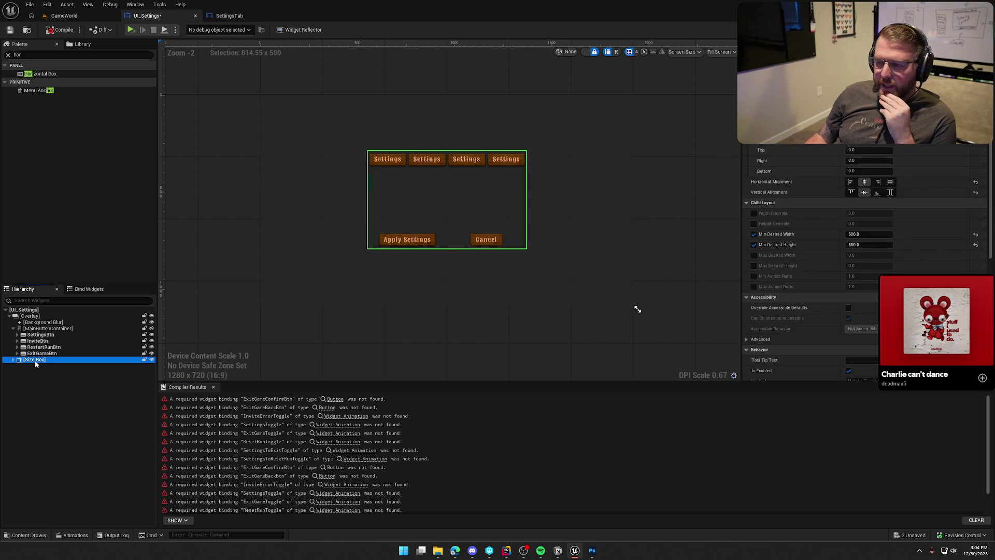
scroll(804, 310, down, 7)
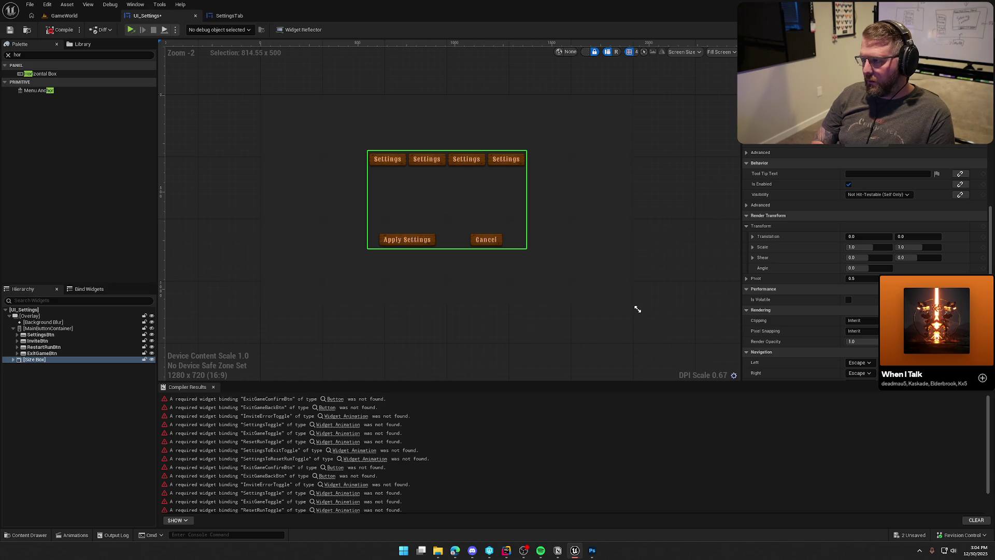
scroll(809, 280, down, 2)
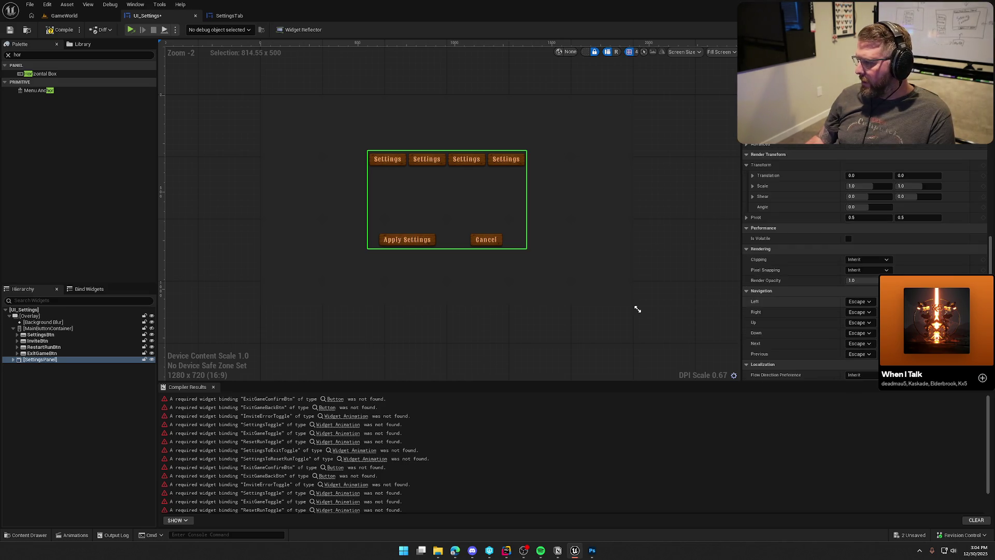
scroll(905, 212, up, 1)
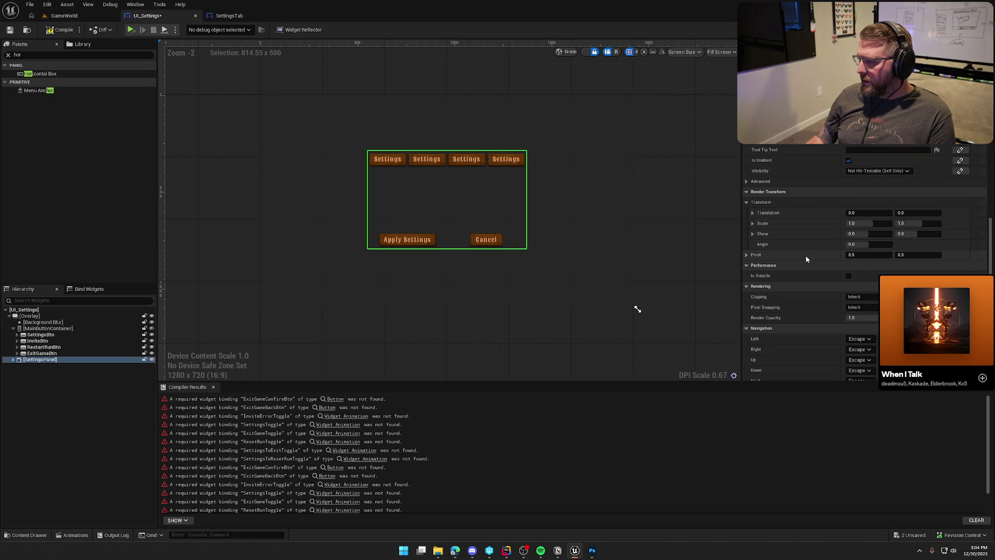
drag(932, 213, 931, 212)
click(926, 213)
text(-8)
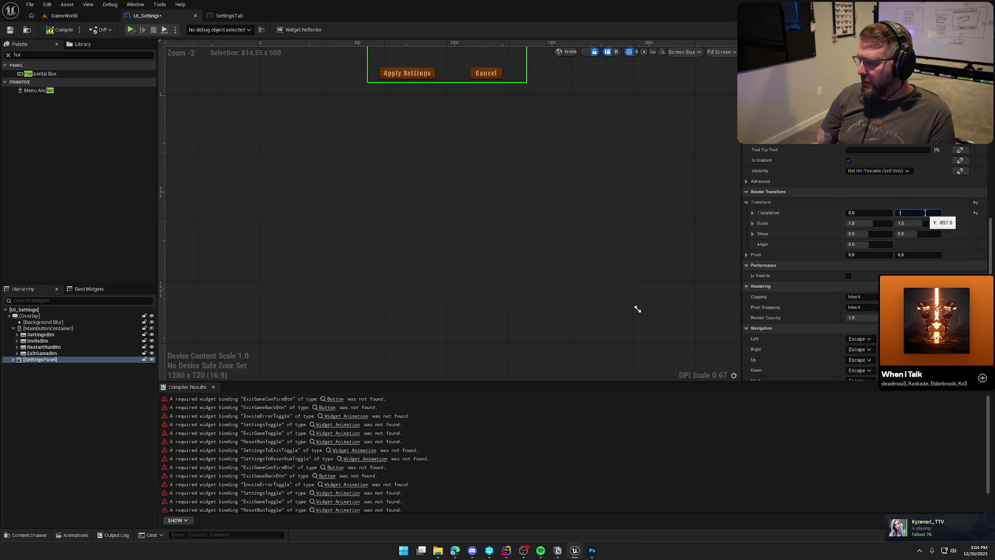
text(50)
key(Return)
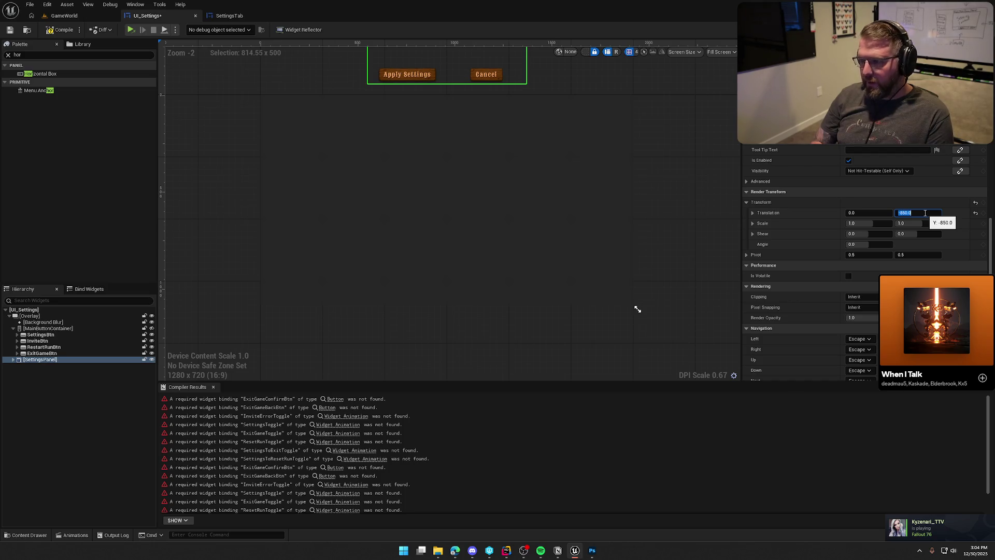
click(700, 174)
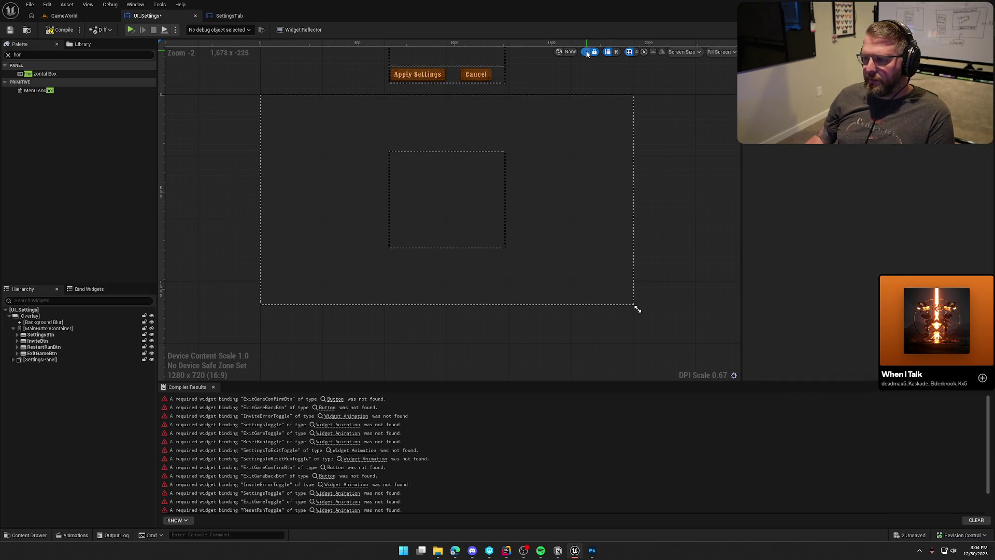
mouse_move(680, 169)
mouse_down()
mouse_move(691, 193)
mouse_move(686, 234)
mouse_move(663, 223)
mouse_move(667, 182)
mouse_up()
scroll(685, 213, down, 1)
Compile UI_Settings and collapse MainButtonContainer in the Hierarchy
click(61, 29)
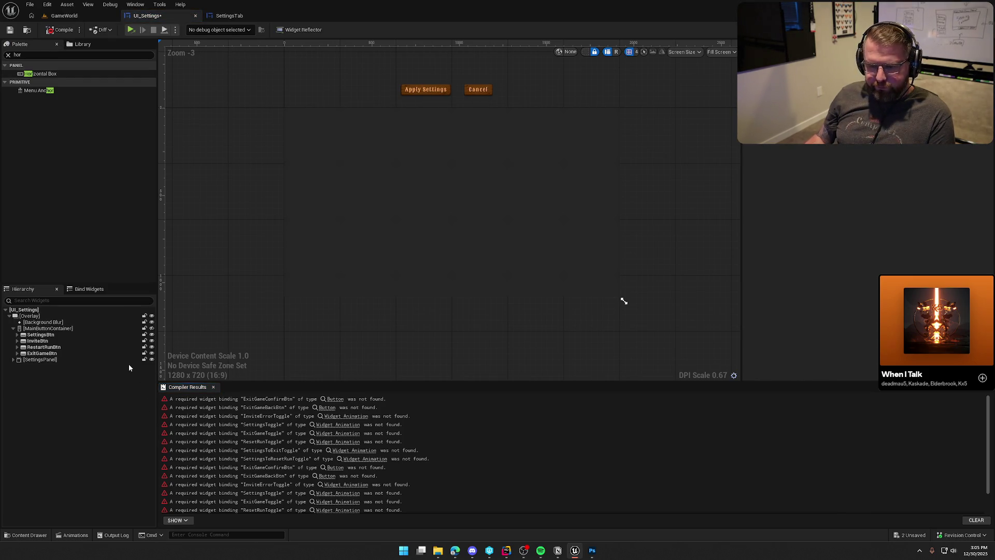
click(14, 329)
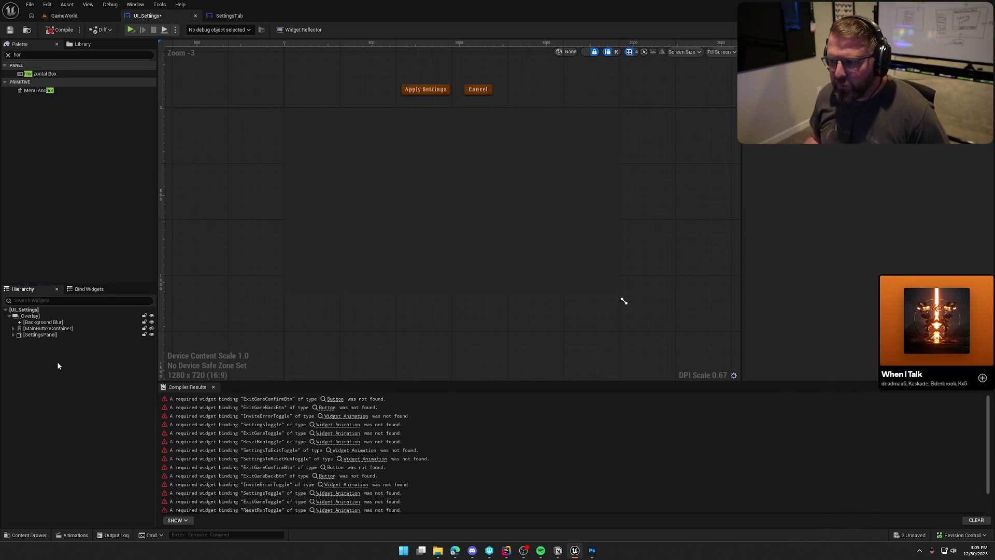
drag(468, 279, 451, 258)
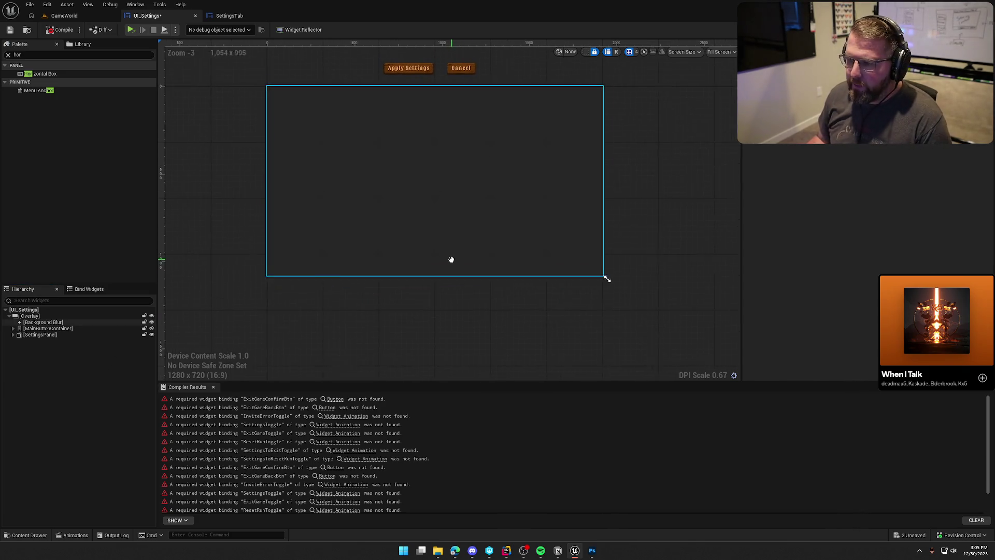
key(ctrl+f)
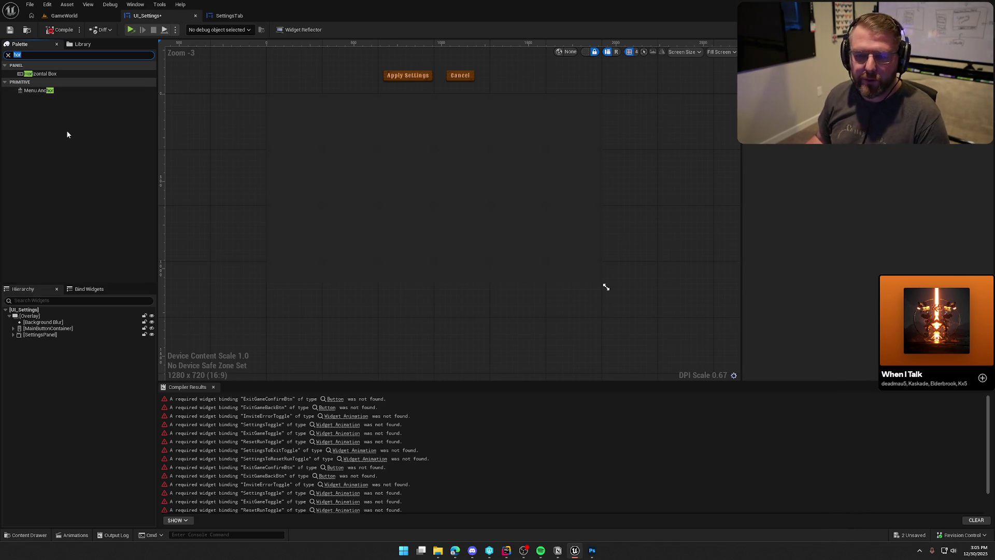
Add a Vertical Box under Overlay, centred both ways, and name it ExitConfirmPanel
text(Vert)
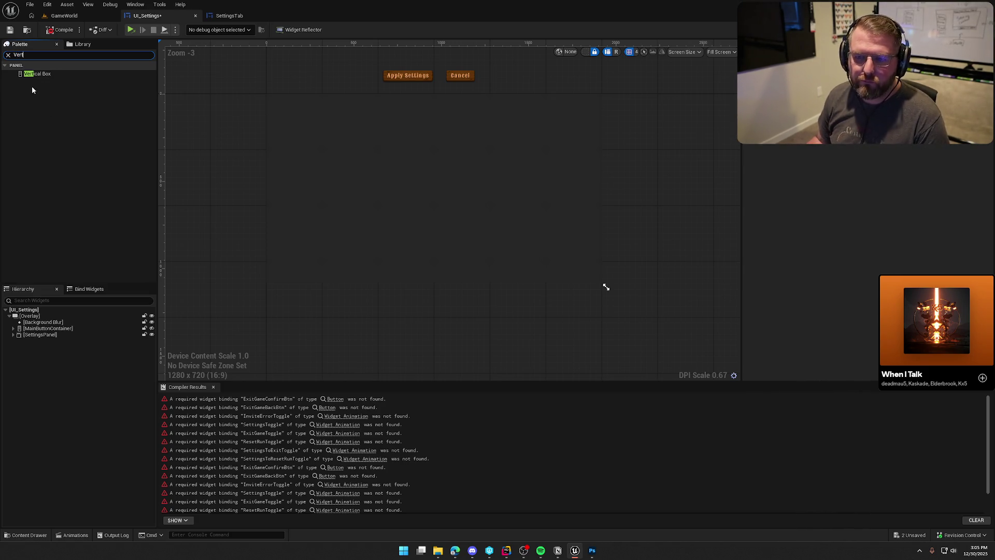
click(39, 77)
mouse_move(81, 268)
mouse_down()
mouse_move(77, 317)
mouse_move(37, 342)
mouse_up()
click(864, 182)
click(864, 193)
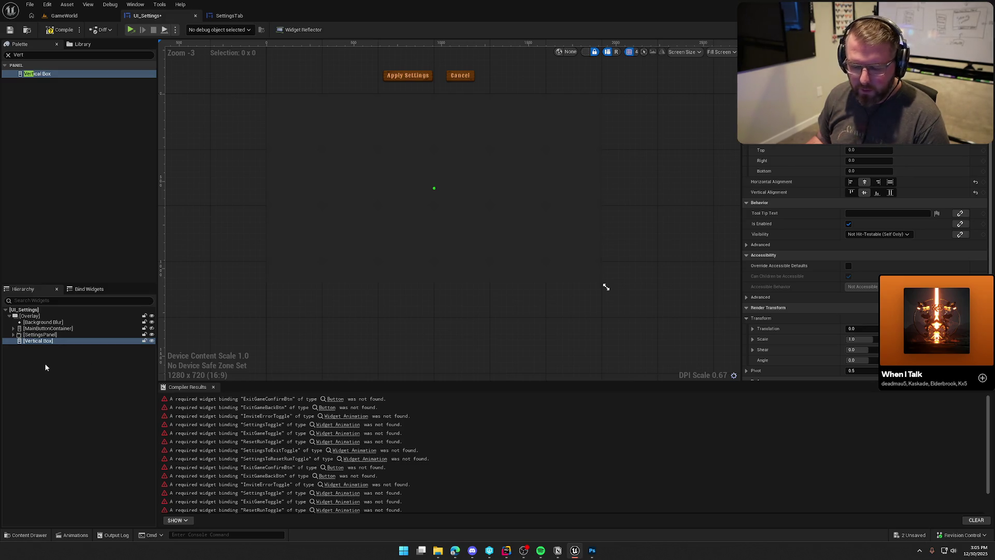
key(F2)
text(ExitCon)
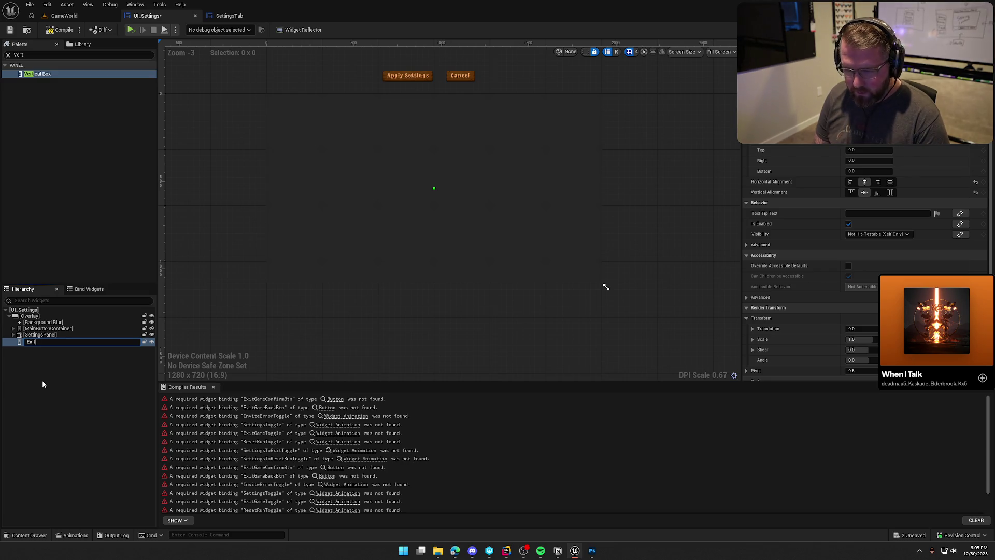
text(firmPanel)
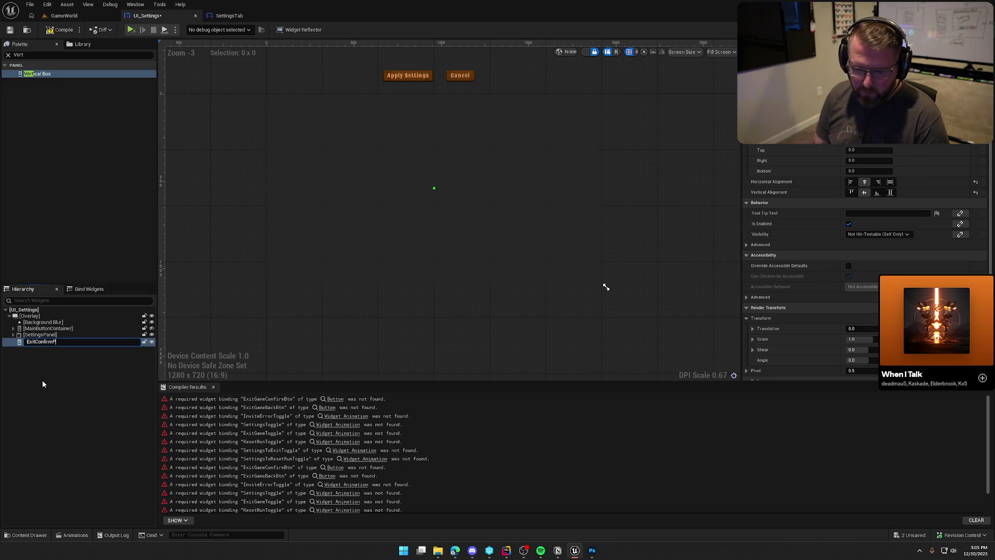
key(Return)
click(35, 55)
text(Co)
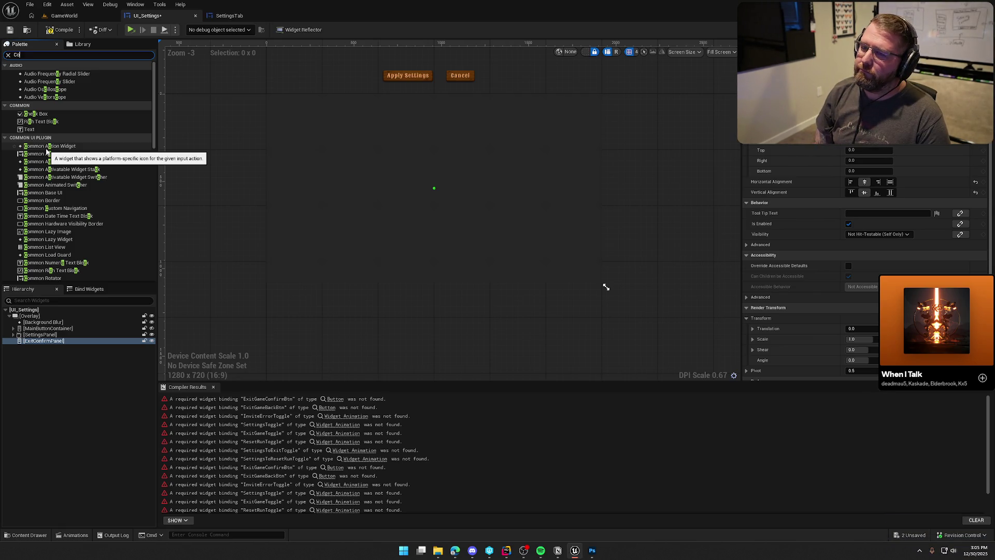
Drop a Common Text into ExitConfirmPanel reading 'Are you sure you want to exit?'
key(BackSpace)
key(BackSpace)
key(BackSpace)
text(ontex)
mouse_move(40, 73)
mouse_down()
mouse_move(55, 349)
mouse_move(47, 344)
mouse_up()
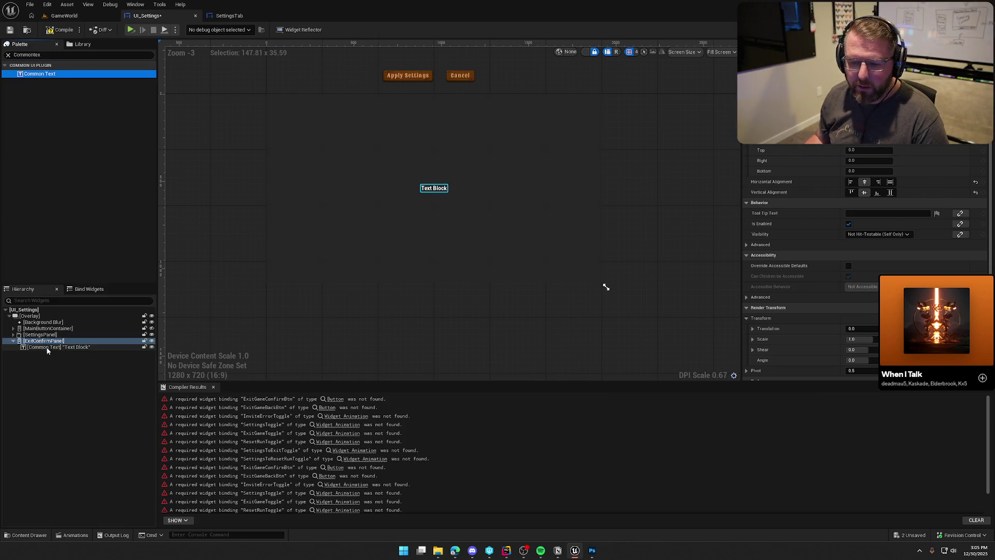
click(877, 181)
text(Are You)
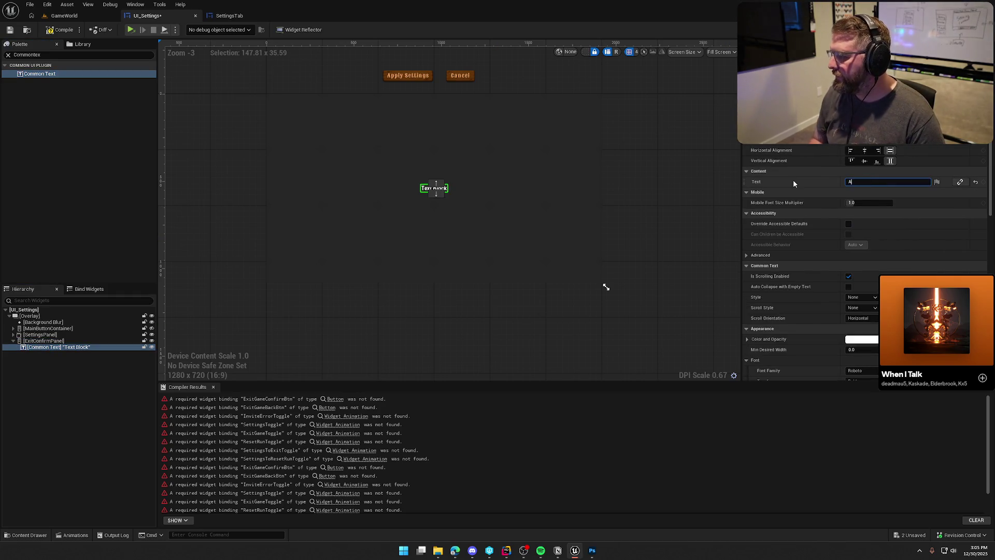
key(BackSpace)
key(BackSpace)
key(BackSpace)
text(you sure you want to exit?)
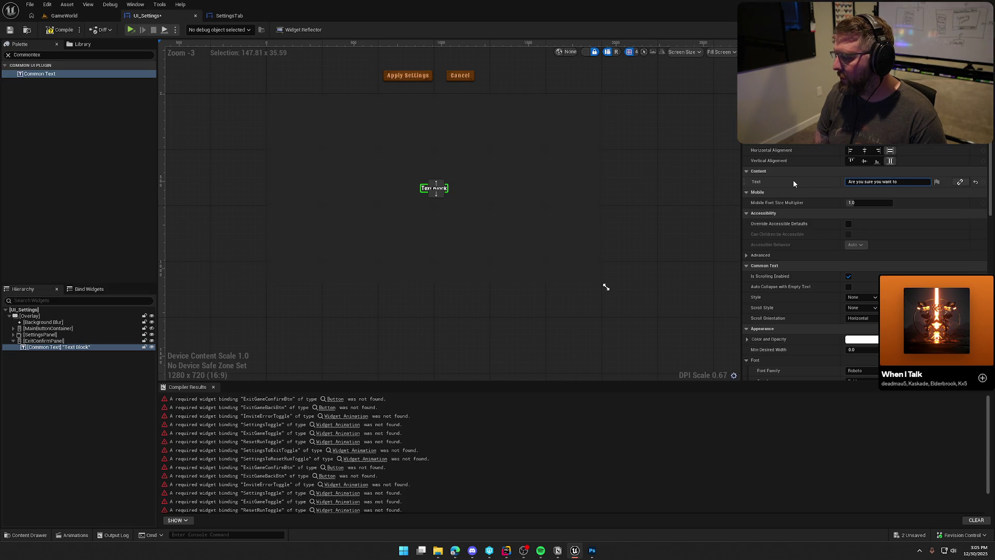
key(Return)
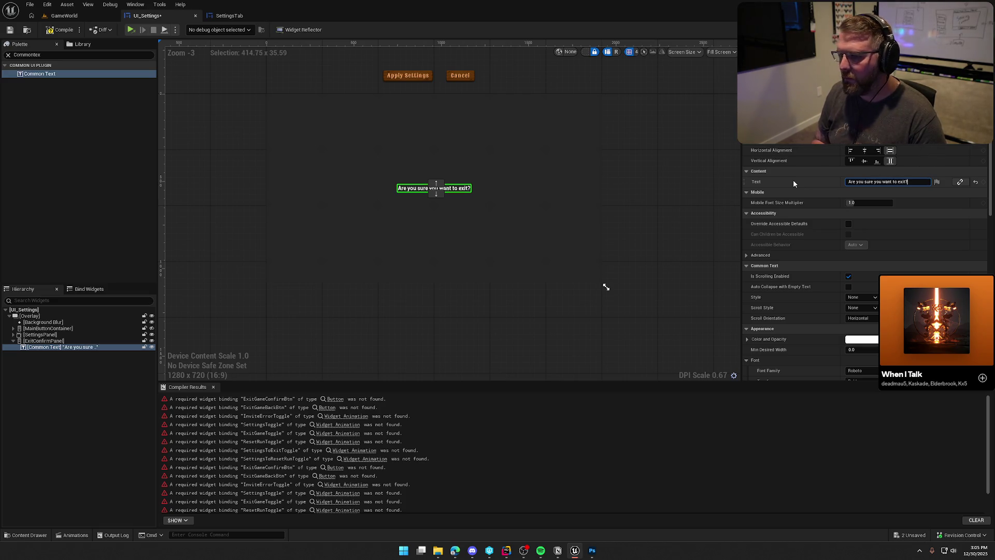
click(862, 297)
Create a CommonStyles folder under UI with a Text subfolder inside it
click(845, 346)
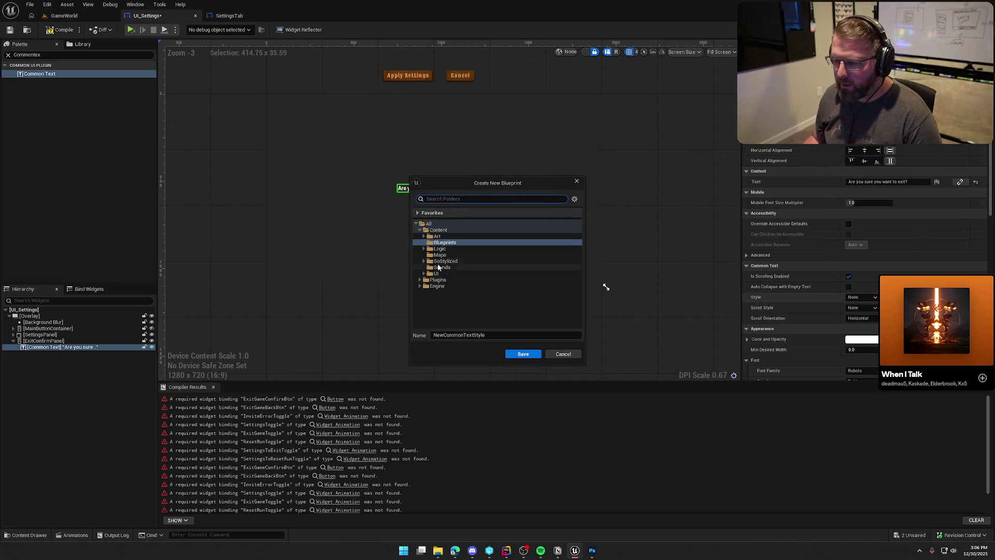
double_click(455, 274)
right_click(457, 275)
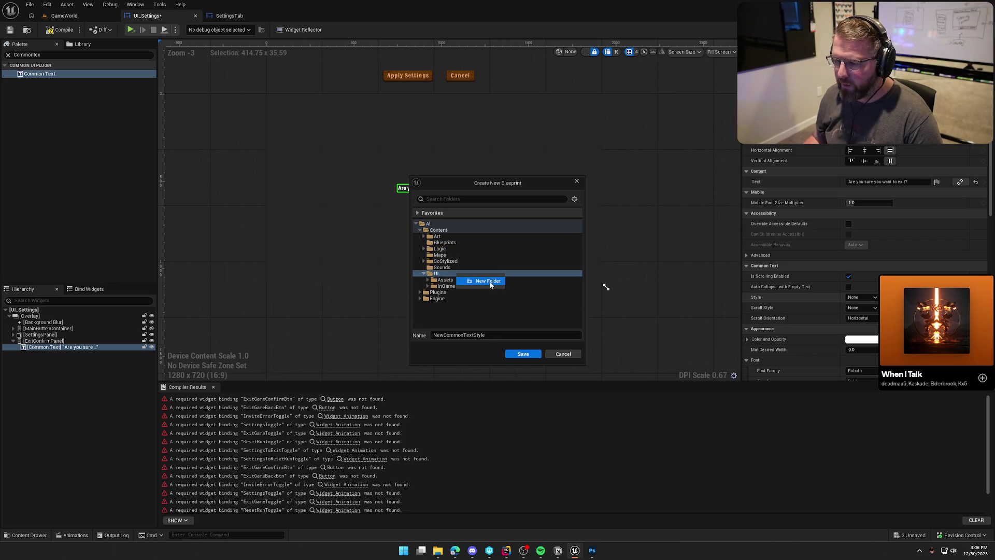
click(490, 294)
text(Comm)
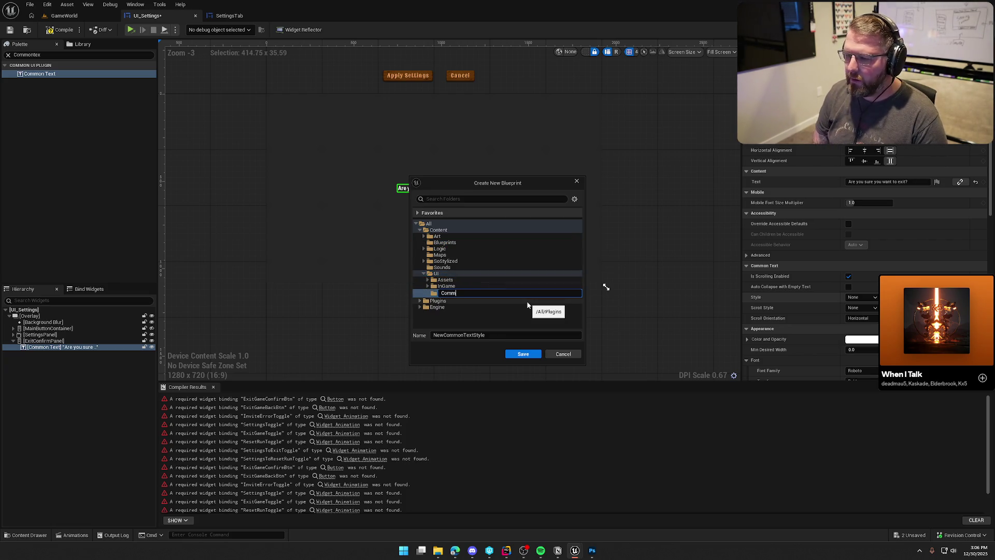
text(onStyles)
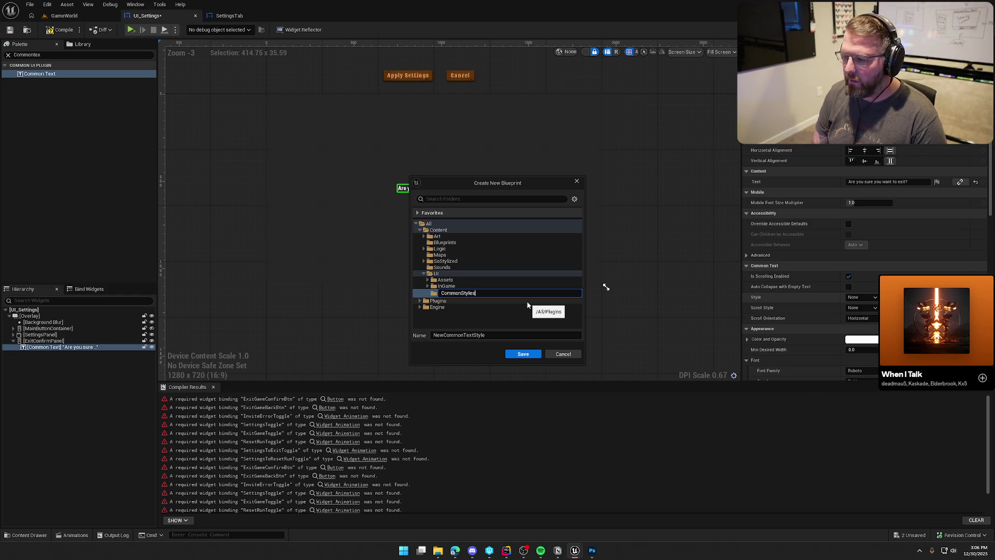
key(Return)
right_click(448, 287)
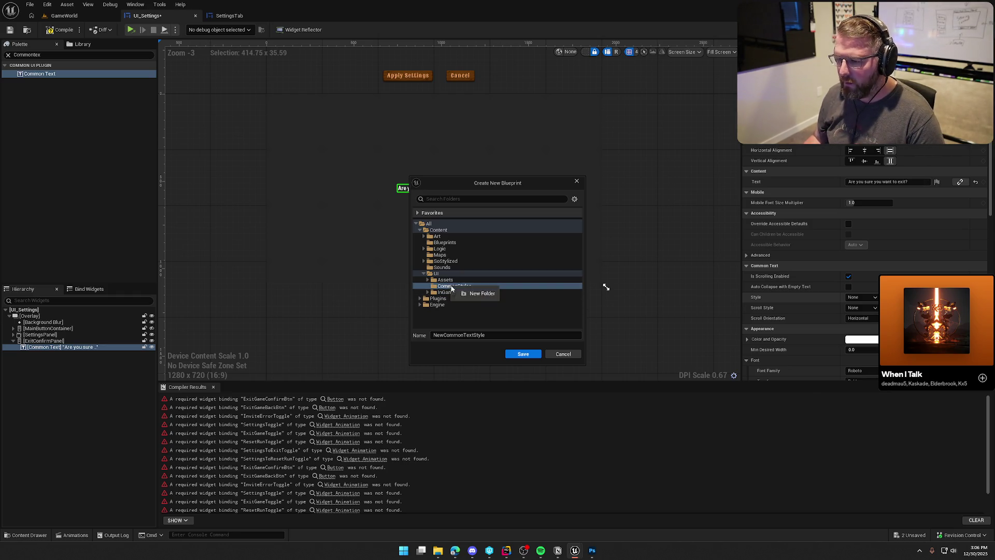
click(478, 305)
text(Text)
key(Return)
Name the new text style asset Default_24 and save it
click(462, 335)
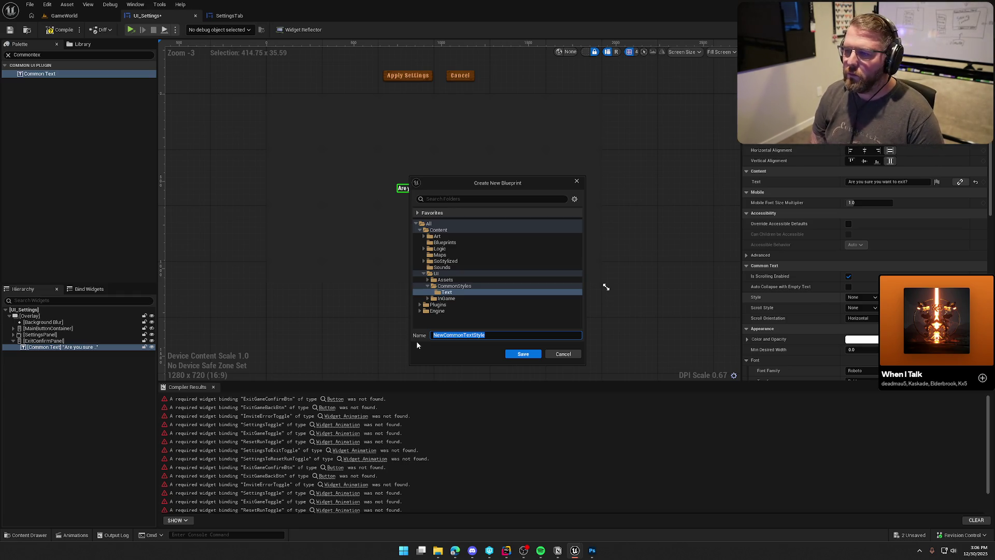
text(Default_24)
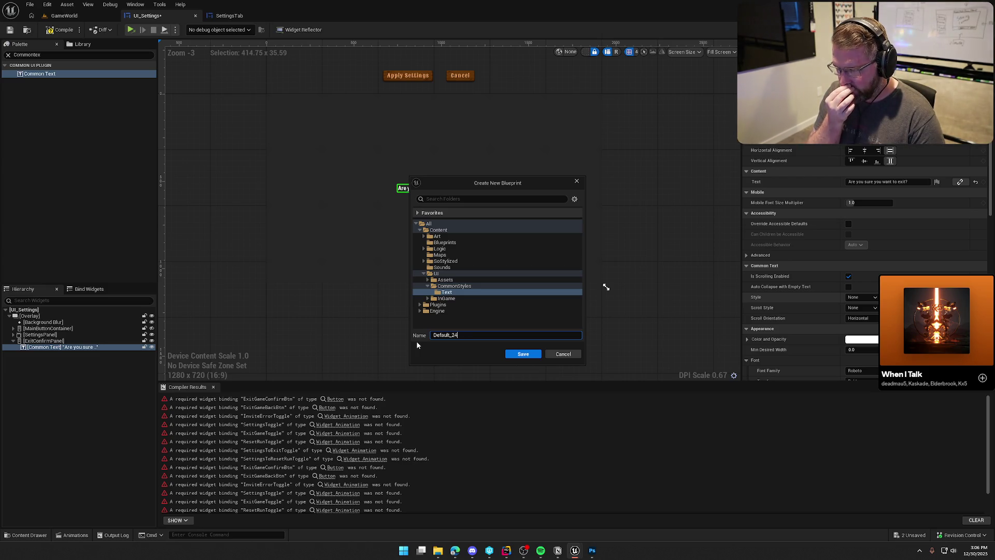
click(518, 353)
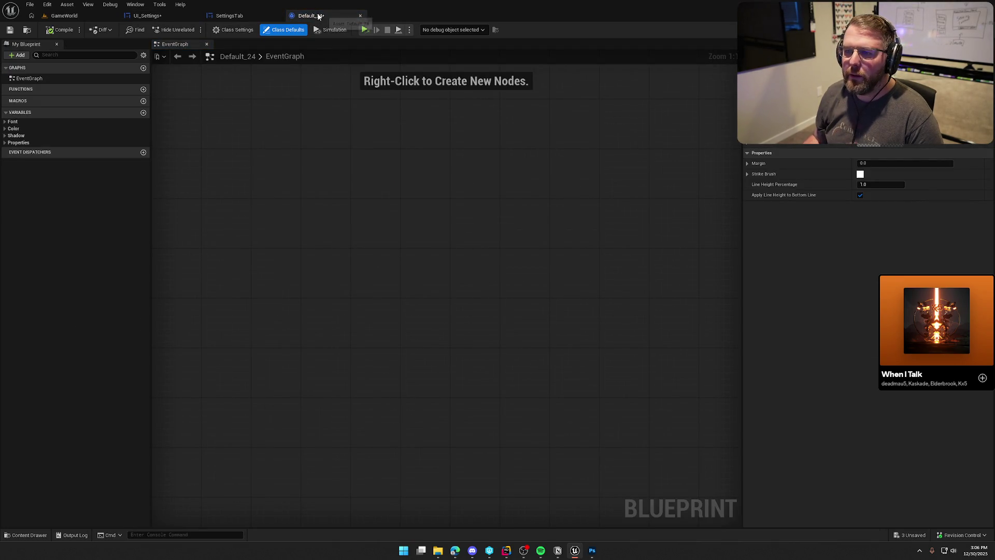
Reopen the Default_24 style asset from the CommonStyles/Text folder
click(360, 16)
click(47, 436)
double_click(188, 394)
double_click(188, 394)
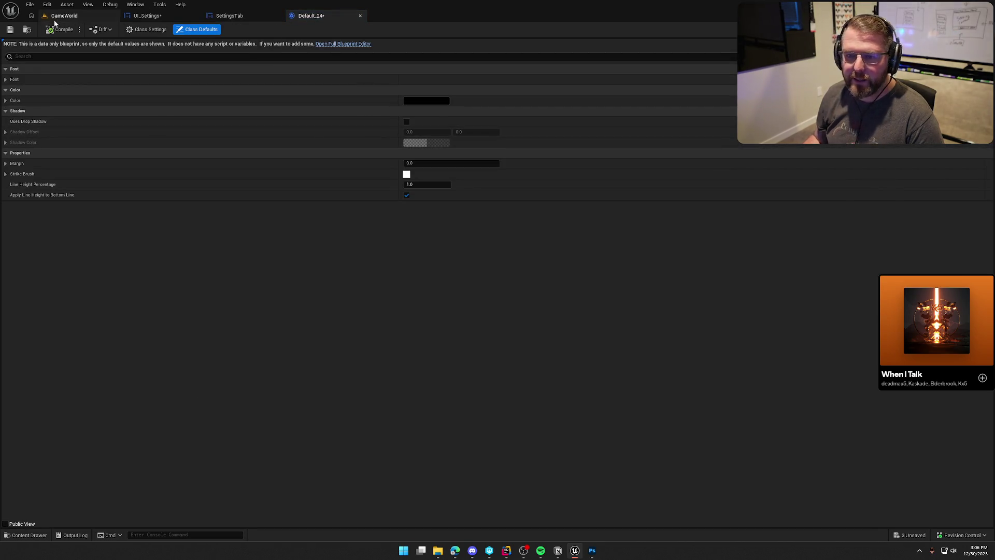
click(60, 29)
Set Default_24 to Sancreek-Regular_Font, letter spacing 100 and a light orange colour
click(14, 79)
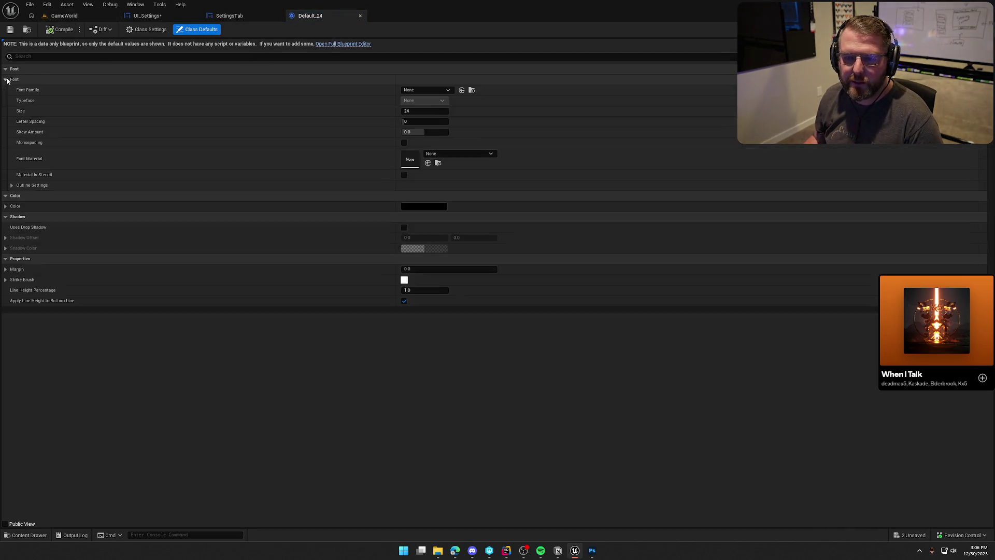
click(415, 91)
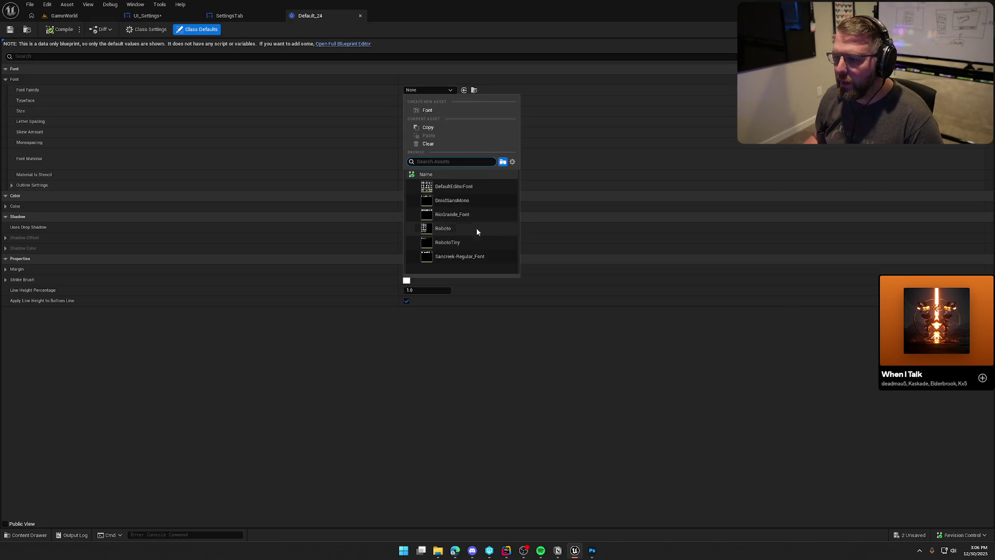
click(467, 257)
click(431, 122)
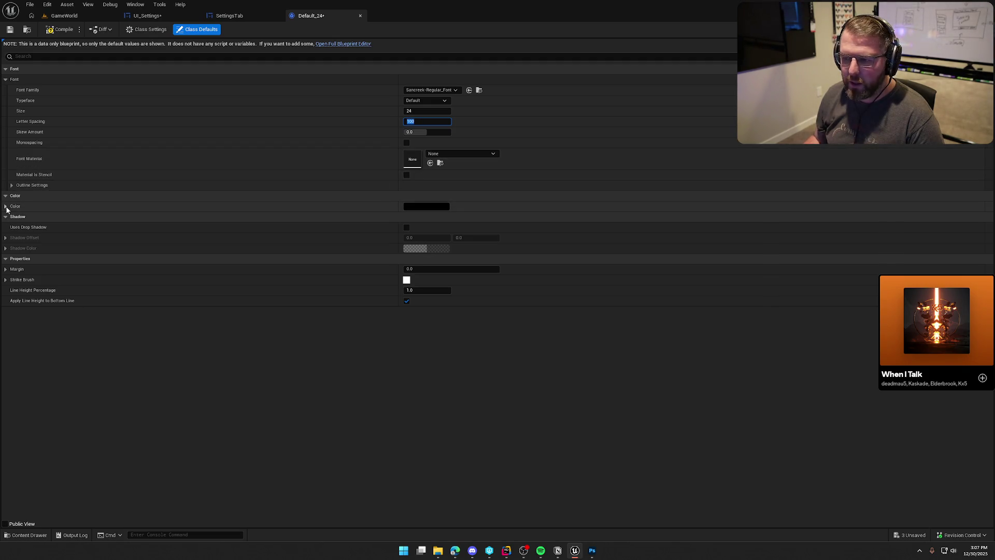
click(440, 207)
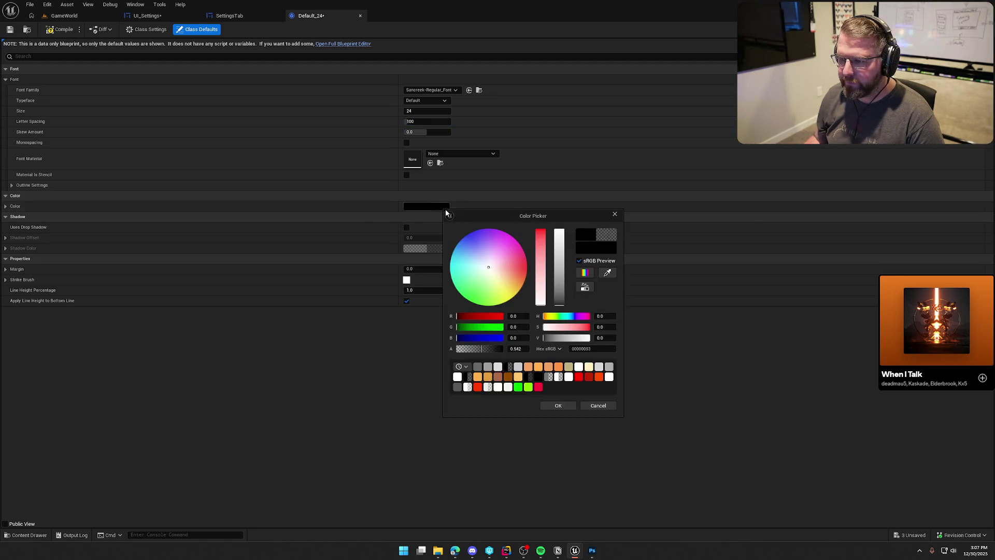
click(608, 273)
click(548, 367)
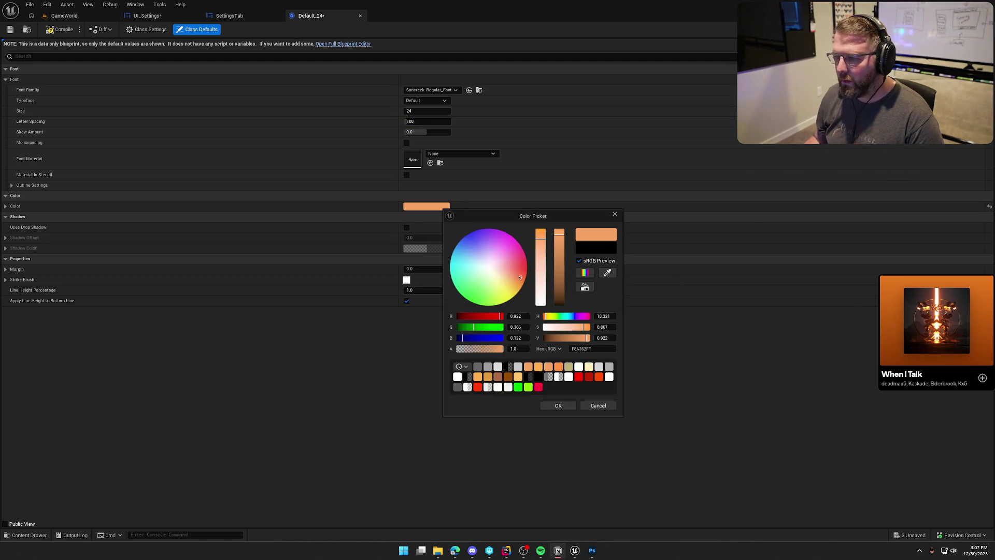
click(558, 405)
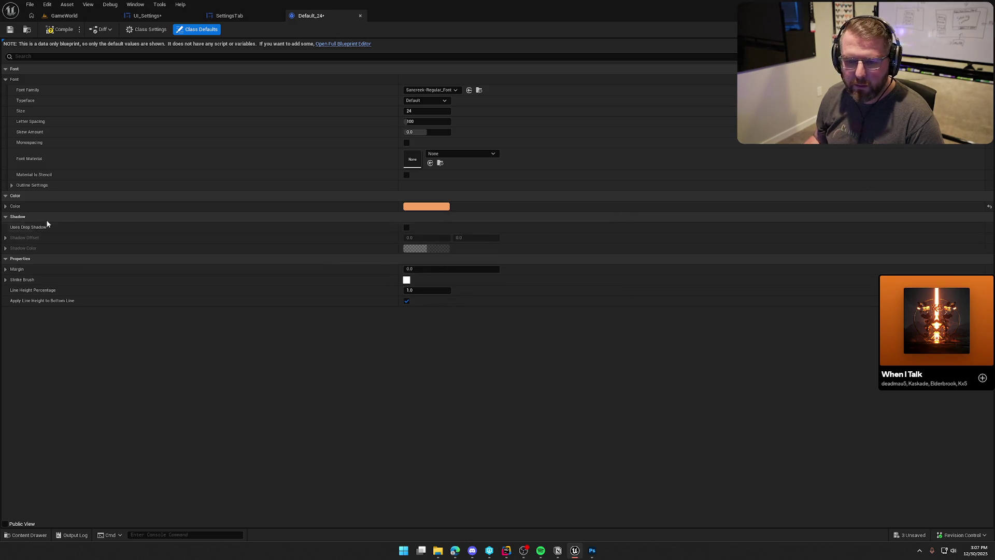
Enable a 1.5/1.5 drop shadow, adjust its colour alpha, and compile the style
click(406, 227)
click(417, 237)
text(1.5)
key(Tab)
text(1)
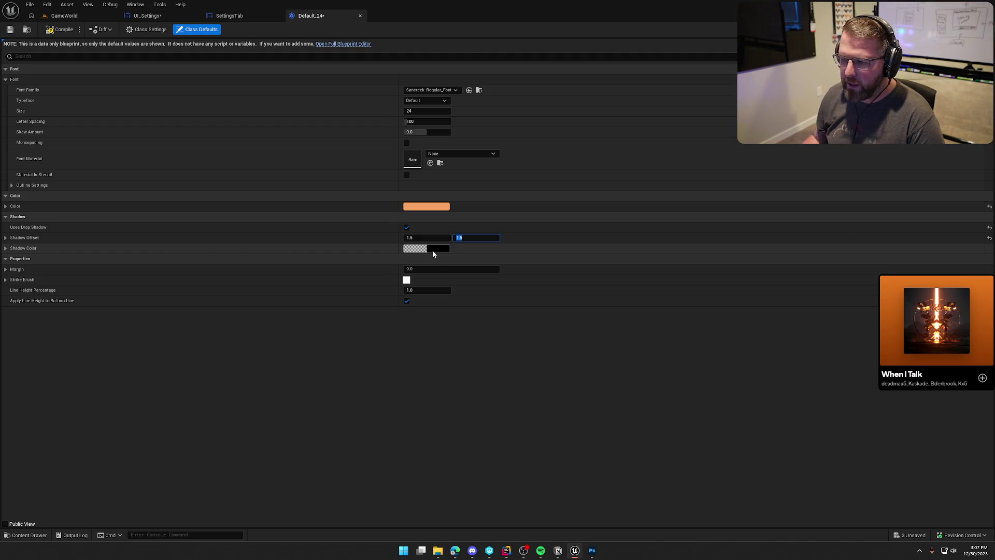
click(433, 253)
click(511, 392)
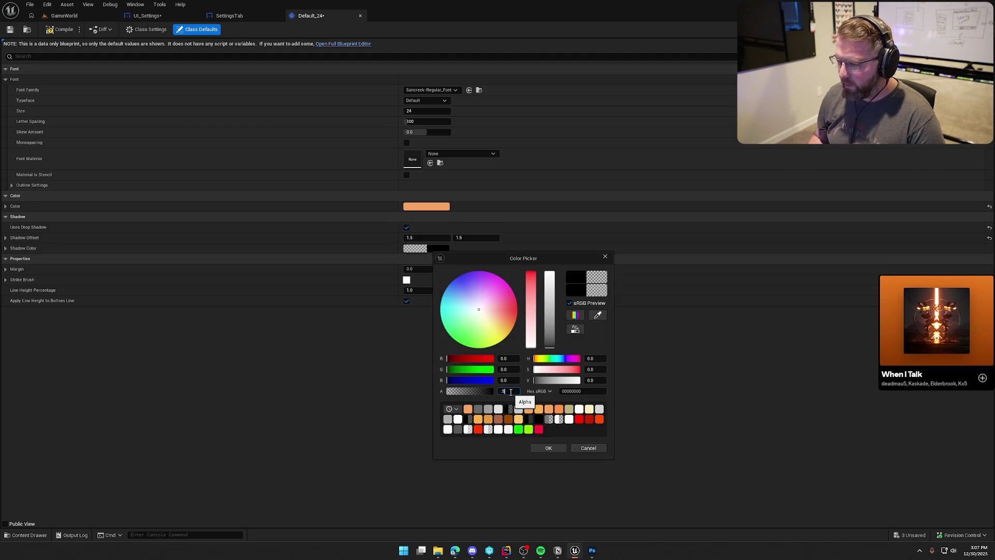
click(548, 447)
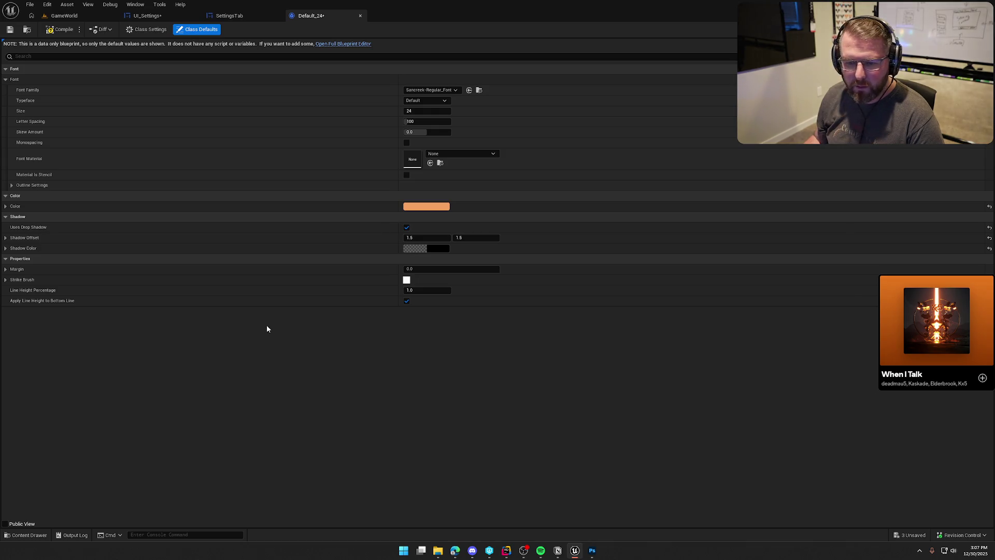
click(59, 30)
click(229, 16)
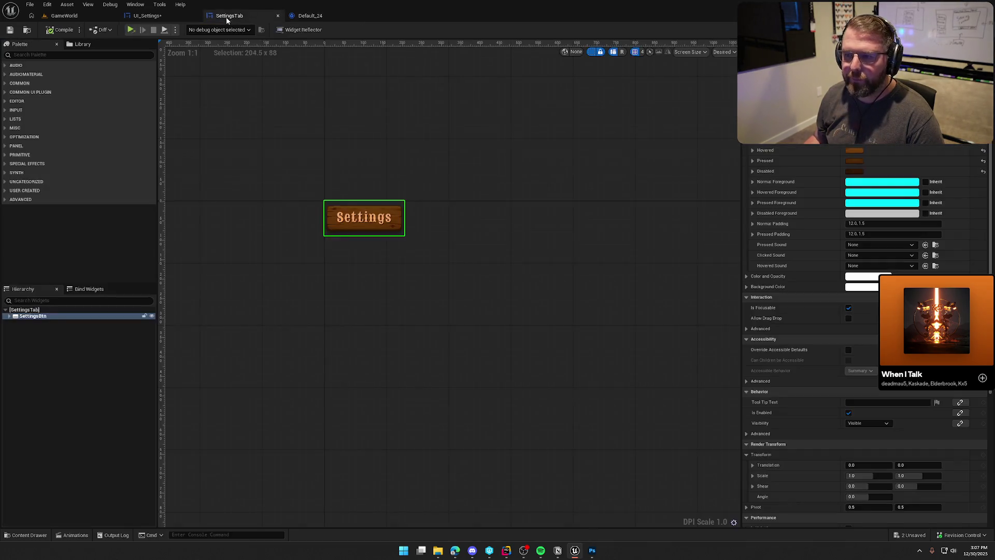
Replace SettingsBtn's old text child with a Common Text named ButtonText
click(9, 315)
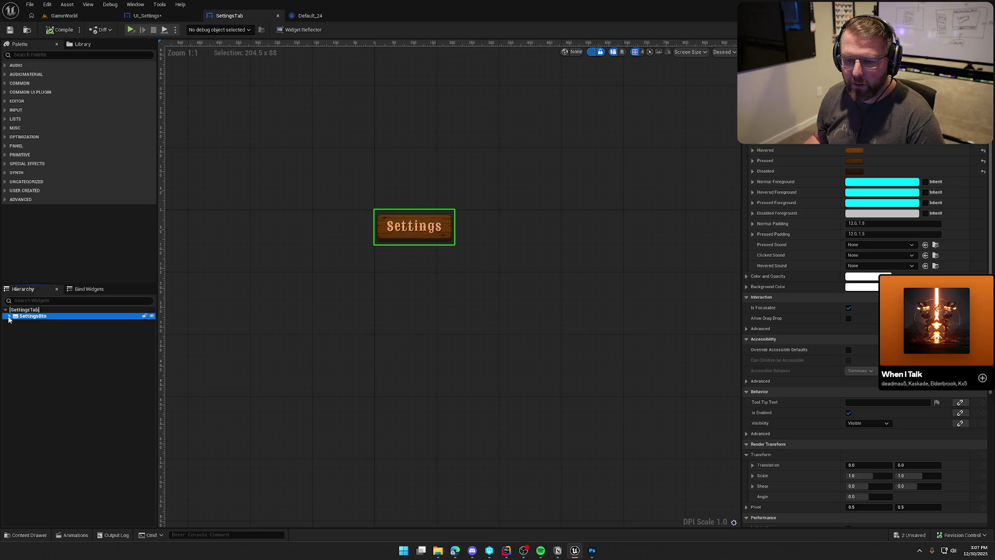
click(39, 54)
text(co)
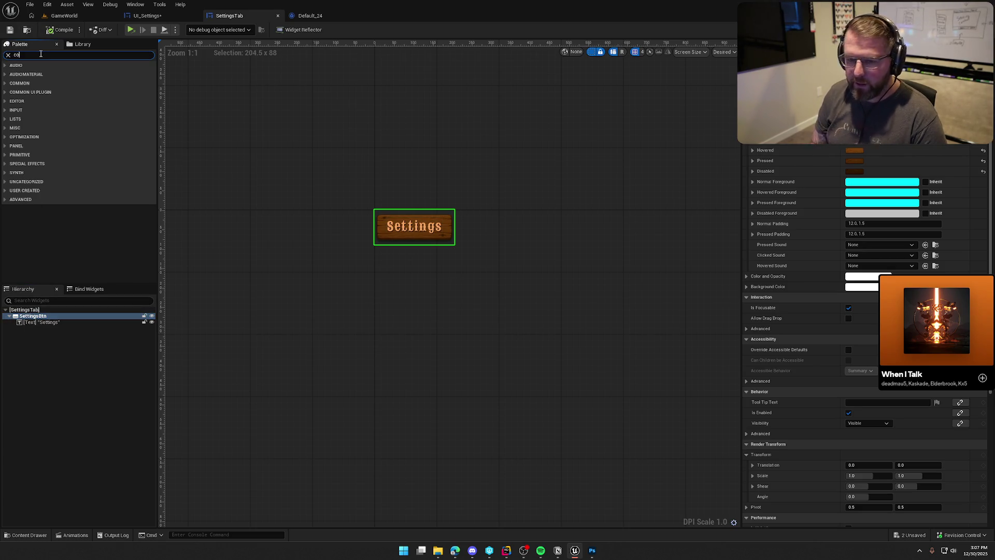
text(mmon text)
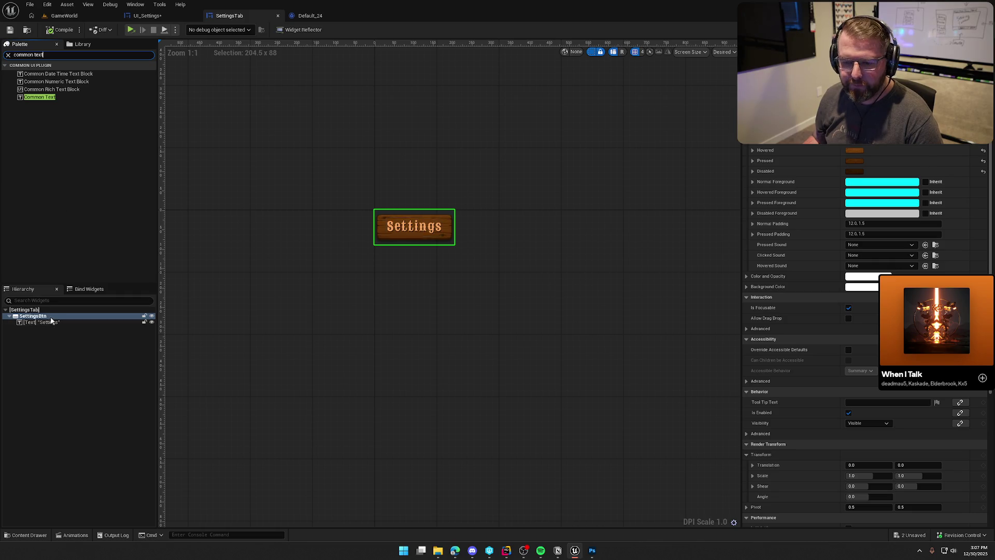
click(73, 322)
key(Delete)
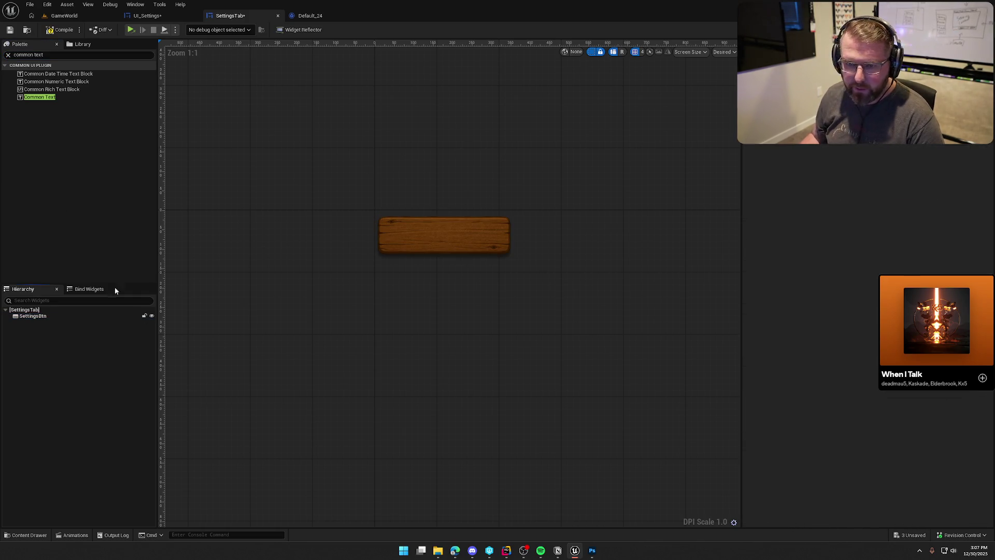
drag(39, 97, 44, 315)
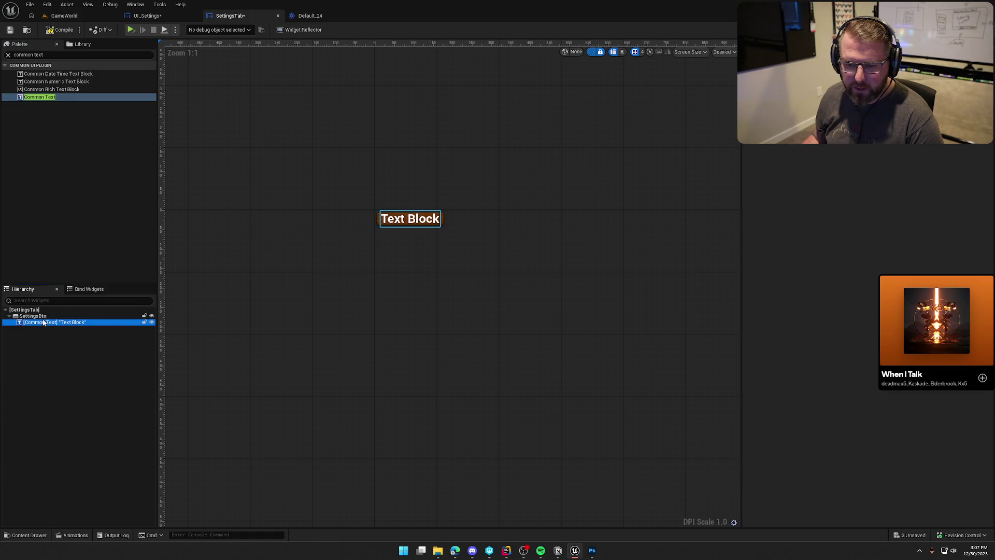
text(ButtonText)
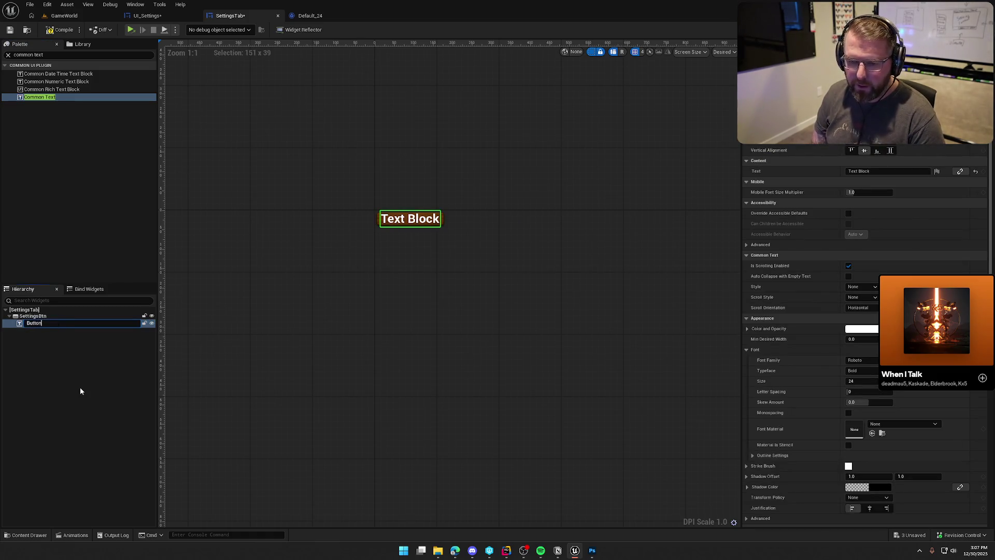
key(Return)
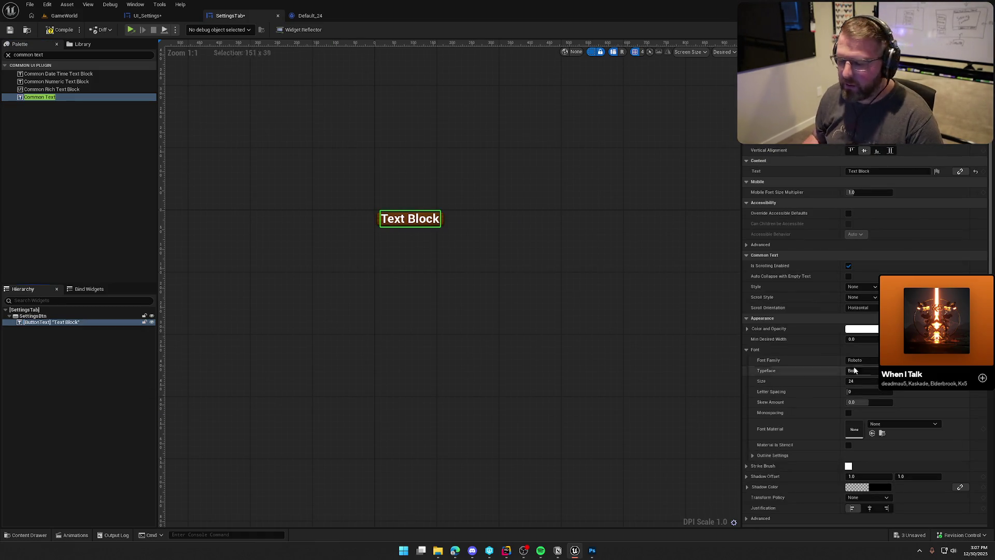
Set ButtonText to 'Settings' with the Default_24 style, then compile and save
click(863, 171)
text(Settings)
key(Return)
click(862, 286)
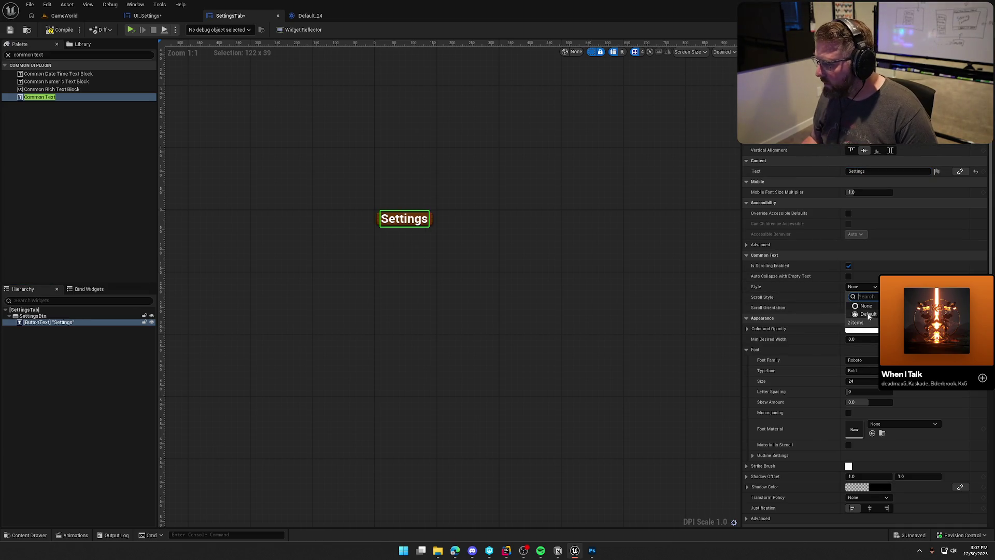
click(861, 314)
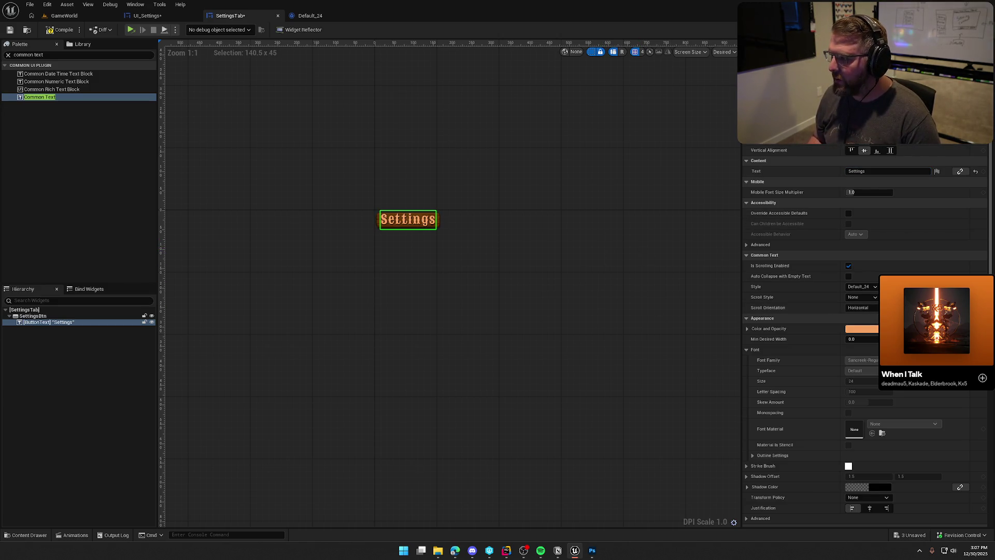
click(63, 30)
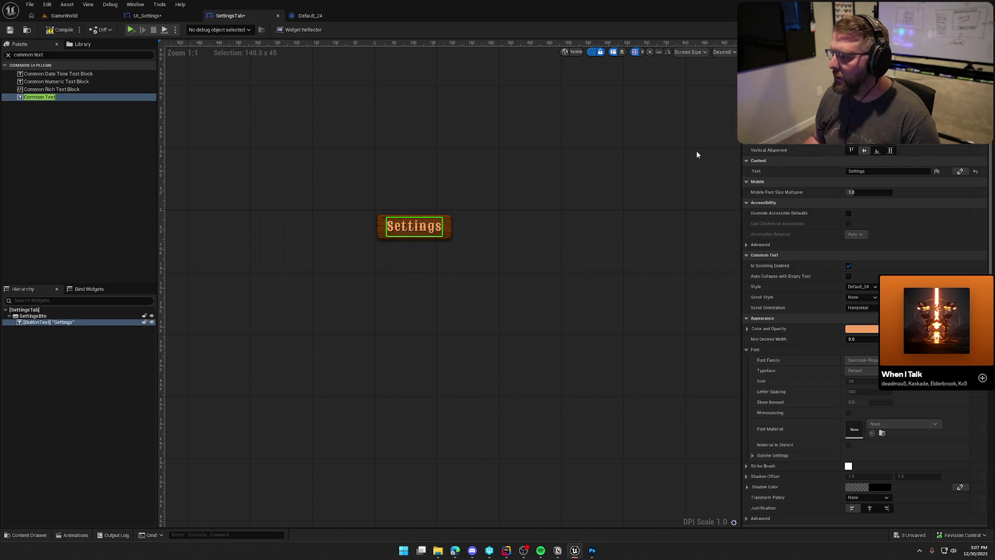
click(88, 198)
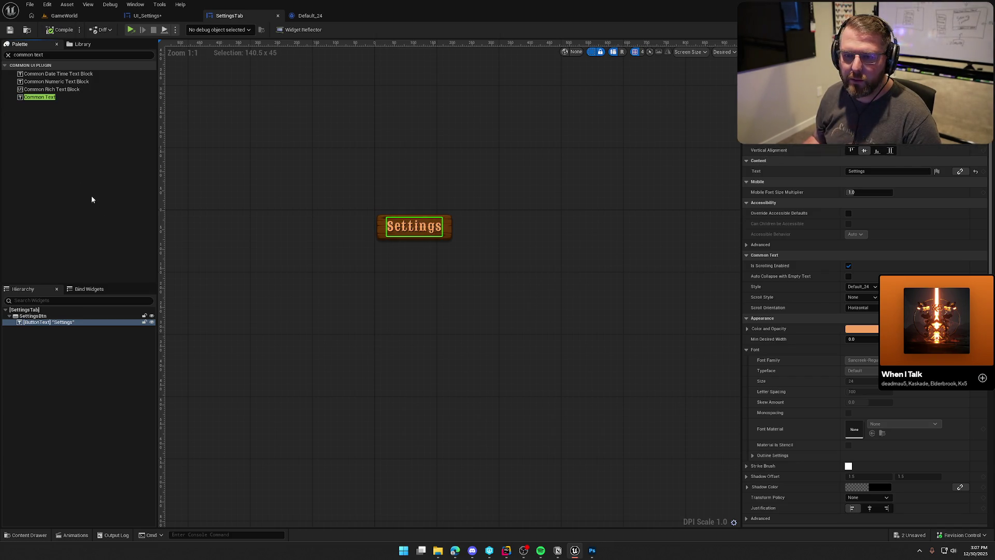
key(ctrl+s)
click(147, 15)
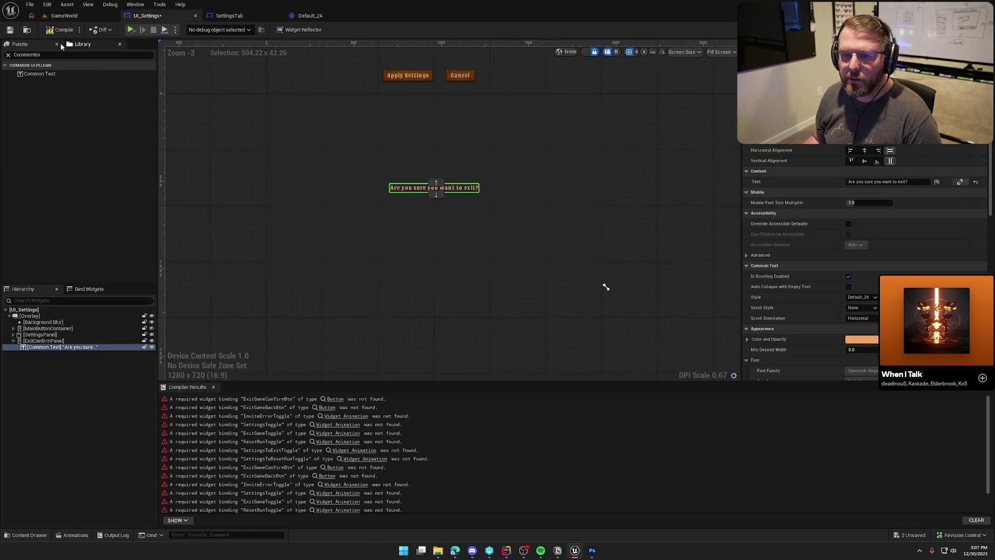
Create a new folder named Buttons inside CommonStyles
click(413, 76)
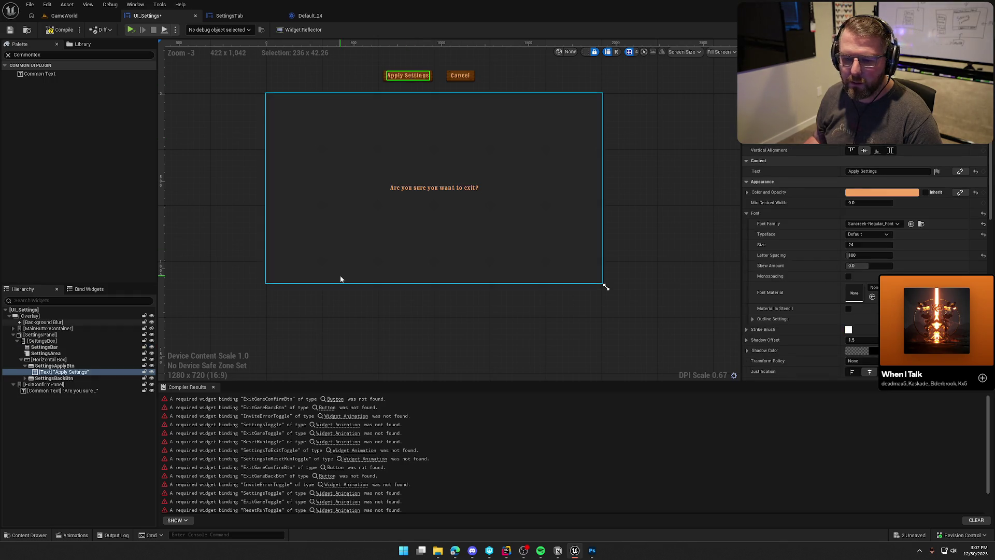
click(668, 210)
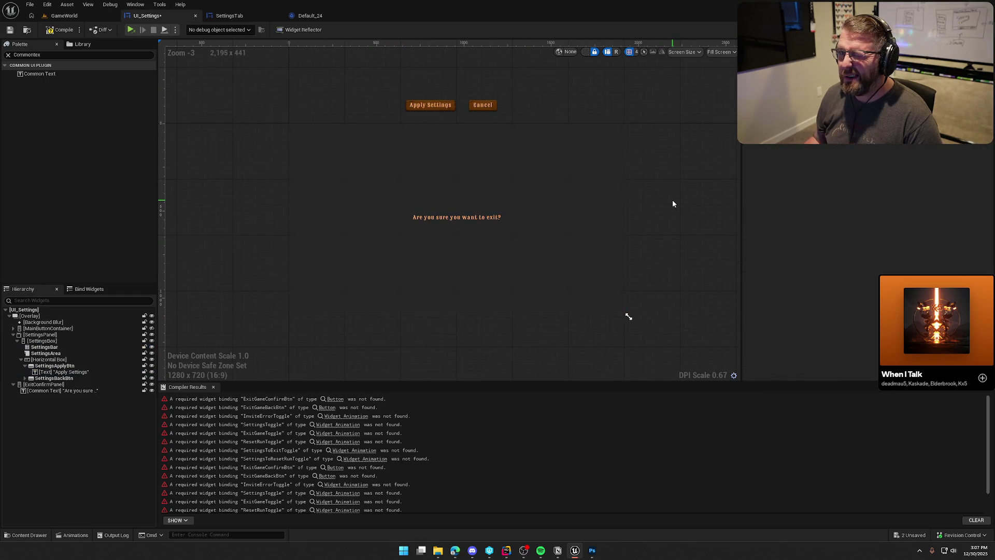
key(ctrl+space)
click(47, 436)
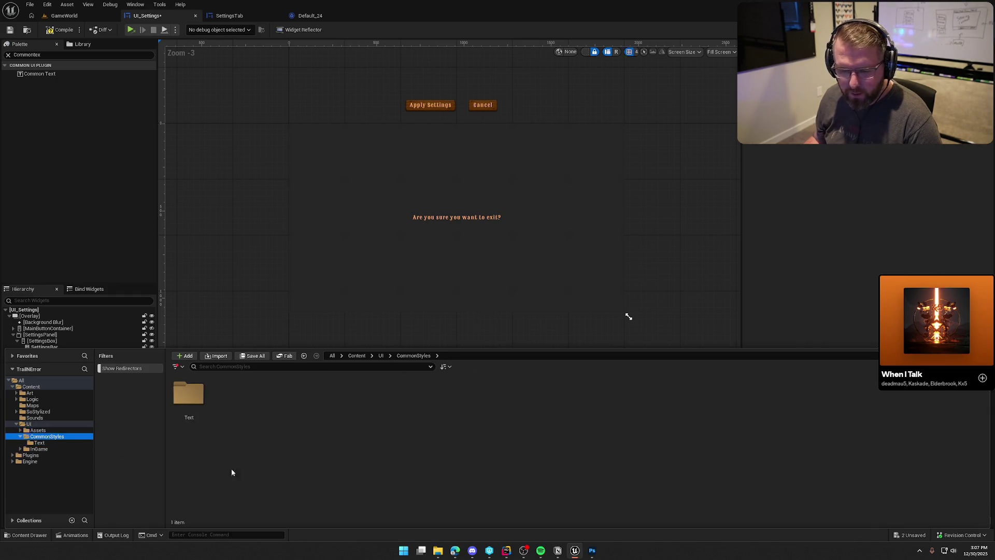
right_click(259, 396)
click(312, 141)
text(Buttons)
key(Return)
Open the Buttons folder and bring up its asset creation menu
double_click(190, 398)
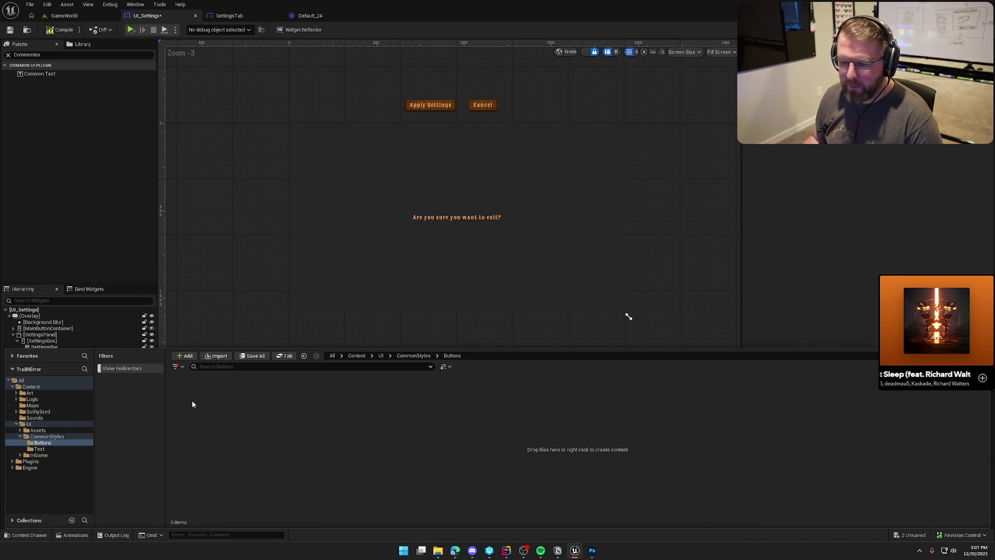
right_click(191, 400)
mouse_move(233, 234)
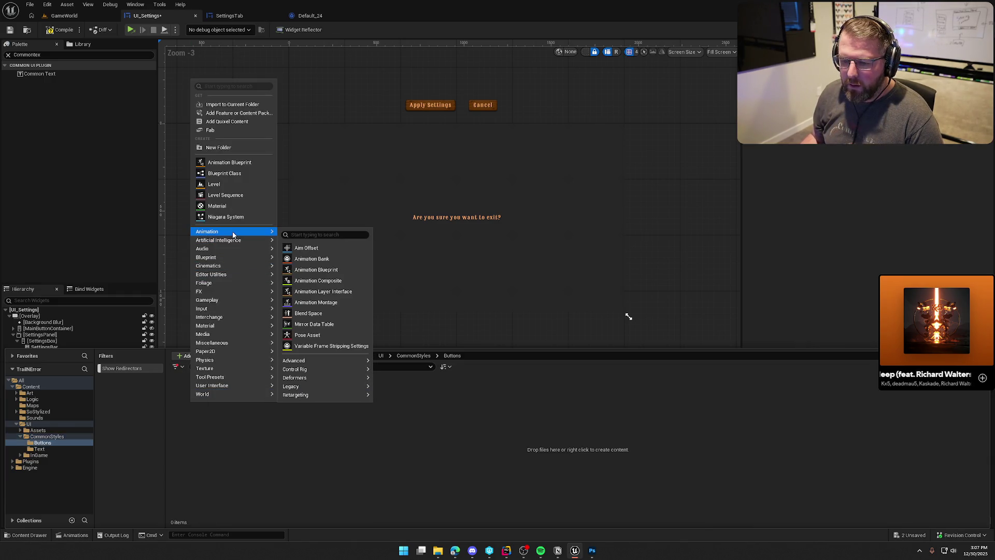
Create a Blueprint Class with CommonButtonStyle as its parent class
click(224, 174)
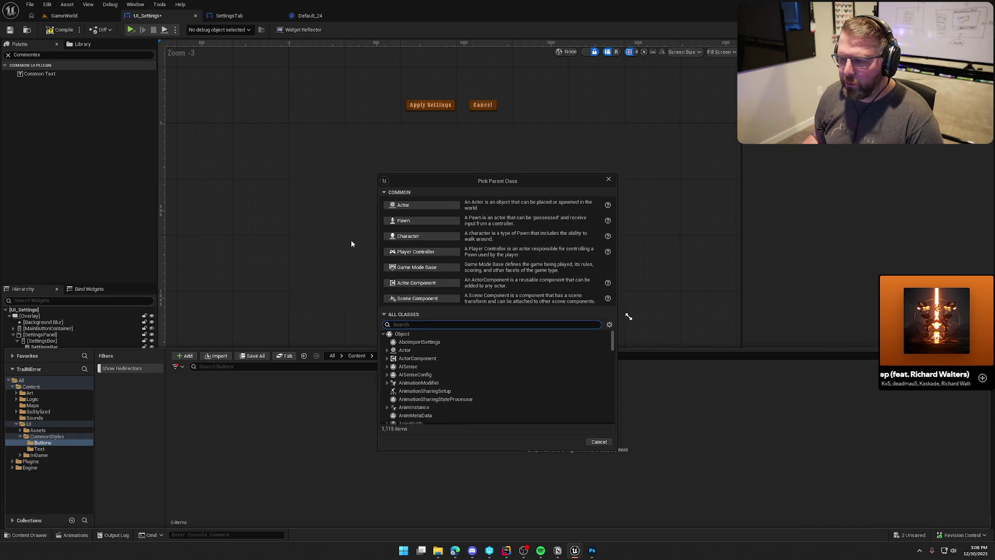
text(common button)
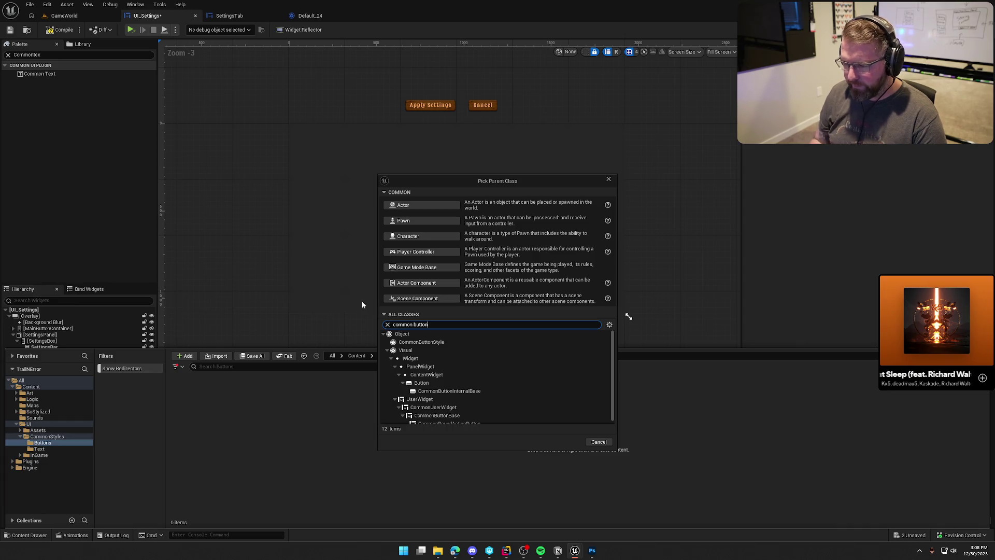
click(421, 338)
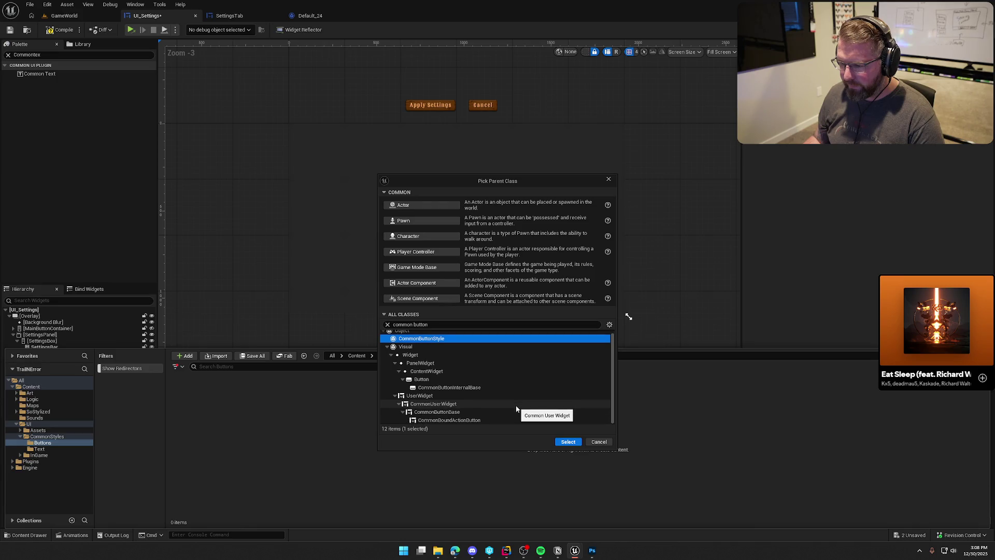
click(568, 441)
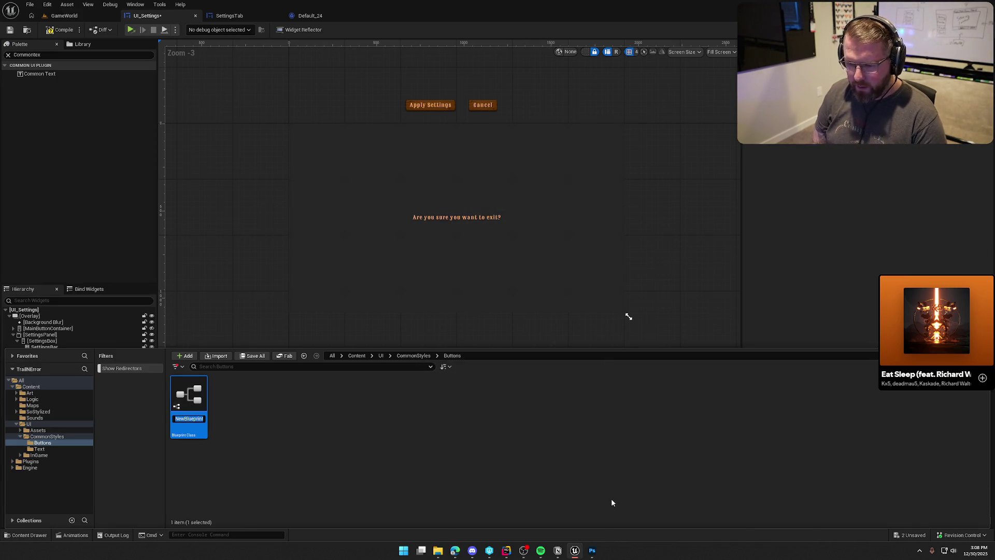
Name the new style asset Default_Menu_Btn and open it
text(Default_Menu)
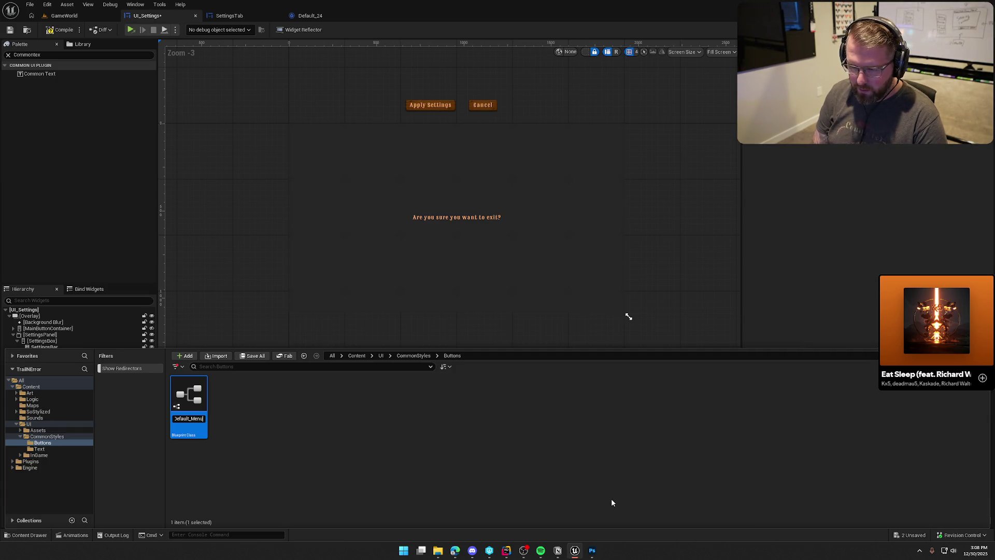
key(Return)
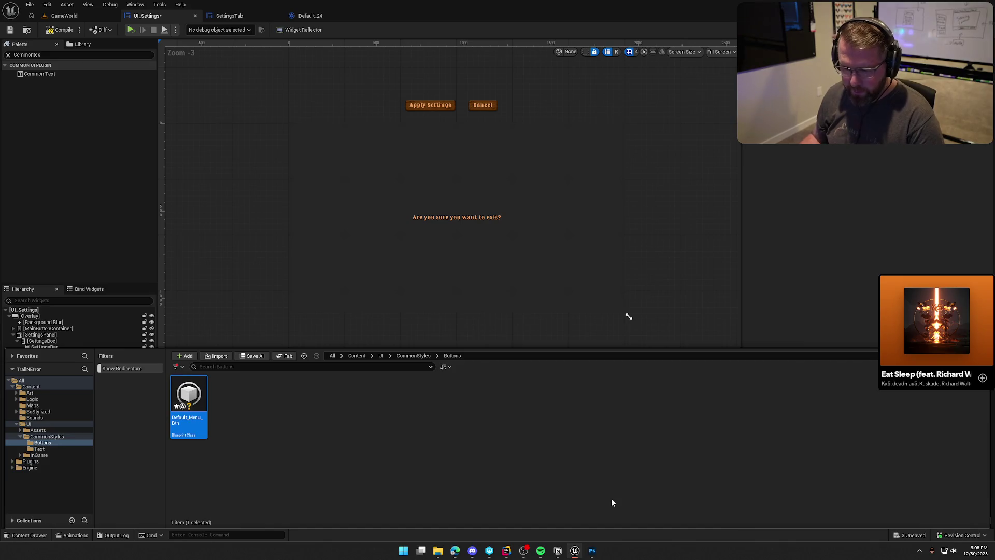
click(294, 422)
double_click(189, 402)
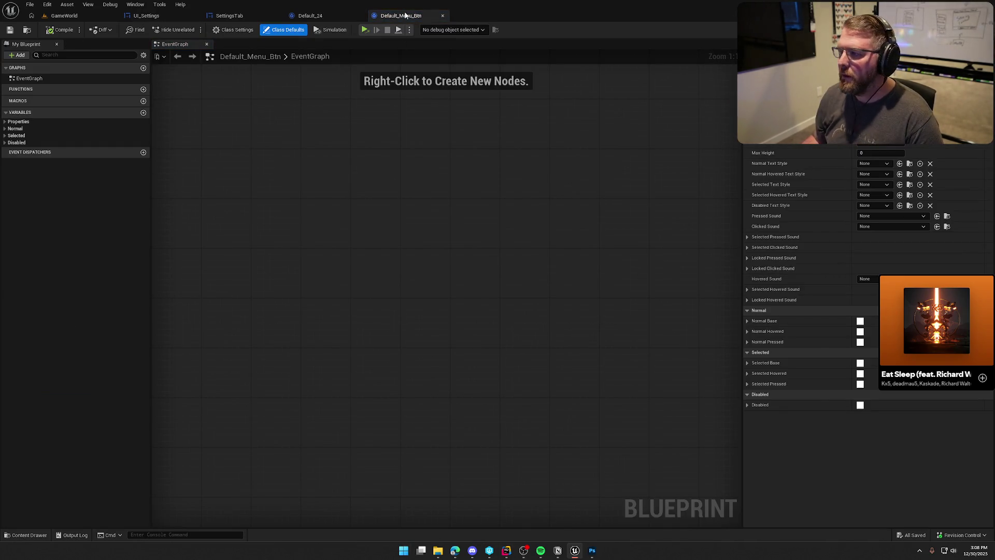
Open Default_Menu_Btn's class defaults and inspect its Button Padding
click(443, 15)
key(ctrl+space)
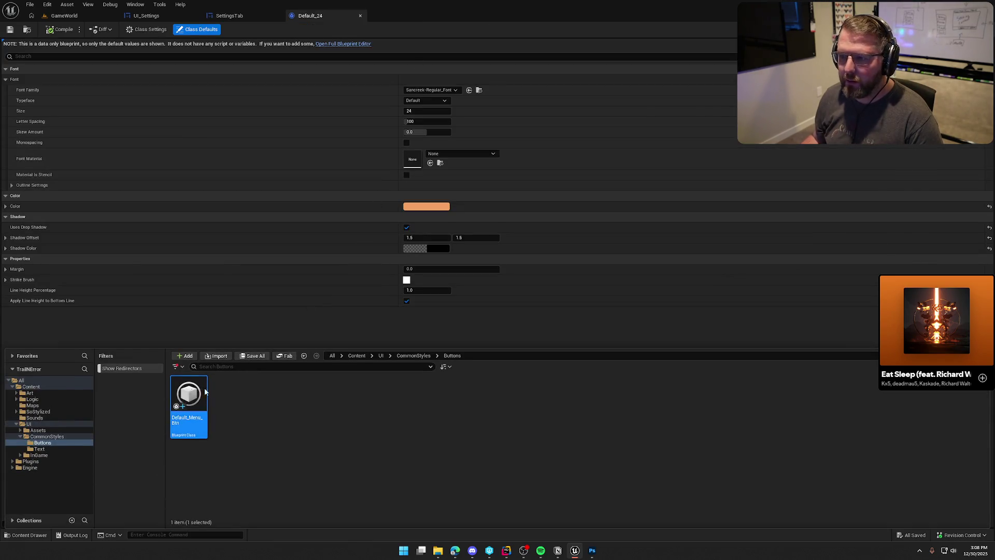
double_click(196, 389)
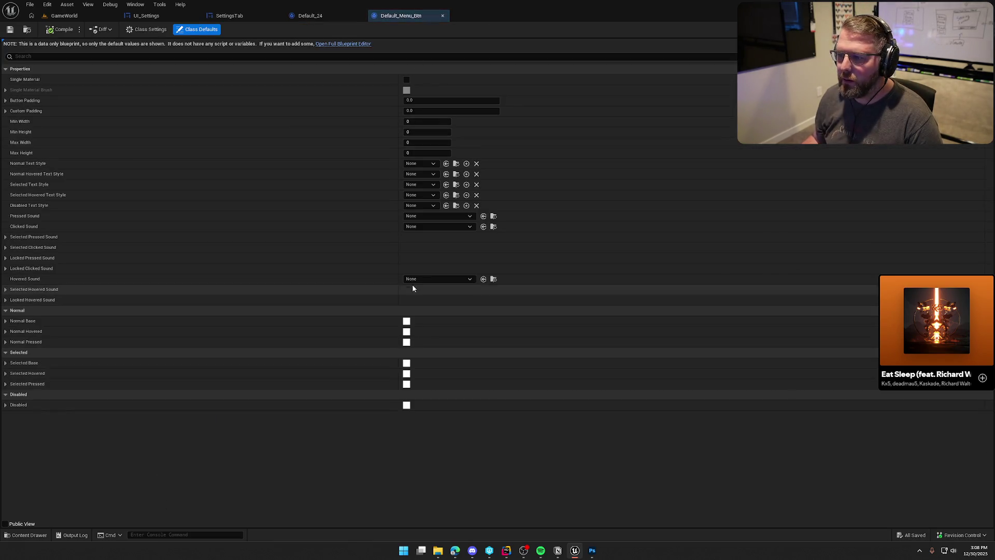
click(5, 101)
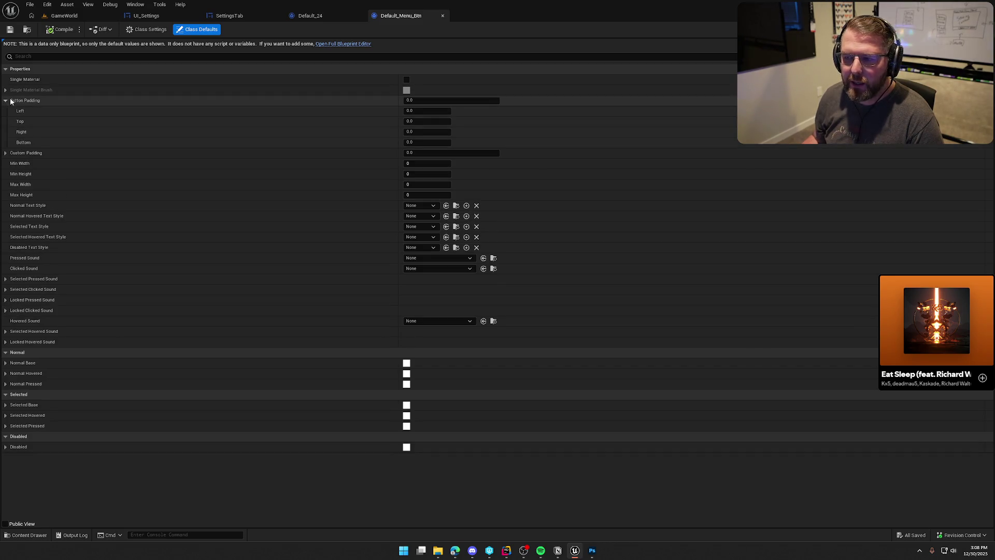
click(5, 101)
click(5, 101)
click(5, 100)
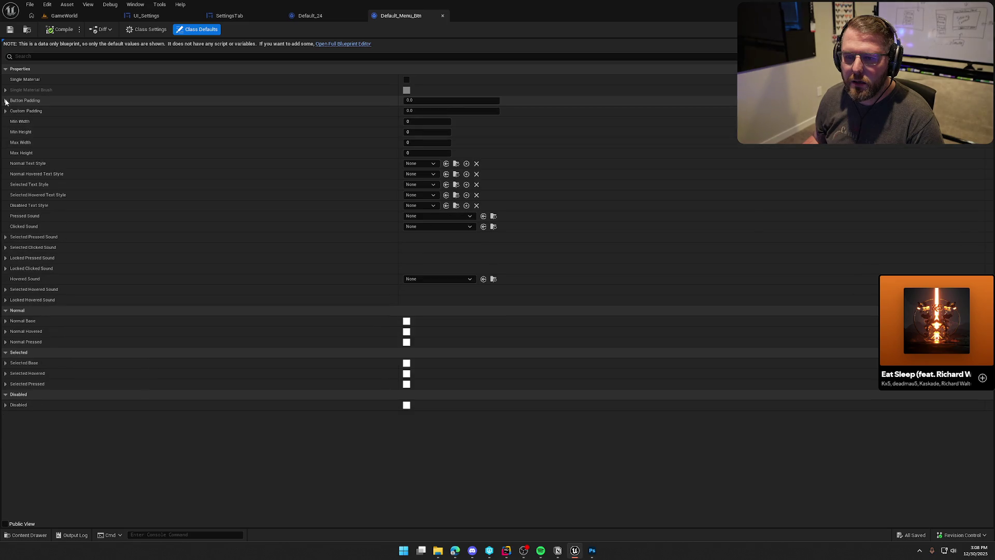
Copy SettingsApplyBtn's Normal Padding in UI_Settings and bring up Default_Menu_Btn's Button Padding options
click(253, 16)
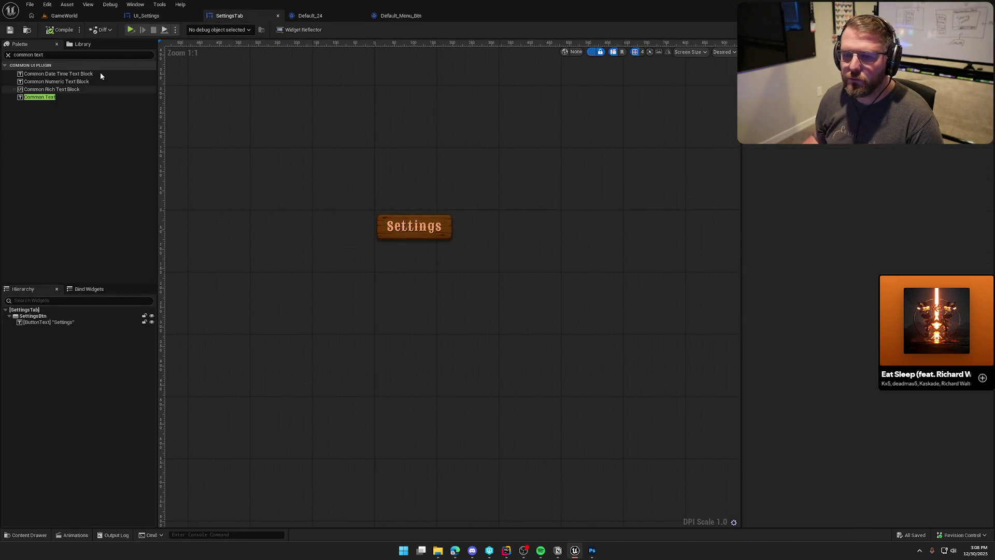
click(173, 17)
click(55, 366)
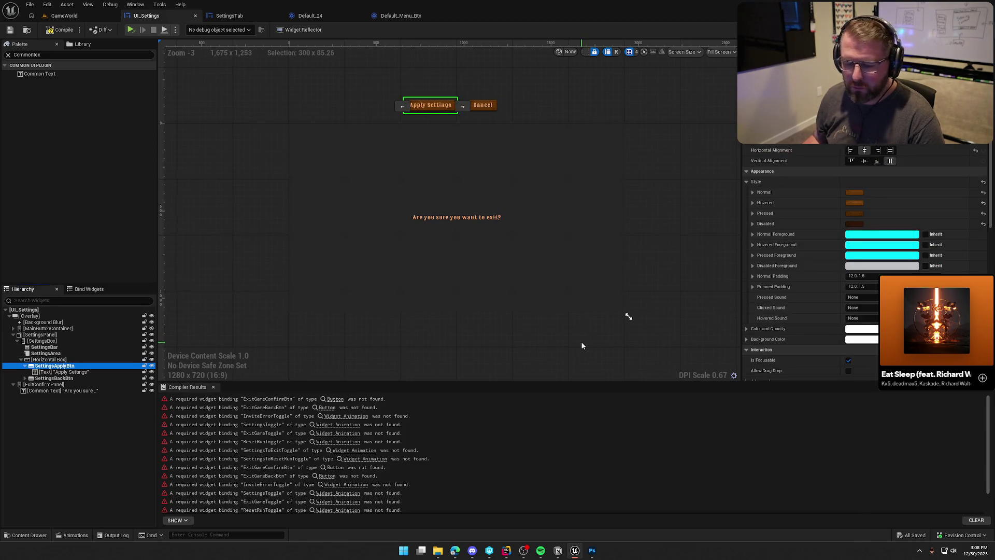
right_click(777, 280)
click(803, 319)
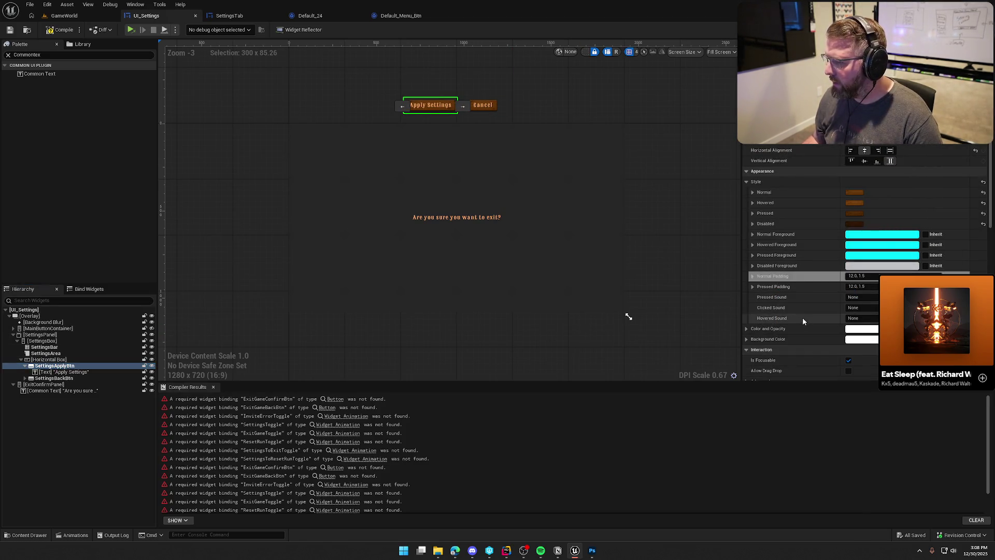
click(409, 16)
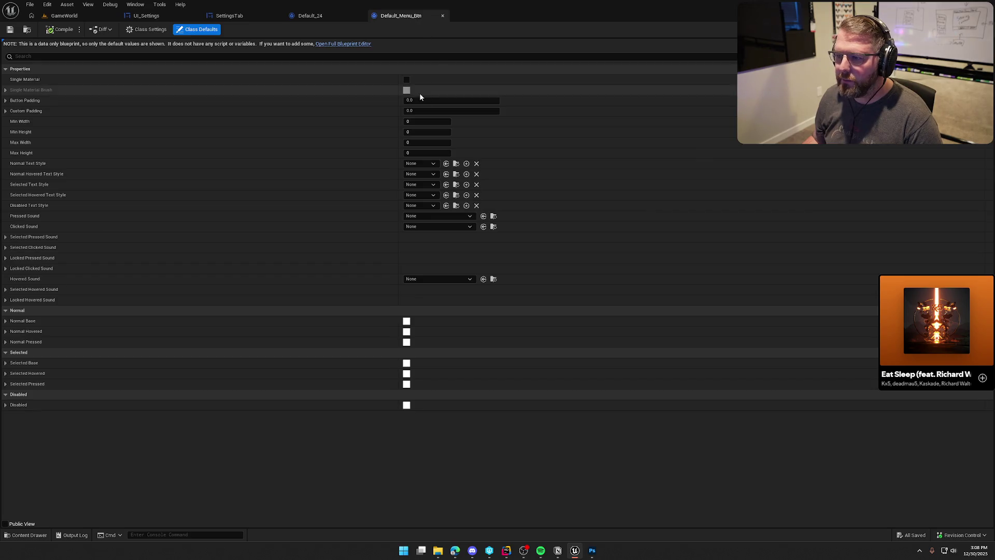
right_click(26, 101)
Paste 12.0, 1.5 into Button Padding and set Normal and Normal Hovered text styles to Default_24
click(57, 150)
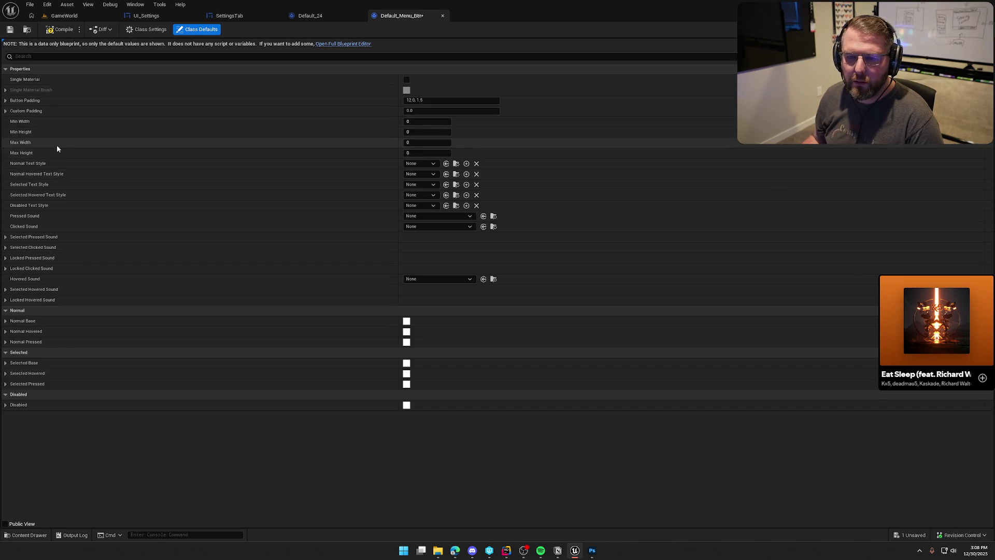
click(420, 163)
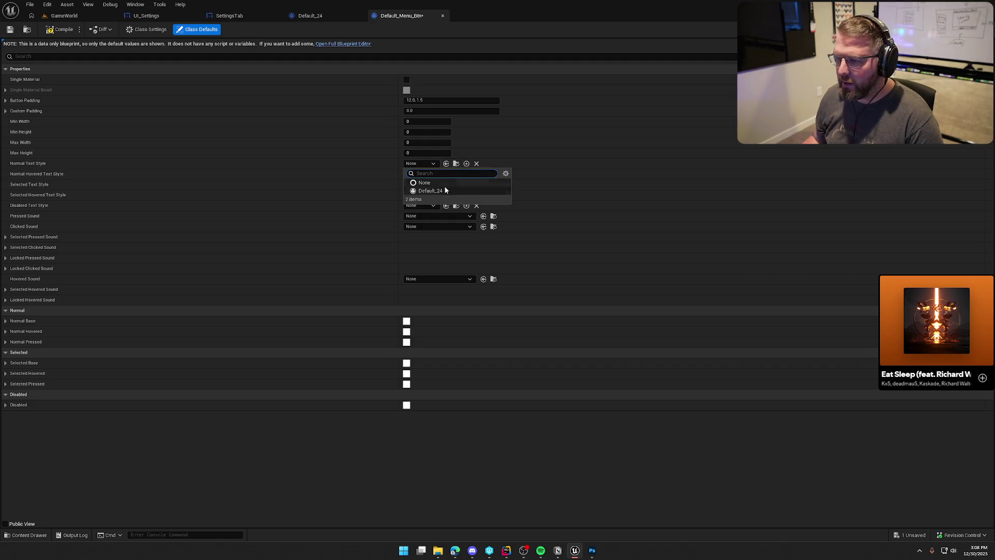
click(431, 190)
click(415, 174)
click(431, 201)
Set the Selected, Selected Hovered and Disabled text styles to Default_24
click(416, 185)
click(424, 211)
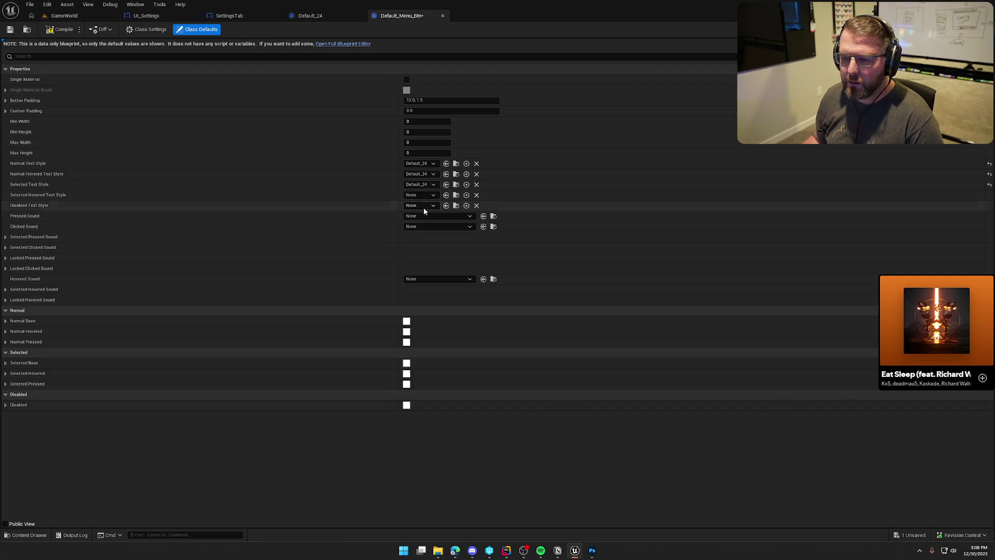
click(413, 196)
click(431, 222)
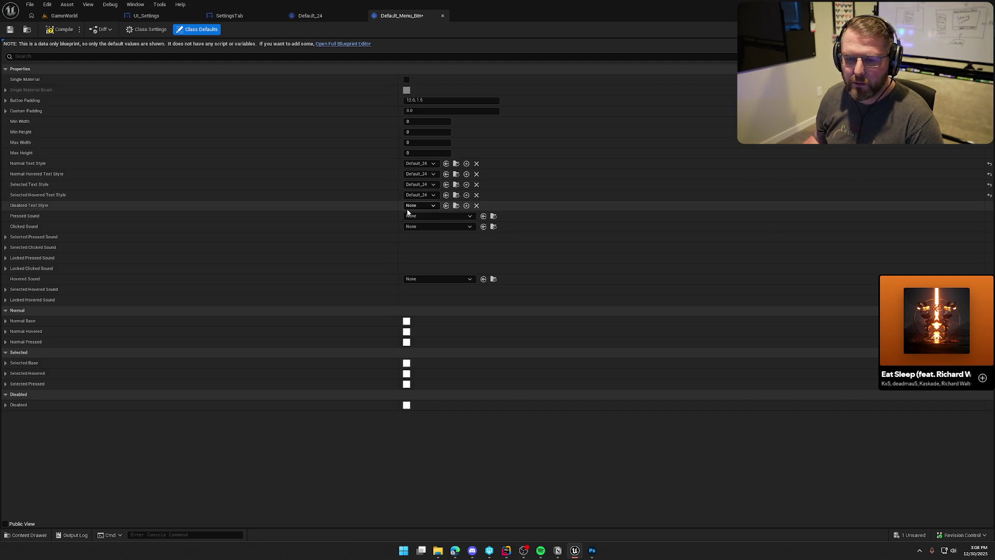
click(414, 206)
click(430, 232)
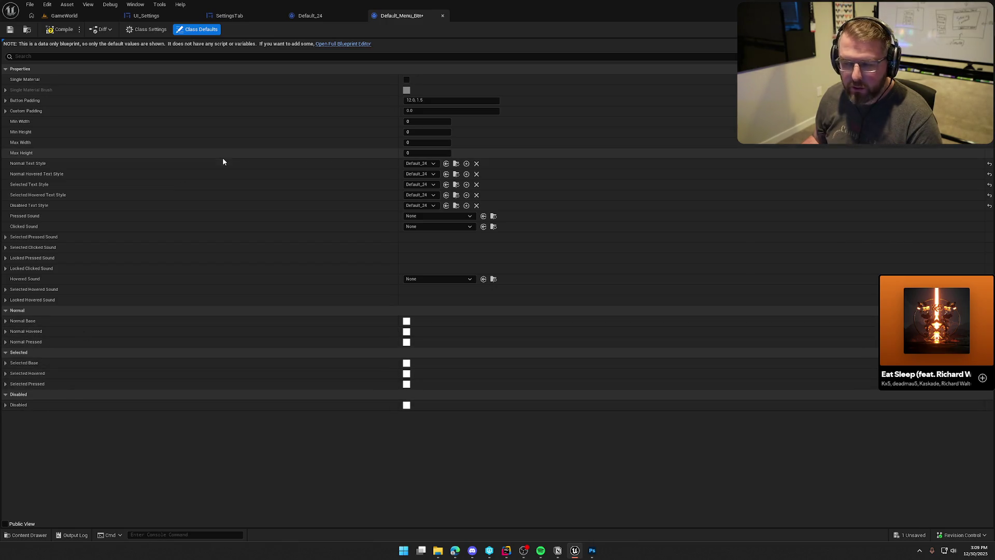
click(313, 16)
click(229, 16)
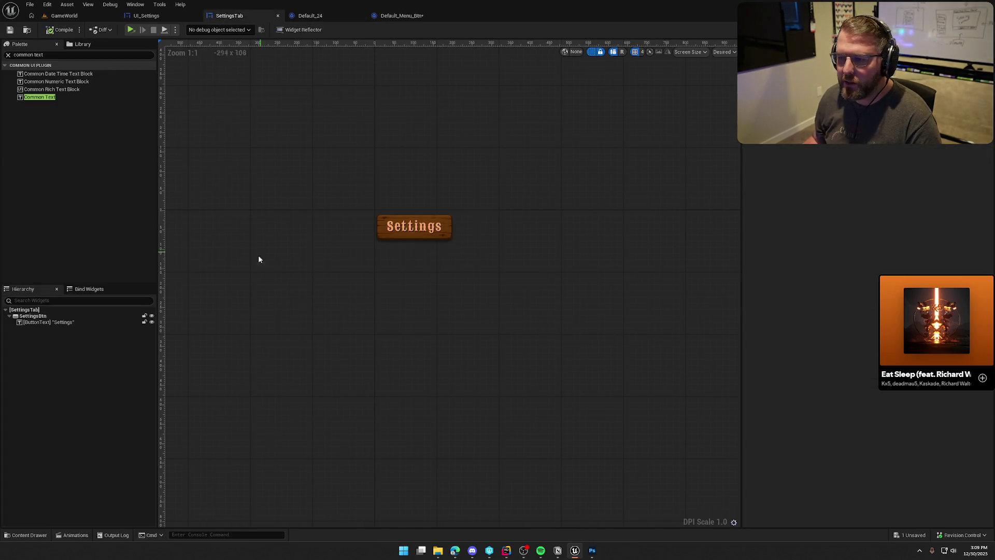
Paste the Apply Settings orange brush into Normal Base and float Default_Menu_Btn in an enlarged window
click(146, 16)
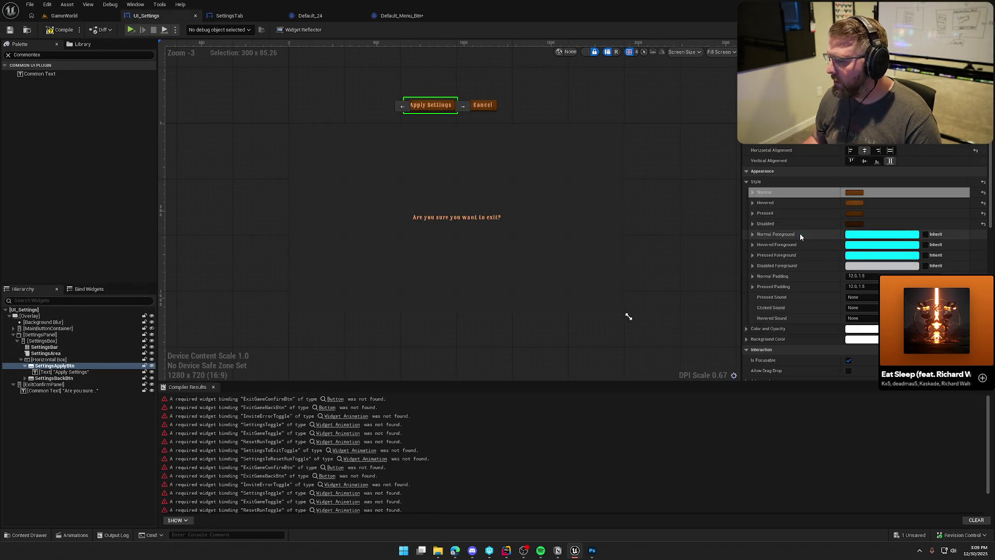
click(396, 15)
right_click(30, 321)
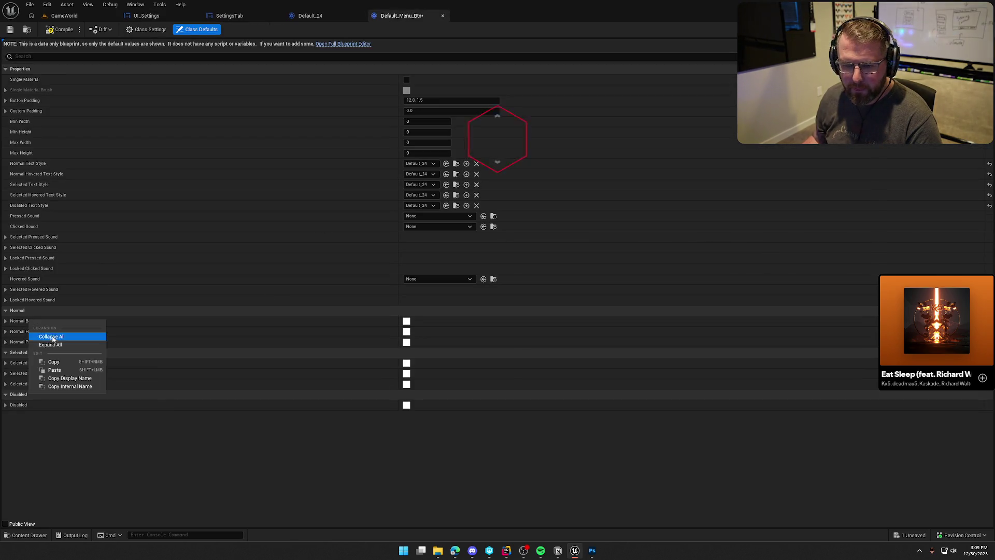
click(55, 369)
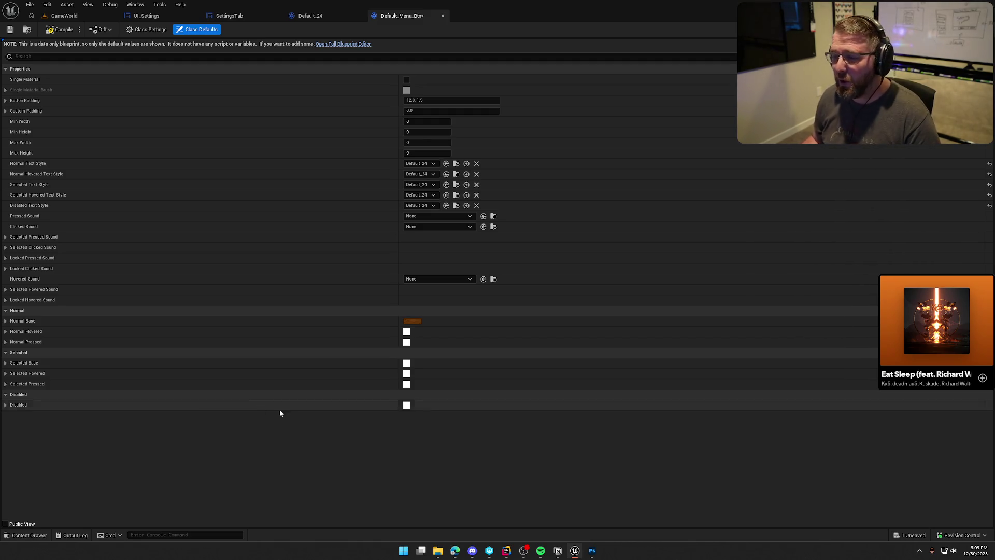
mouse_move(401, 16)
mouse_down()
mouse_move(422, 84)
mouse_move(589, 82)
mouse_up()
mouse_move(736, 259)
mouse_down()
mouse_move(755, 455)
mouse_move(775, 498)
mouse_up()
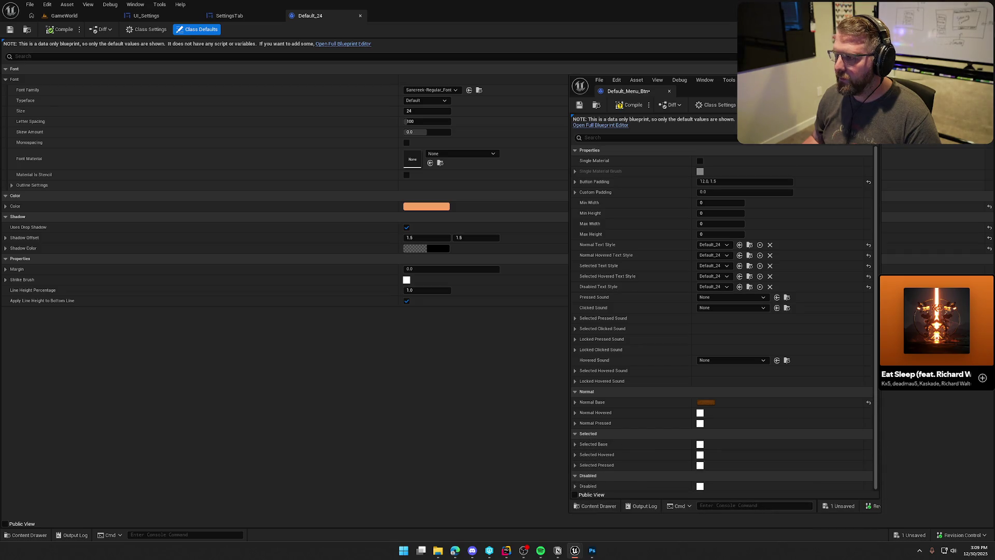
Copy the Apply Settings hovered brush into Normal Hovered, Normal Pressed and Disabled
drag(595, 269, 540, 274)
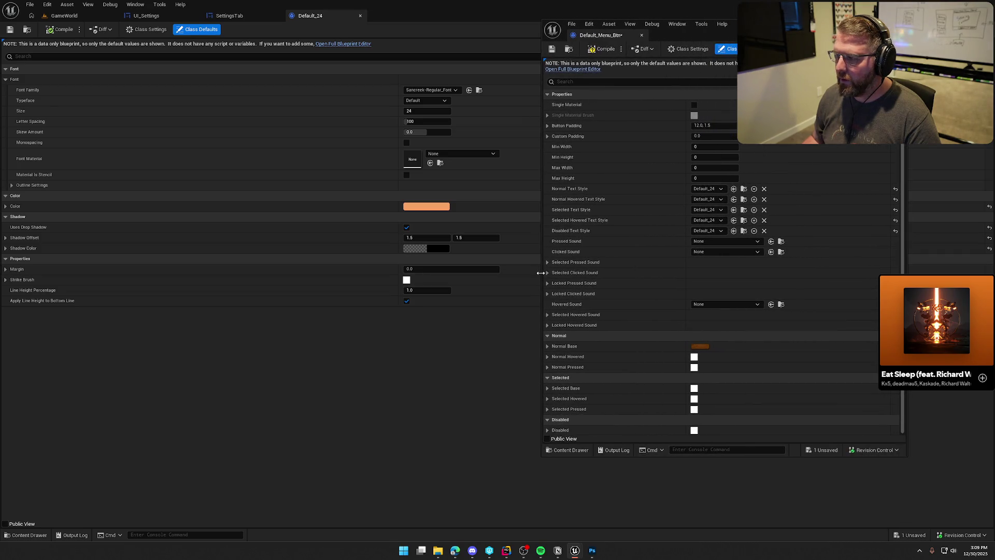
click(147, 17)
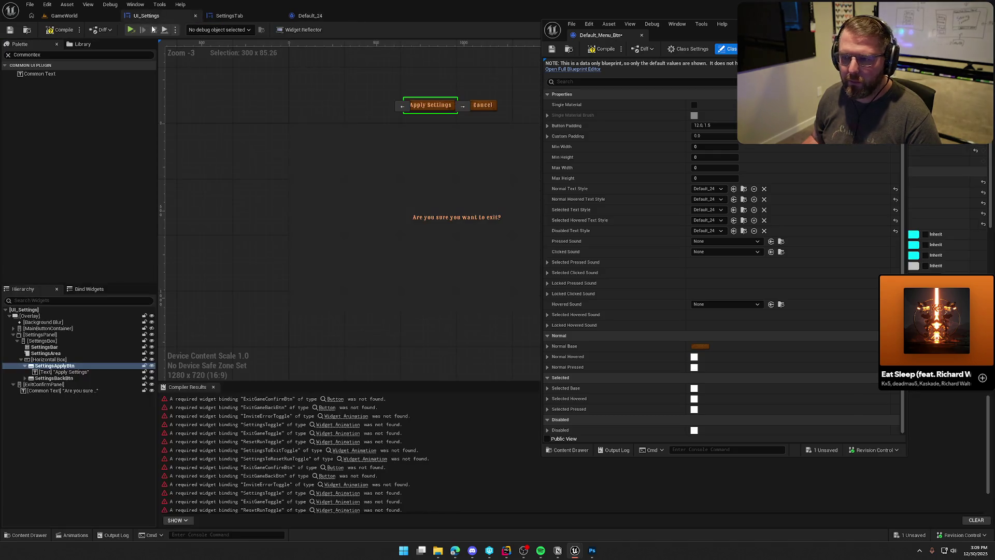
mouse_move(760, 27)
mouse_down()
mouse_move(456, 39)
mouse_move(466, 28)
mouse_up()
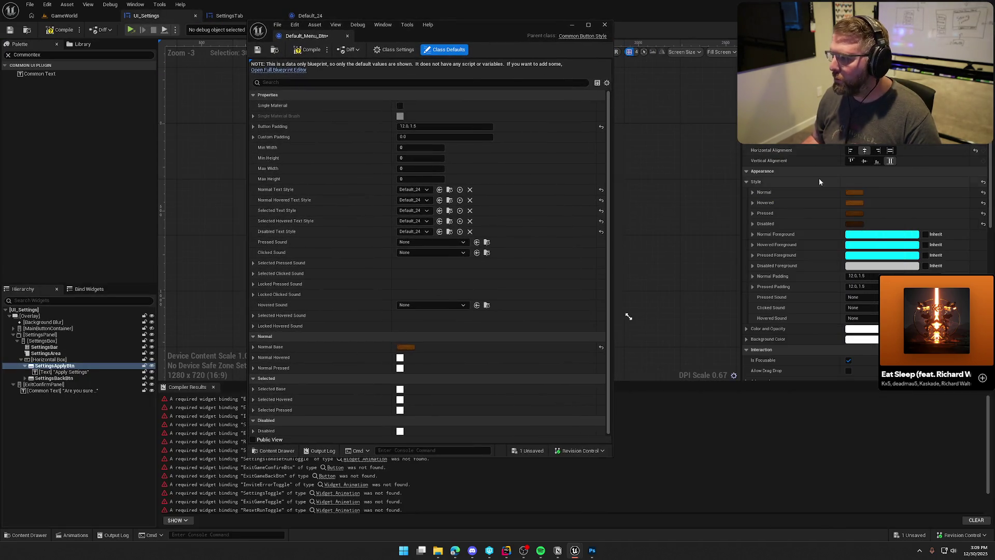
right_click(769, 203)
click(788, 253)
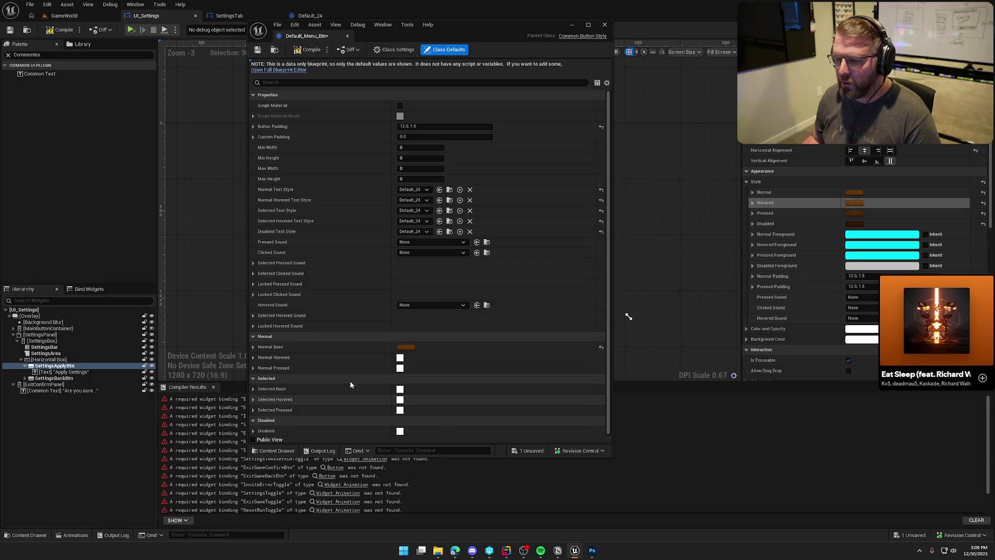
right_click(292, 361)
click(311, 411)
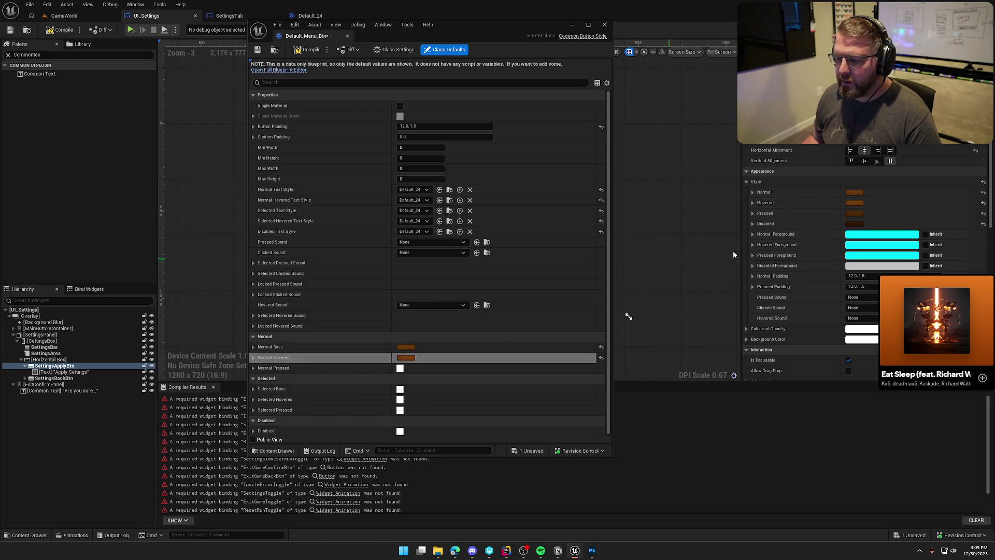
key(ctrl+v)
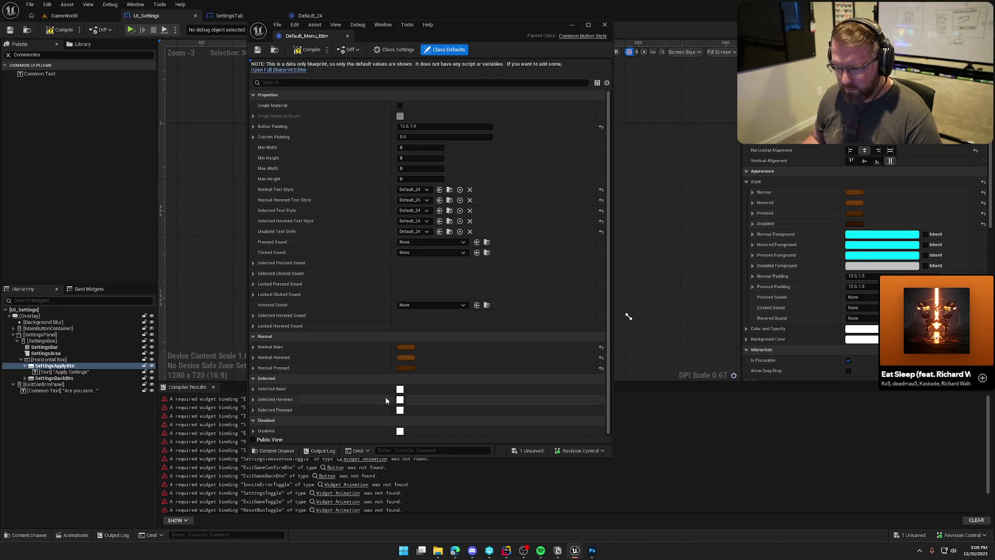
key(ctrl+v)
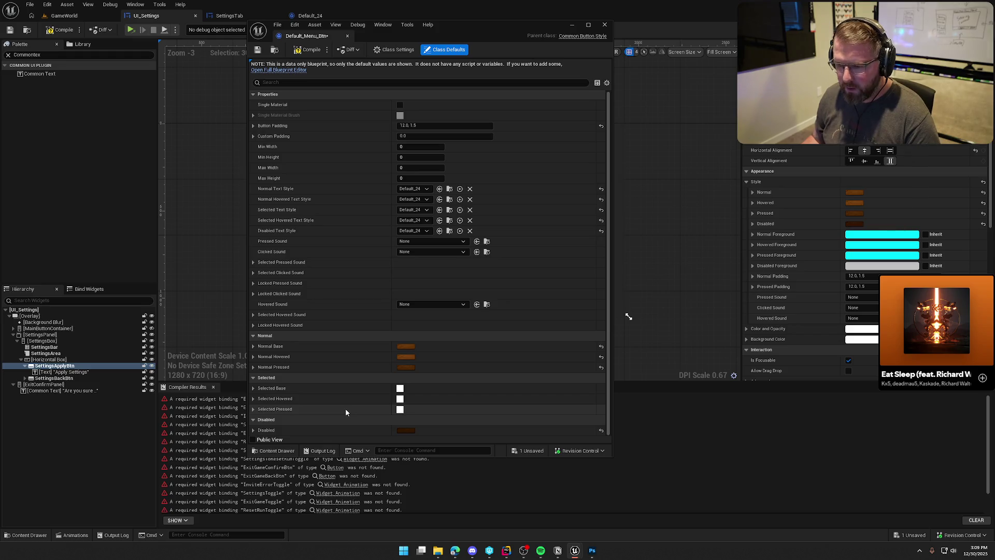
Copy Normal Base's orange brush into Selected Base, Hovered and Pressed, save, and dock the editor
right_click(285, 350)
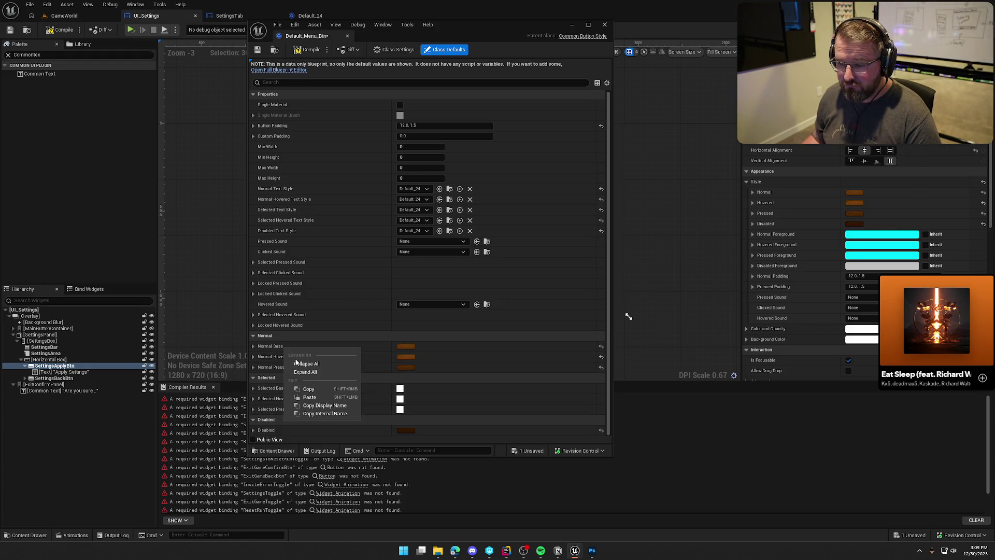
click(311, 389)
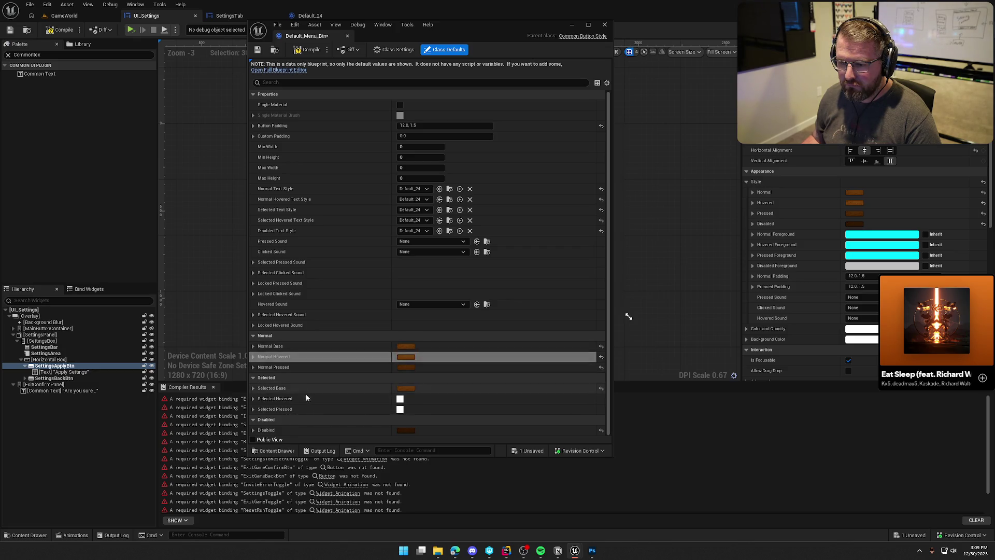
shift+click(304, 397)
shift+right_click(305, 366)
shift+click(296, 409)
key(ctrl+s)
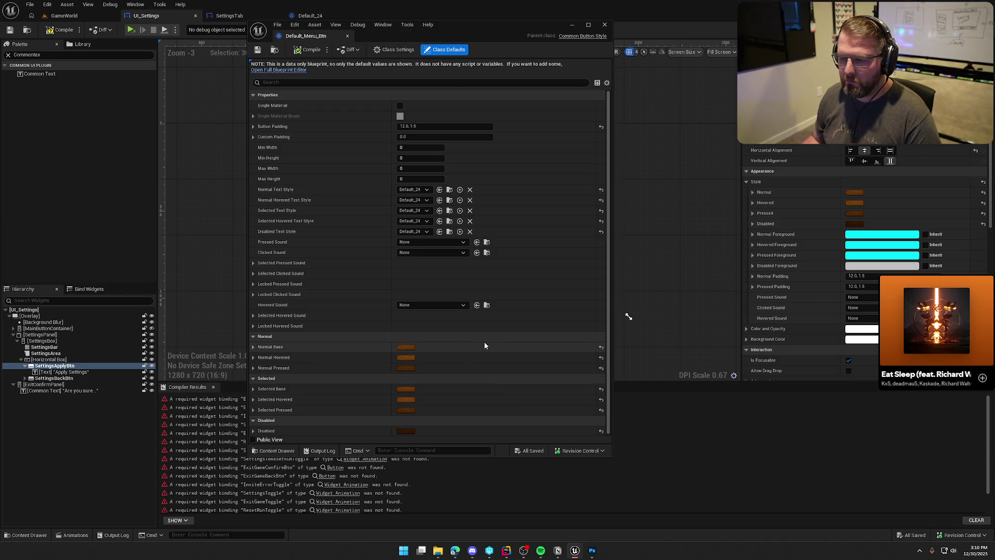
drag(306, 36, 362, 14)
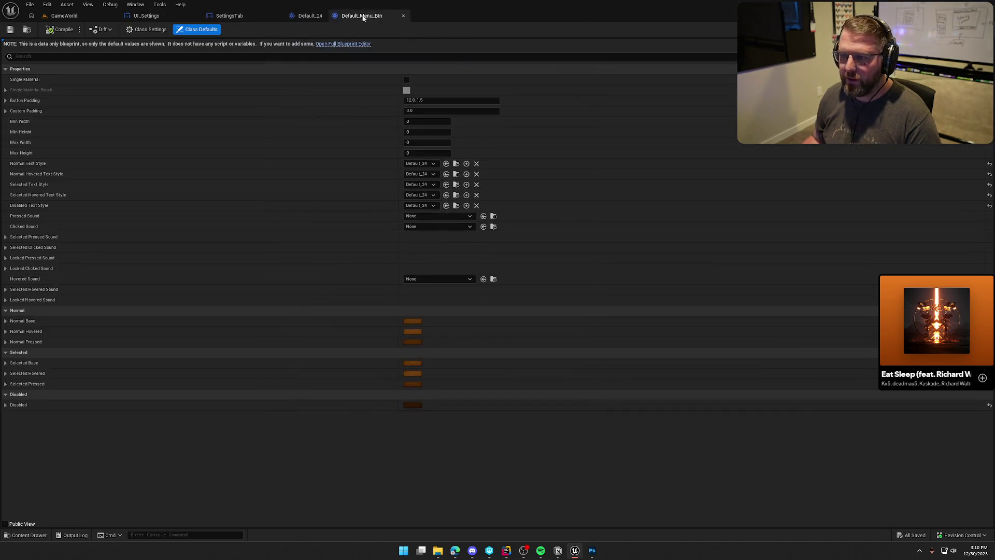
Deselect Apply Settings and narrow the UI_Settings Palette search to the Common widgets
click(155, 16)
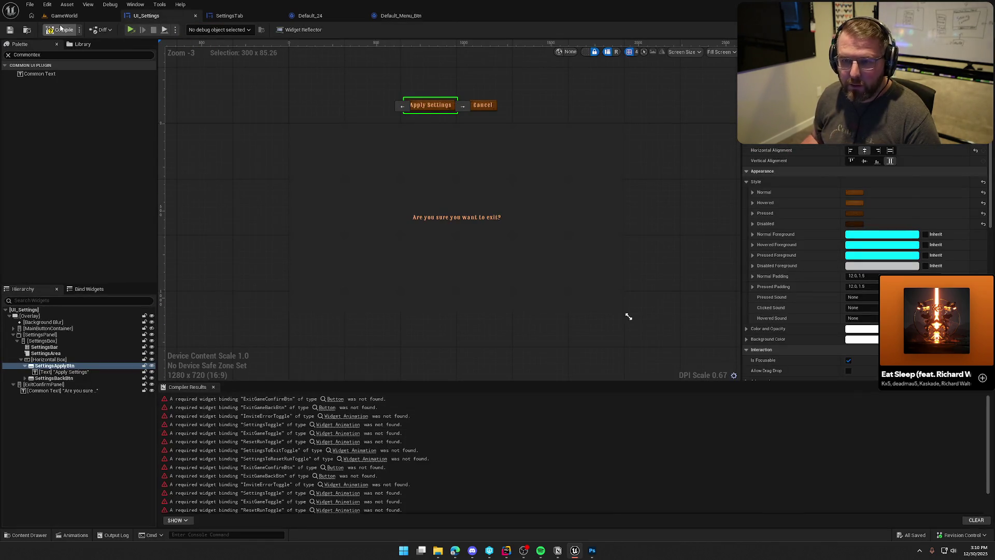
click(113, 465)
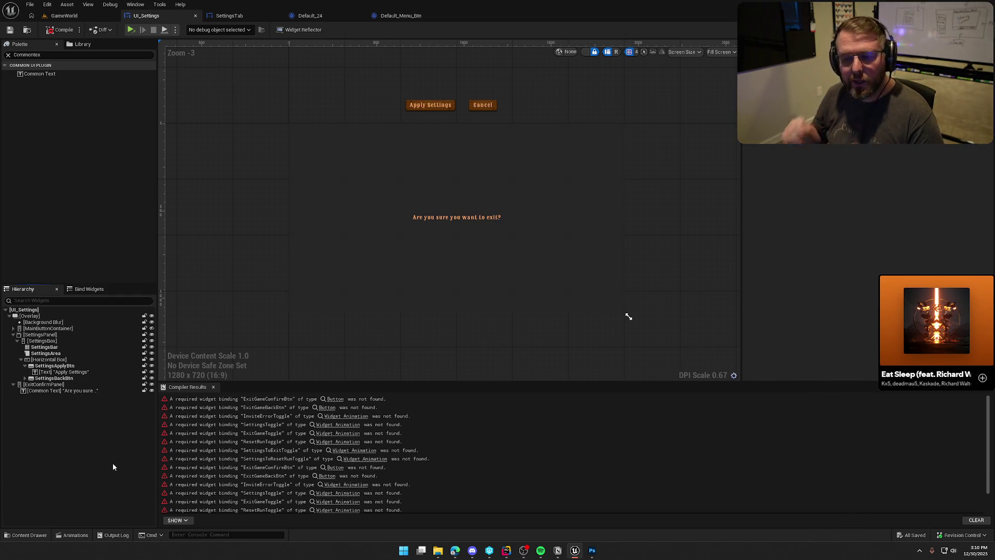
click(47, 55)
text(button)
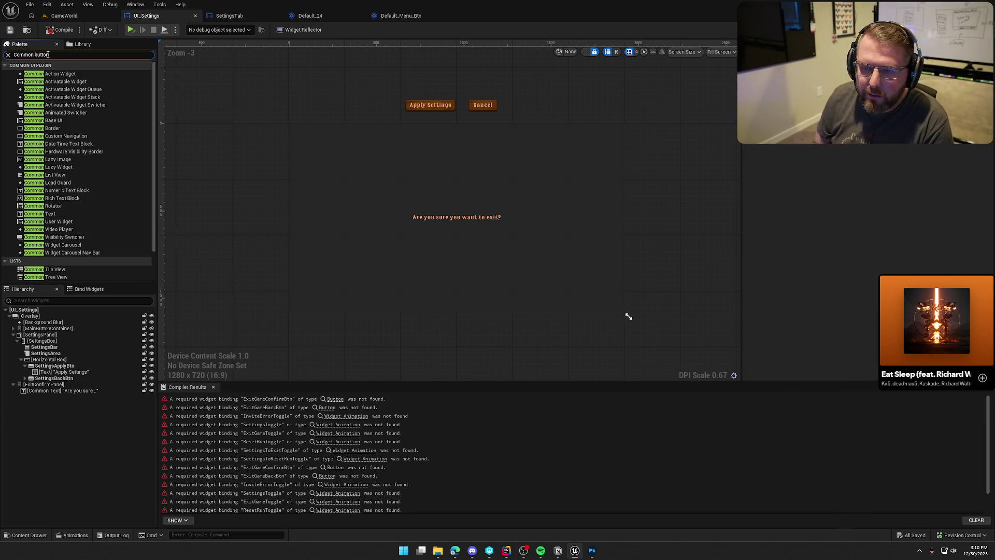
key(BackSpace)
key(BackSpace)
key(BackSpace)
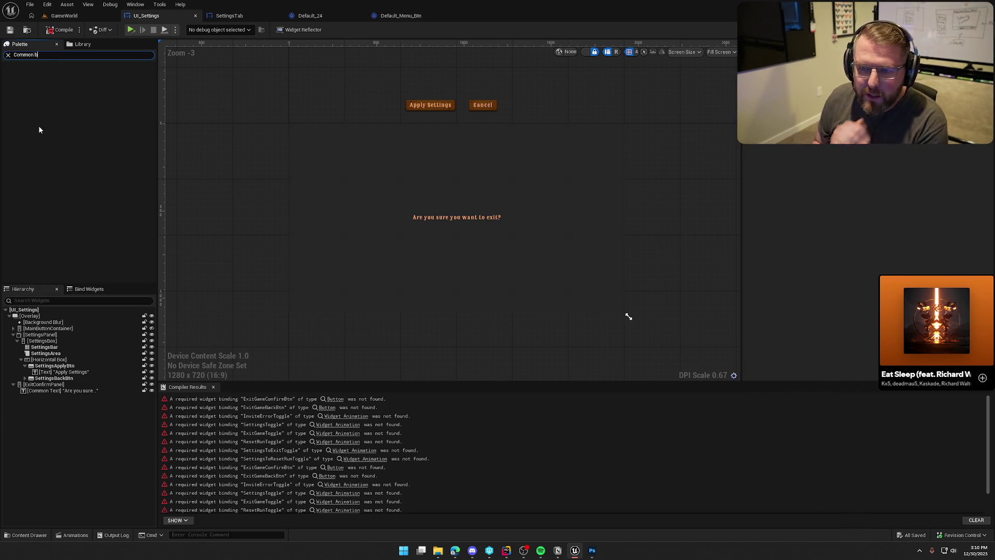
key(BackSpace)
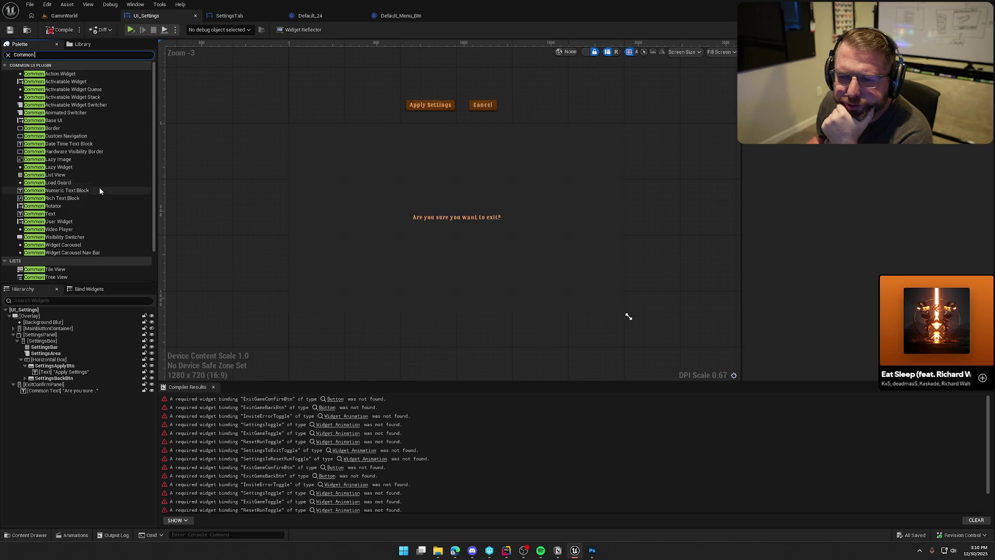
scroll(122, 213, down, 2)
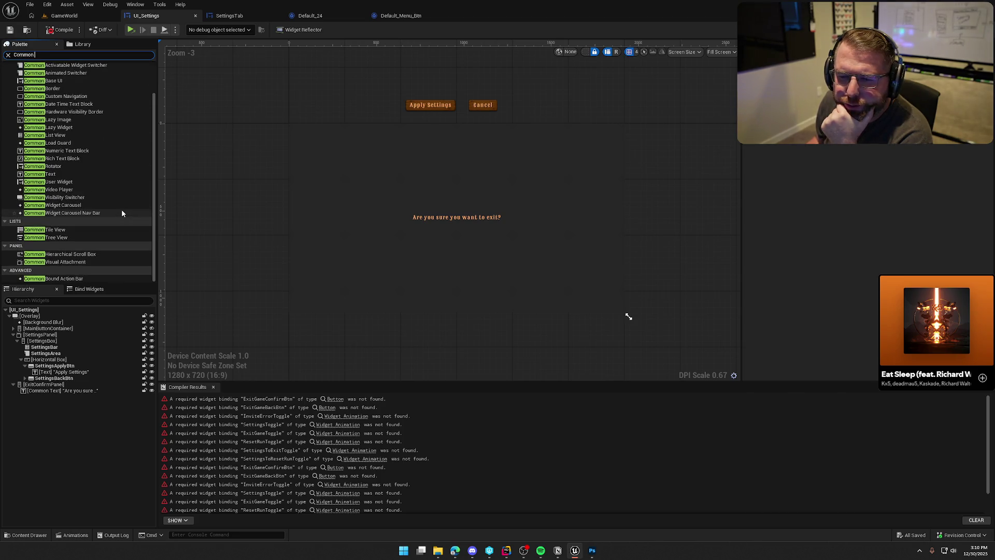
scroll(121, 213, up, 2)
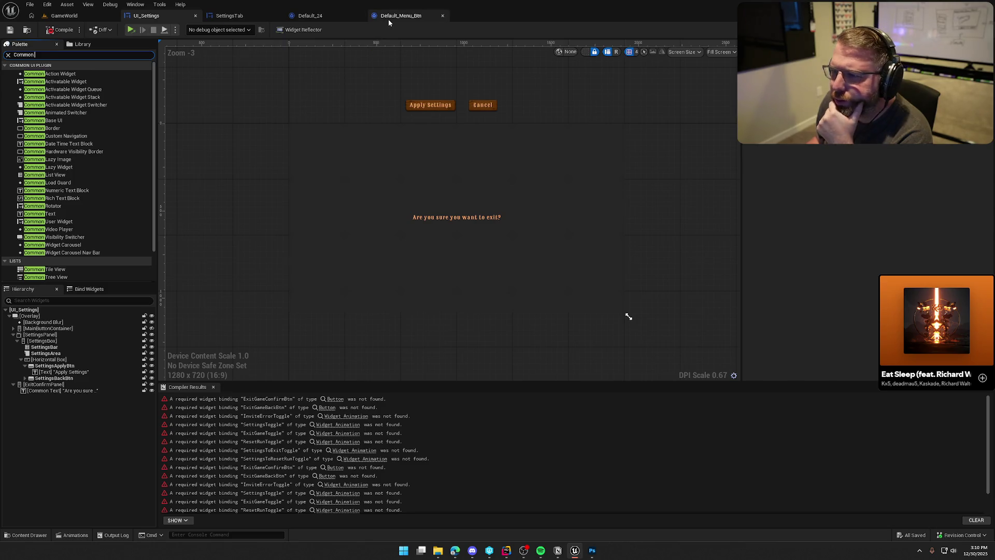
click(389, 20)
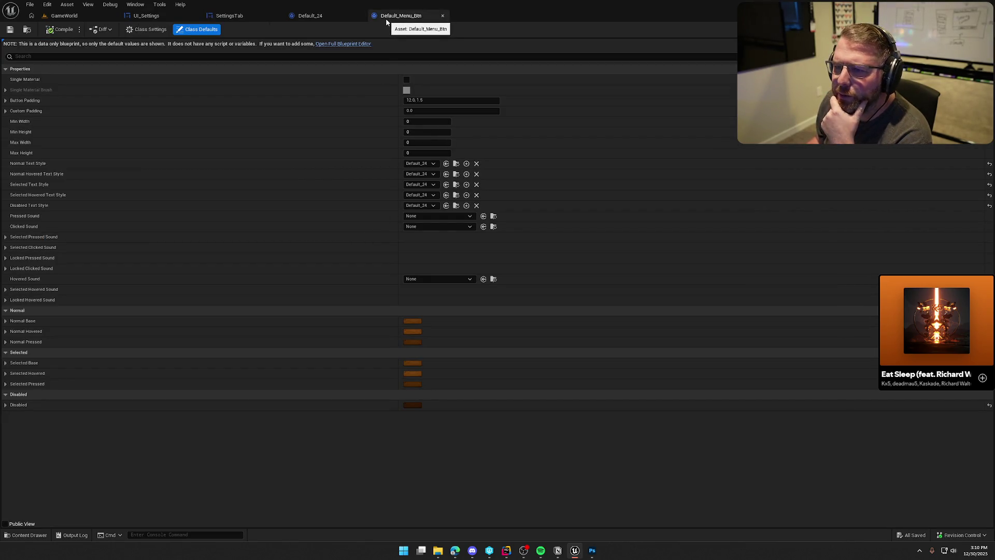
click(146, 16)
Add a Common Action Widget to UI_Settings, then delete it again
drag(57, 74, 50, 326)
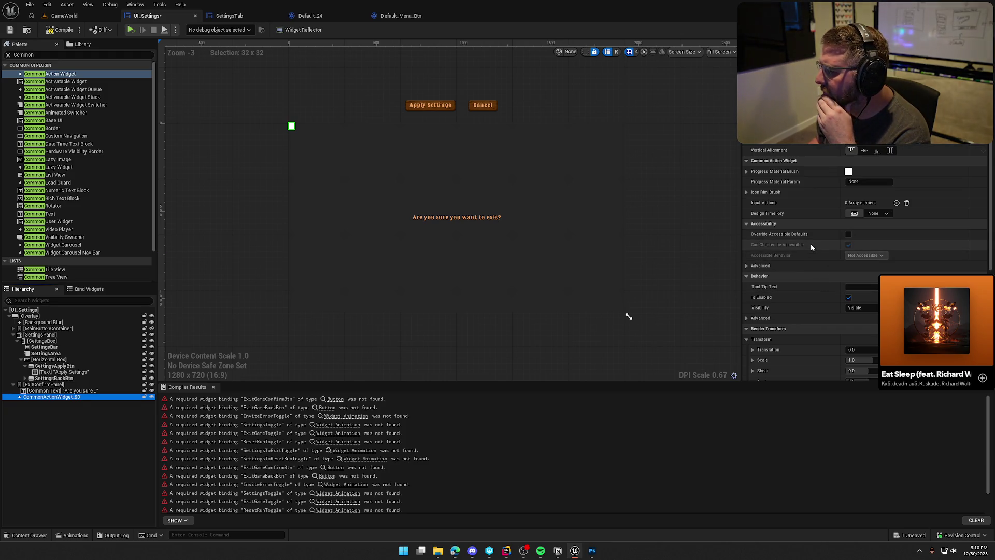
scroll(810, 244, down, 8)
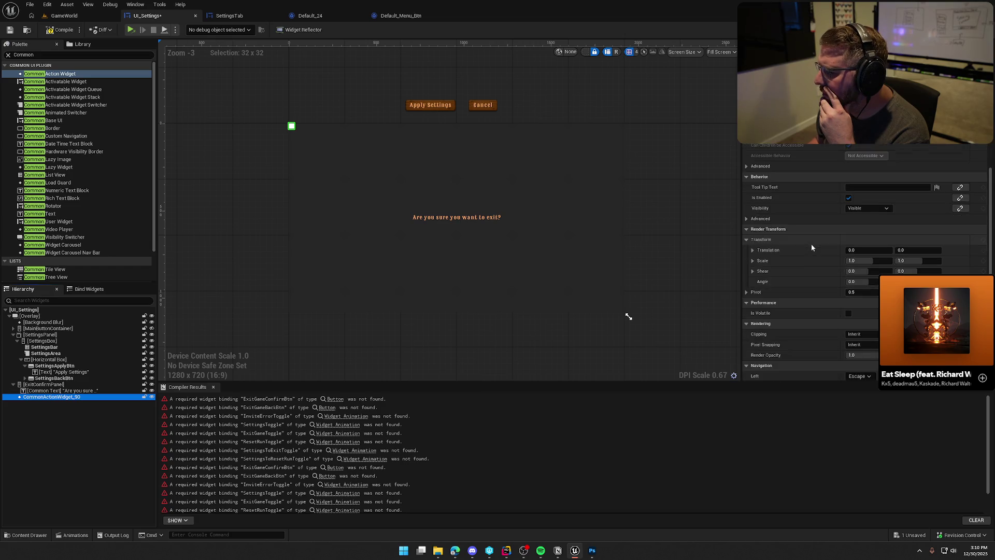
scroll(813, 251, up, 8)
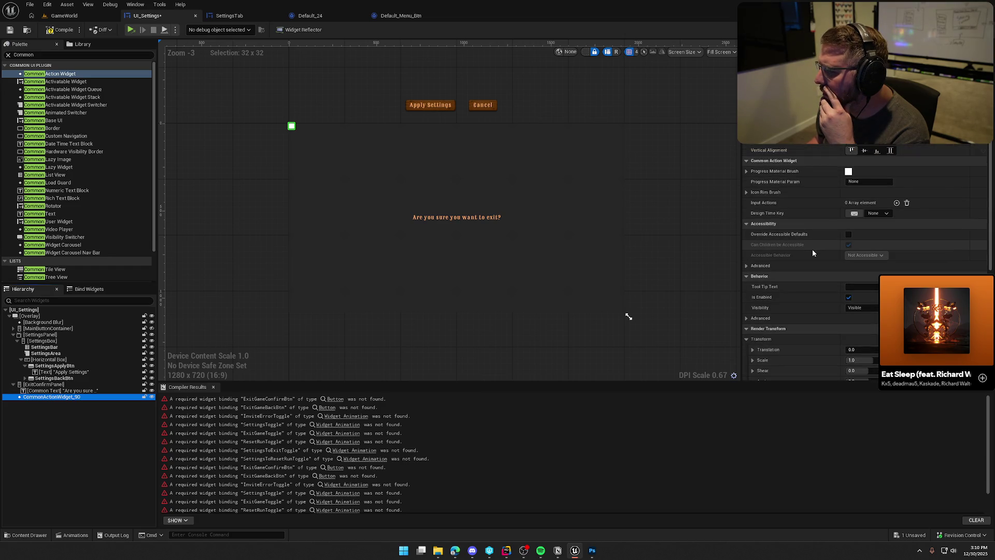
click(64, 391)
click(64, 397)
key(Delete)
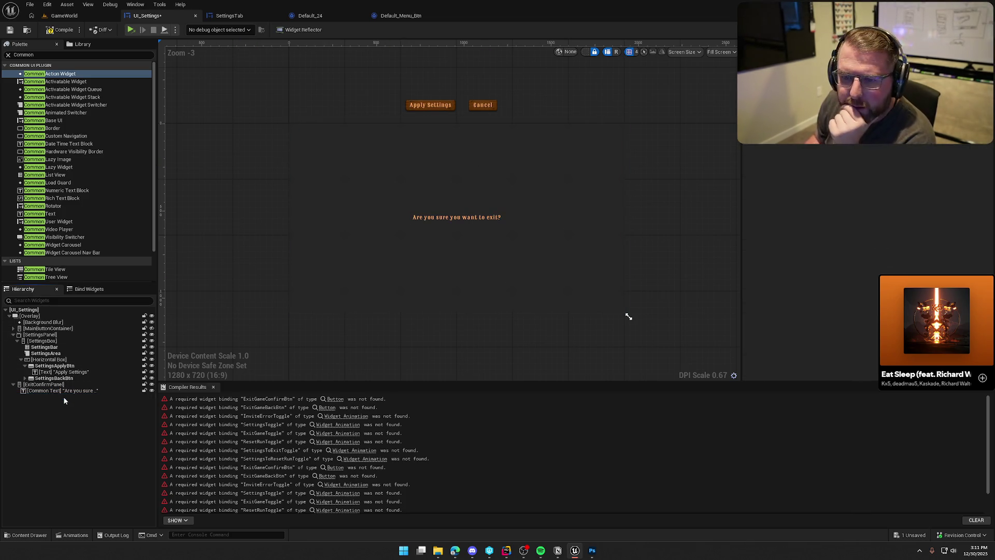
Clear the Palette search and bring up the Content Drawer on the Buttons folder
click(47, 55)
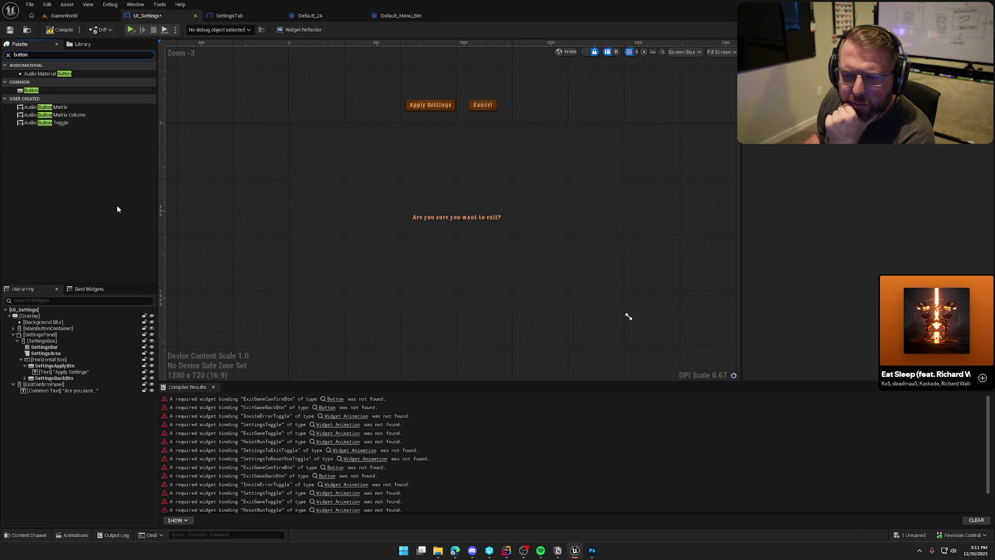
key(BackSpace)
key(BackSpace)
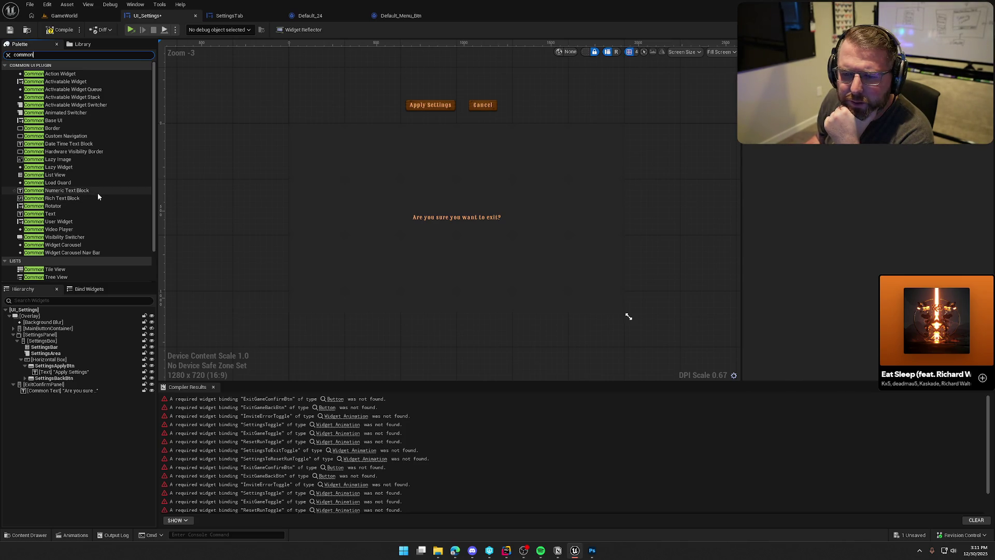
scroll(97, 194, down, 2)
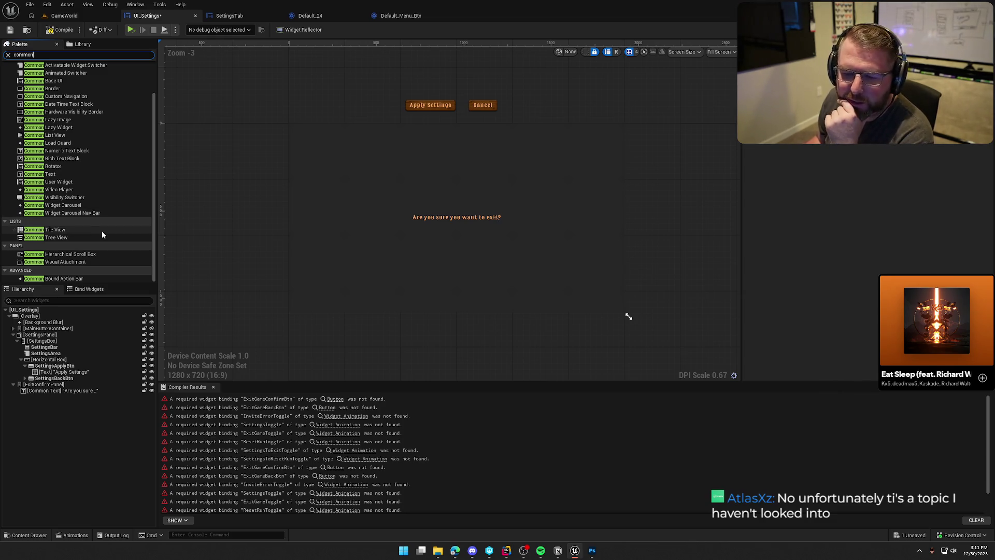
scroll(108, 238, up, 2)
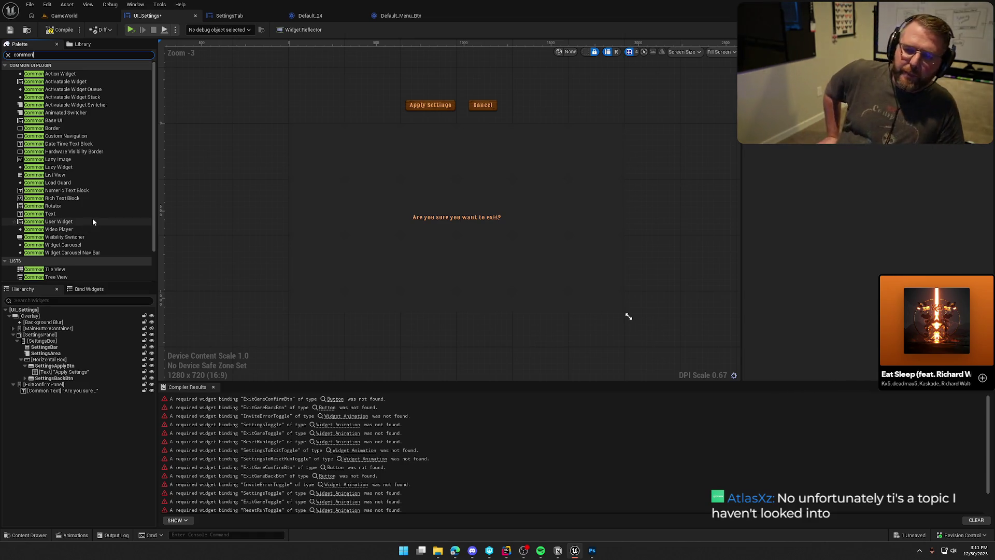
key(ctrl+space)
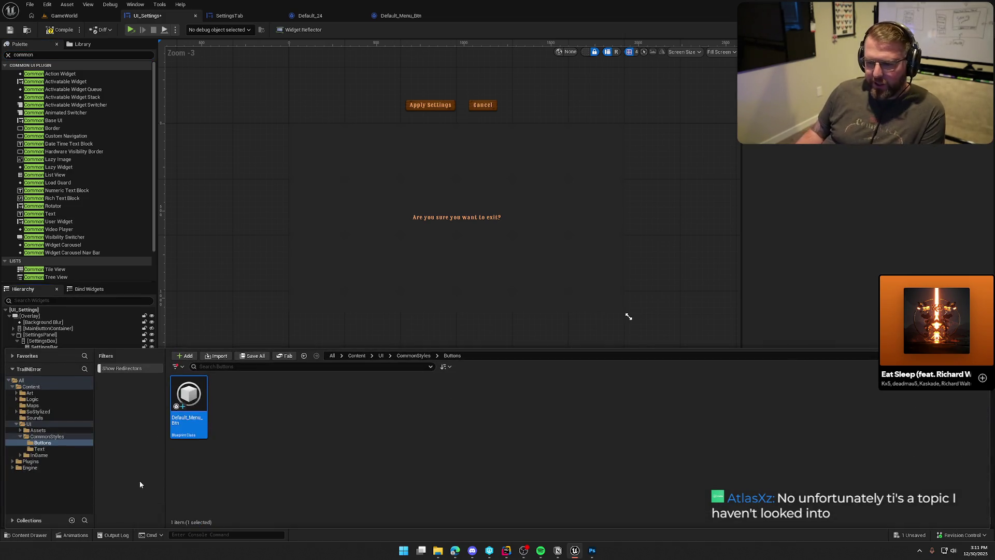
Try placing Default_Menu_Btn on the UI_Settings canvas, then browse to the CommonStyles folder
mouse_move(197, 415)
mouse_down()
mouse_move(328, 240)
mouse_move(280, 200)
mouse_move(334, 182)
mouse_move(355, 232)
mouse_move(496, 334)
mouse_move(821, 236)
mouse_up()
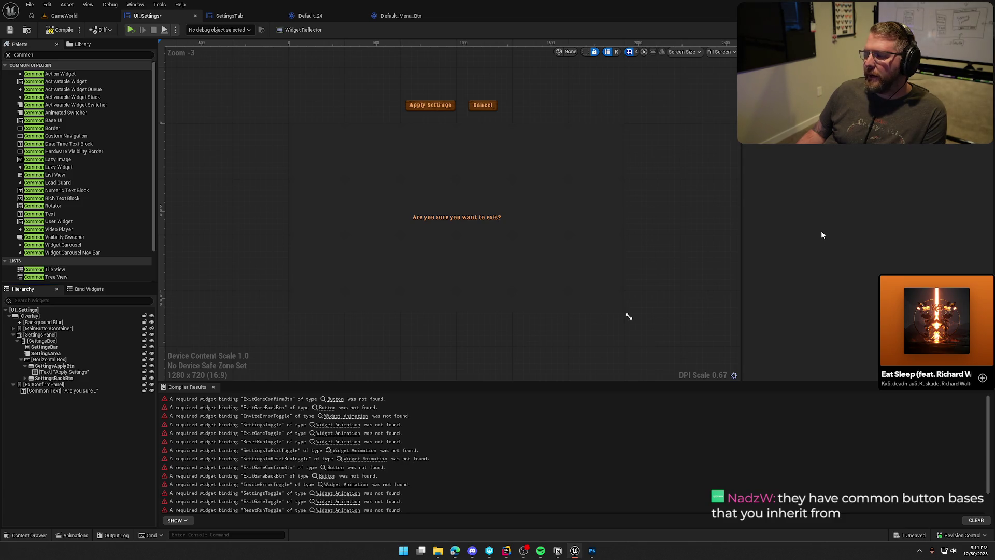
click(402, 15)
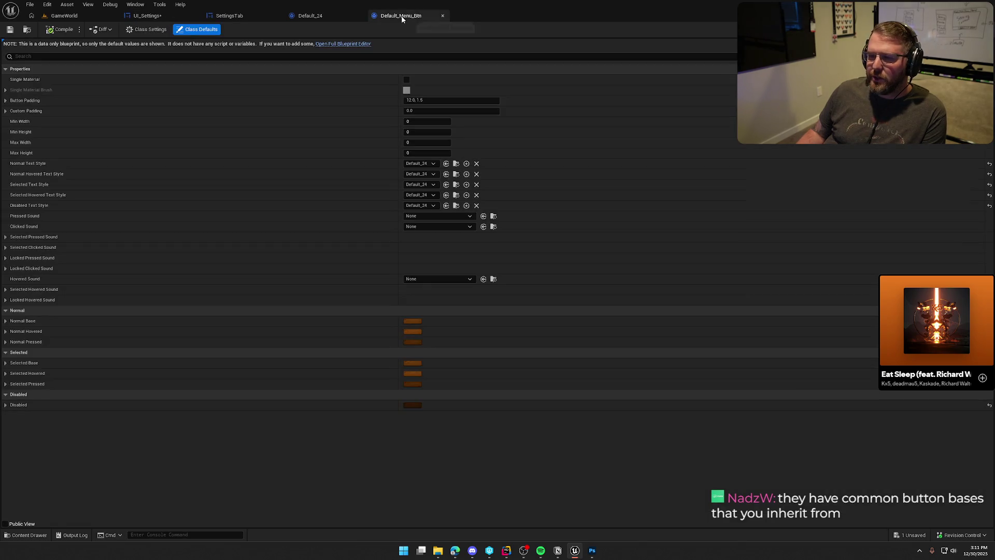
key(ctrl+space)
click(228, 414)
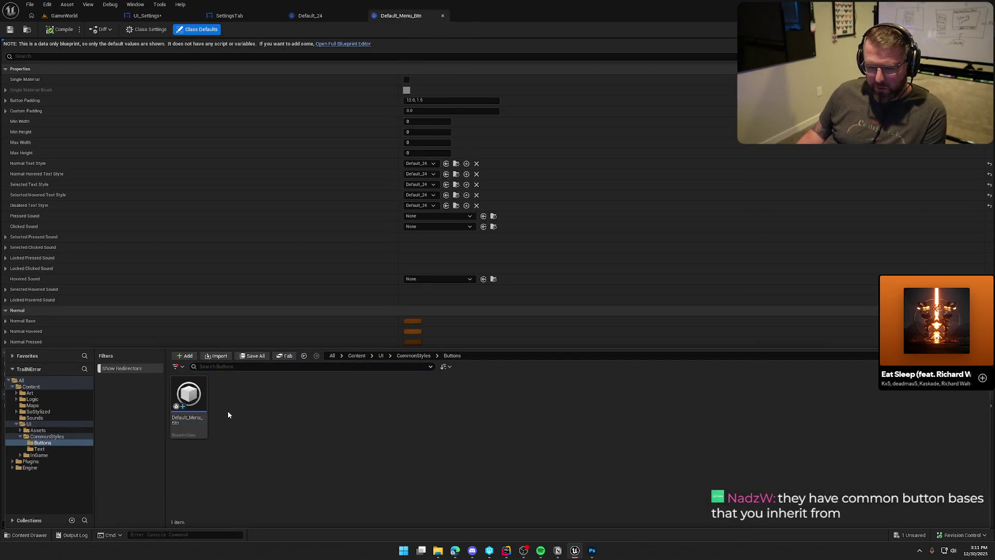
click(44, 437)
Create a CommonButtonBase Blueprint Class named UI_MenuButton and open it
right_click(293, 406)
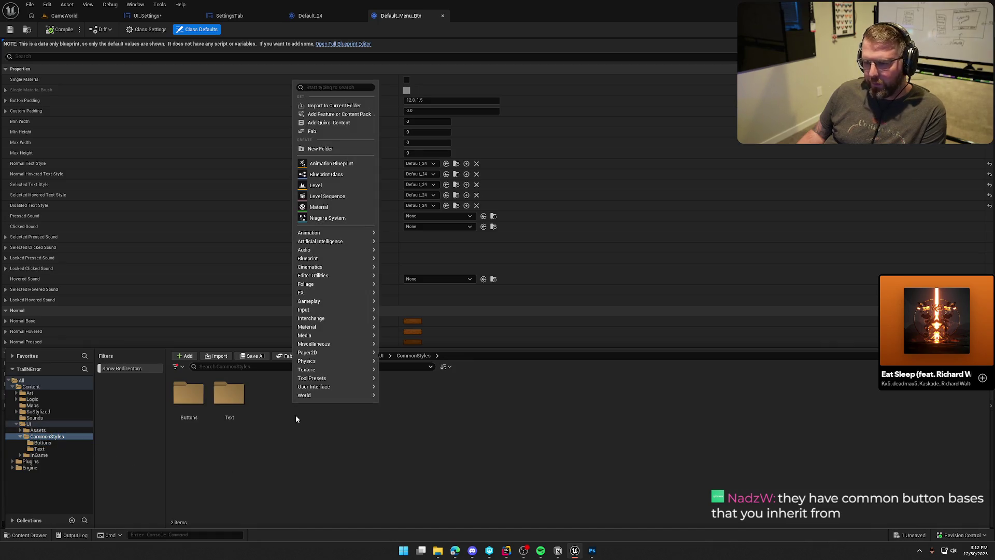
click(326, 174)
text(co)
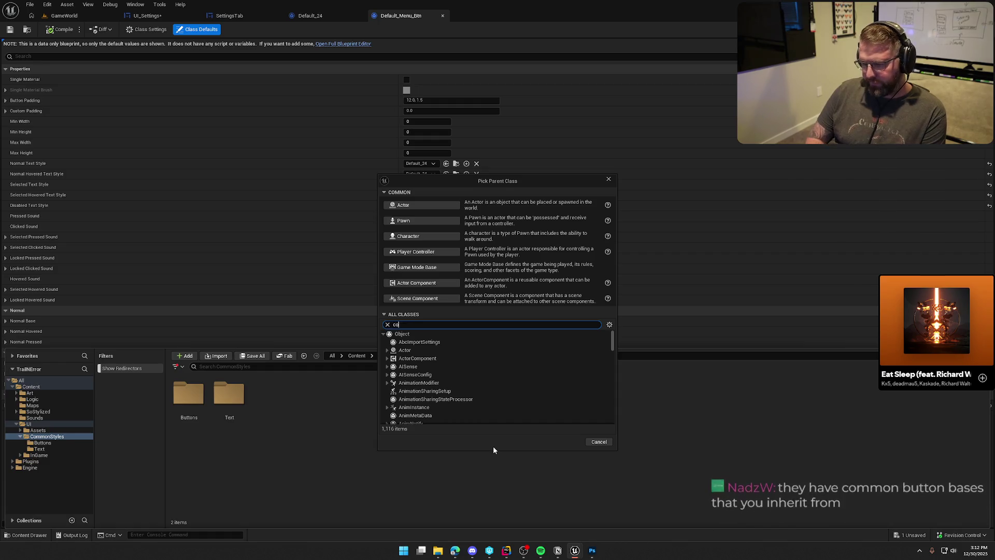
text(mmonbutton)
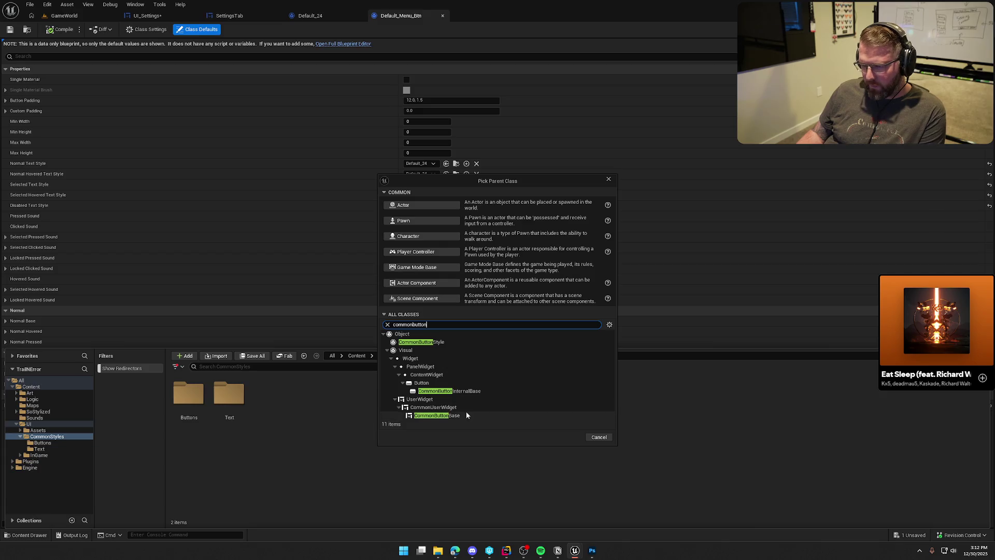
click(467, 415)
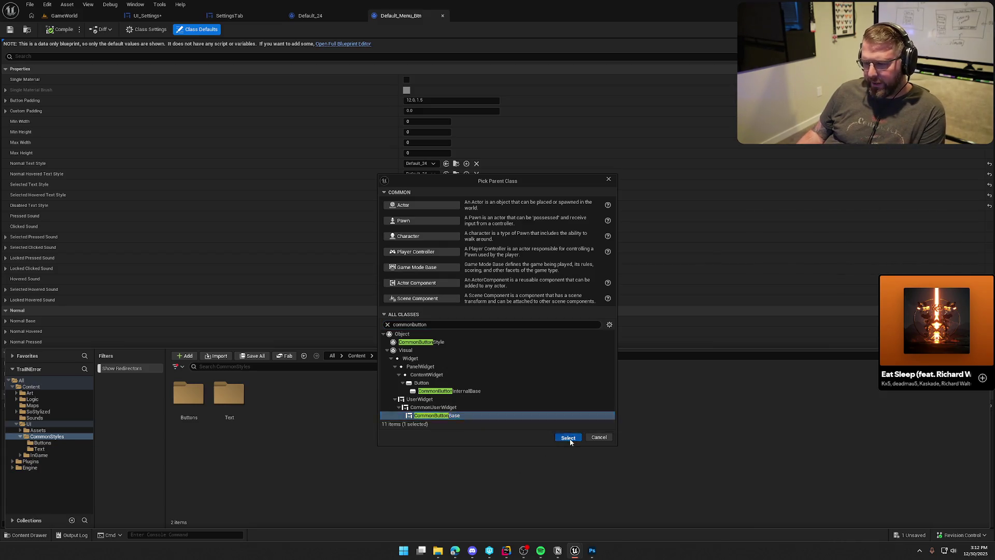
click(569, 438)
text(UI)
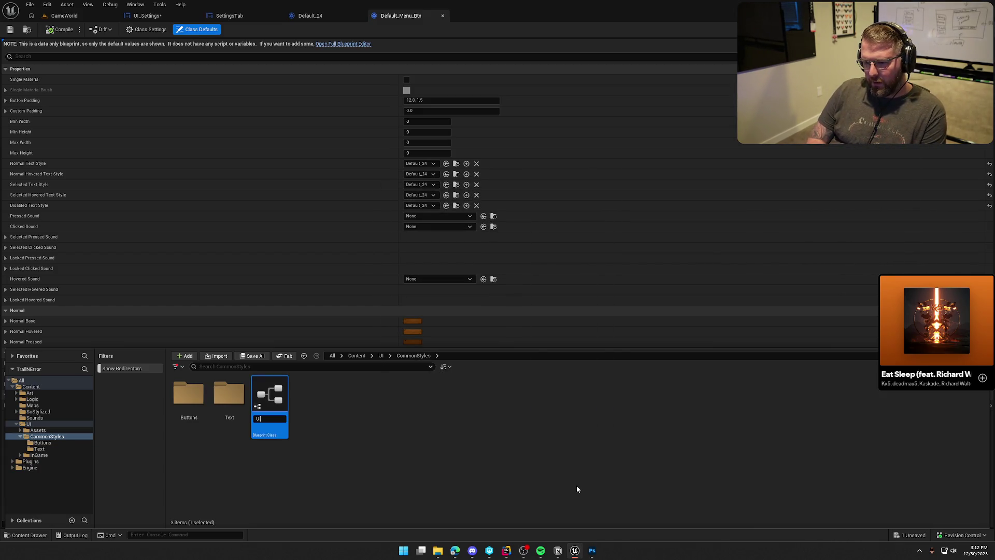
text(_MenuButto)
key(Return)
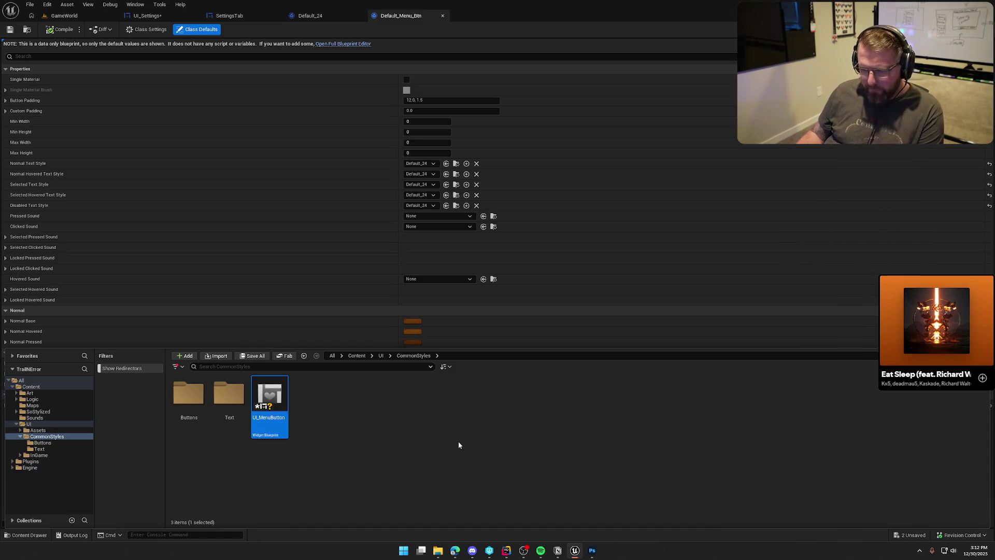
double_click(267, 402)
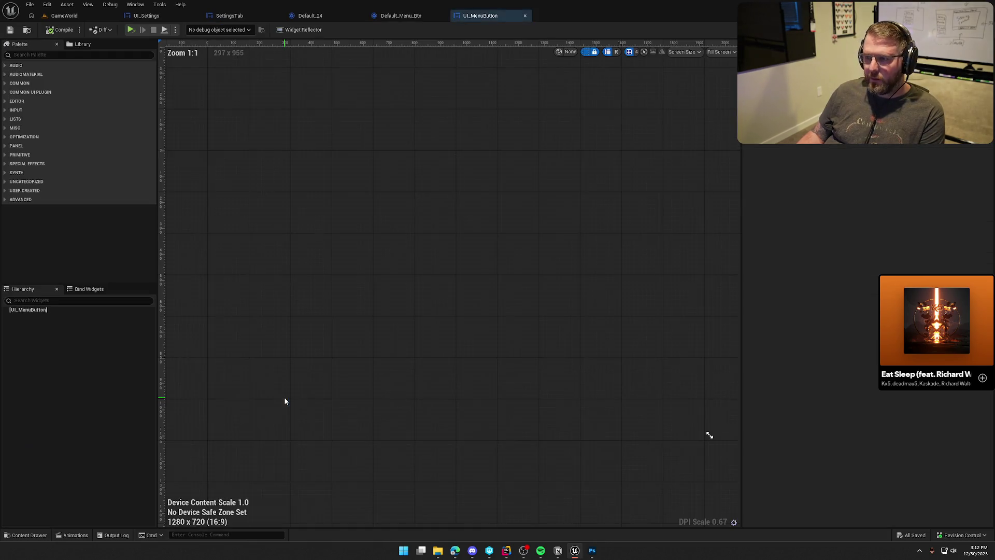
Set UI_MenuButton's Style to Default_Menu_Btn and compile the widget
click(62, 310)
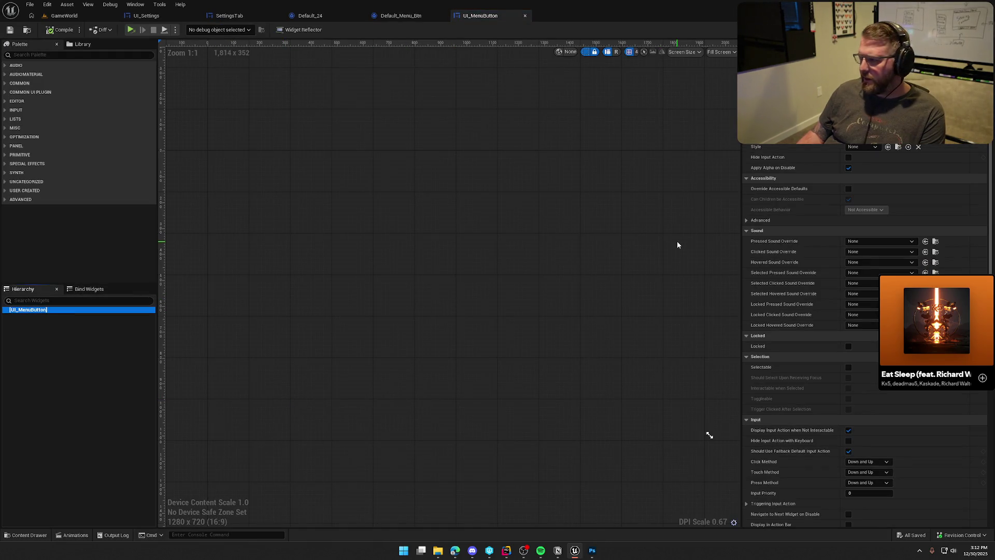
click(863, 147)
click(875, 164)
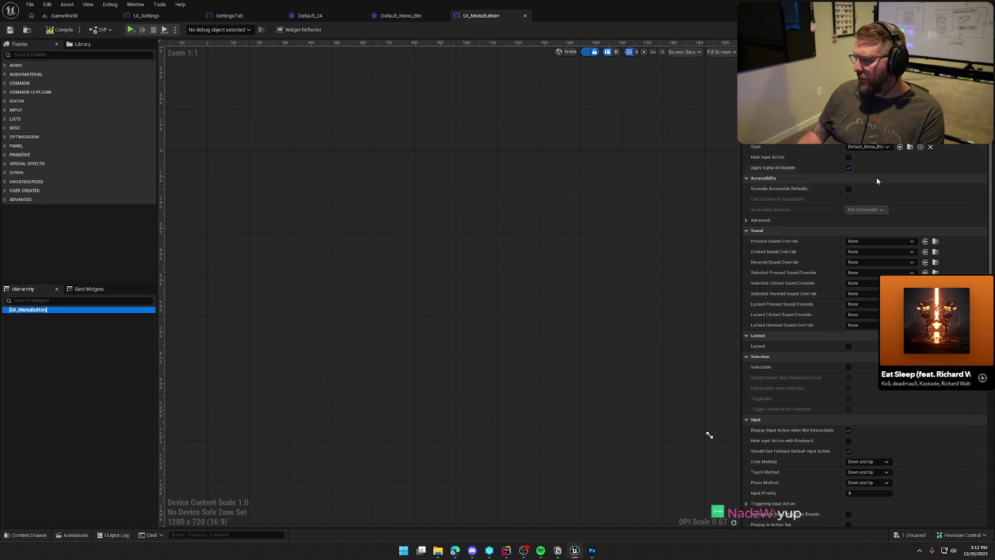
click(60, 30)
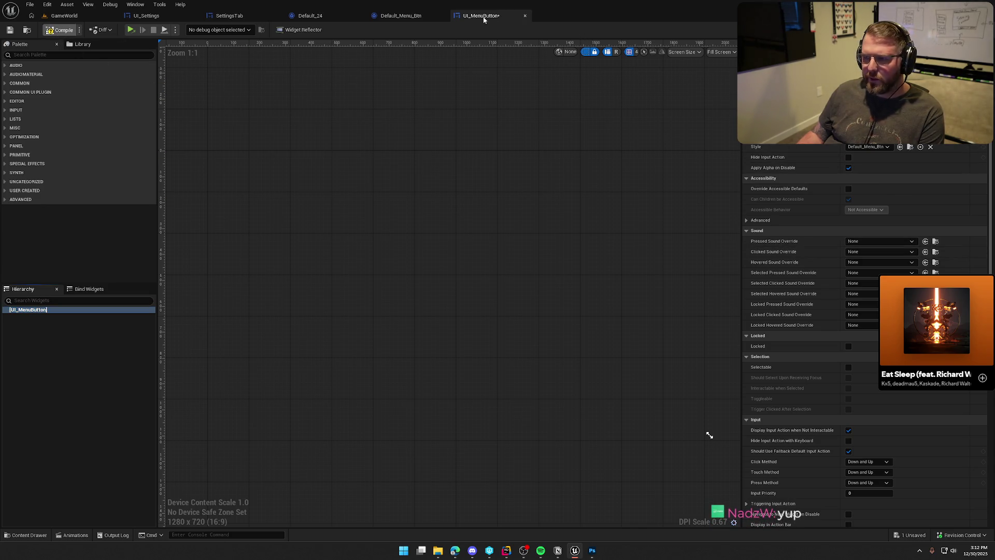
Search the UI_Settings palette for 'menu' and add a UI Menu Button under the Overlay
click(155, 17)
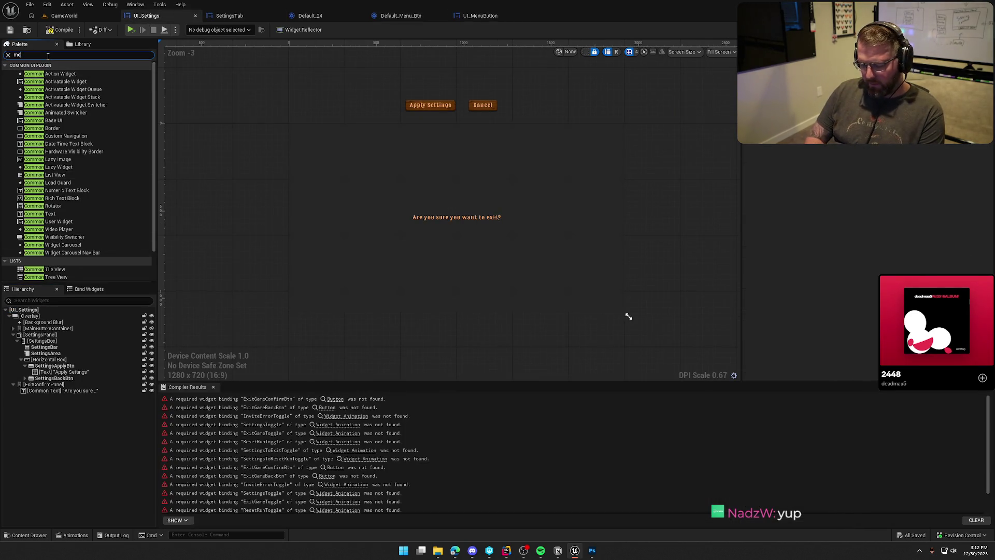
text(menu)
mouse_move(45, 74)
mouse_down()
mouse_move(183, 125)
mouse_move(38, 316)
mouse_up()
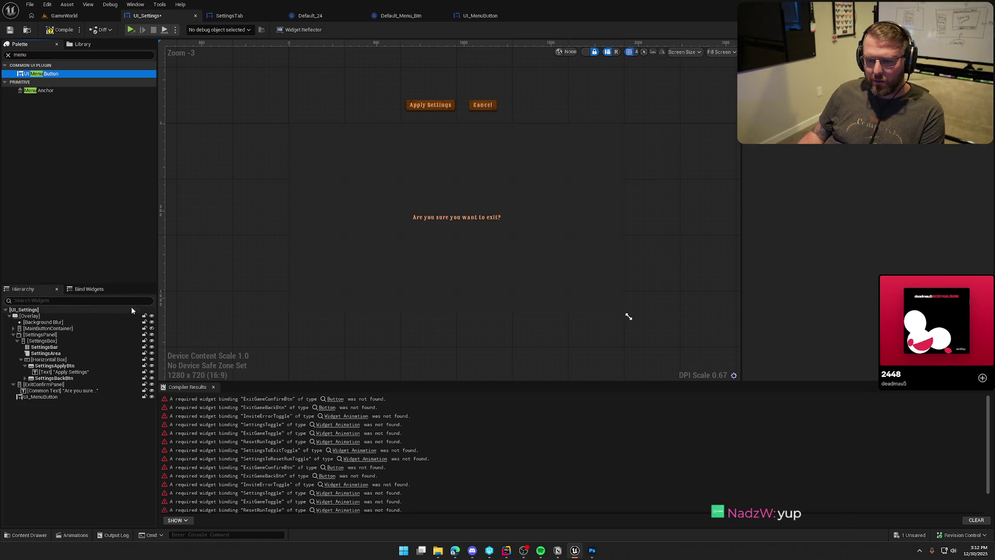
click(46, 397)
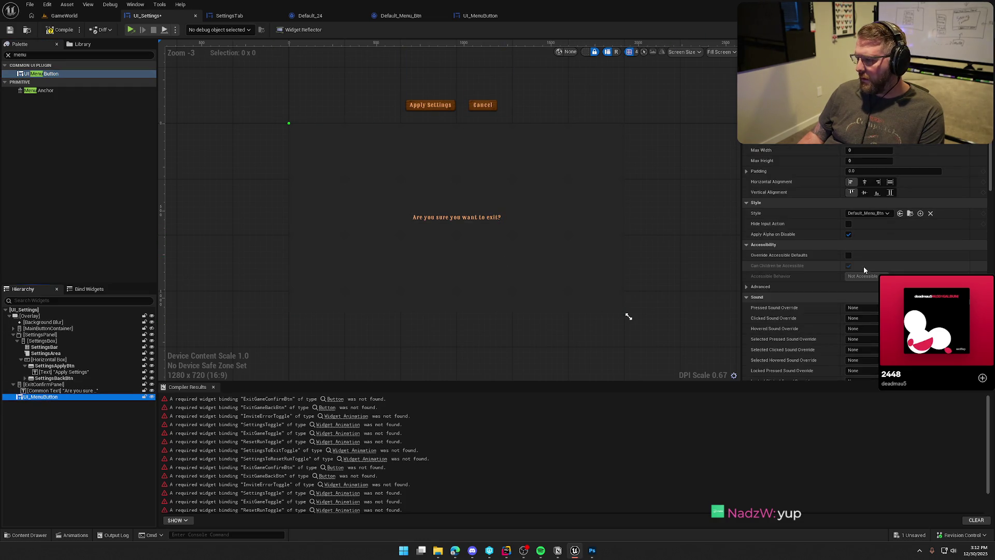
scroll(810, 274, down, 3)
scroll(812, 278, down, 10)
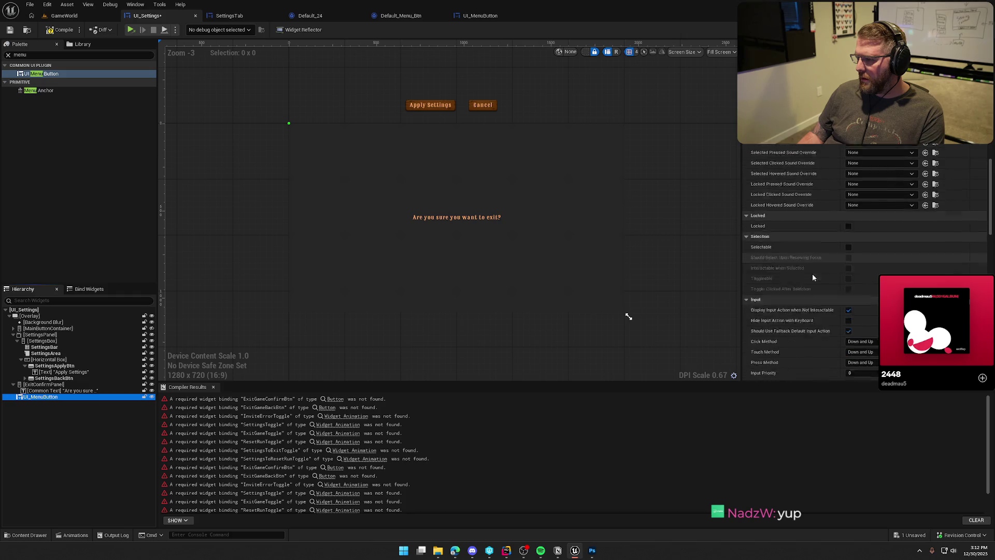
scroll(813, 275, down, 15)
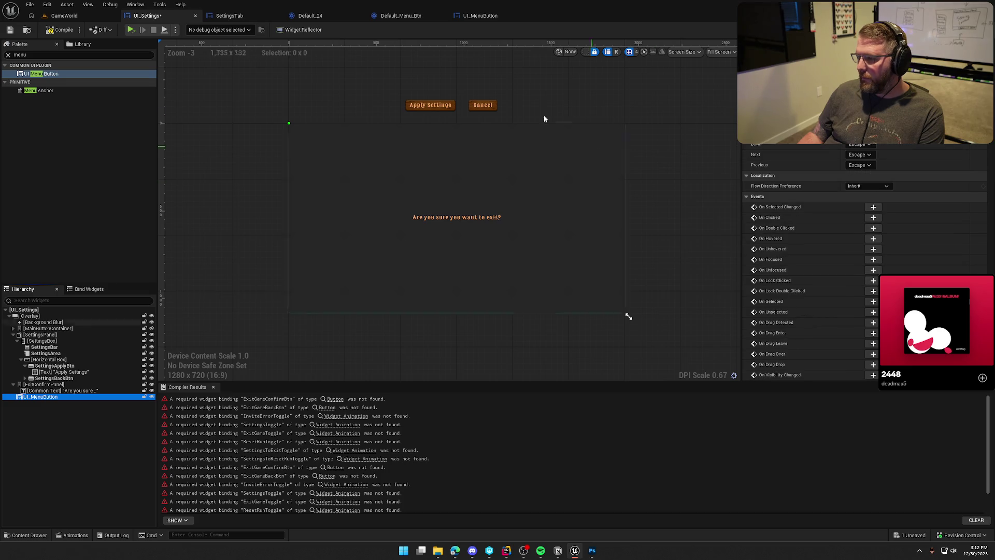
click(484, 17)
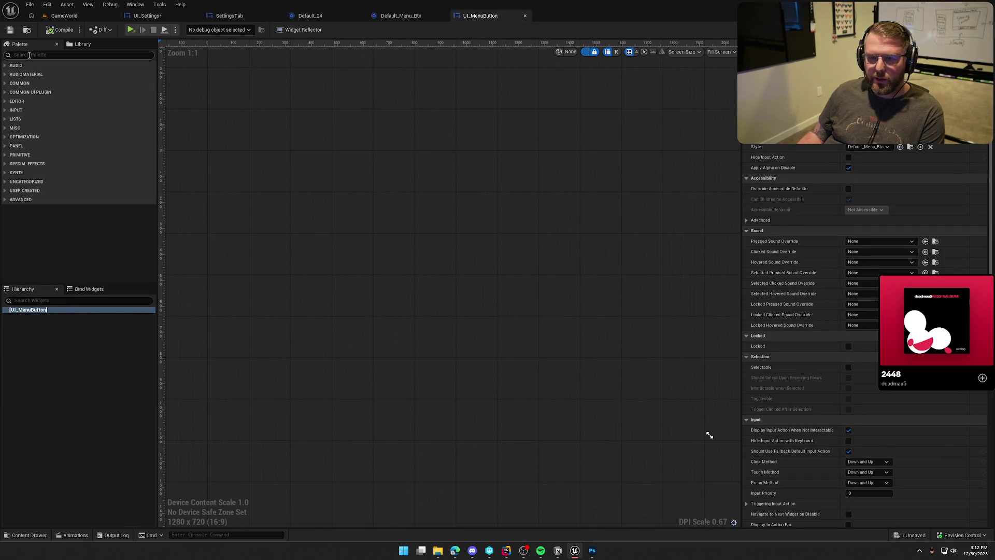
Add a Common Text inside UI_MenuButton and preview the button at Desired screen size
text(commont ext)
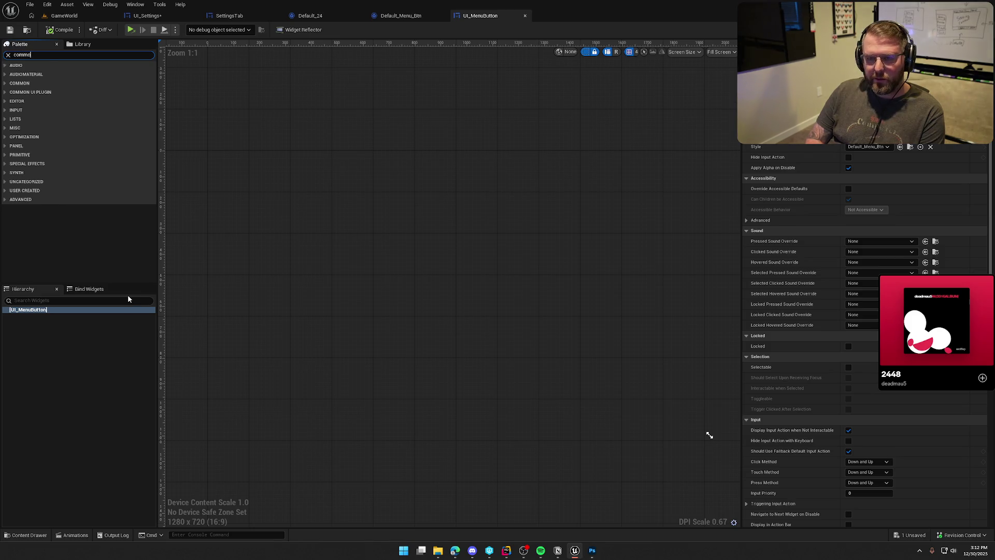
mouse_move(30, 72)
mouse_down()
mouse_move(116, 122)
mouse_move(44, 311)
mouse_up()
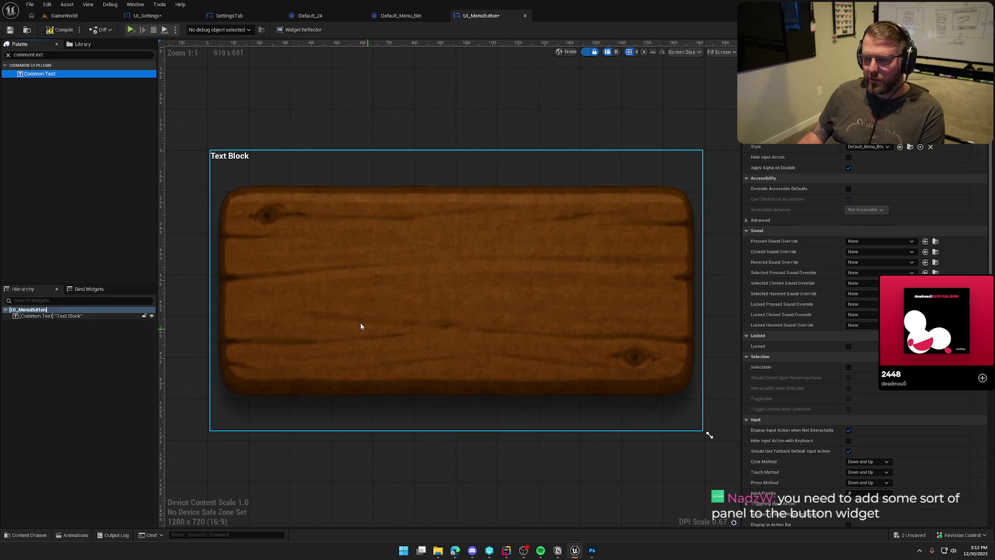
click(721, 52)
click(721, 83)
Apply the Default_24 text style to the button's Text Block
click(405, 222)
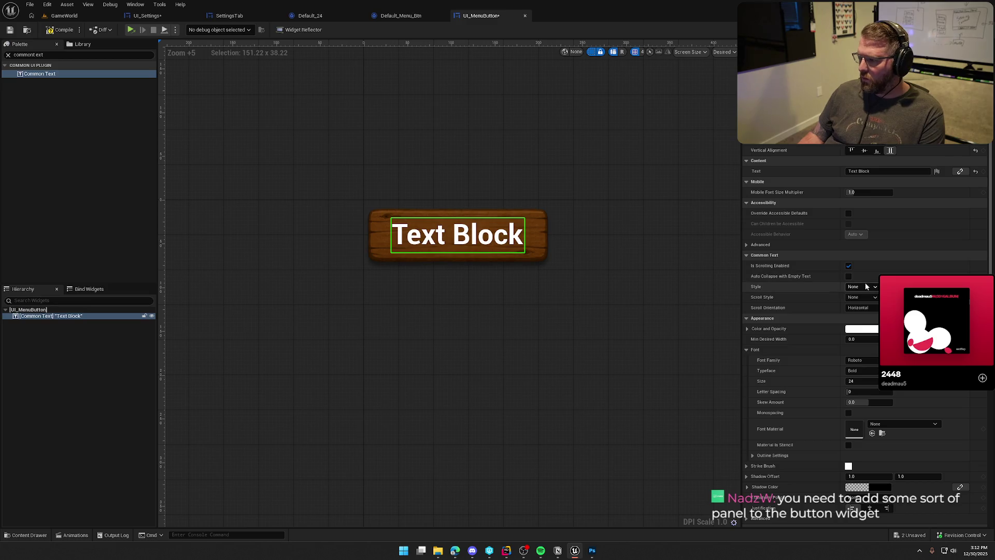
click(862, 287)
click(866, 314)
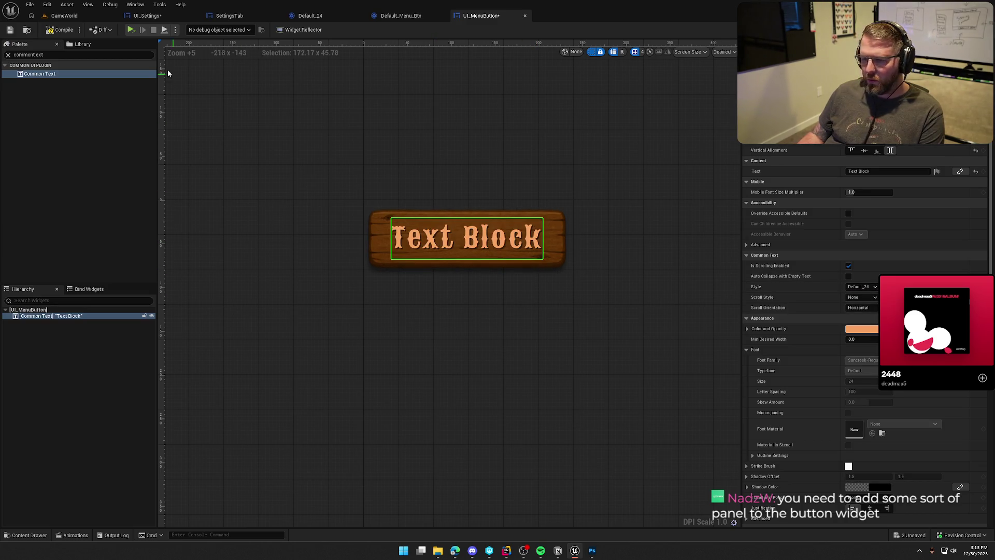
Check the wooden button in UI_Settings, then compile and save UI_Settings
click(145, 16)
scroll(282, 125, up, 6)
scroll(306, 146, up, 3)
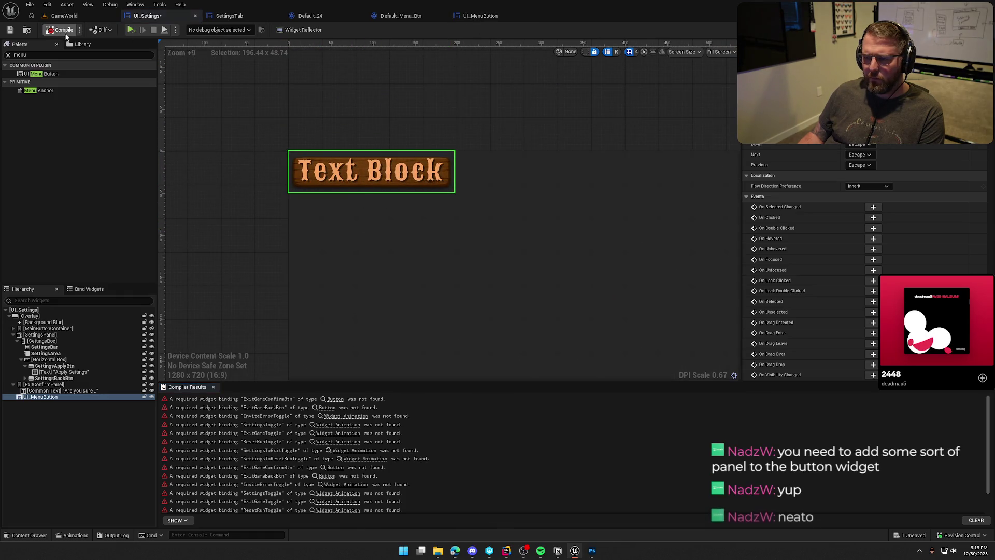
click(10, 30)
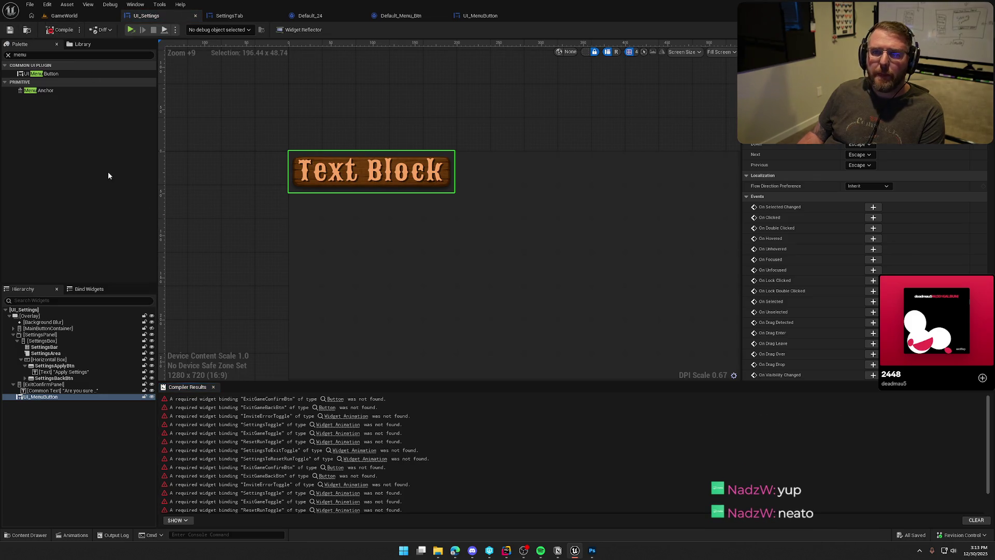
click(486, 17)
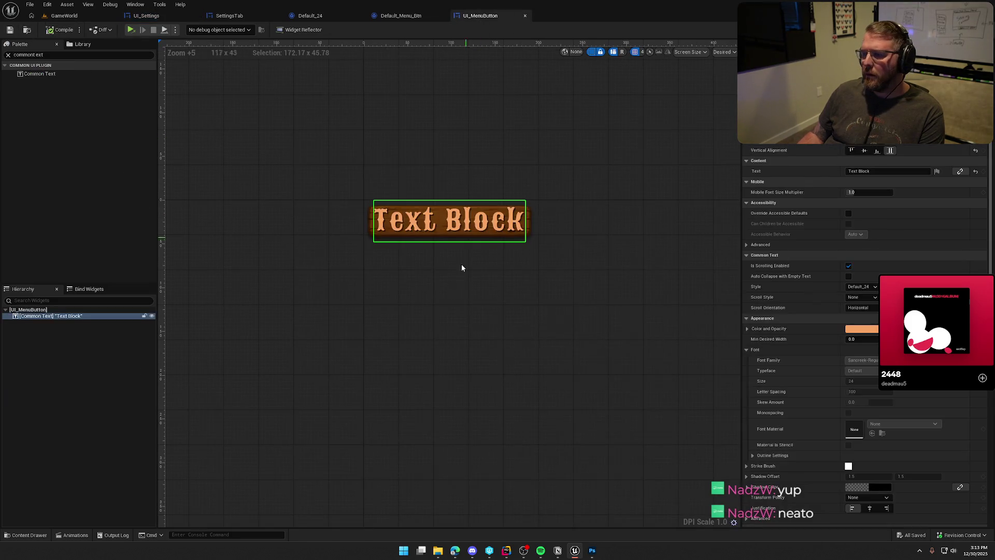
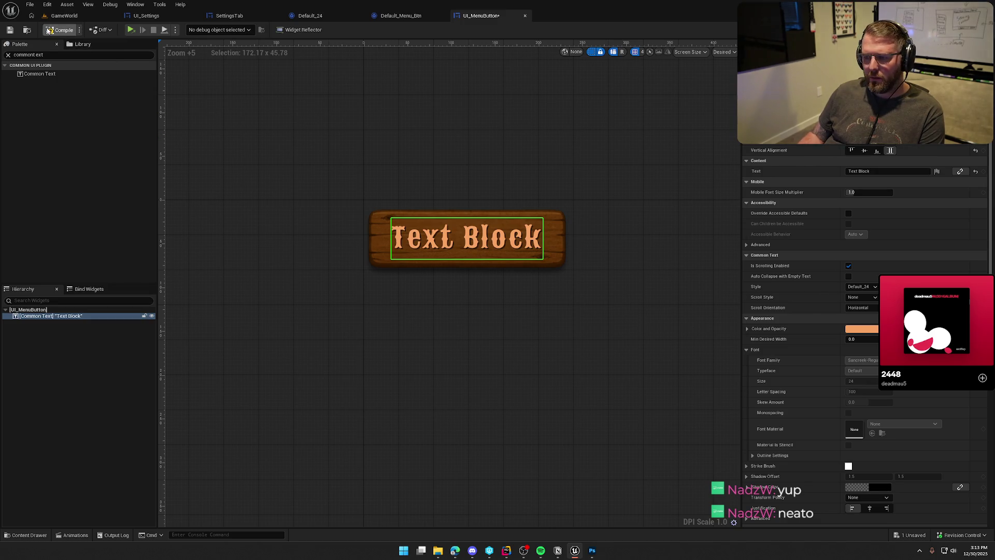
Compile UI_MenuButton and check the Default_24 text style defaults
click(49, 31)
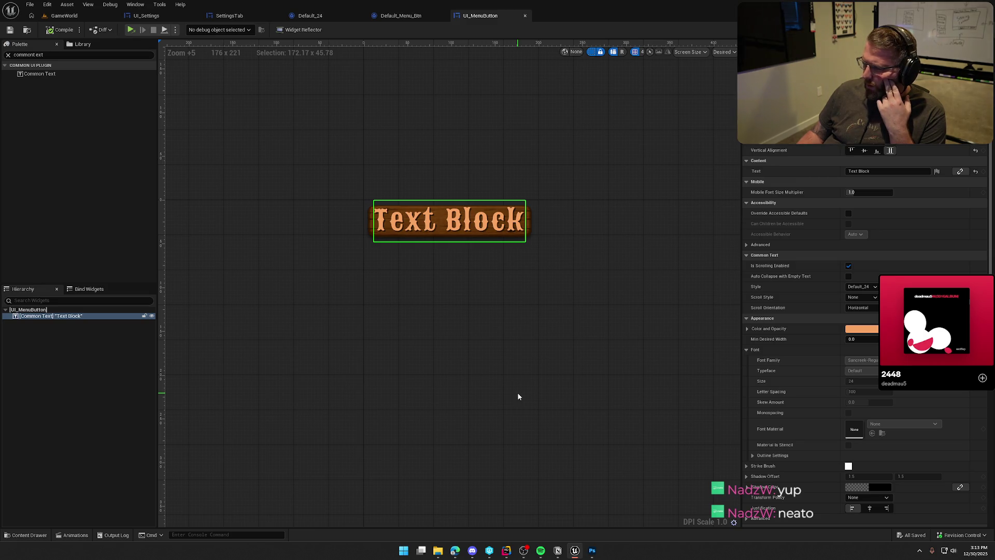
click(326, 16)
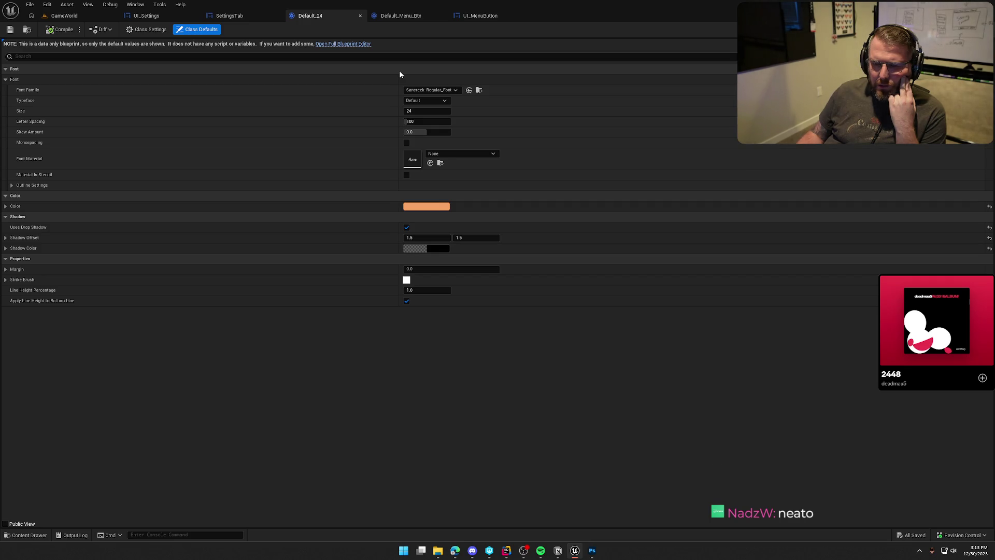
click(475, 16)
Try wrapping the Text Block in an Overlay, save the widget, then undo
right_click(50, 317)
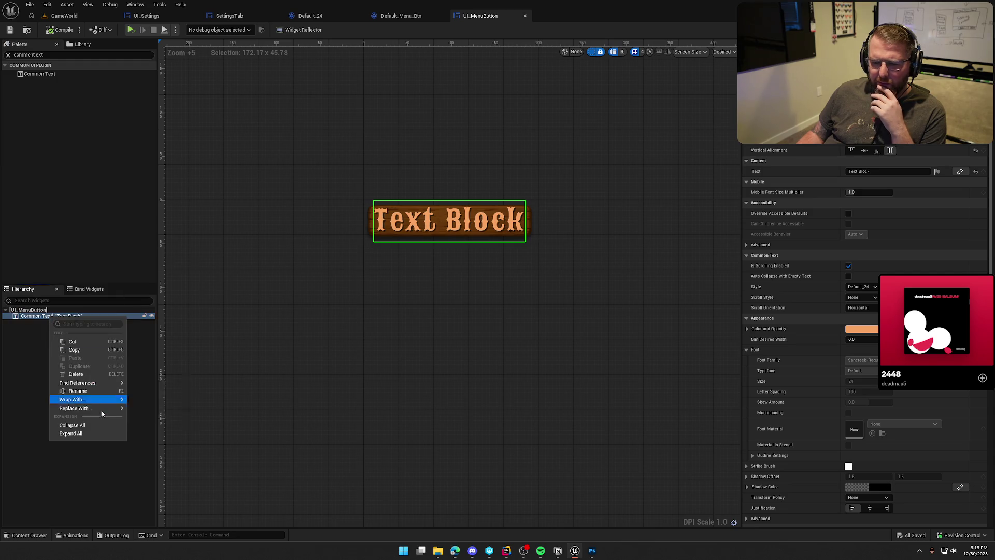
mouse_move(104, 400)
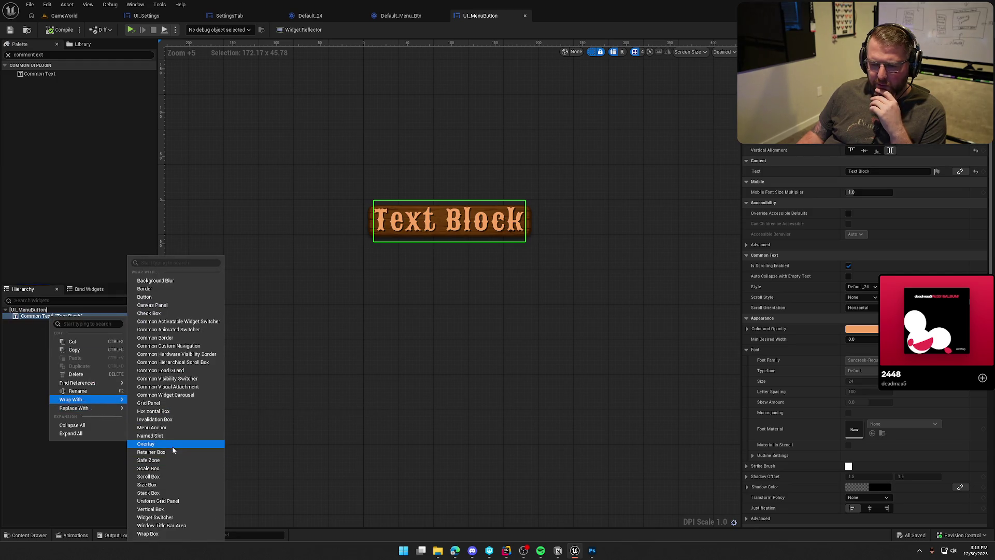
click(175, 469)
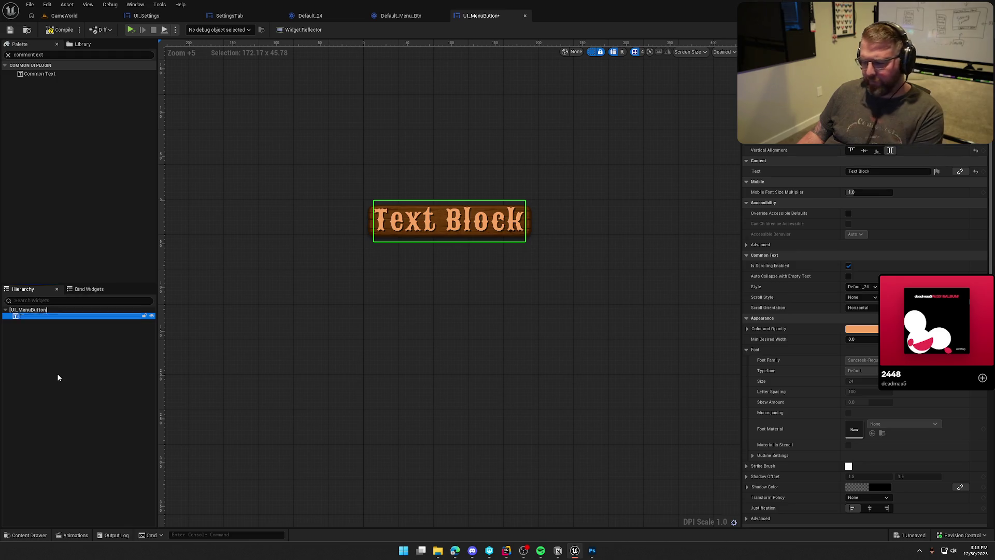
click(57, 373)
click(64, 314)
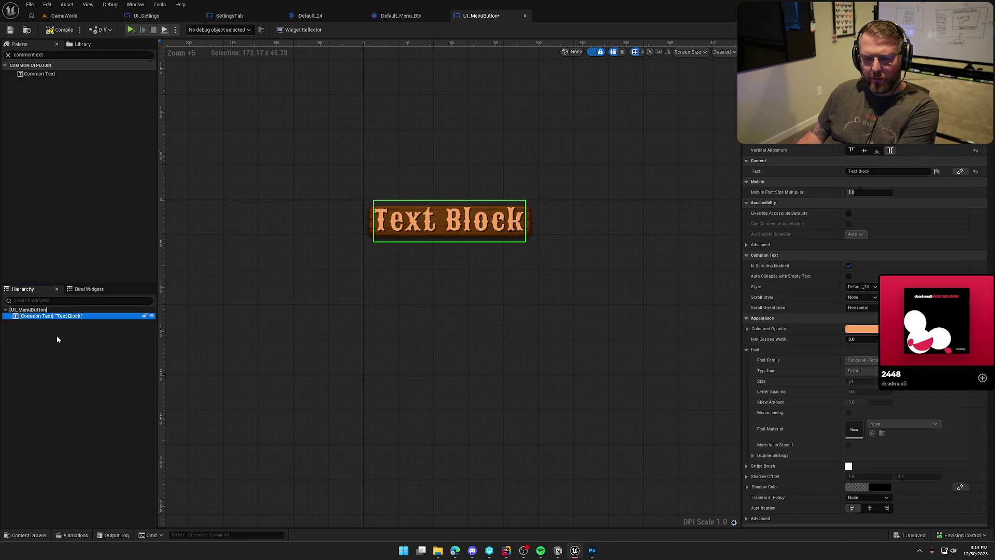
click(57, 340)
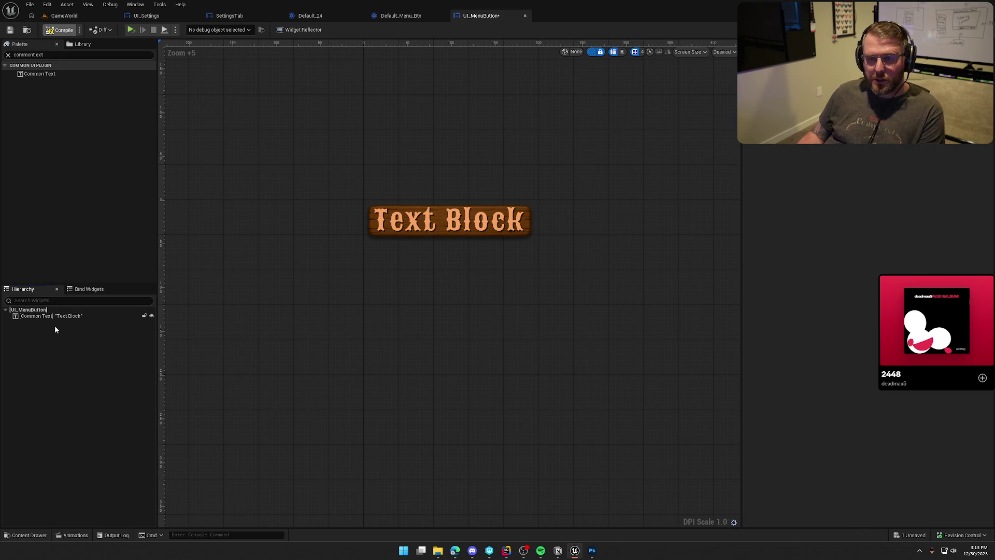
key(ctrl+s)
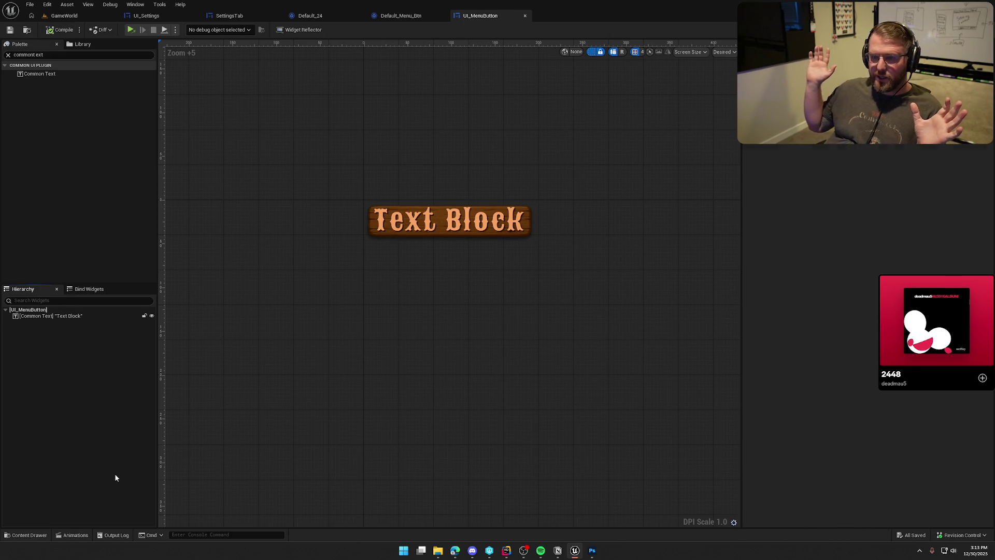
click(53, 317)
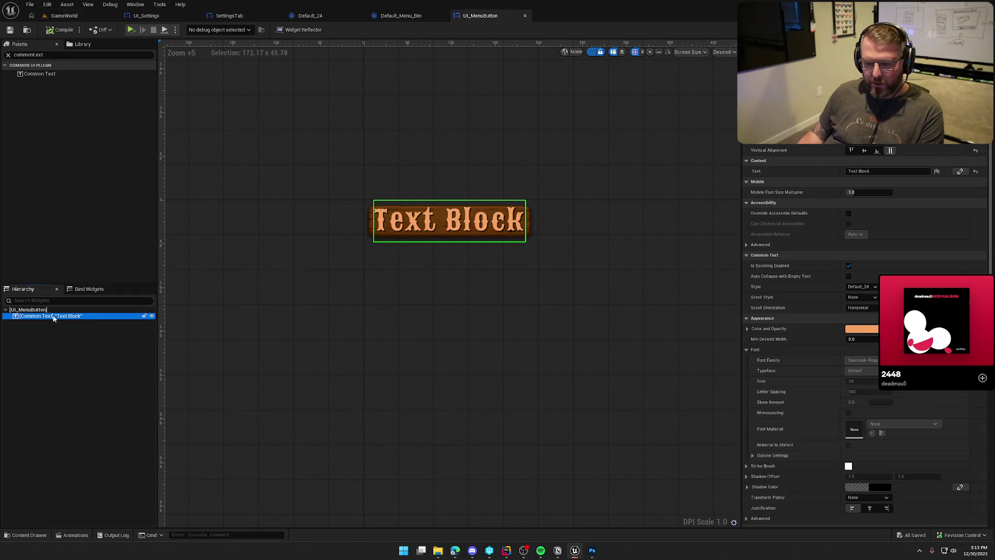
key(ctrl+z)
Search the palette for Overlay, retry wrapping the Text Block in a container, and save
click(39, 54)
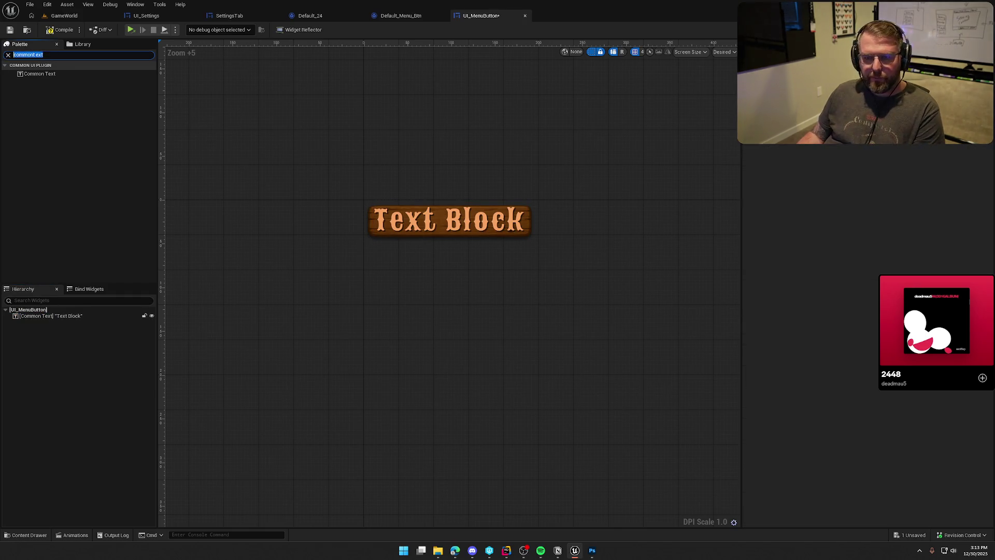
text(over)
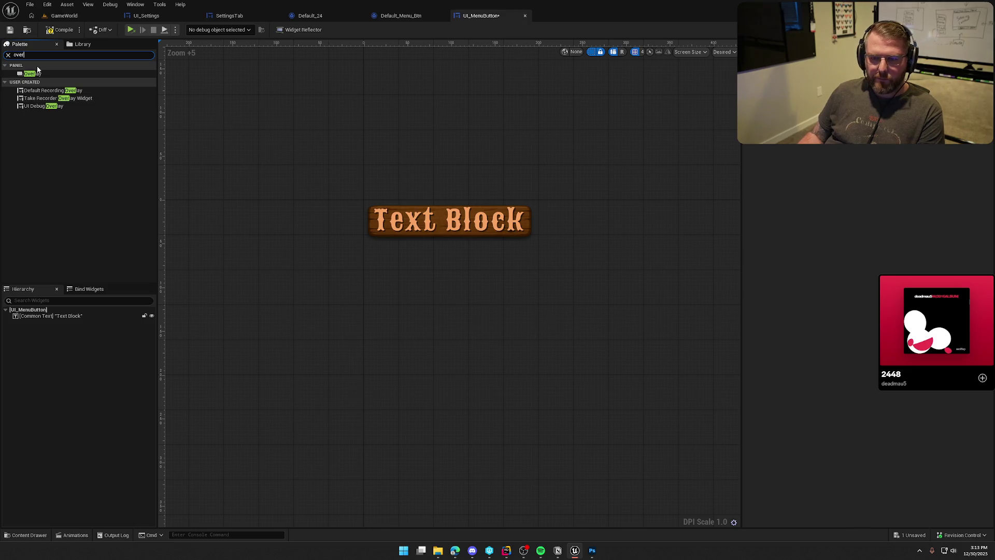
click(33, 75)
click(31, 316)
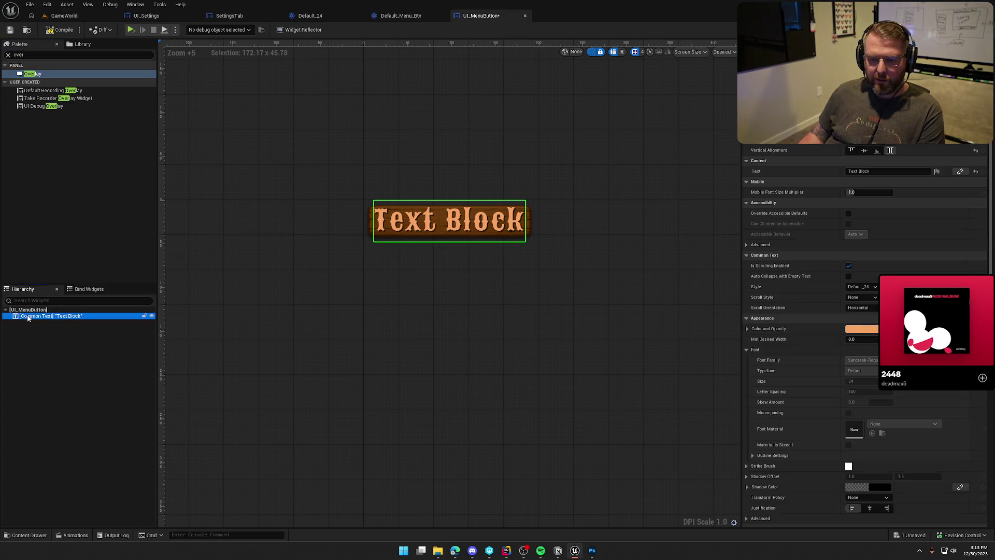
right_click(29, 316)
mouse_move(79, 400)
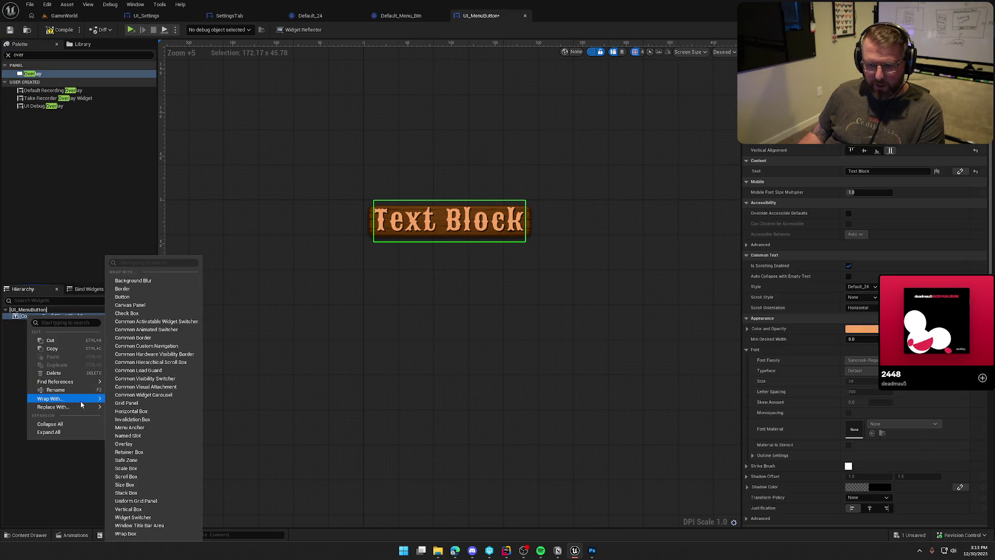
click(149, 450)
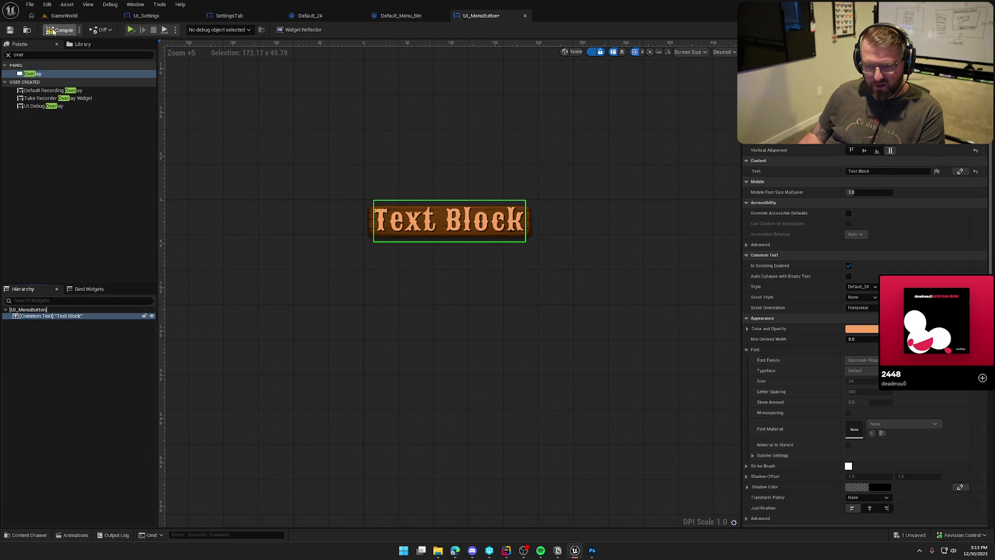
key(ctrl+s)
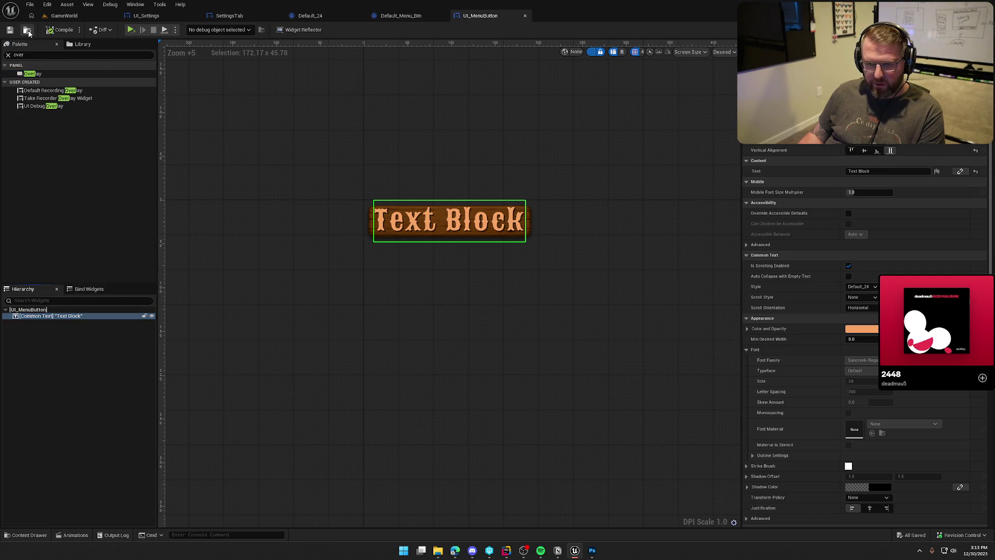
Close the UI_MenuButton editor and select its asset in the CommonStyles folder
click(27, 30)
click(525, 15)
key(ctrl+space)
click(271, 389)
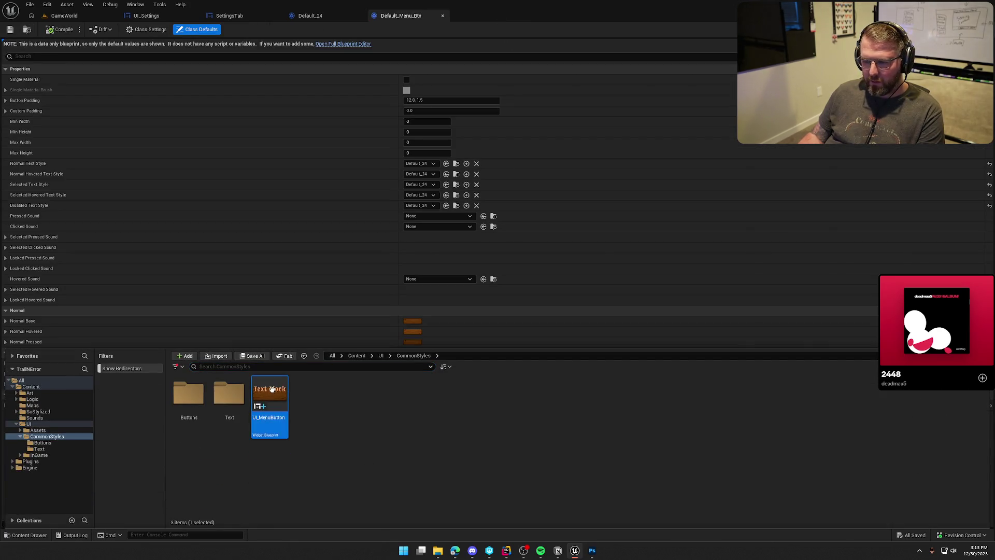
Reopen UI_MenuButton and try Wrap With and Replace With Overlay on the Text Block
double_click(272, 389)
right_click(30, 316)
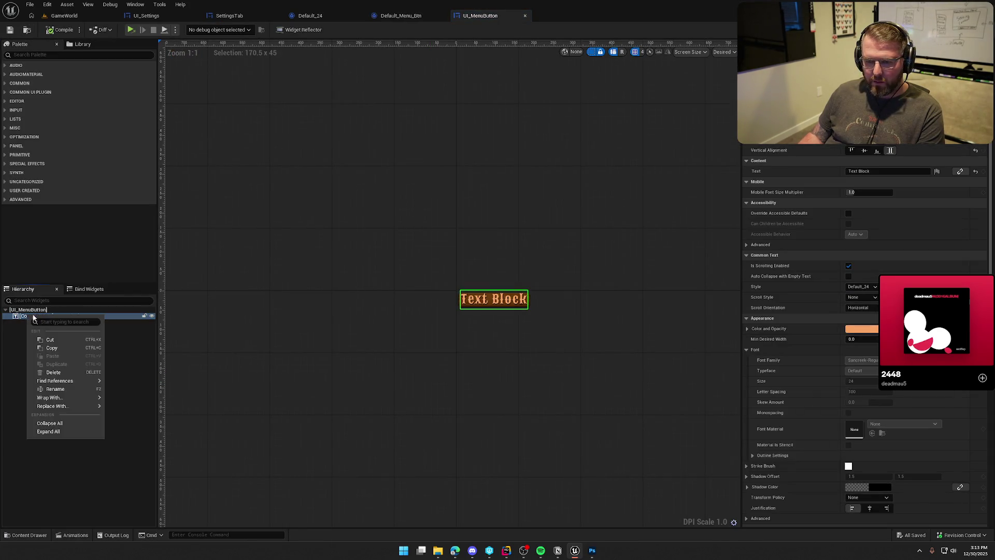
mouse_move(77, 397)
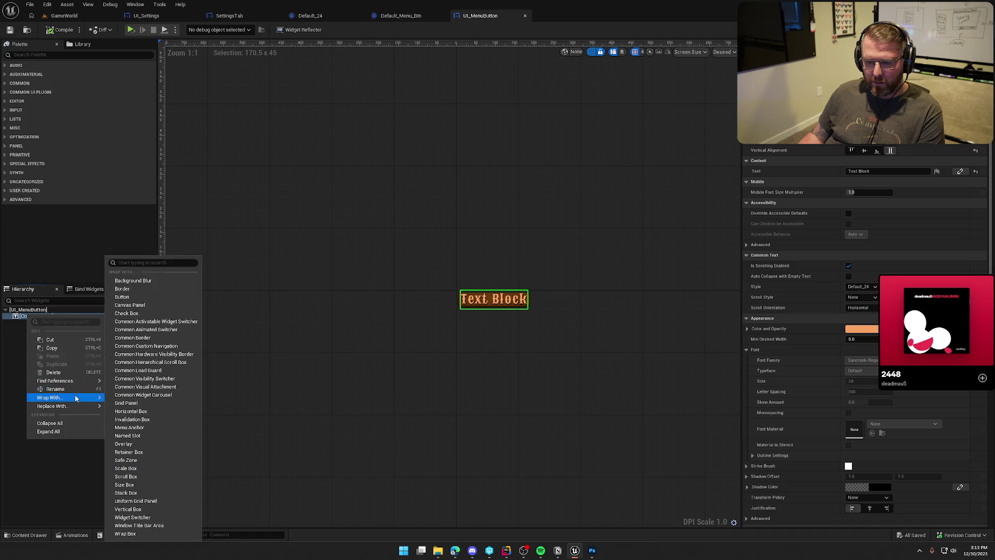
click(152, 447)
right_click(36, 317)
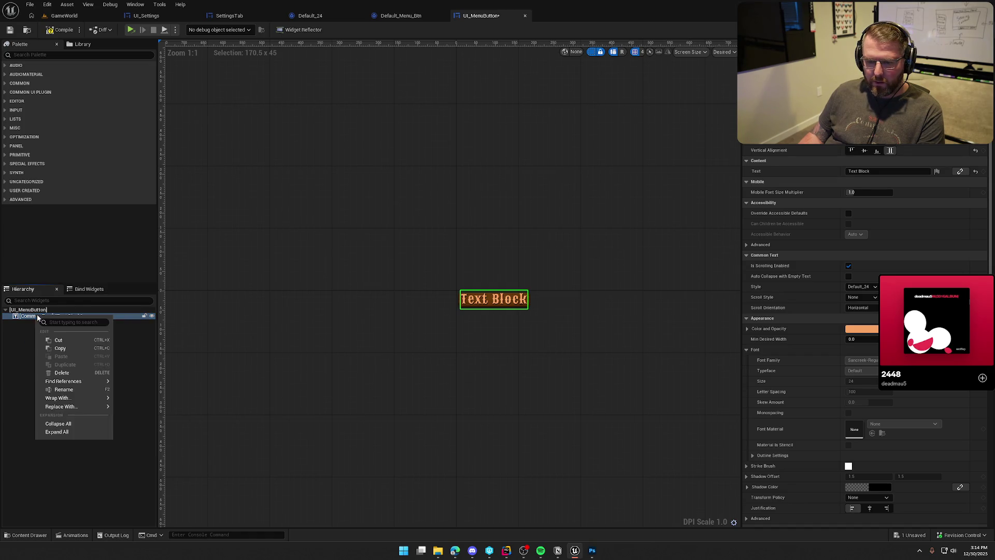
mouse_move(68, 407)
click(164, 490)
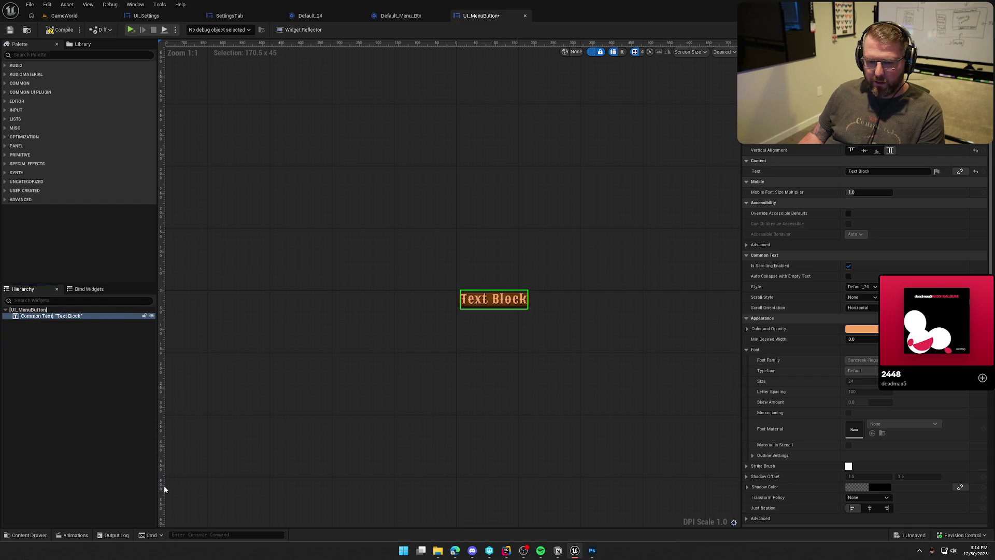
Start renaming the Common Text element, then cancel, keeping its name
click(33, 316)
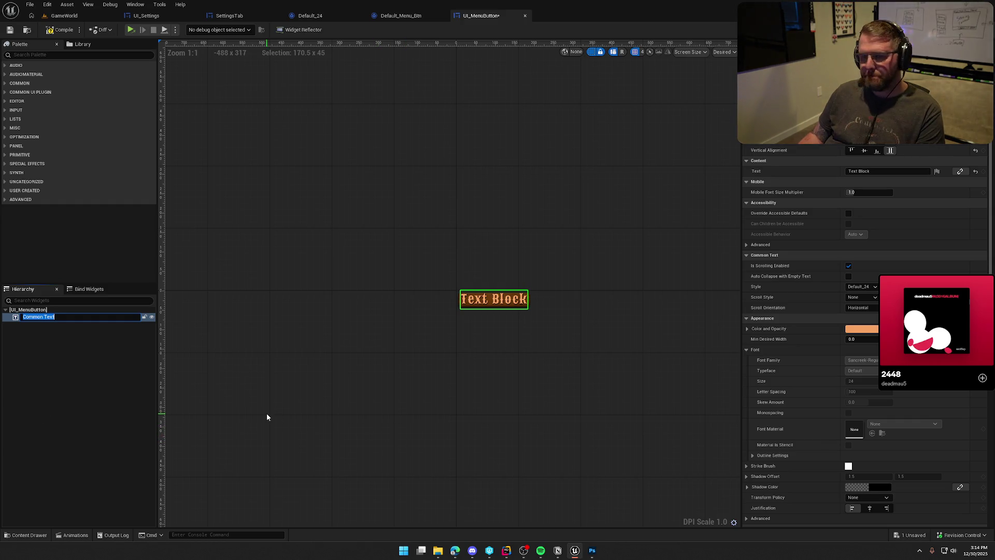
click(51, 334)
click(95, 316)
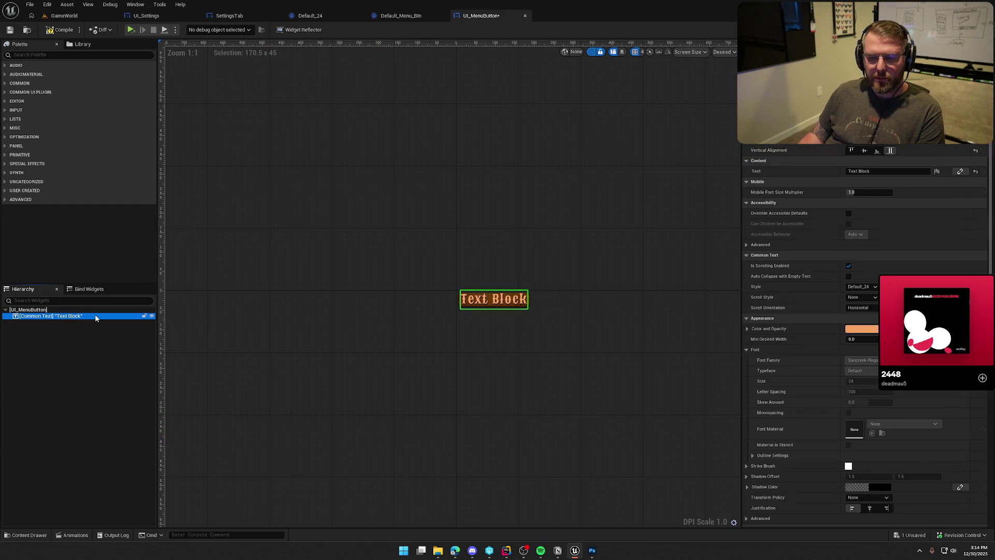
right_click(96, 317)
click(130, 374)
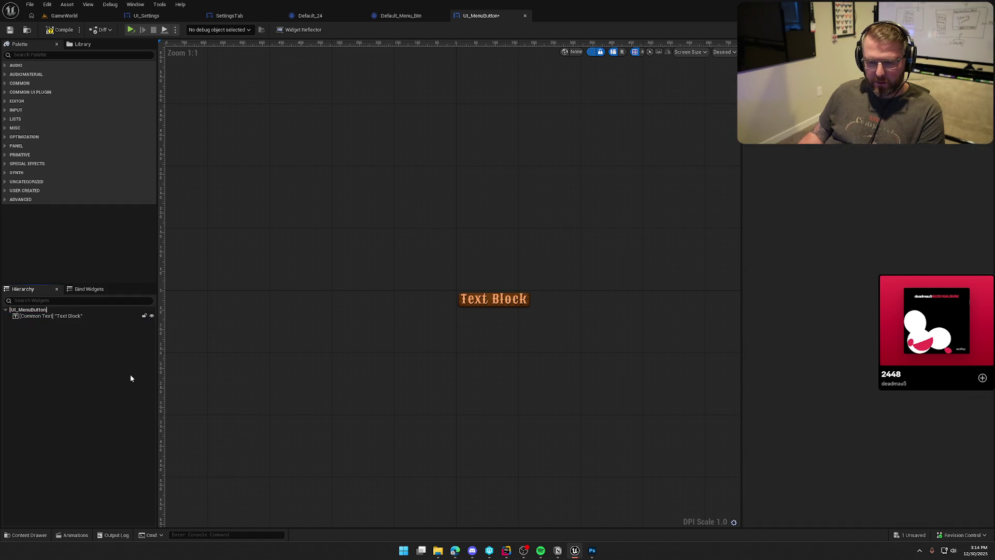
Try wrapping the UI_MenuButton root widget in an Overlay
click(38, 310)
right_click(38, 311)
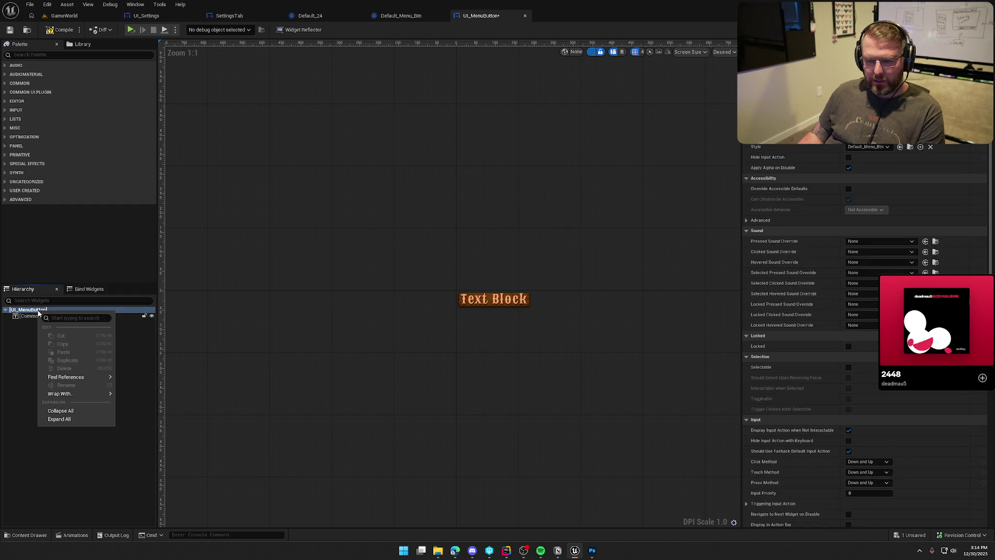
mouse_move(68, 393)
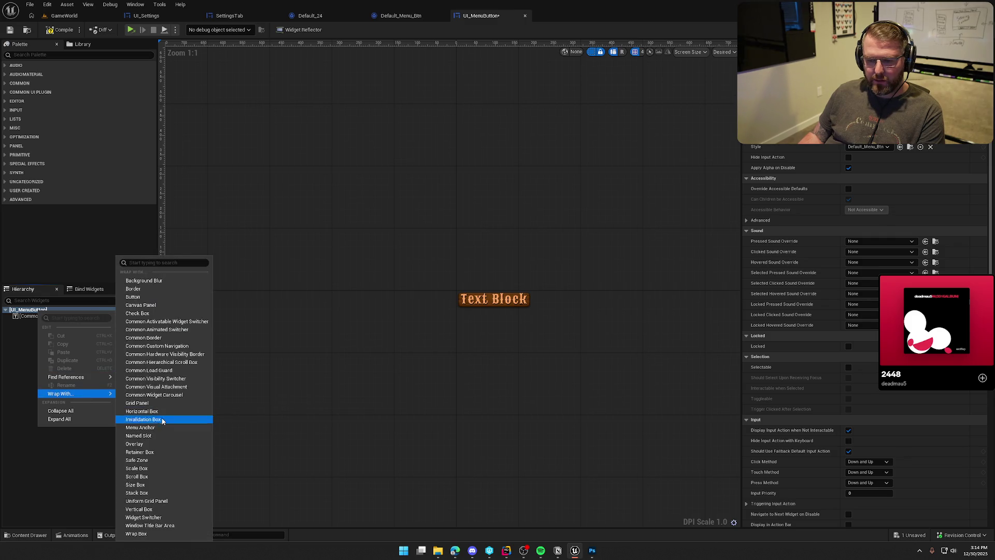
click(160, 443)
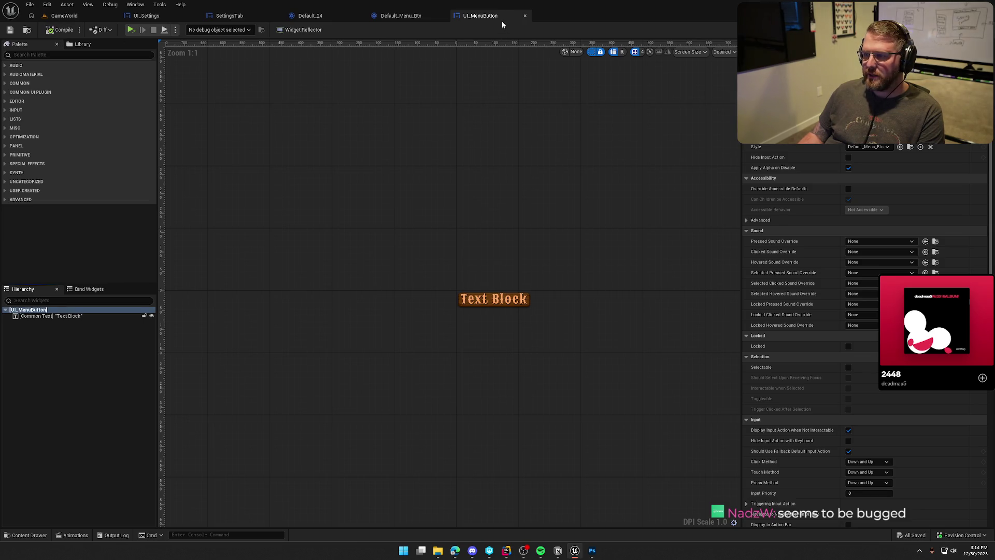
click(144, 15)
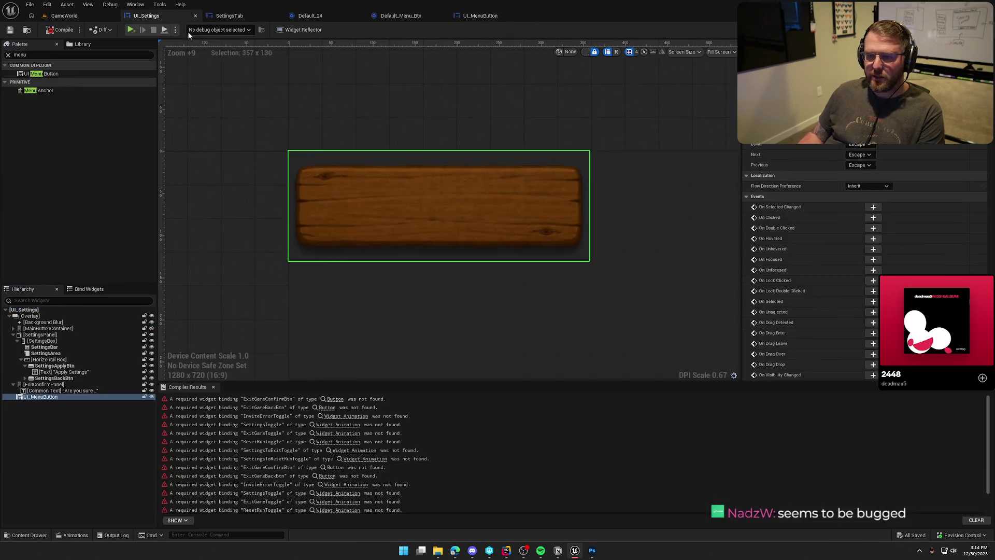
Delete the UI_MenuButton instance from UI_Settings and compile and save it
click(50, 397)
key(Delete)
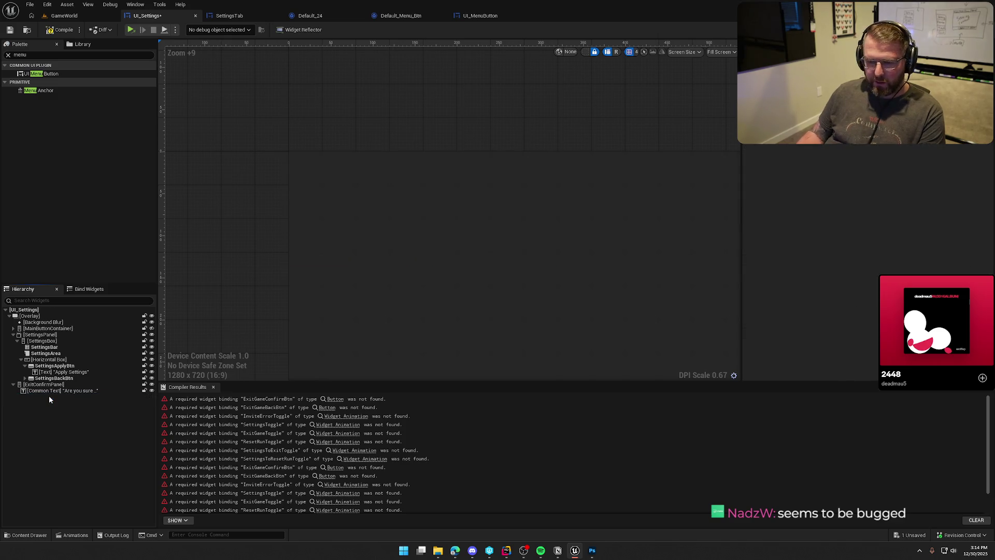
click(50, 30)
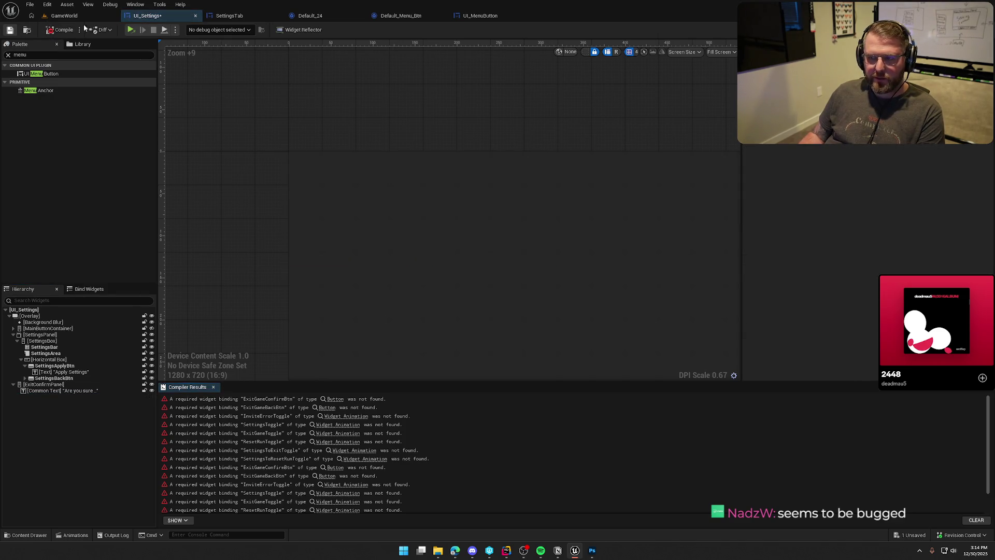
Close the UI_MenuButton editor and force-delete its asset from CommonStyles
click(469, 17)
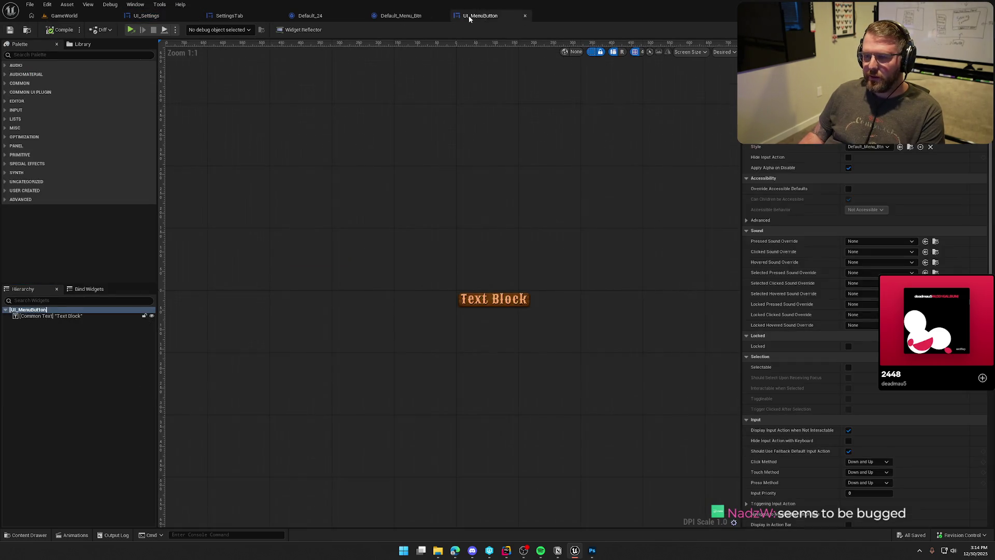
click(28, 30)
click(526, 15)
key(ctrl+space)
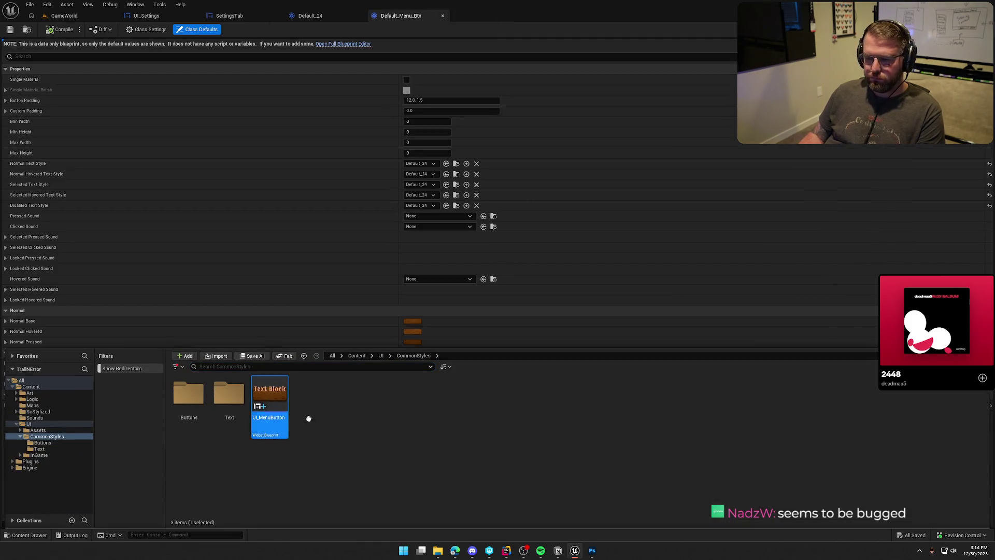
key(Delete)
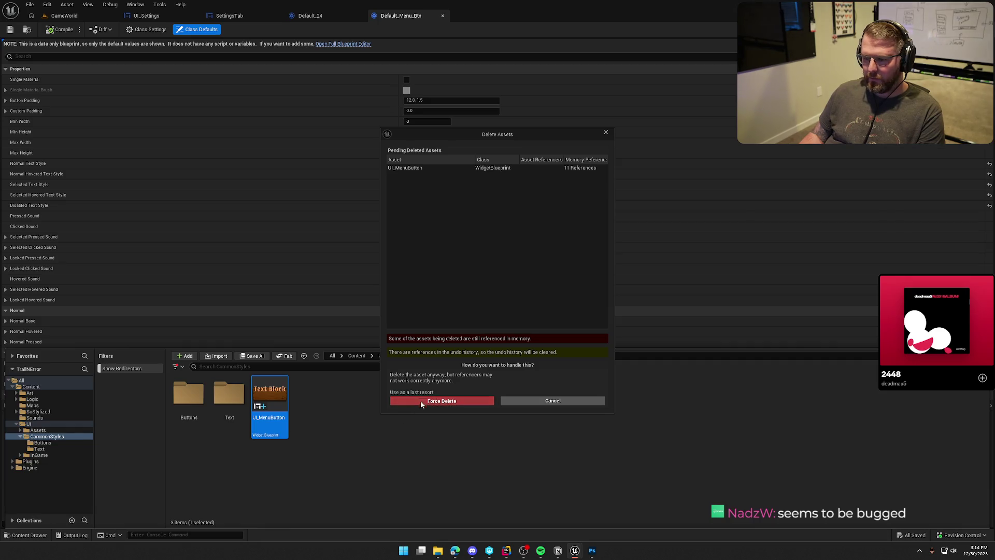
click(421, 402)
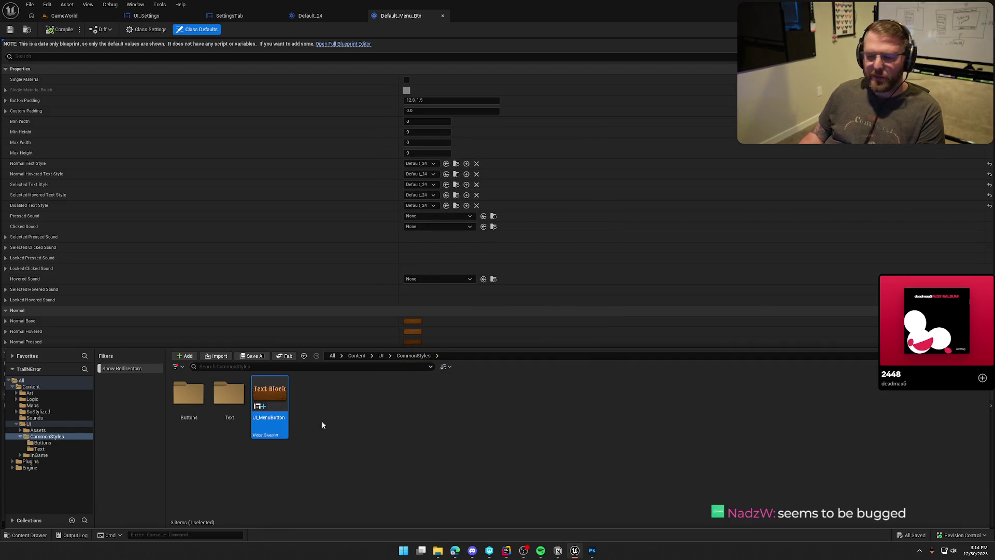
Create a Blueprint Class named UI_MenuButton with parent class CommonButtonBase
right_click(319, 416)
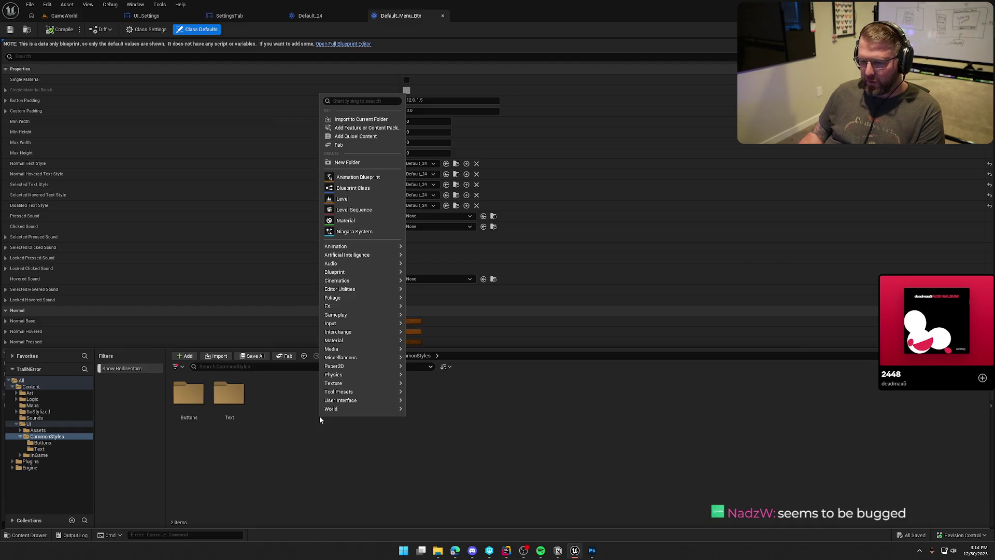
click(353, 188)
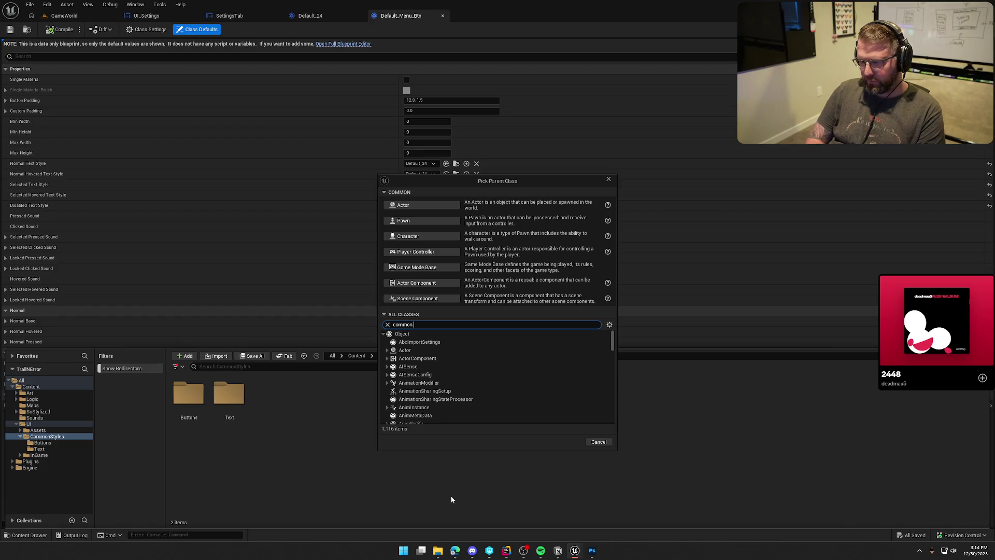
text(button)
scroll(493, 421, down, 1)
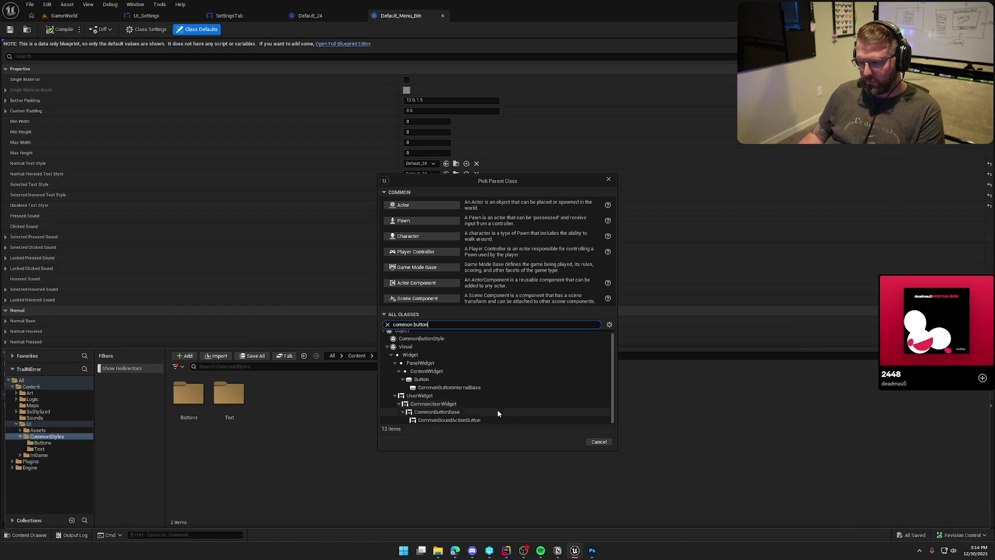
click(473, 412)
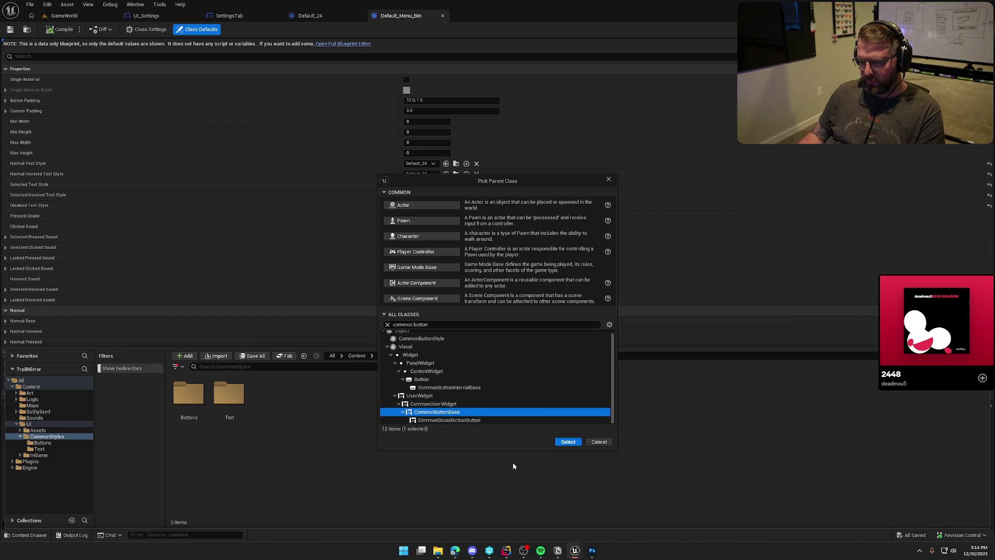
click(558, 443)
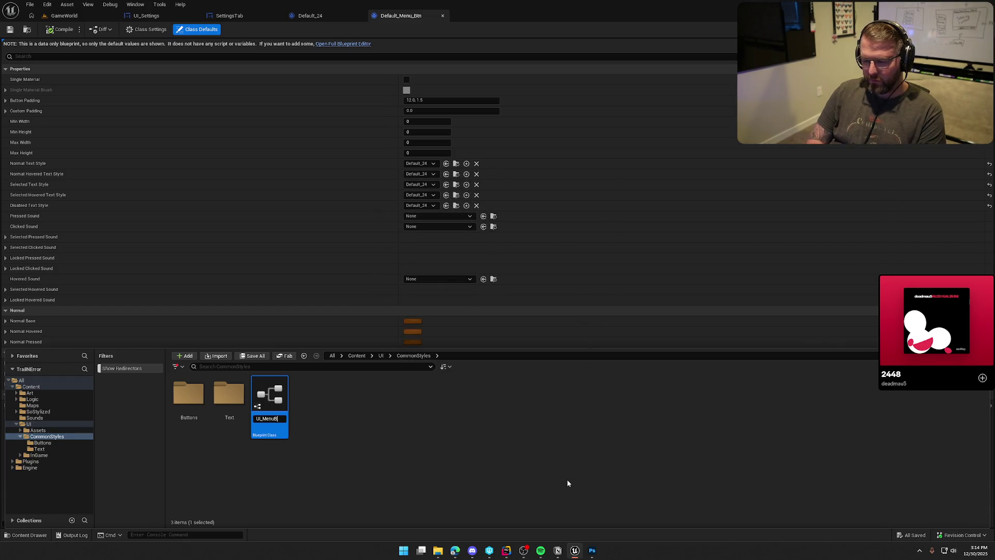
key(Return)
click(431, 446)
double_click(269, 400)
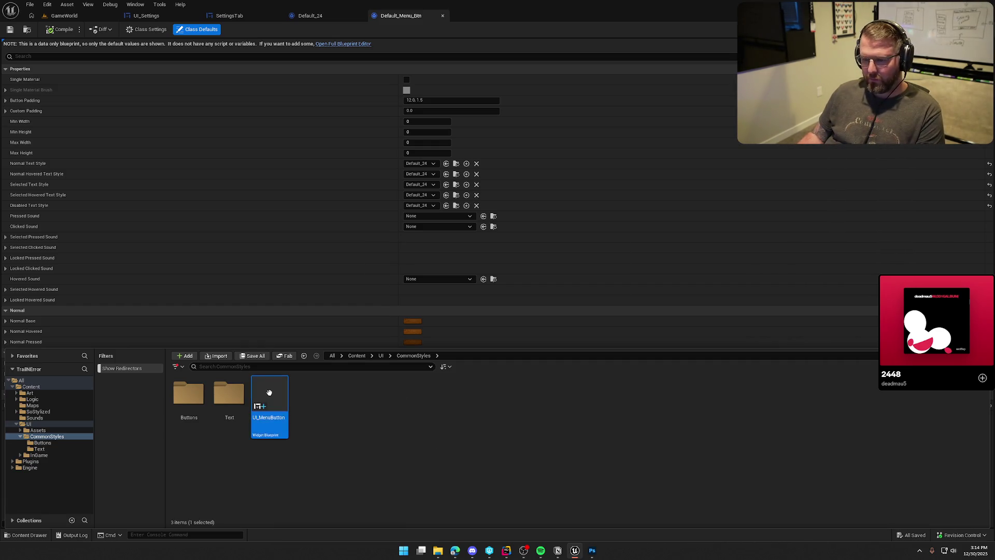
Add an Overlay, preview at desired size, and give the button the Default_Menu_Btn style
click(46, 55)
text(overl)
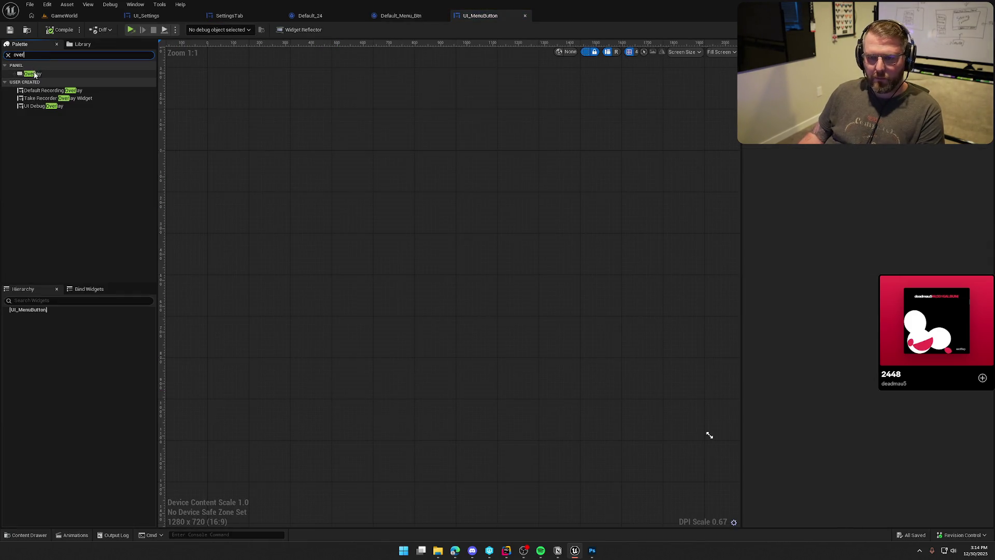
drag(33, 74, 380, 244)
click(721, 52)
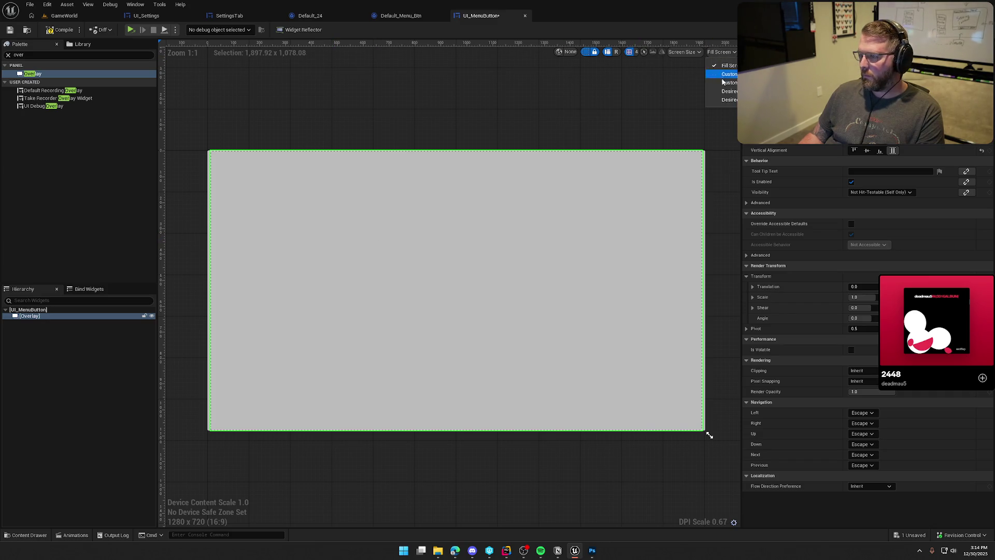
click(718, 94)
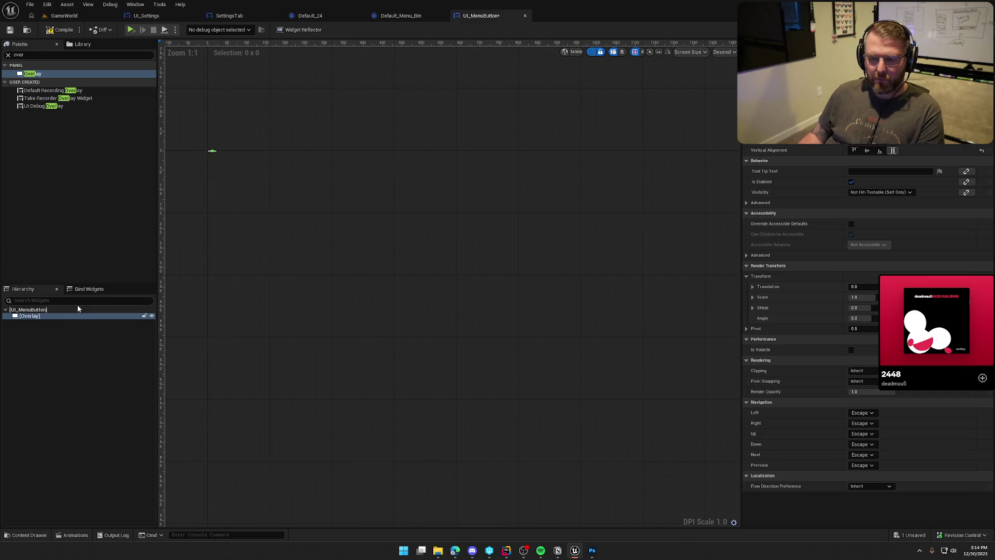
click(28, 309)
click(862, 147)
click(881, 174)
scroll(322, 236, up, 15)
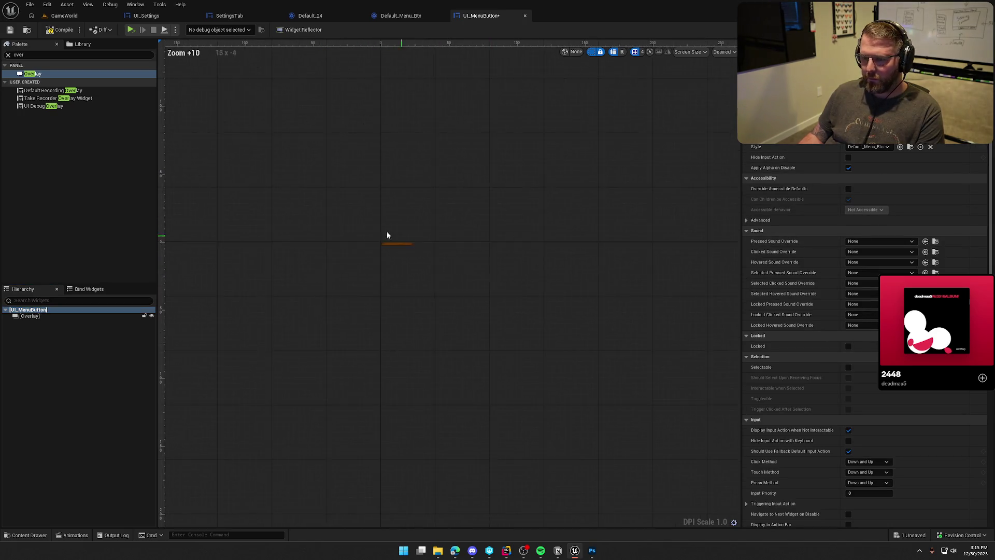
Place a vertically centred Common Text reading 'Menu Button' inside the Overlay
click(35, 55)
key(ctrl+a)
text(common text)
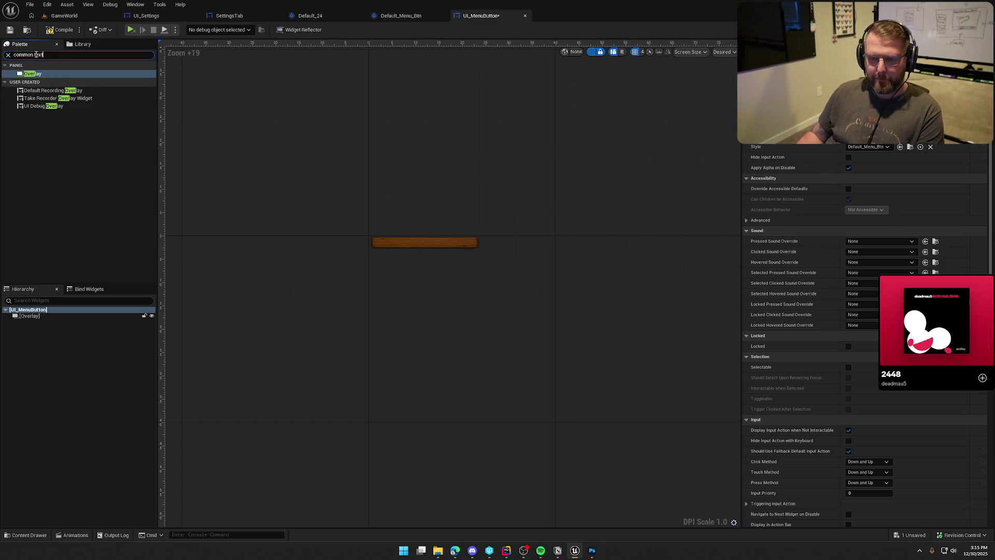
mouse_move(39, 97)
mouse_down()
mouse_move(129, 204)
mouse_move(37, 316)
mouse_up()
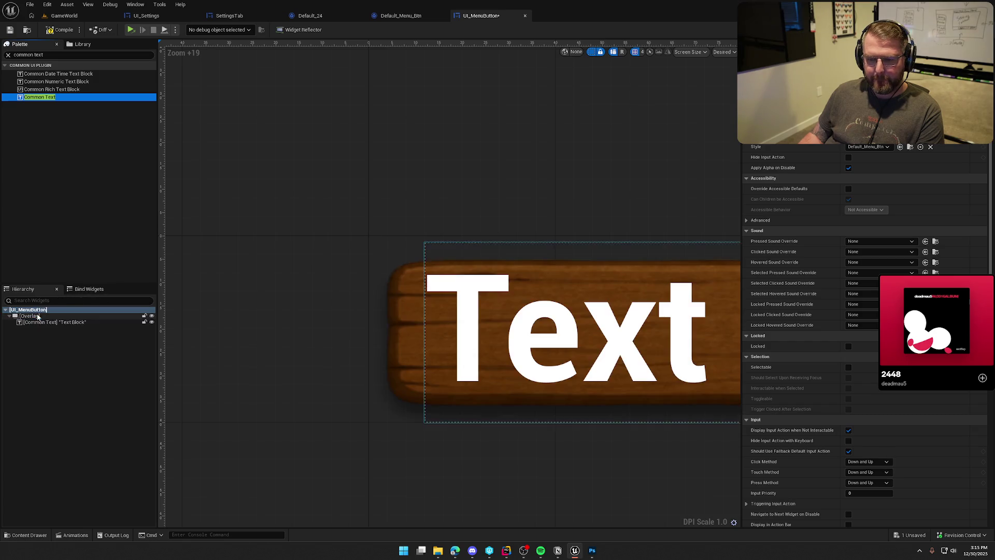
click(864, 151)
click(881, 171)
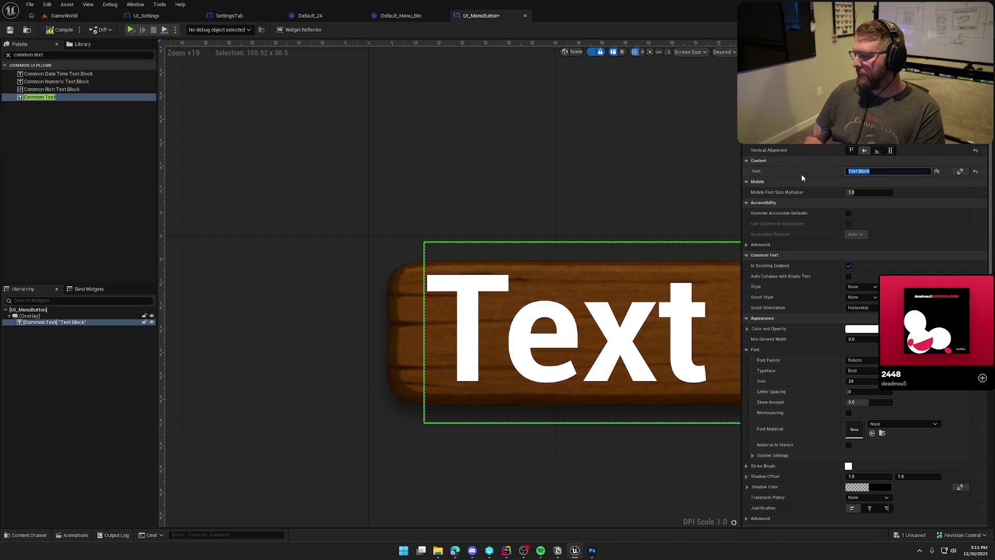
text(Menu Button)
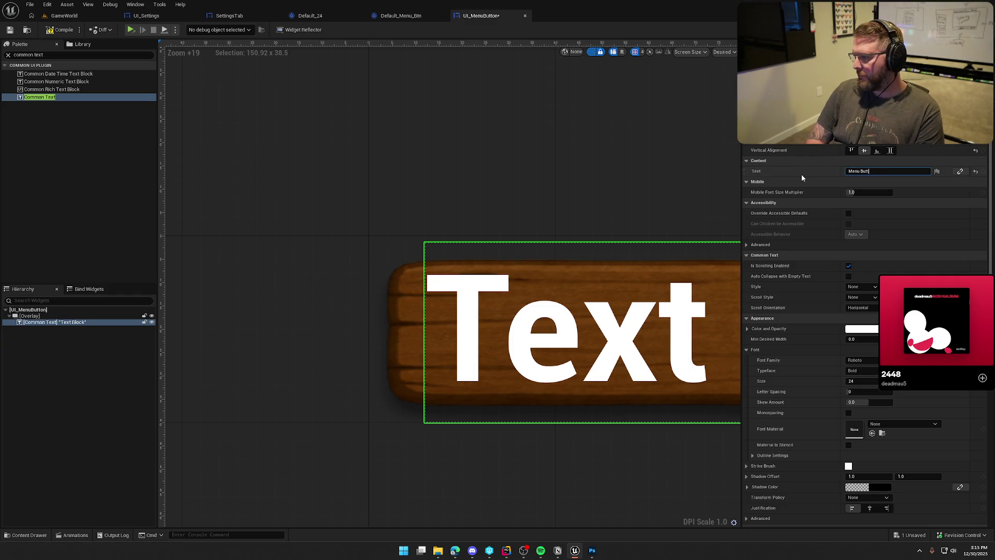
key(Return)
Apply the Default_24 text style to the label and save UI_MenuButton
scroll(647, 202, down, 2)
scroll(508, 223, down, 1)
click(862, 287)
click(861, 308)
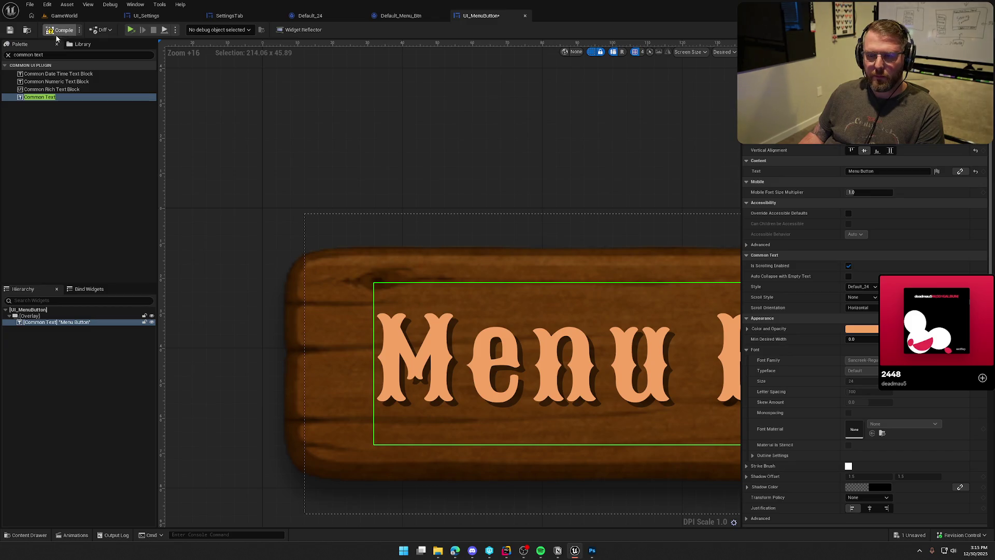
click(11, 30)
scroll(371, 160, down, 8)
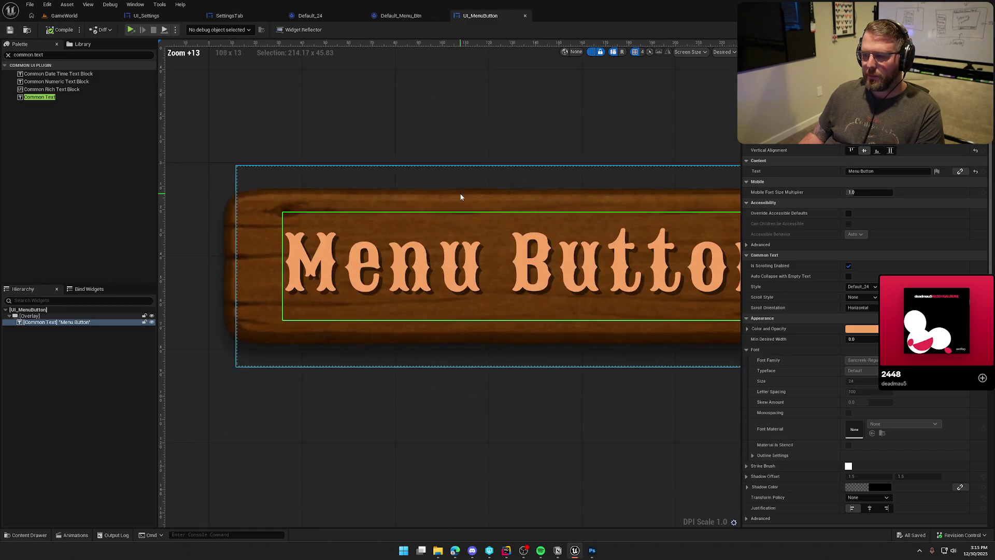
click(511, 383)
scroll(512, 381, down, 4)
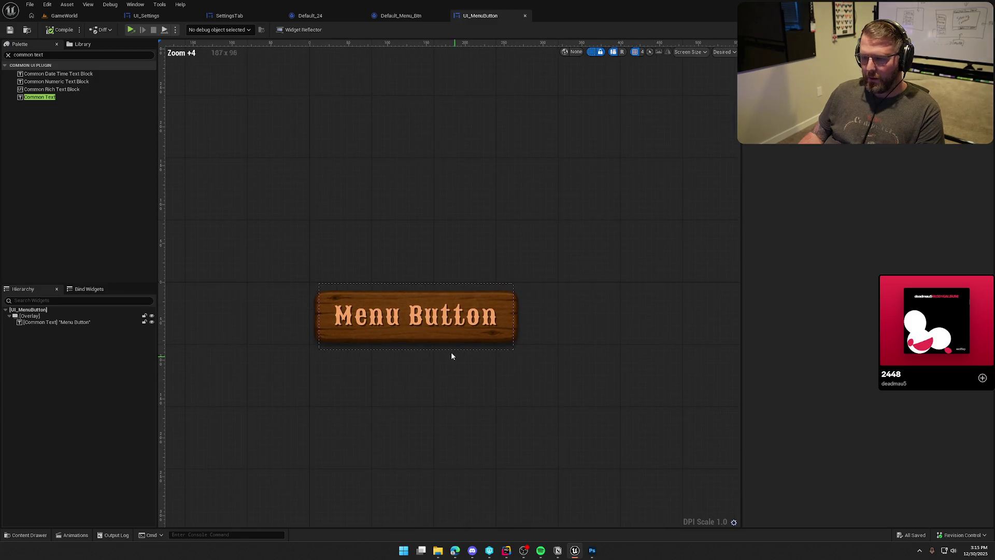
click(163, 15)
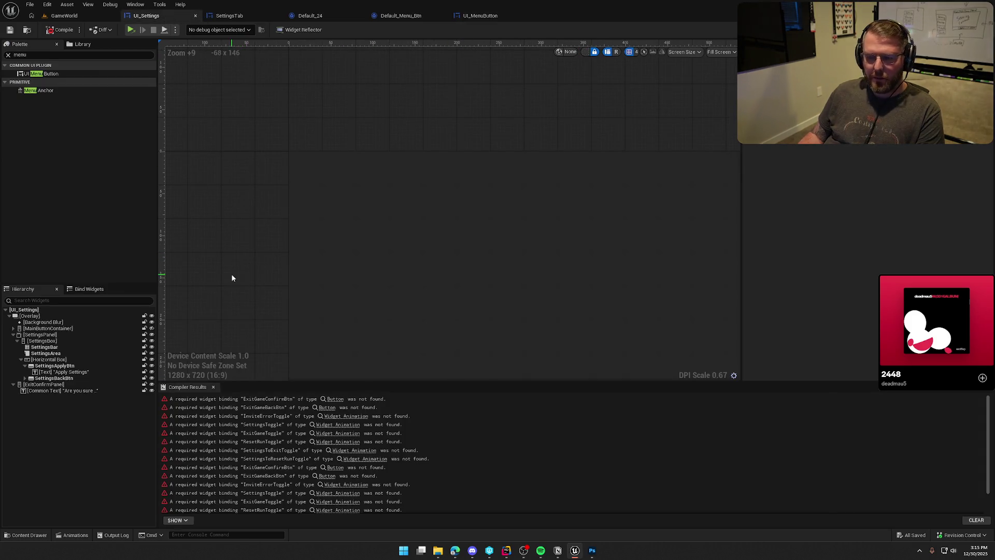
Collapse the SettingsPanel and ExitConfirmPanel groups and add a UI_MenuButton instance to UI_Settings
click(12, 335)
click(13, 341)
mouse_move(42, 74)
mouse_down()
mouse_move(216, 226)
mouse_move(26, 317)
mouse_up()
scroll(797, 244, down, 5)
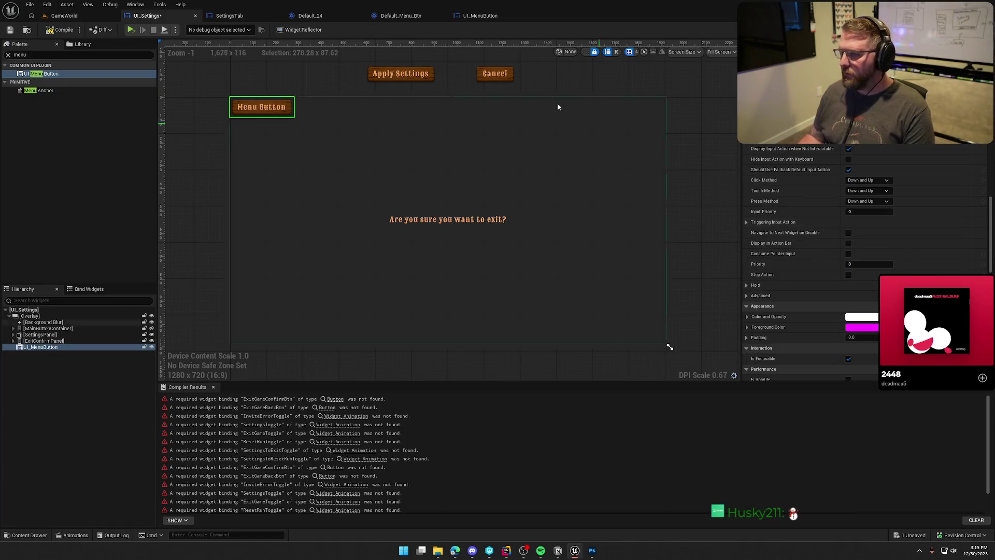
Rename UI_MenuButton's label widget to ButtonText, compile, and select the default event graph nodes
click(480, 15)
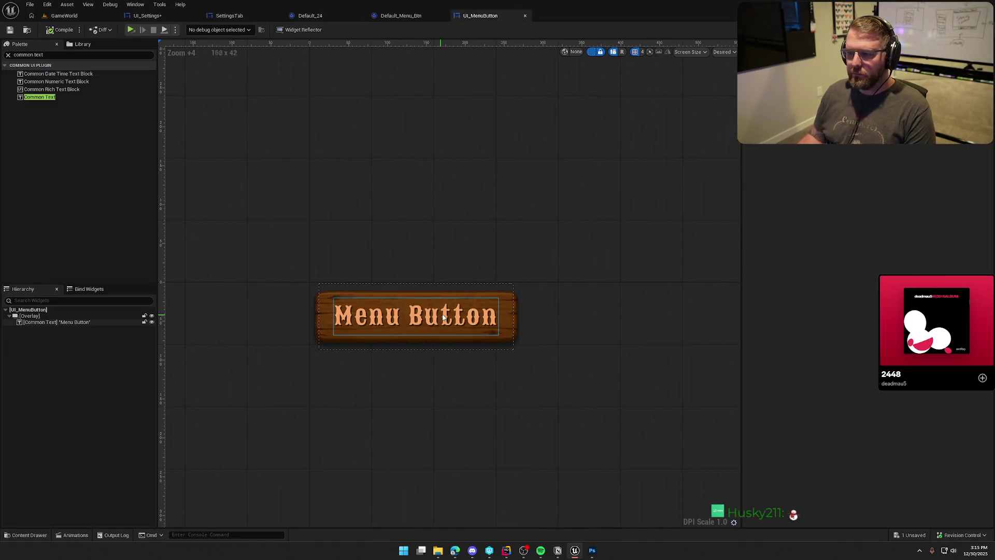
click(61, 323)
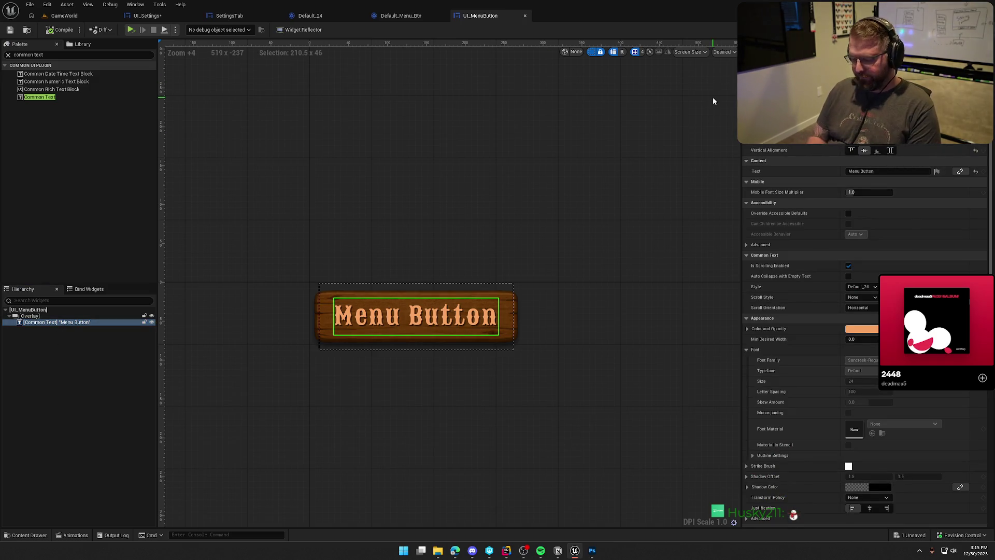
key(Return)
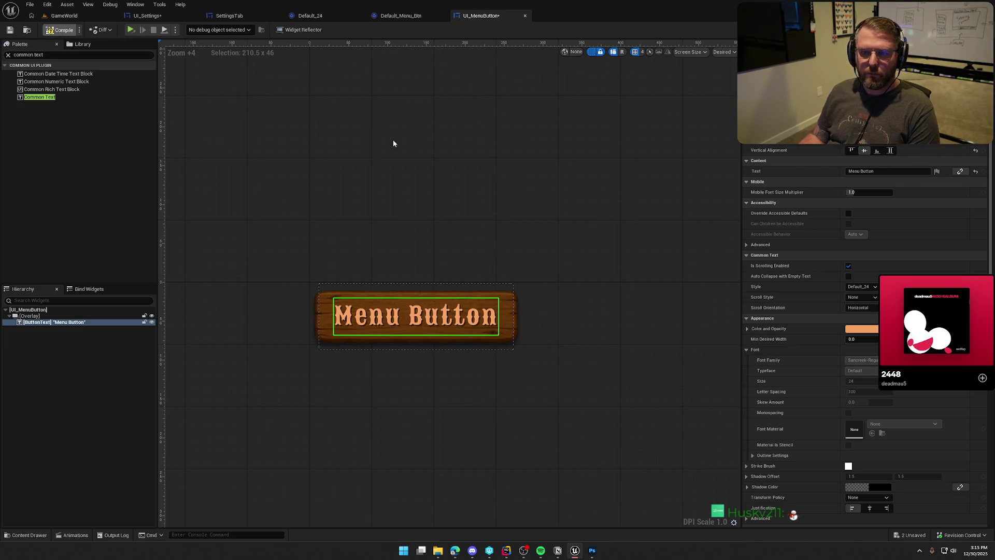
key(ctrl+s)
key(ctrl+shift+g)
mouse_move(440, 138)
mouse_down()
mouse_move(473, 244)
mouse_move(633, 381)
mouse_up()
Delete Event Construct and Event Tick, and add a SetText node targeting ButtonText
click(663, 456)
drag(665, 460, 404, 240)
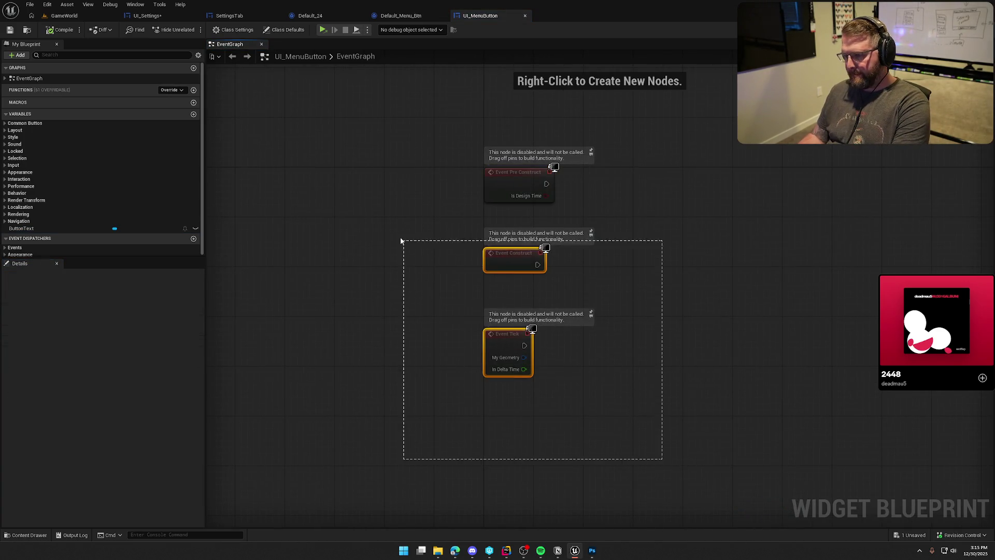
key(Delete)
mouse_move(20, 228)
mouse_down()
mouse_move(499, 219)
mouse_move(494, 162)
mouse_move(577, 178)
mouse_up()
text(set text)
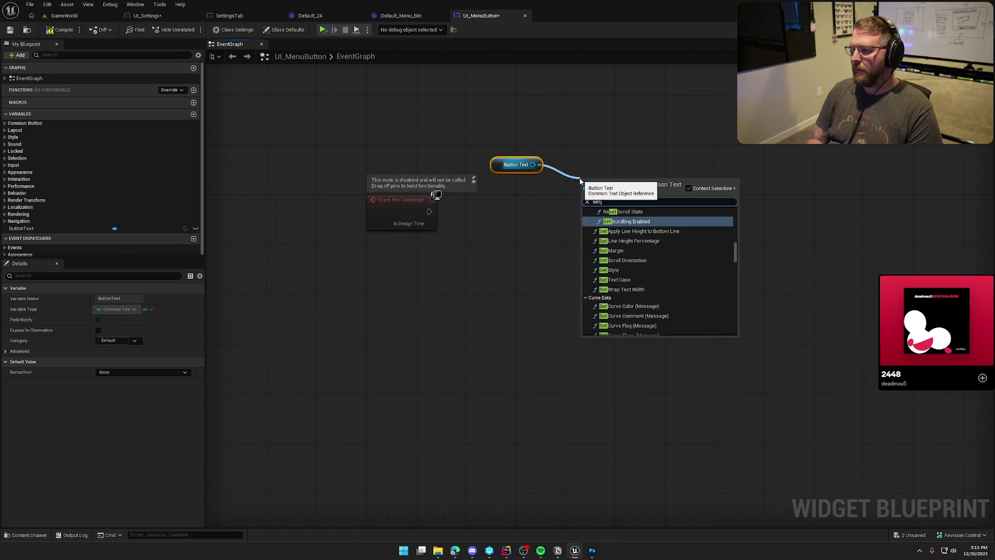
click(616, 331)
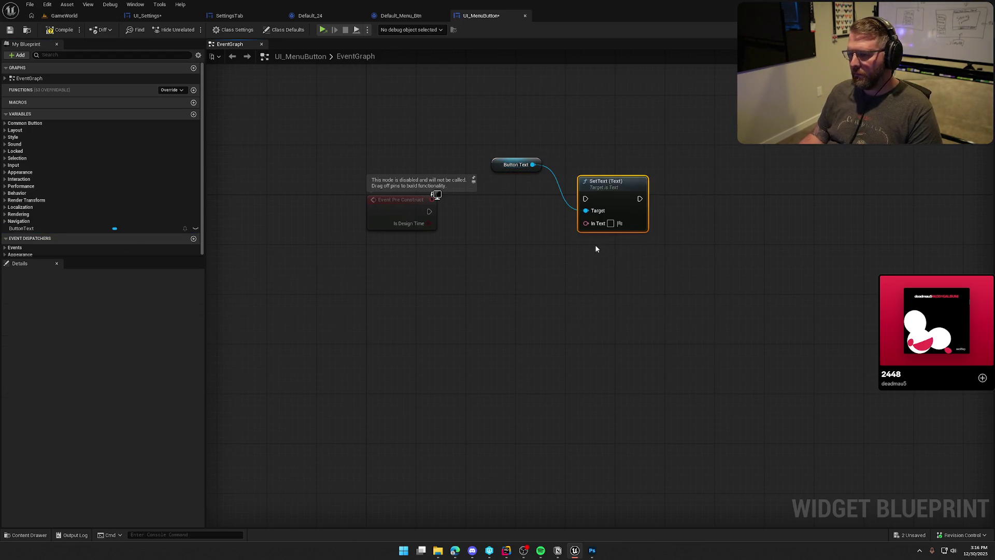
Promote SetText's In Text to an instance-editable, expose-on-spawn BtnText variable
right_click(586, 222)
click(613, 269)
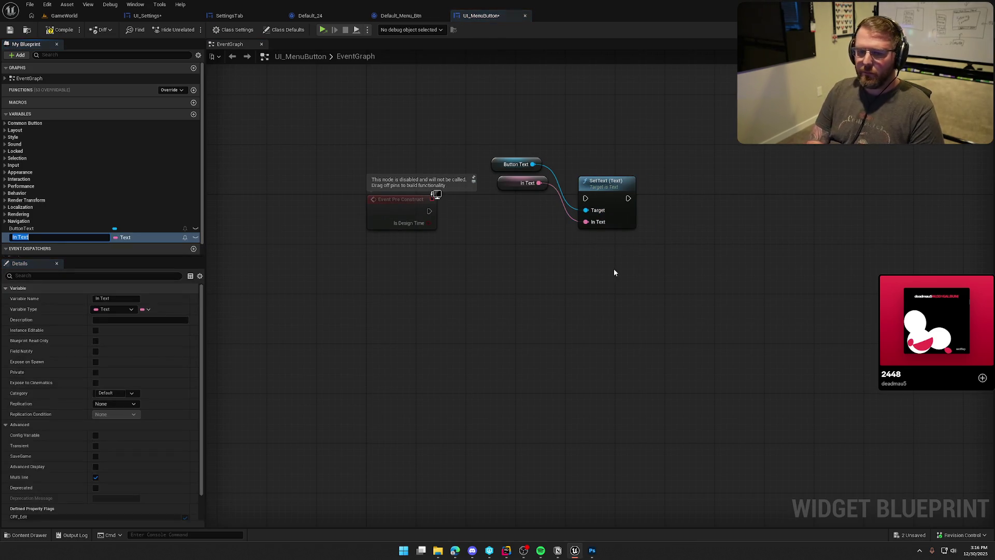
text(Btn)
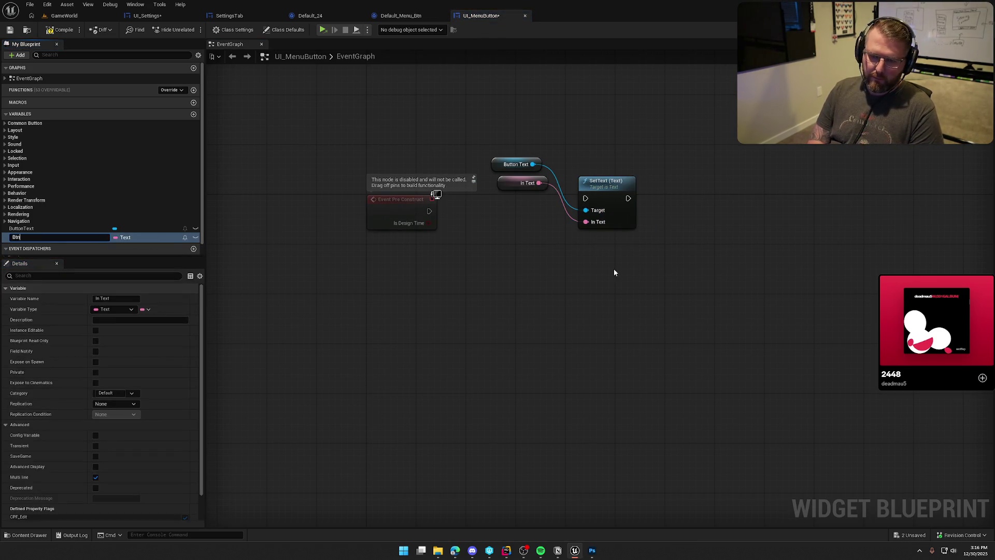
text(Text)
key(Return)
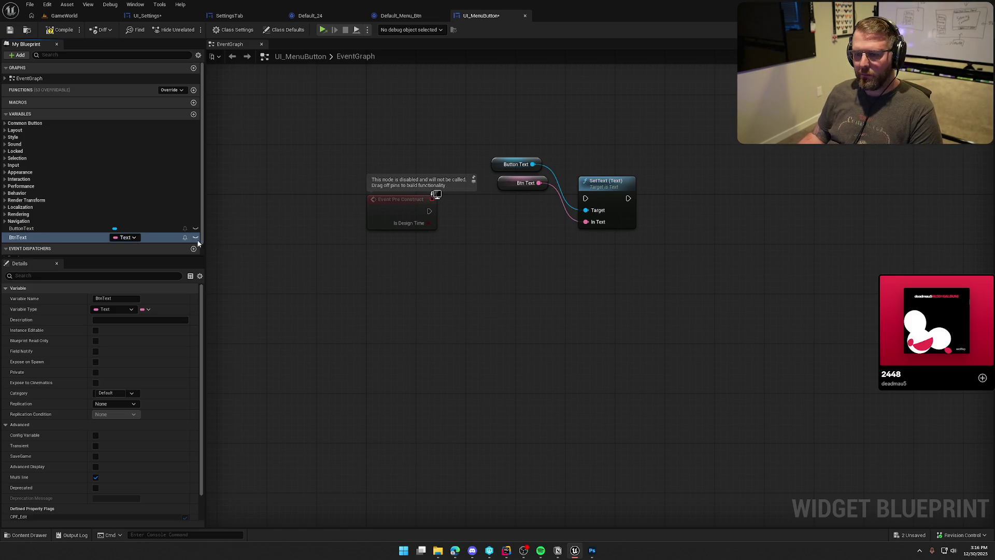
click(95, 330)
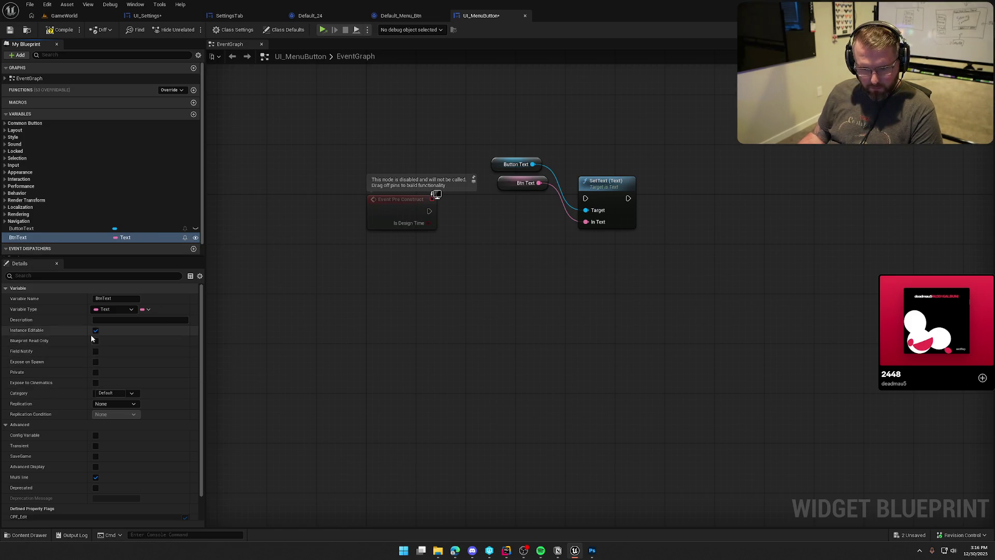
click(95, 362)
Wire Event Pre Construct into SetText, compile, and default BtnText to 'Menu Button'
drag(505, 183, 468, 245)
mouse_move(430, 210)
mouse_down()
mouse_move(567, 213)
mouse_move(586, 198)
mouse_up()
click(58, 34)
click(132, 445)
text(M)
text(on)
click(49, 31)
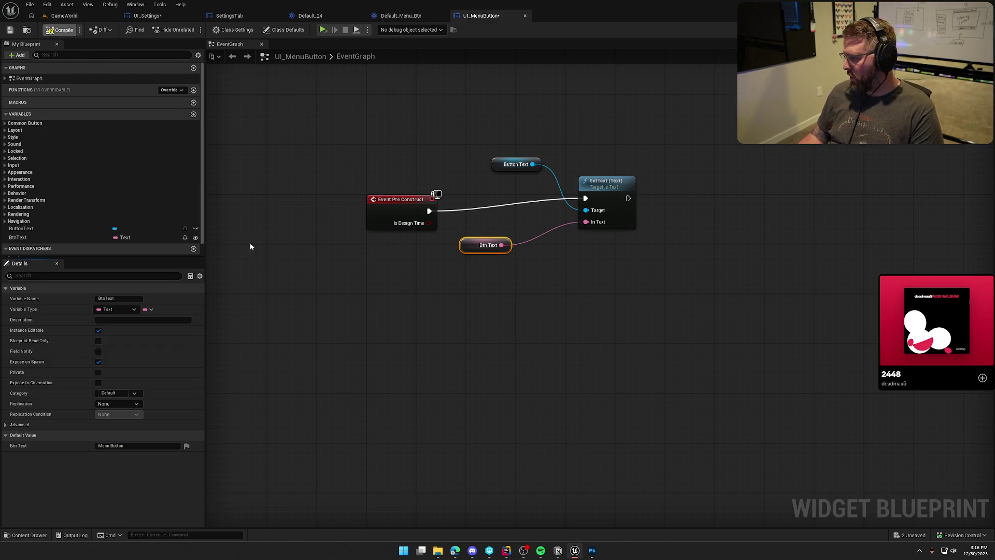
Recompile and arrange the Btn Text and Button Text getters around SetText
click(458, 323)
mouse_move(478, 238)
mouse_down()
mouse_move(608, 249)
mouse_move(596, 232)
mouse_up()
mouse_move(502, 164)
mouse_down()
mouse_move(591, 171)
mouse_move(630, 242)
mouse_move(492, 251)
mouse_up()
click(583, 230)
drag(584, 230, 556, 209)
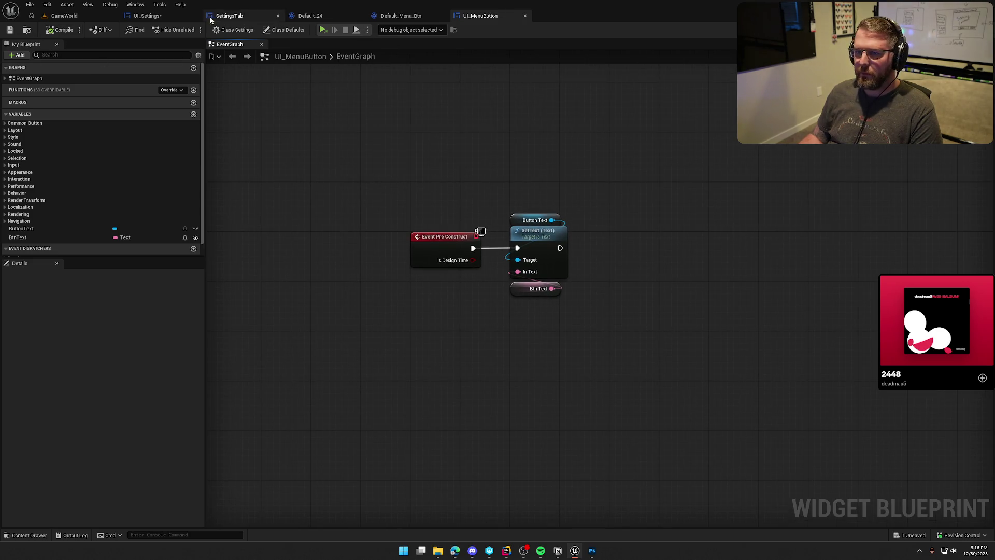
Check UI_Settings, then rename the ButtonText widget in UI_MenuButton to ButtonTxt
click(147, 16)
scroll(830, 260, down, 10)
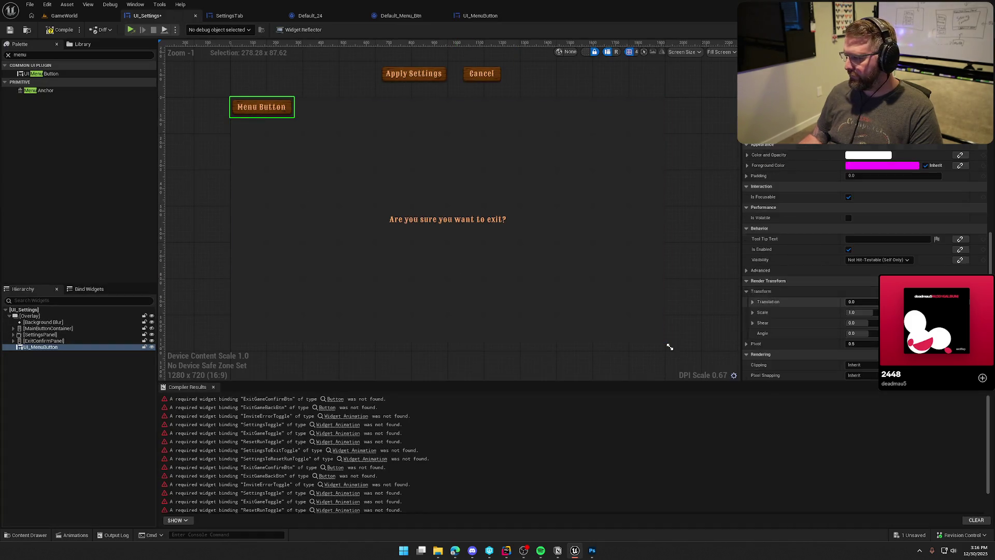
scroll(870, 319, down, 3)
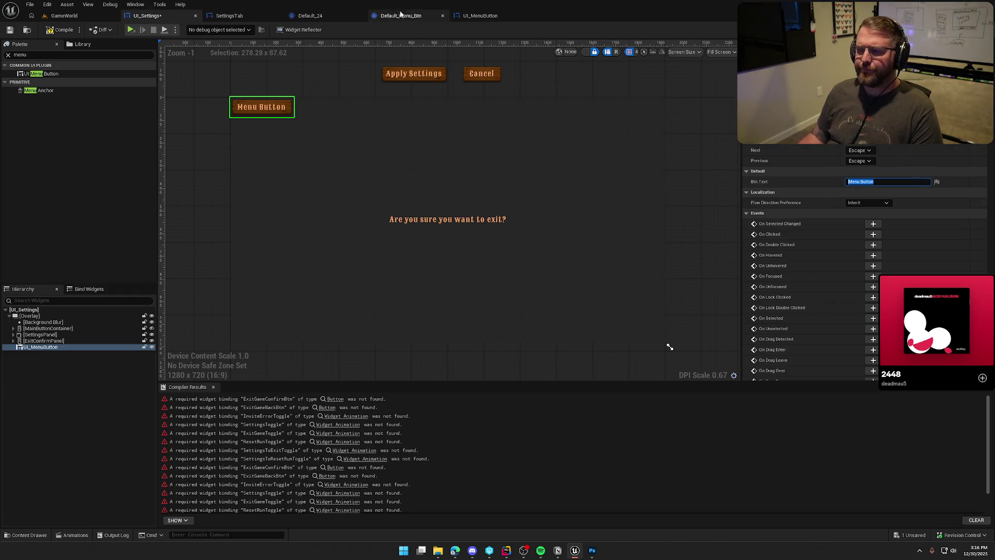
click(469, 16)
click(26, 228)
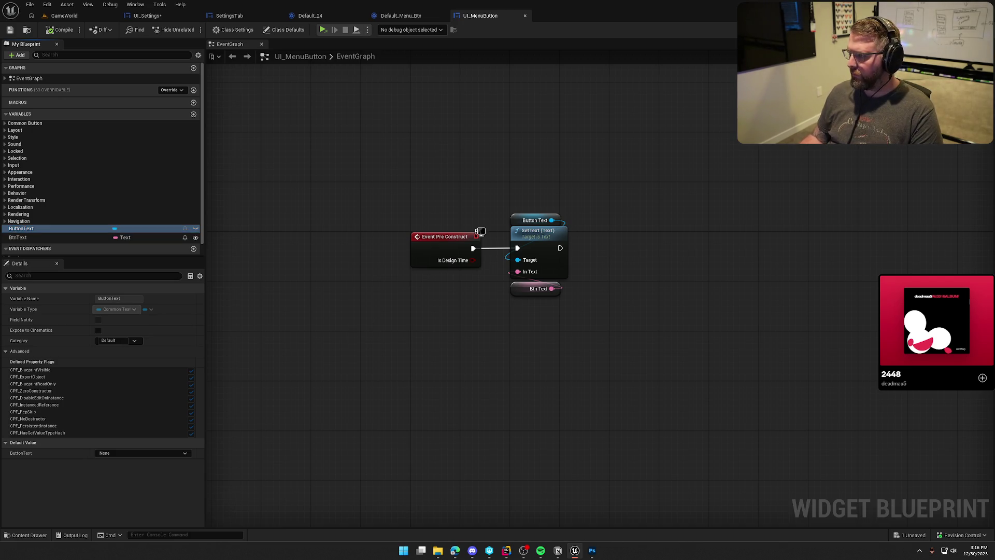
double_click(26, 228)
key(F2)
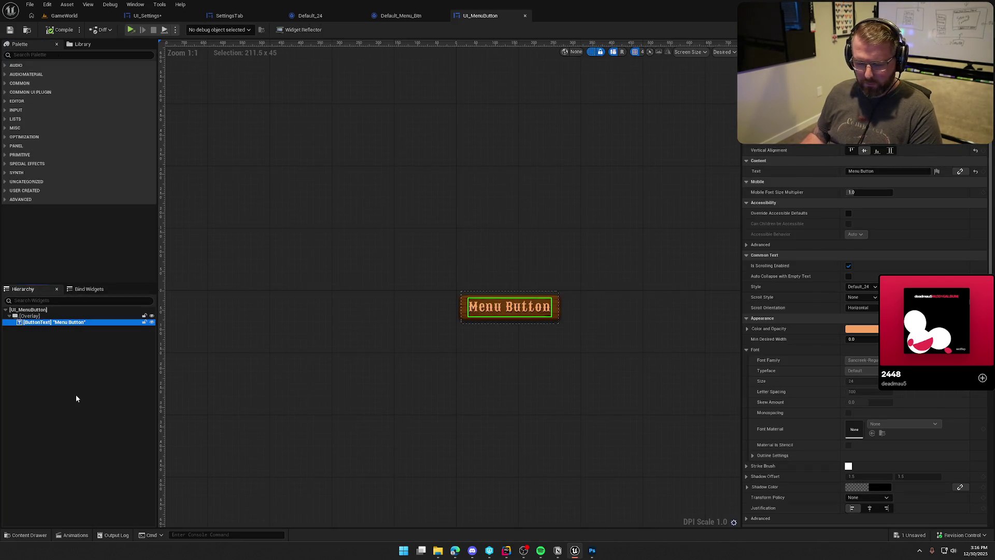
key(End)
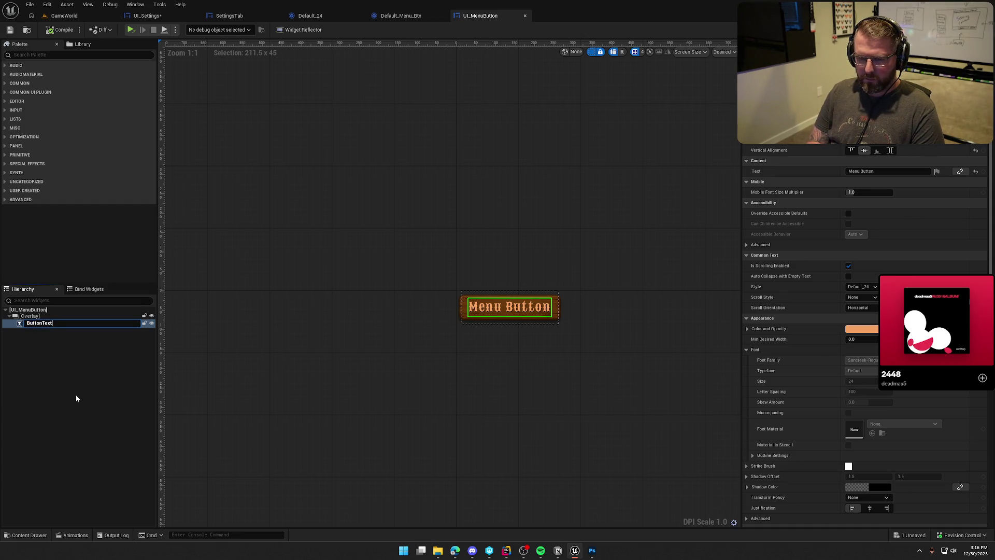
key(BackSpace)
key(BackSpace)
key(Return)
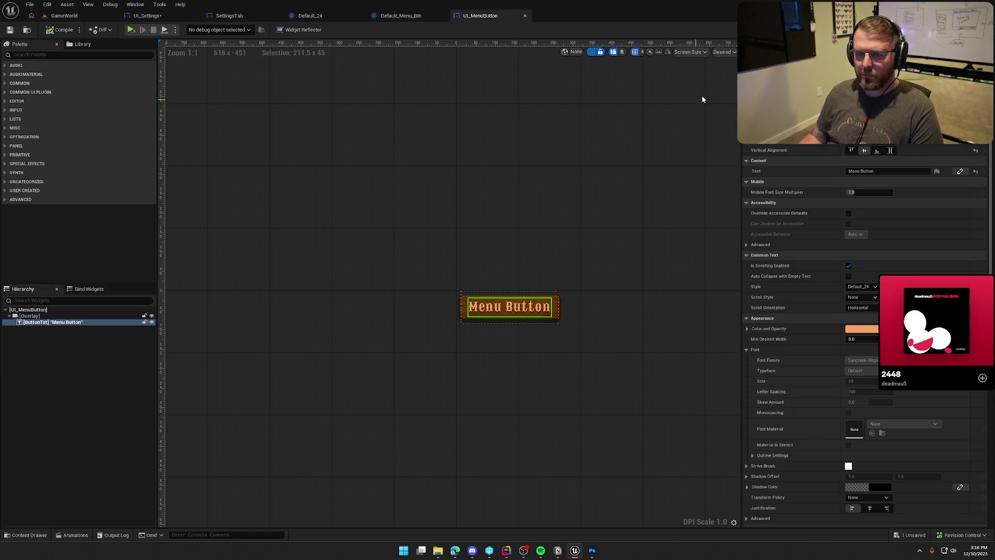
Rename the BtnText variable to Button Text, compile, and check the property in UI_Settings
click(975, 29)
click(31, 238)
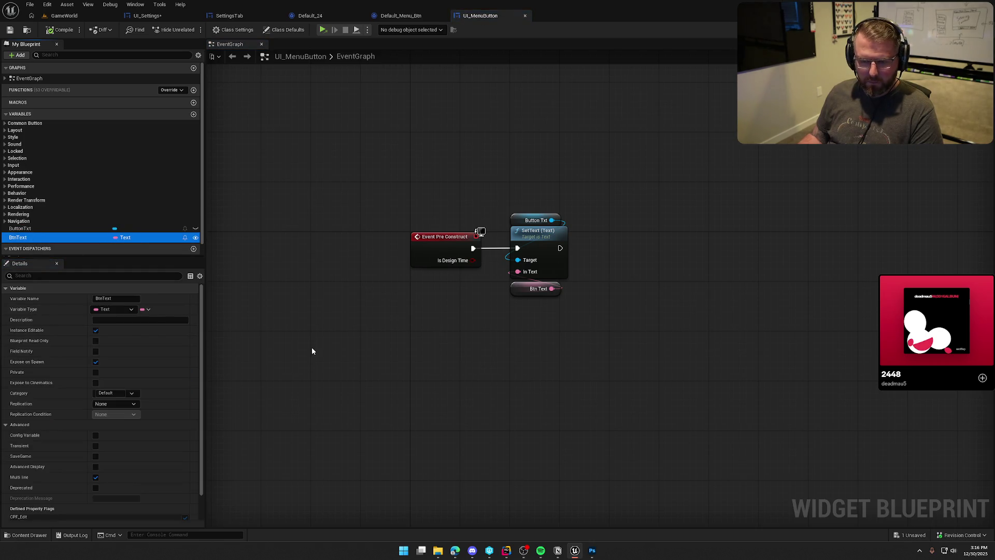
key(F2)
text(Button)
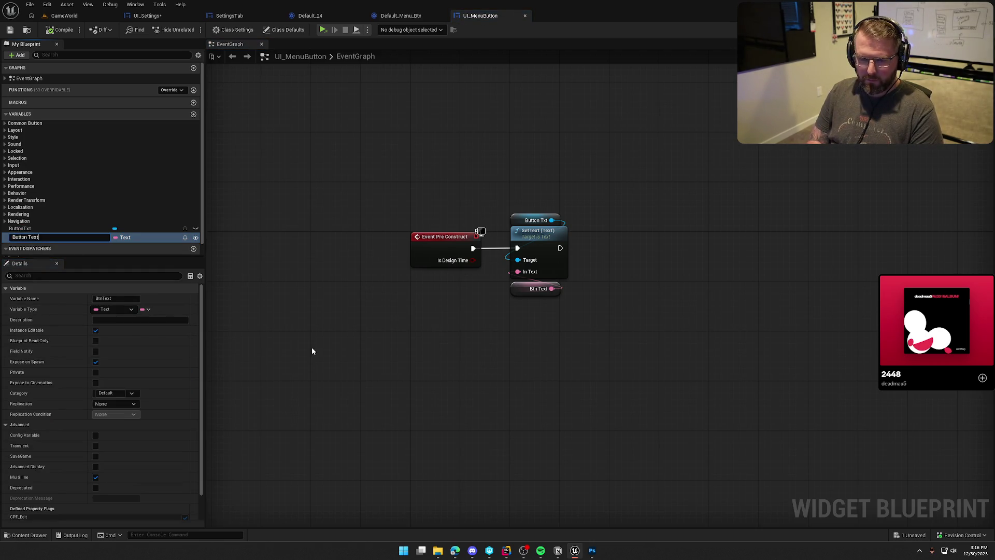
key(Return)
key(ctrl+s)
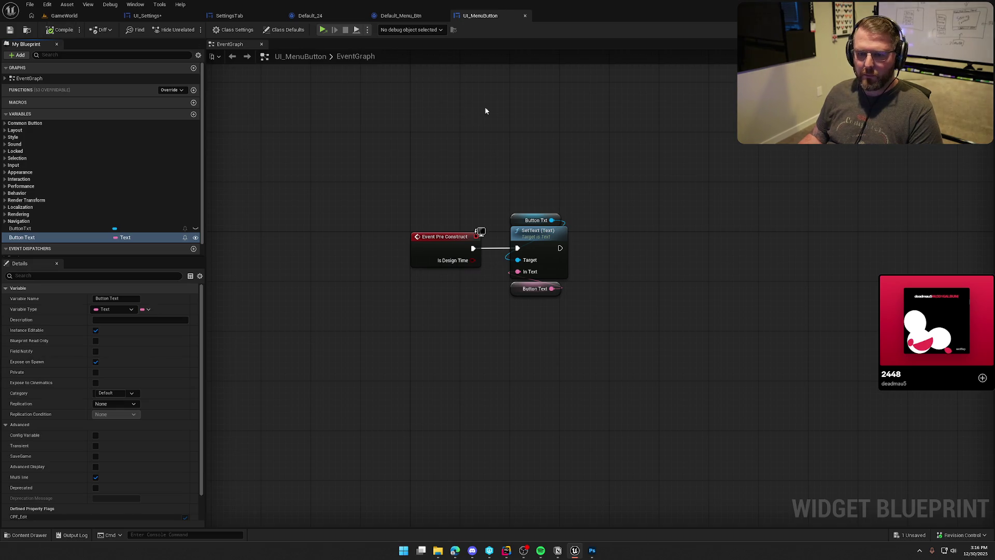
click(148, 15)
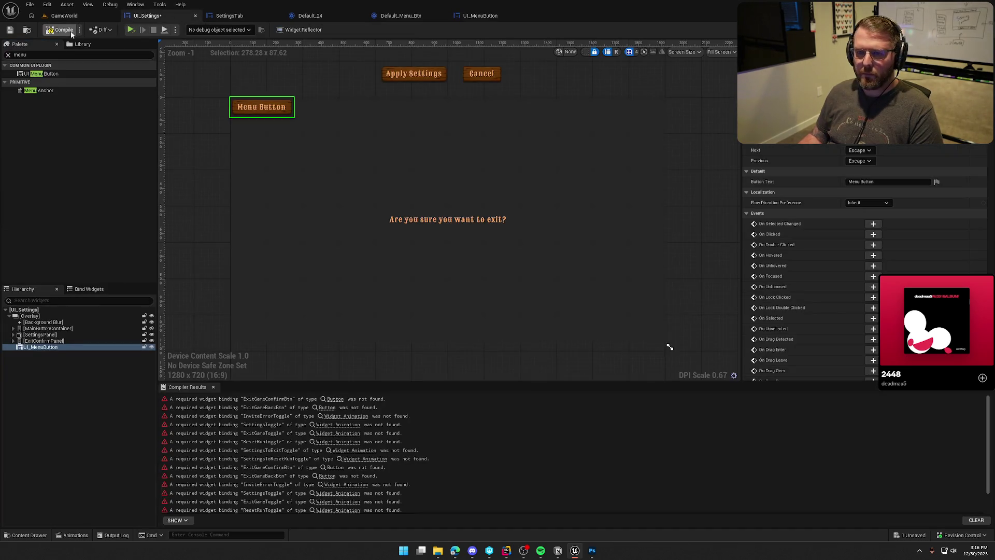
click(863, 181)
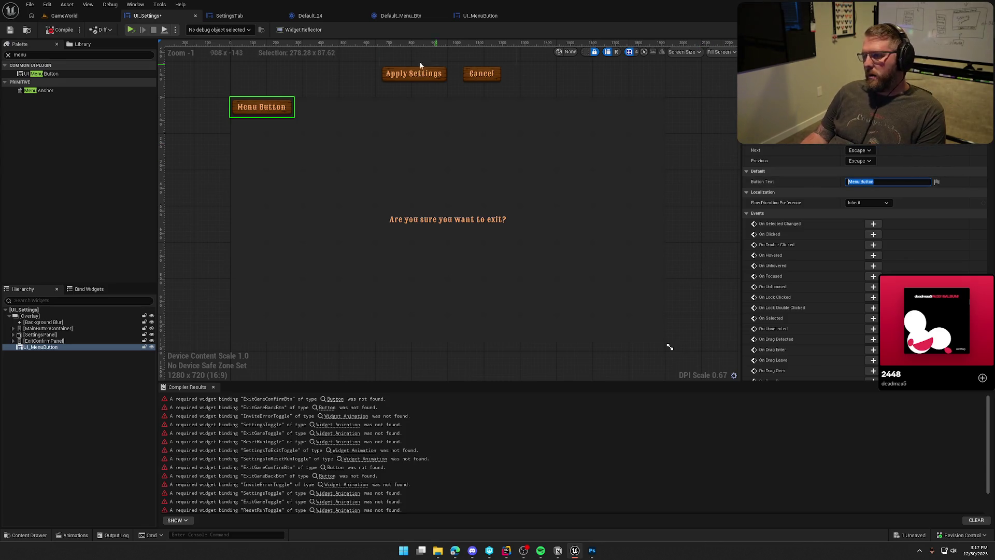
click(480, 15)
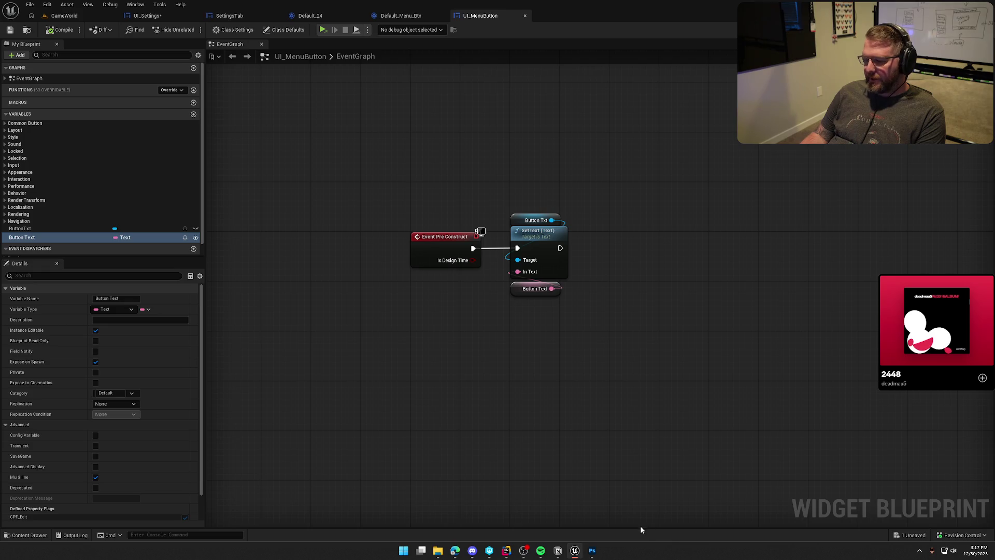
Quit Photoshop without saving the image and bring up the SettingsUI code in Rider
click(592, 551)
key(ctrl+q)
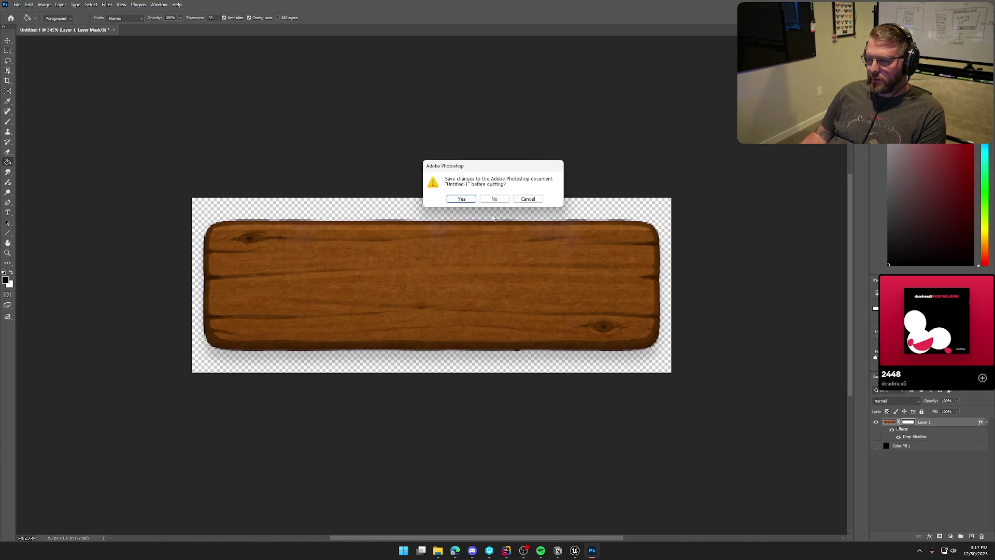
click(488, 199)
click(515, 551)
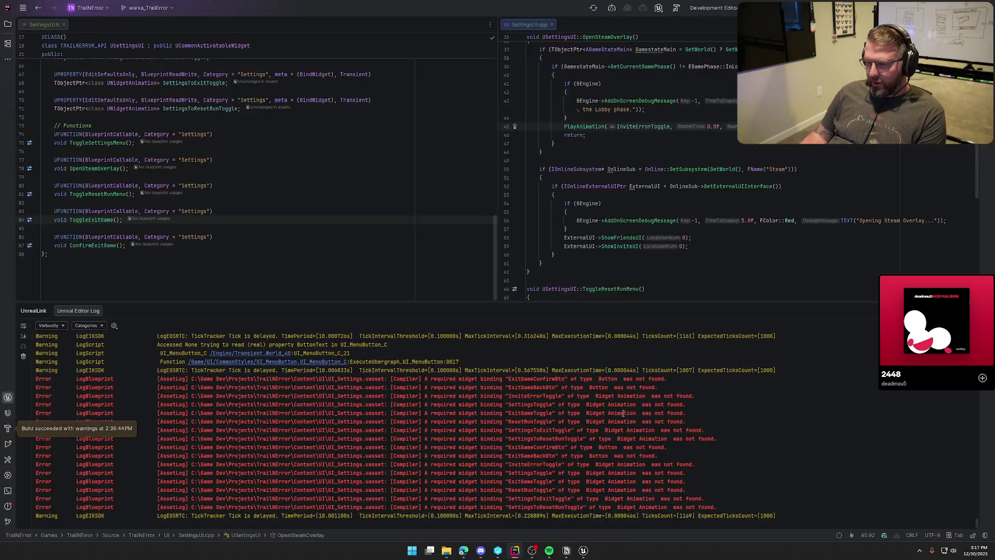
Change SettingsBtn's type from UButton to UCommonButtonBase in SettingsUI.h
click(8, 397)
scroll(301, 311, up, 5)
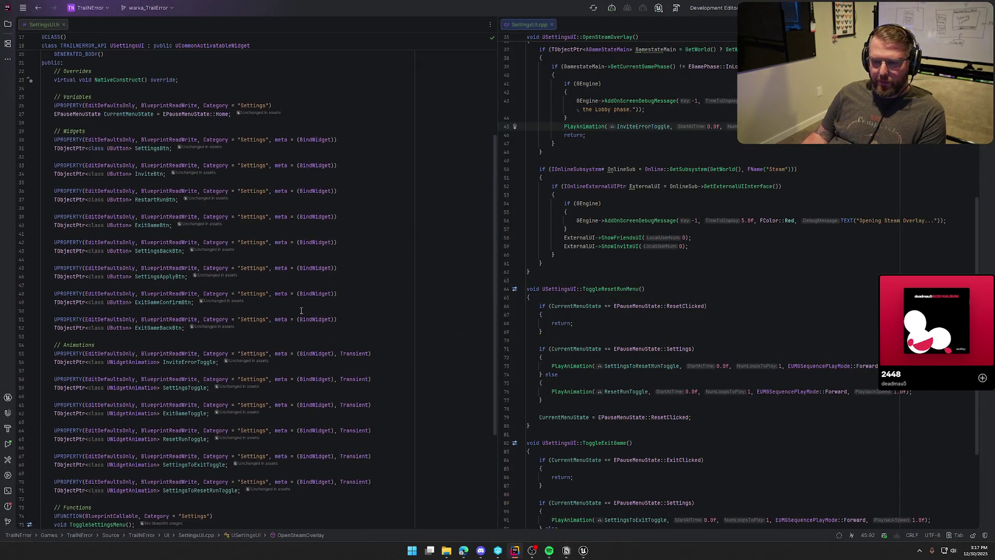
double_click(126, 173)
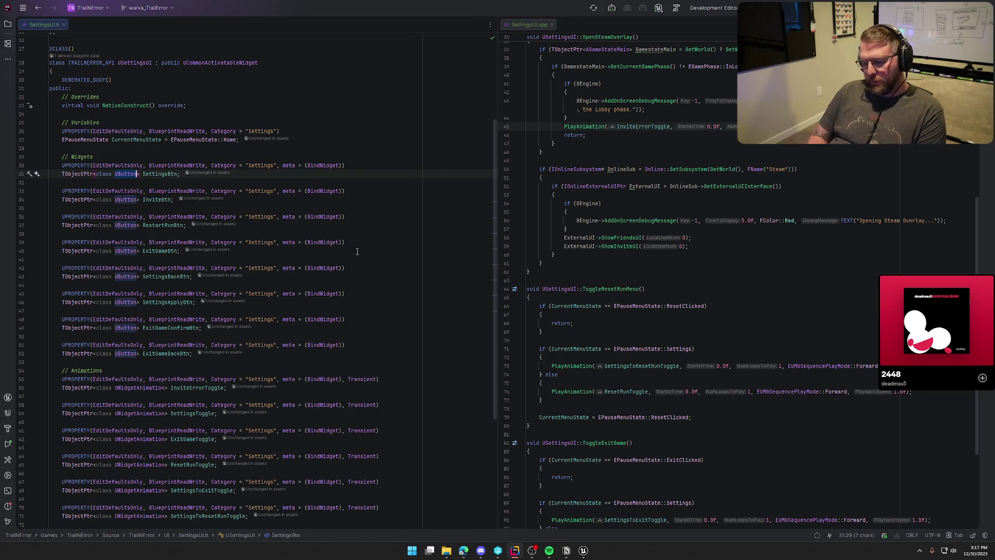
text(UCommonB)
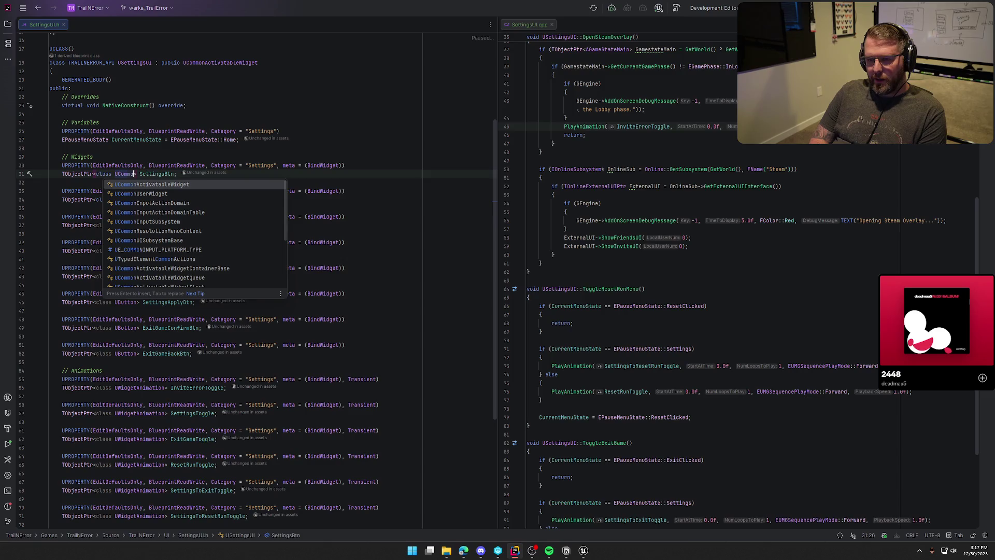
text(uttonBase>)
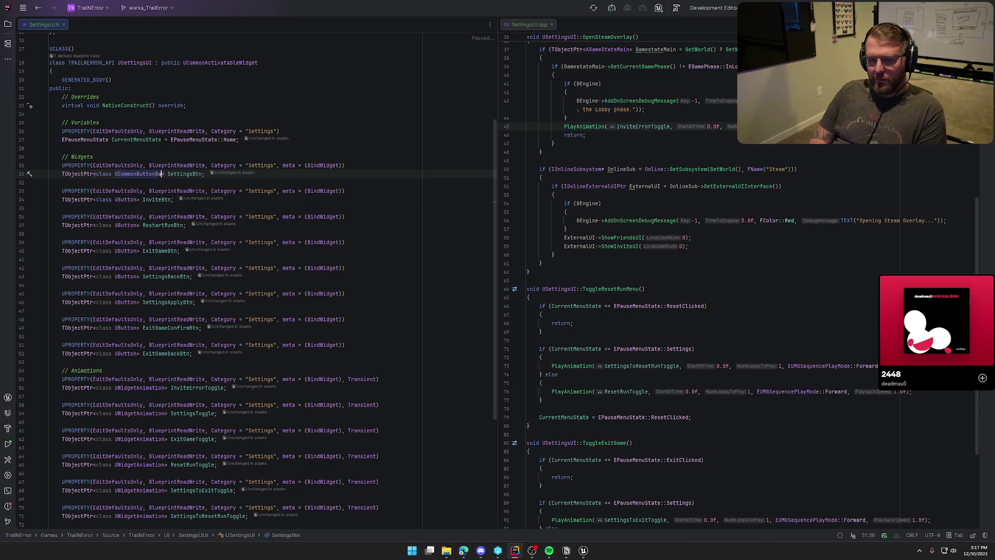
click(583, 550)
key(alt+Tab)
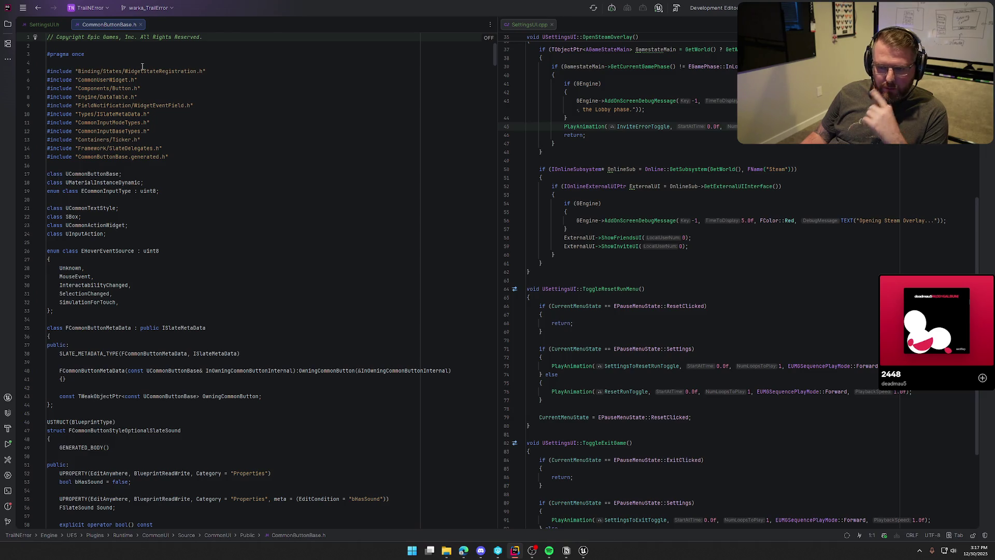
middle_click(103, 24)
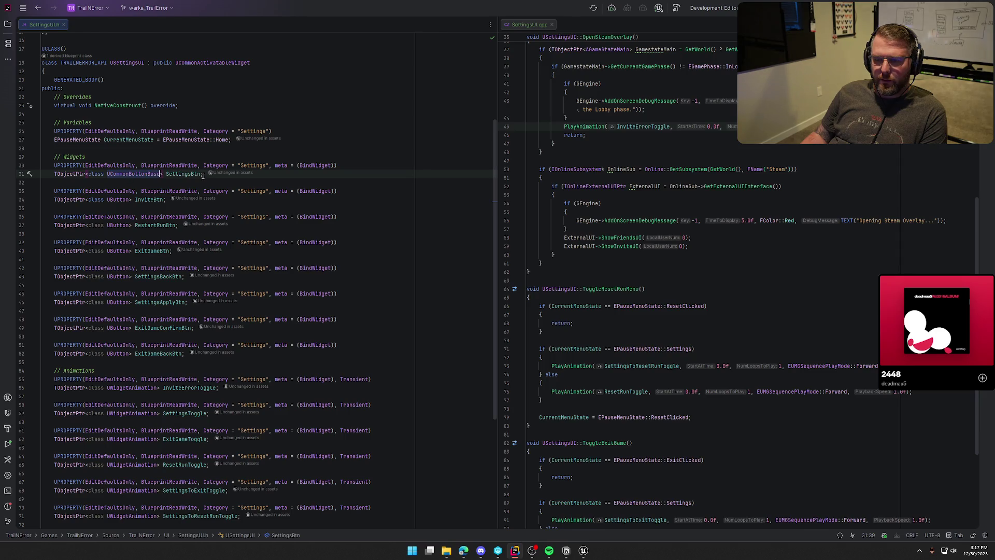
click(130, 175)
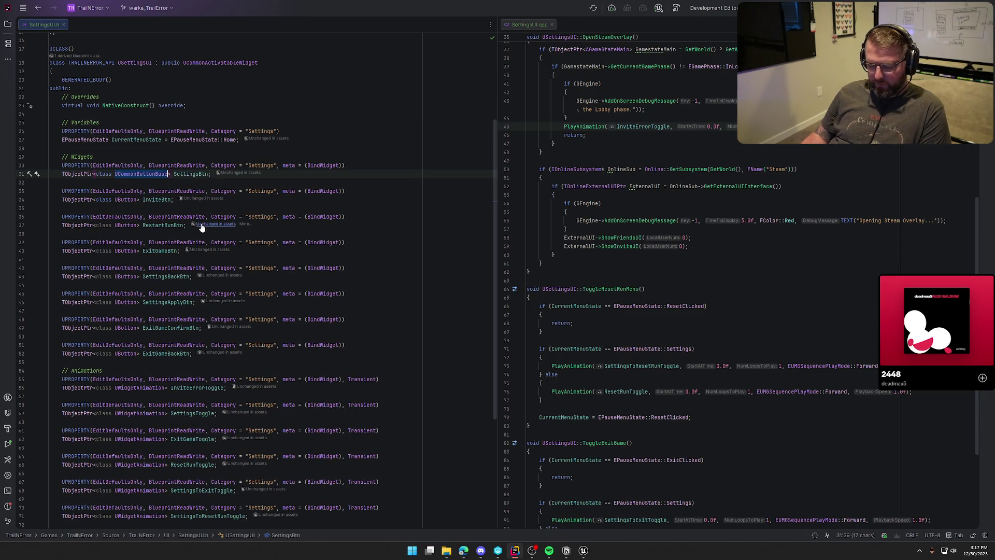
Replace all remaining UButton occurrences in SettingsUI.h with UCommonButtonBase using find and replace
double_click(126, 199)
key(ctrl+f)
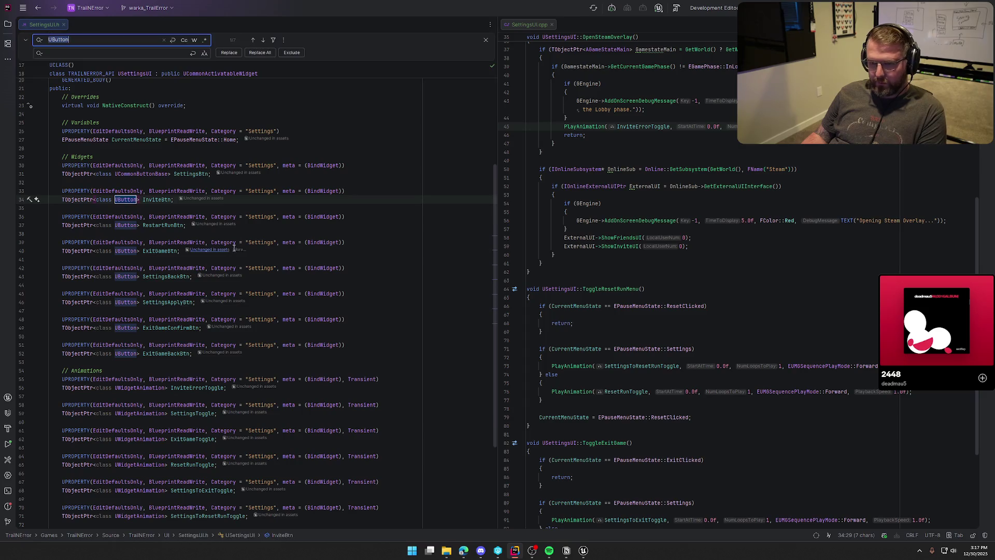
key(ctrl+r)
text(UCommonButtonBase)
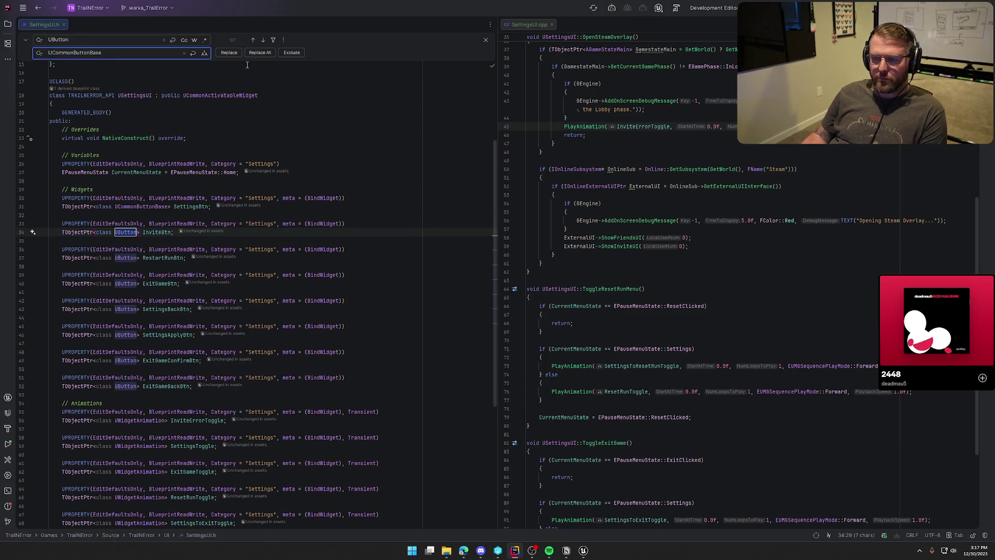
click(255, 53)
scroll(392, 308, down, 8)
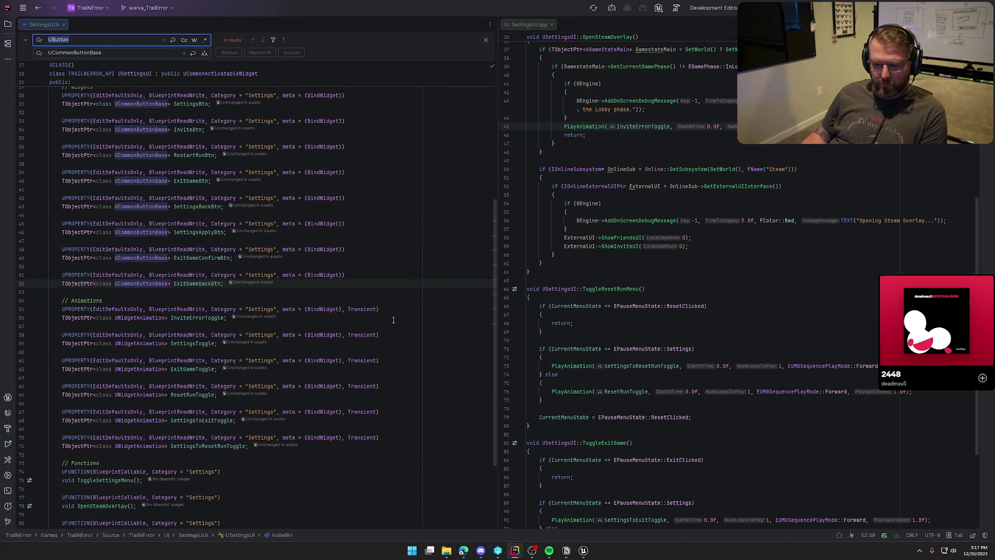
scroll(394, 320, up, 12)
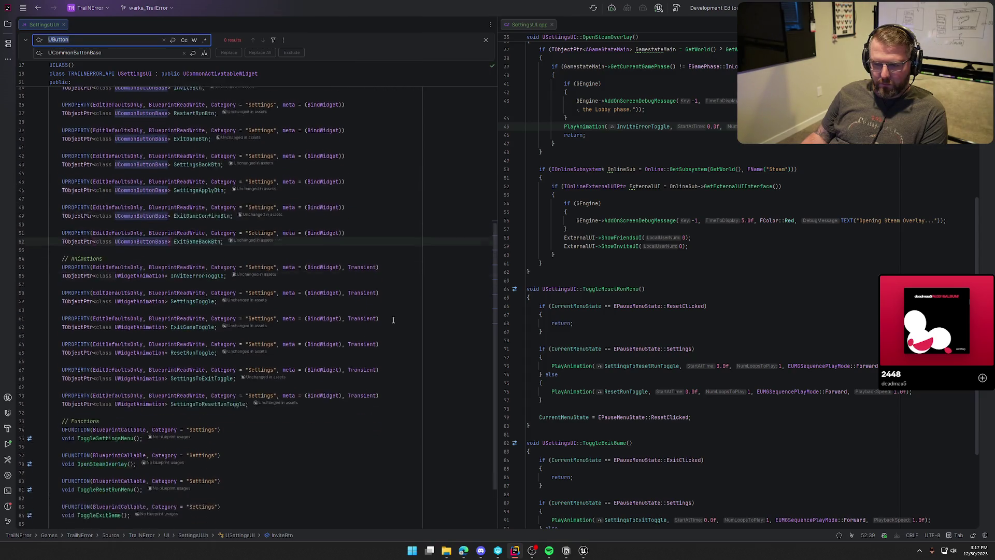
scroll(743, 357, up, 10)
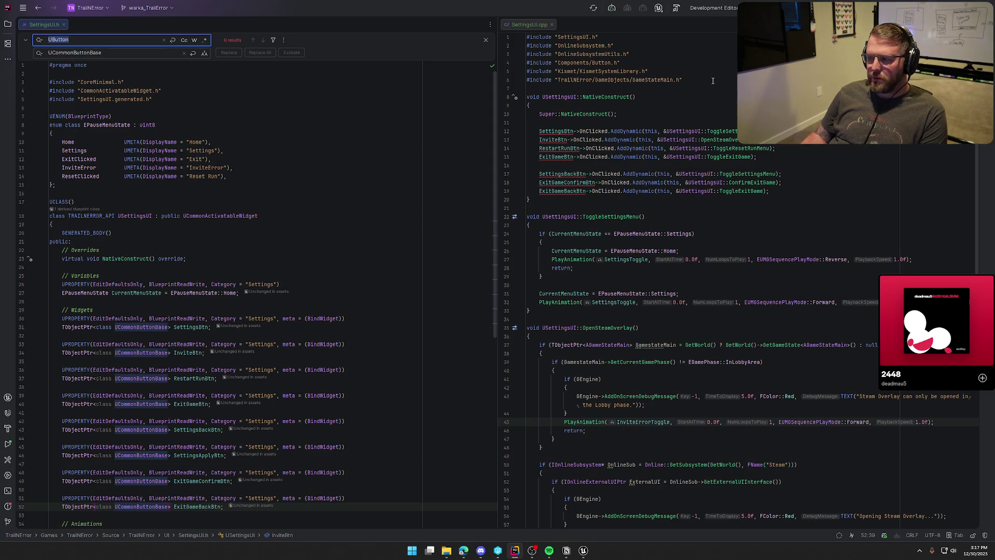
Start rewriting the Components/Button.h include line in SettingsUI.cpp
click(625, 62)
key(shift+Home)
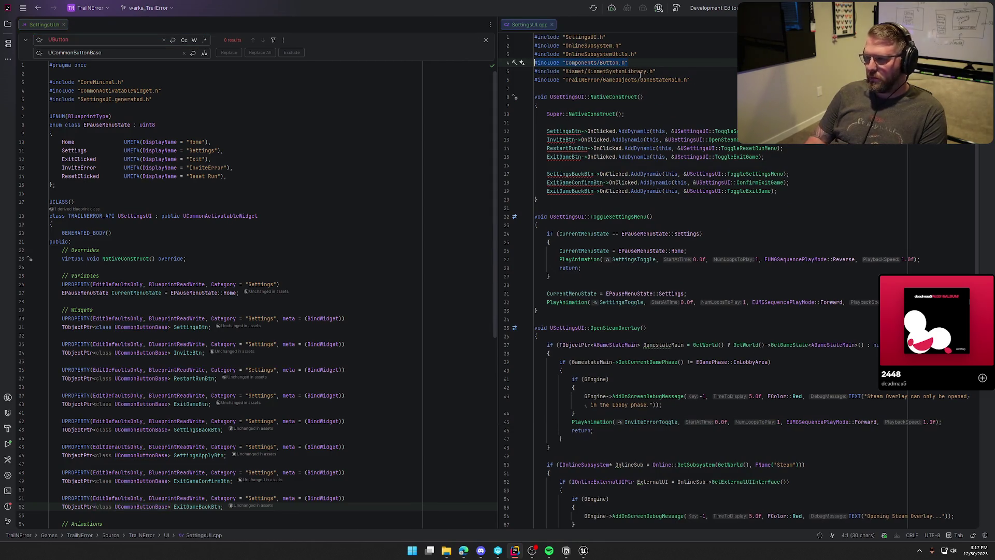
text(#include ")
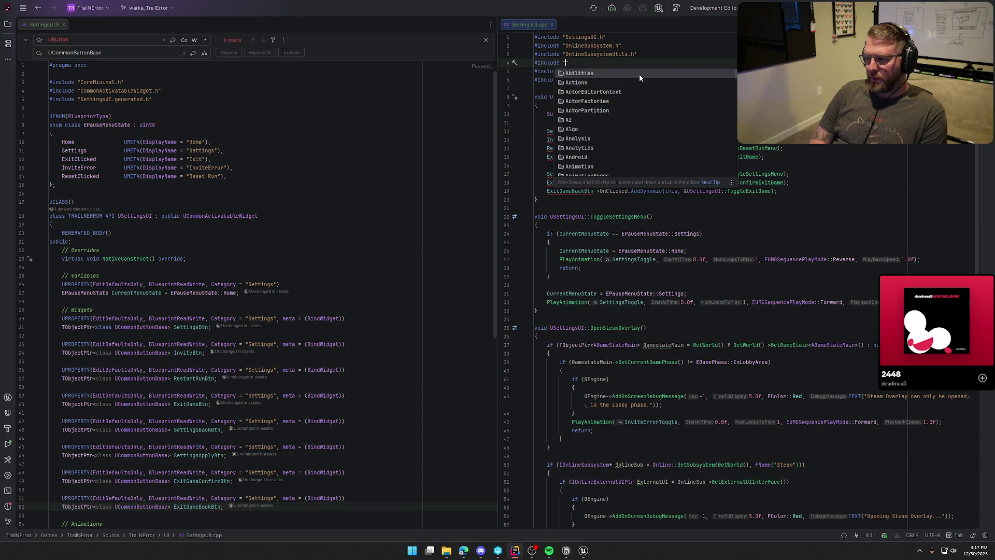
Delete the unfinished include line and check suggested fixes on the InviteBtn and SettingsBtn bindings
key(Escape)
key(BackSpace)
key(BackSpace)
key(BackSpace)
click(560, 128)
key(alt+Return)
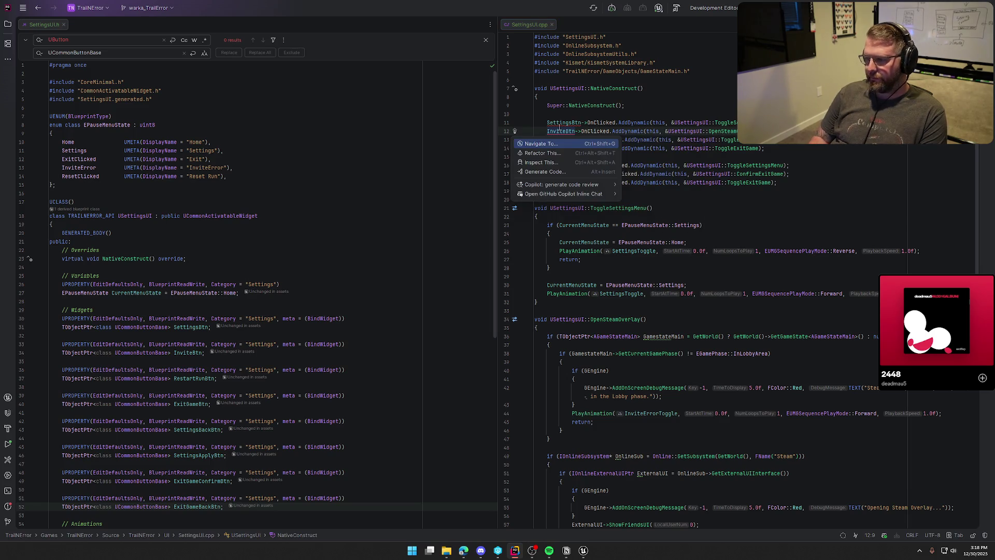
click(552, 115)
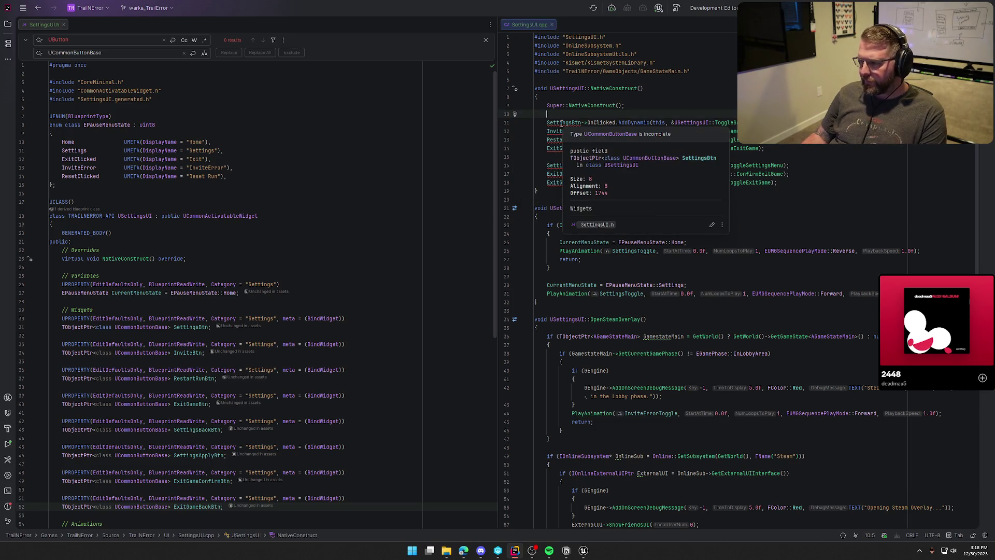
click(562, 123)
key(alt+Return)
key(Escape)
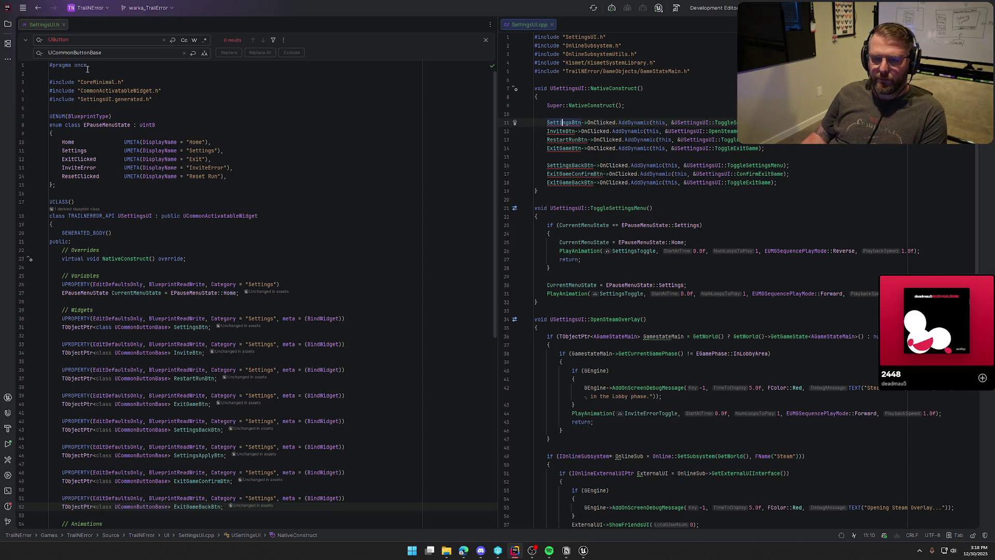
Search the whole project for UCommonButtonBase, starting from its use on line 31 of SettingsUI.h
key(Escape)
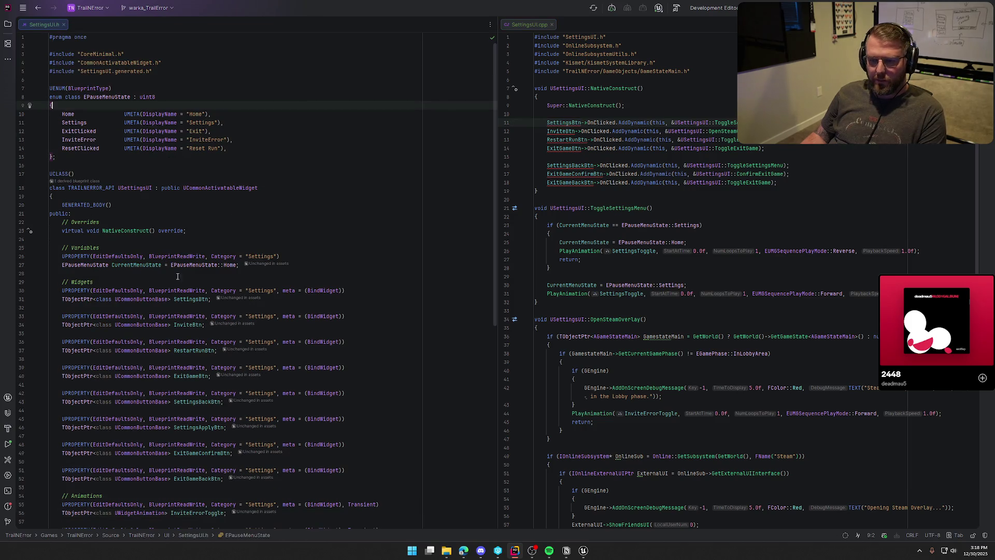
click(143, 298)
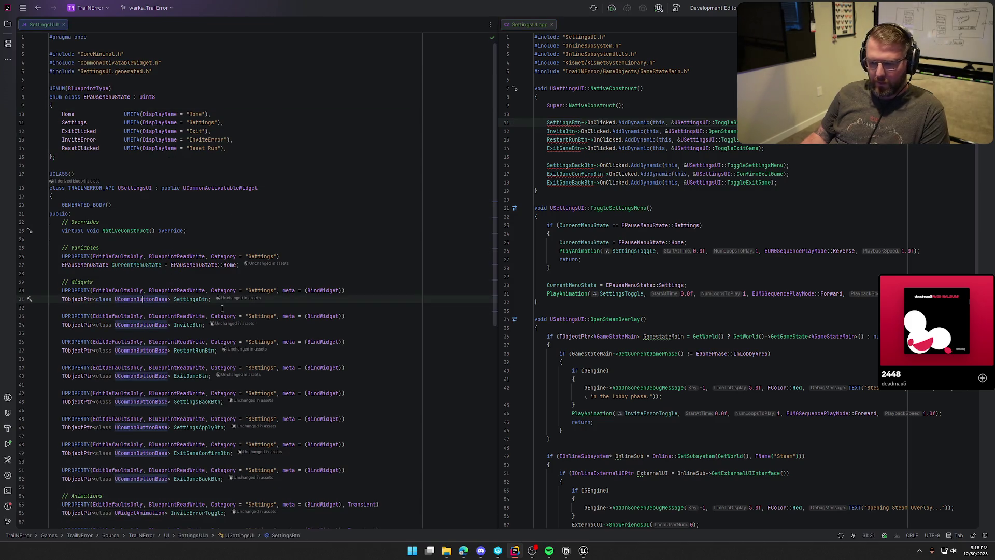
click(155, 299)
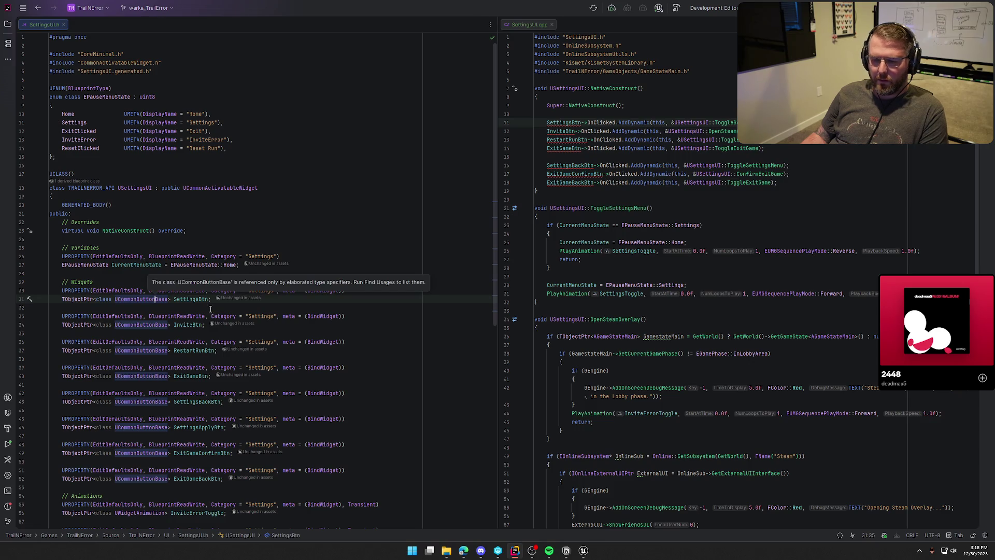
double_click(129, 299)
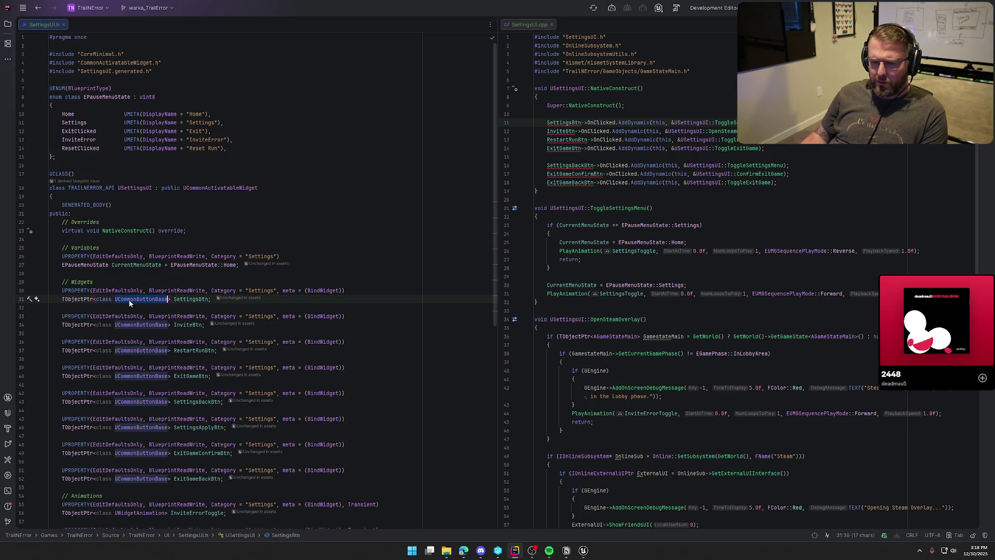
key(shift)
key(shift)
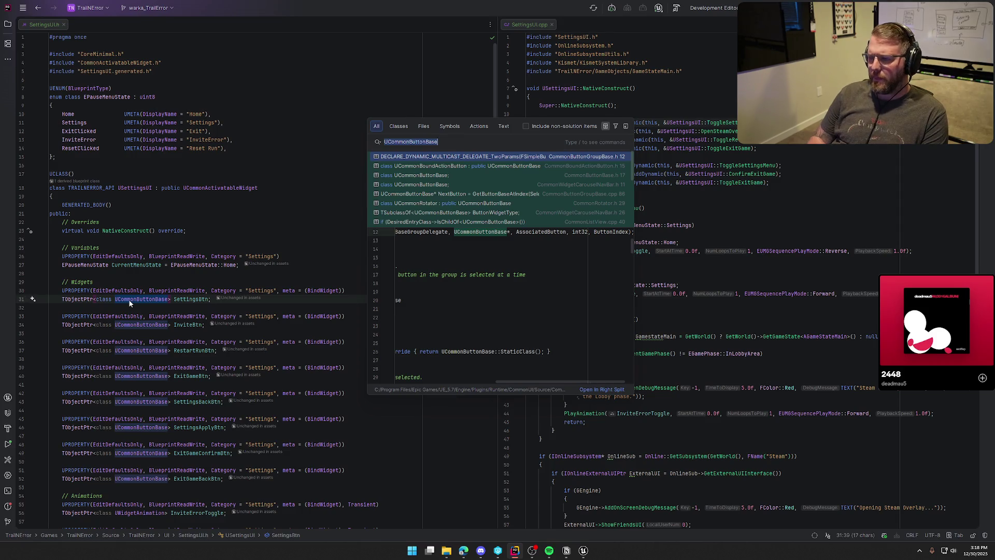
Open the CommonButtonBase.h result, then add #include "CommonUI/Public/CommonButtonBase.h" below SettingsUI.cpp's includes
click(427, 178)
double_click(427, 179)
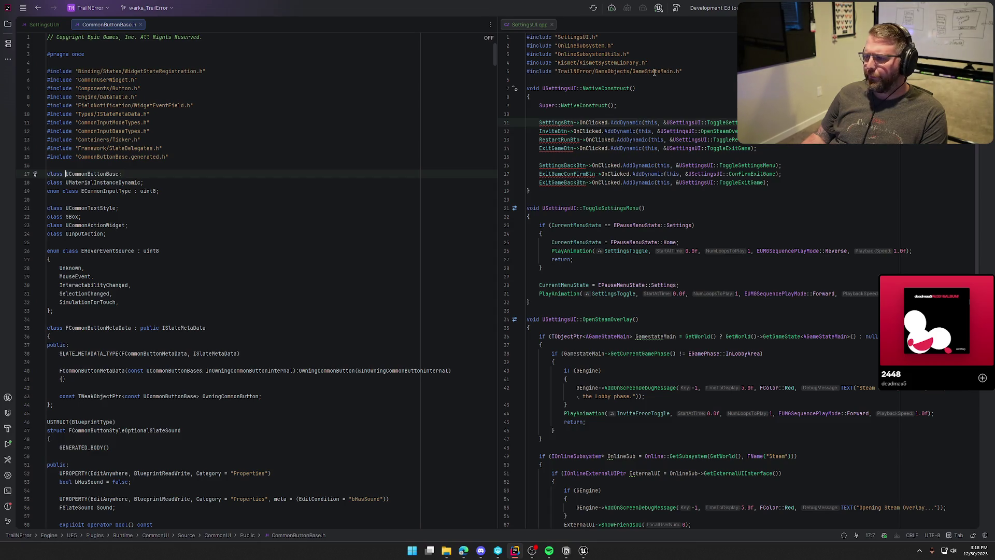
click(671, 63)
key(Return)
text(#include ")
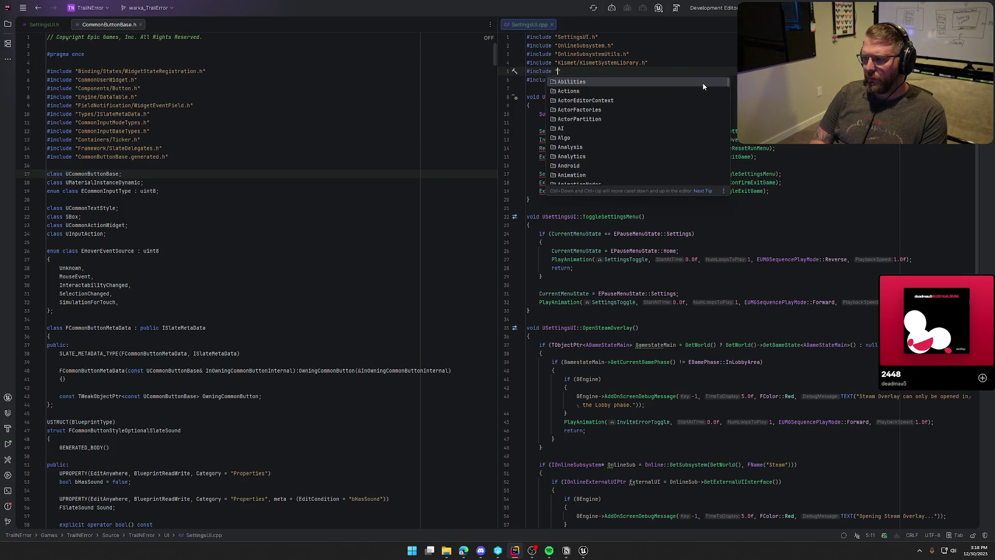
text(Commo)
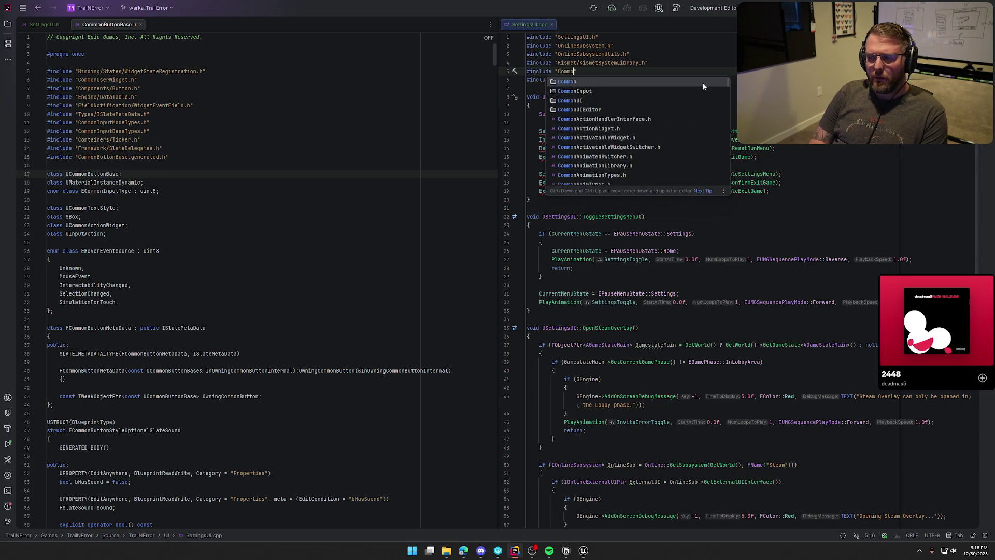
text(nUI/)
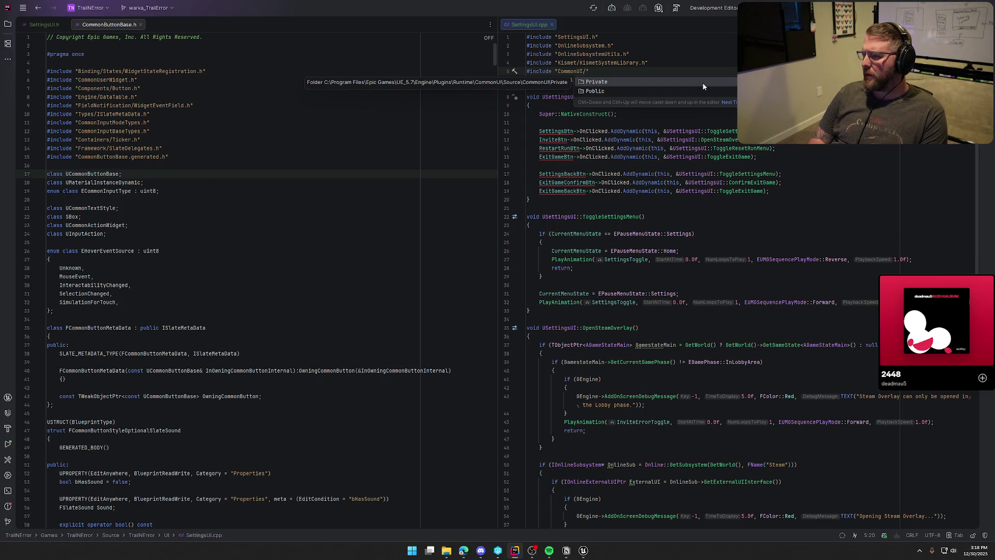
text(Public/Comm)
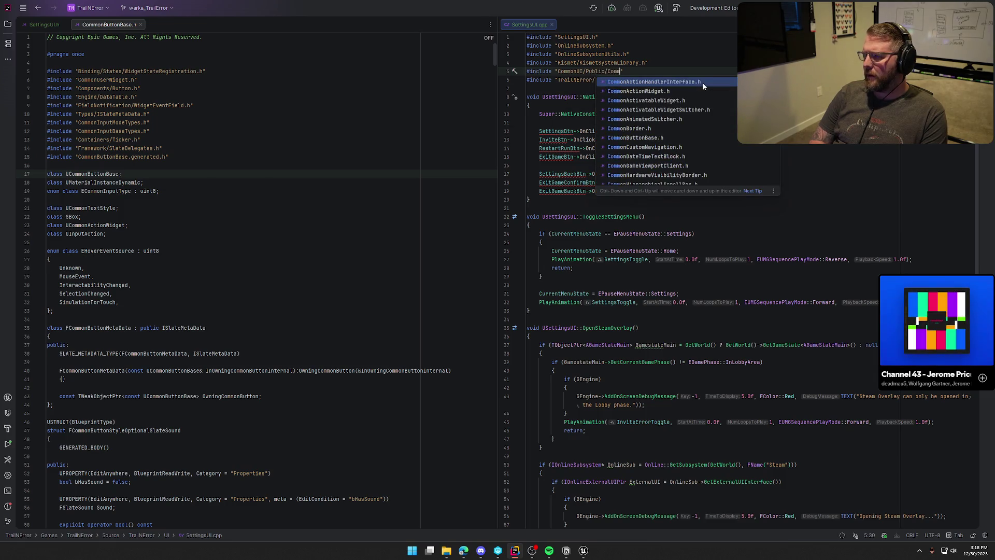
text(onBut)
key(Return)
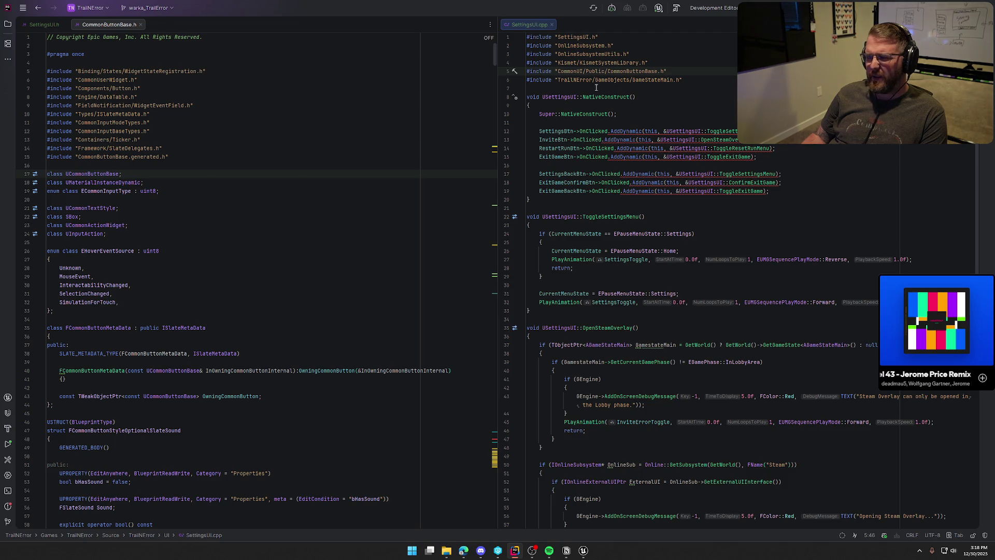
middle_click(95, 27)
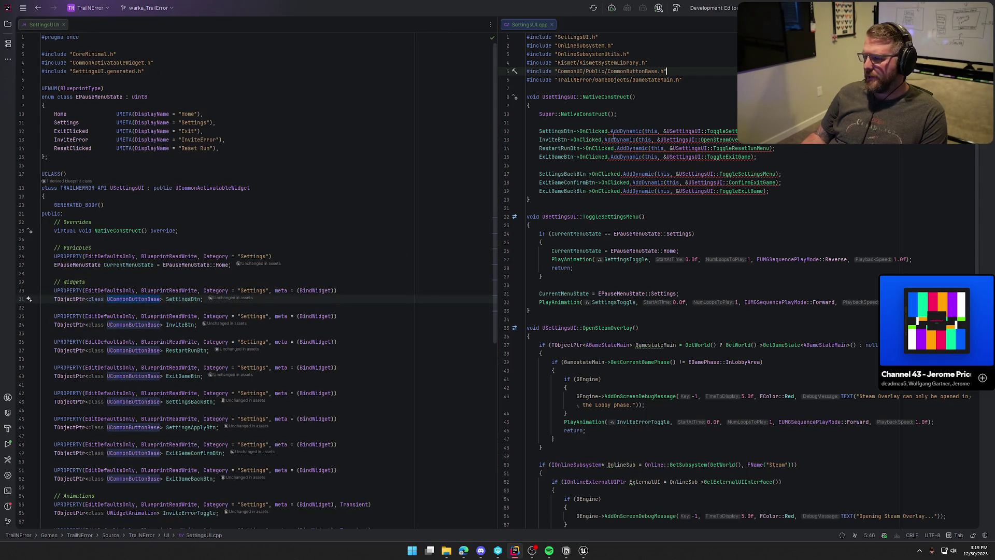
Start a new SettingsBtn->OnClicked() binding line at the top of NativeConstruct
click(684, 122)
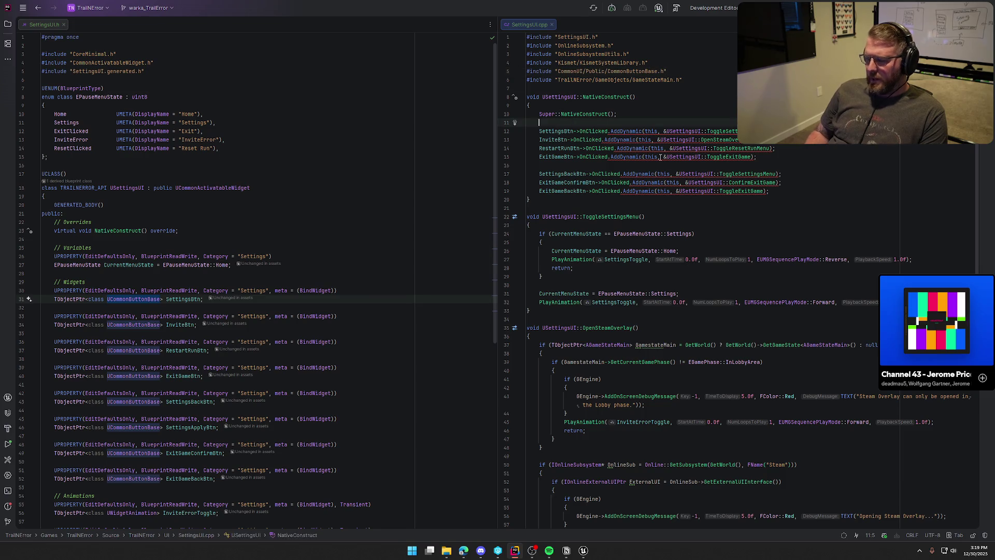
key(Return)
text(SettingsBtn)
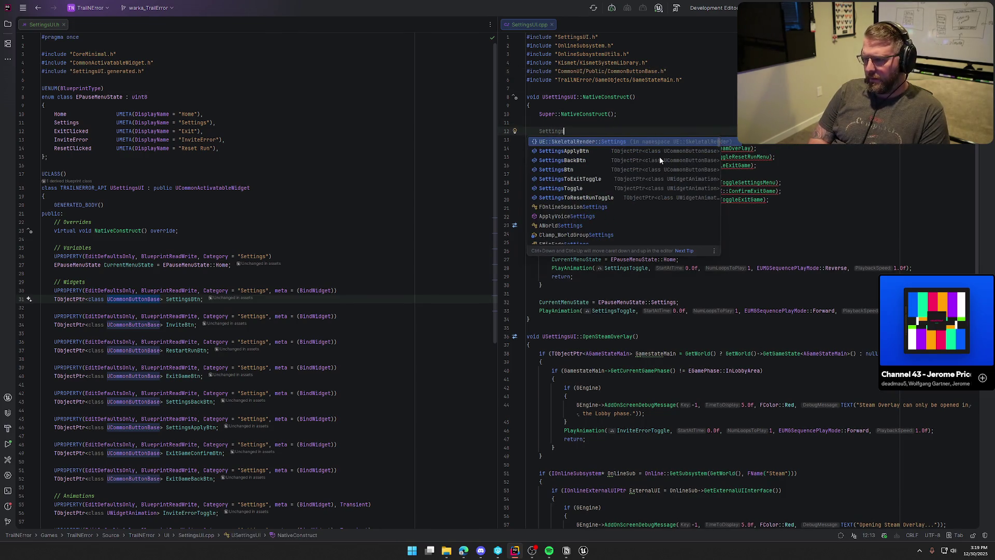
key(Return)
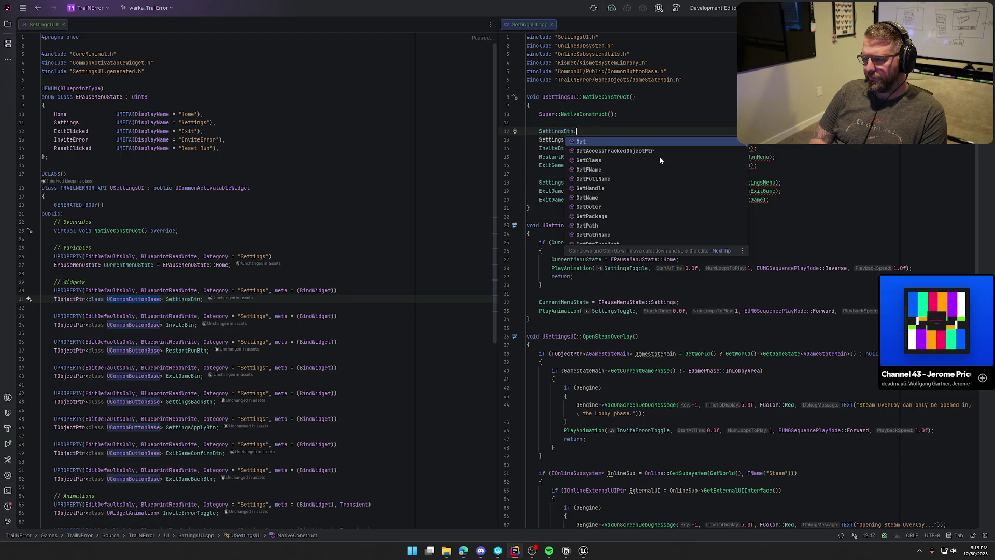
text(->On)
key(Return)
text(.)
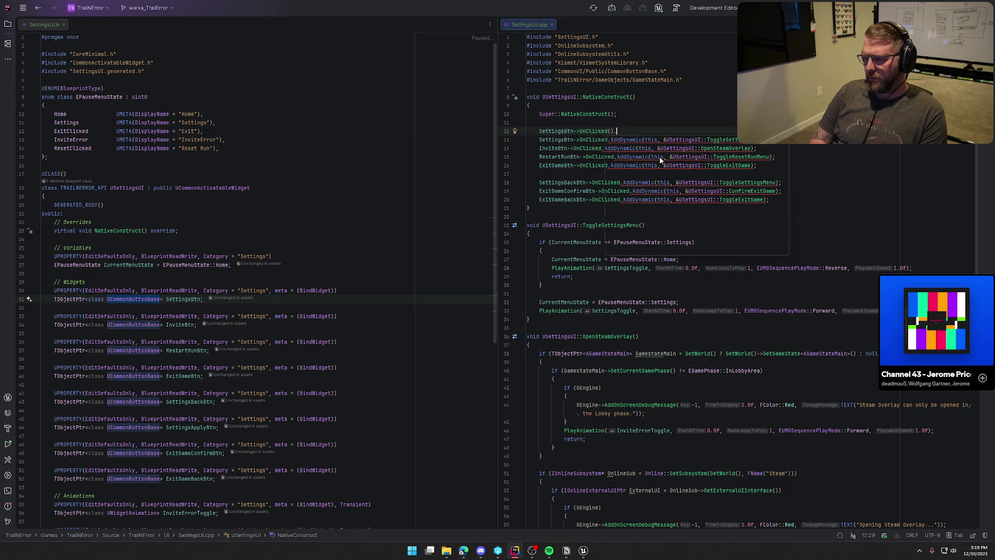
text(addD)
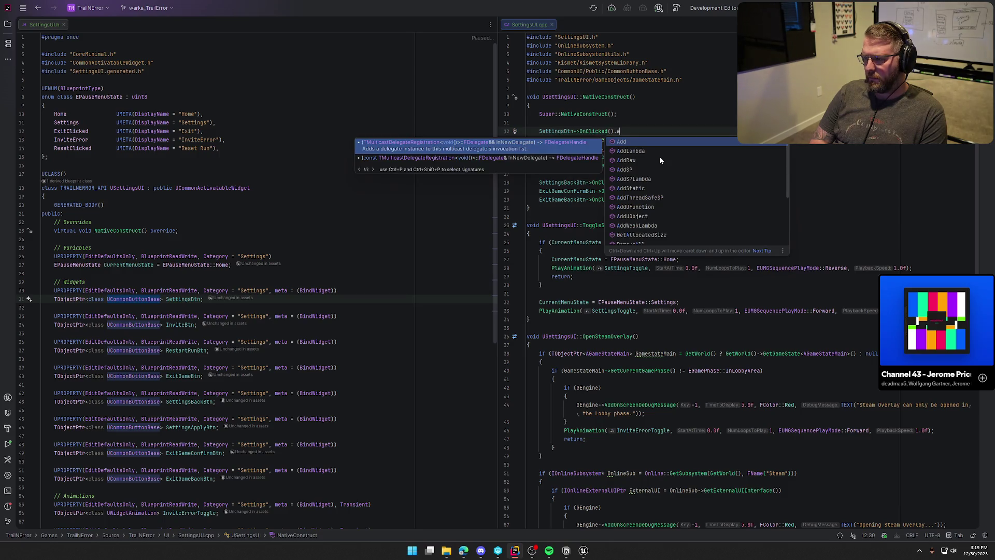
key(BackSpace)
key(BackSpace)
key(BackSpace)
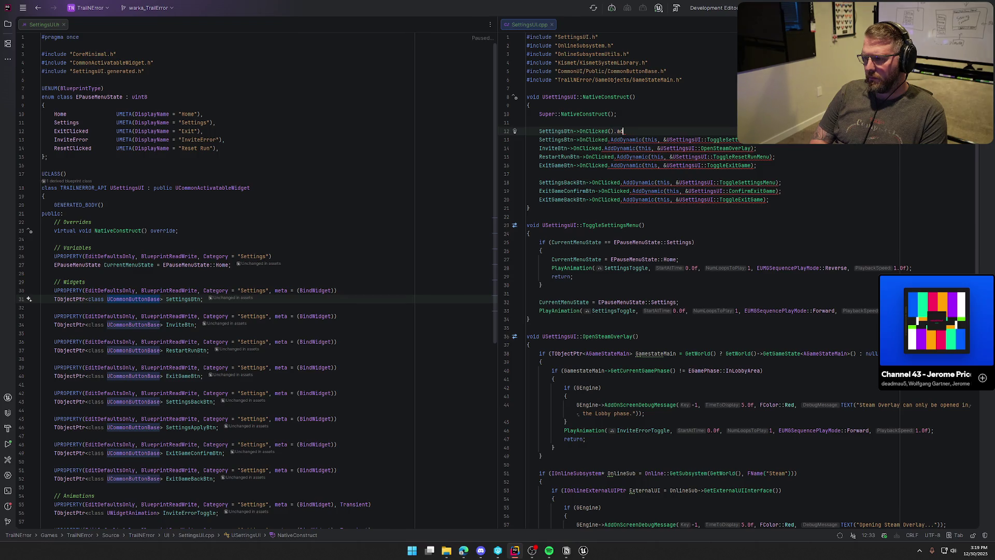
text(AddD)
key(BackSpace)
key(BackSpace)
key(BackSpace)
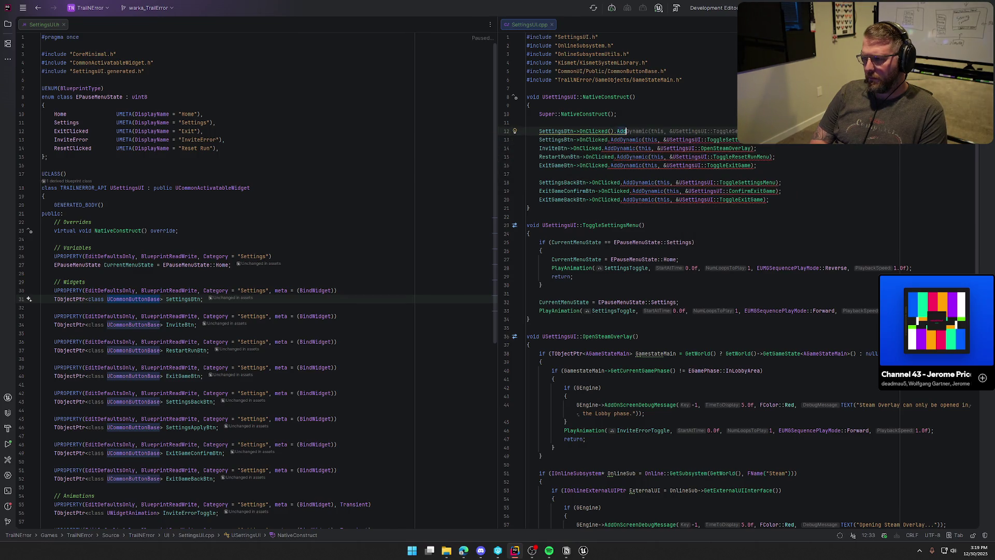
text(Bin)
key(BackSpace)
key(BackSpace)
key(BackSpace)
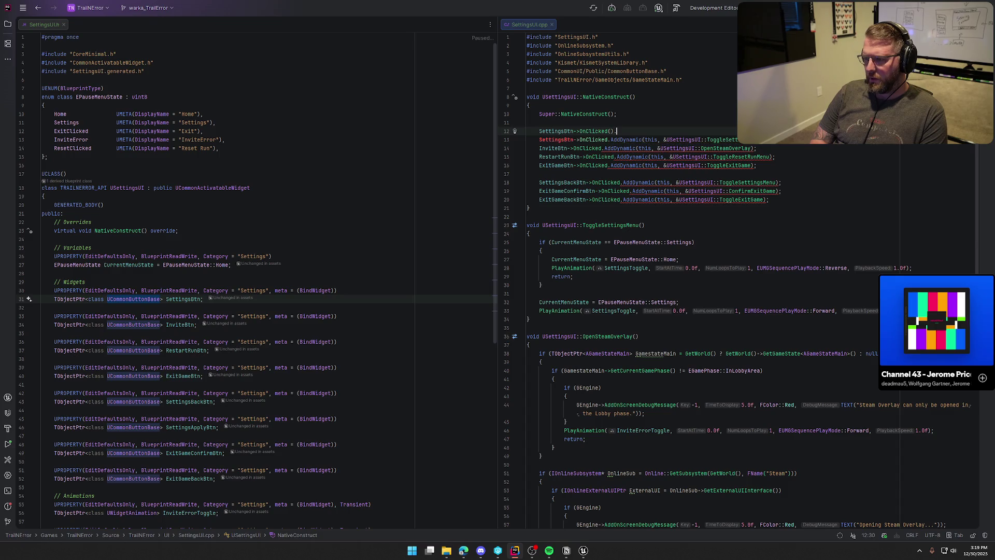
Finish the binding as AddUFunction with 'this' as the target object
key(ctrl+space)
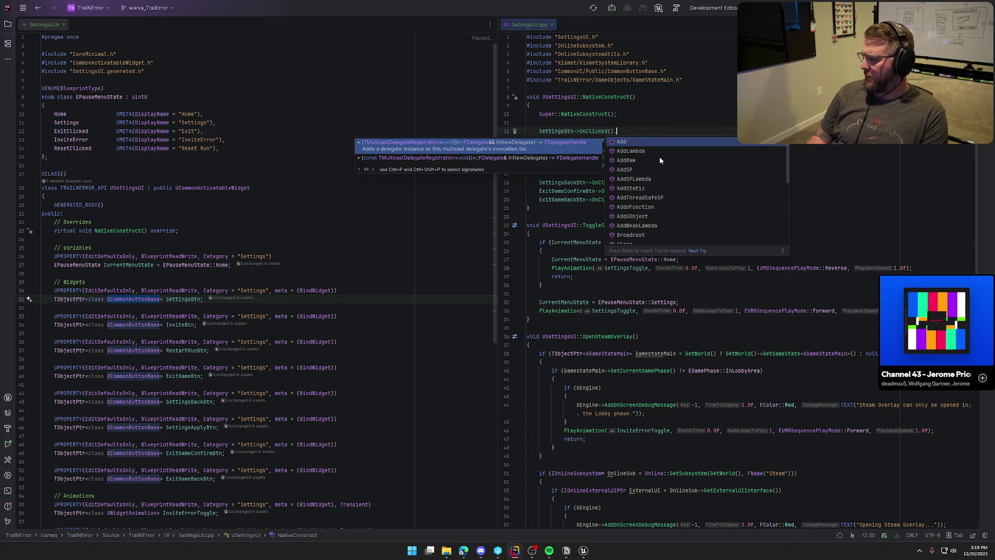
scroll(688, 197, down, 3)
scroll(689, 200, down, 1)
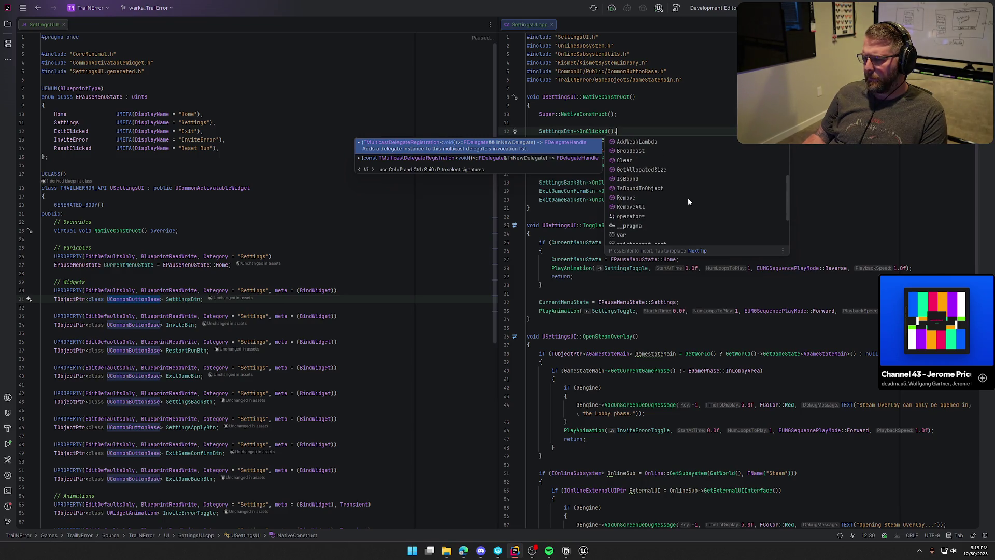
scroll(688, 198, down, 2)
scroll(689, 201, up, 5)
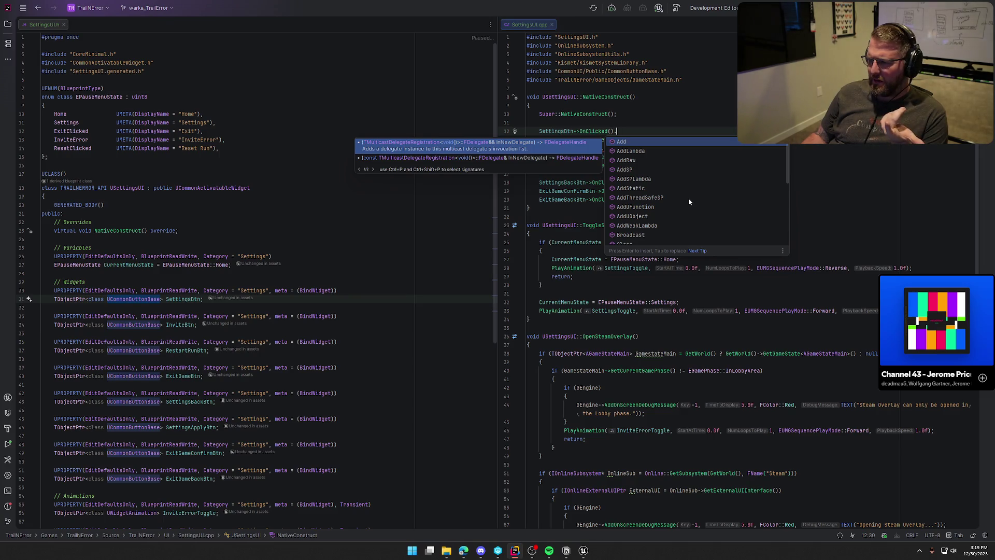
click(640, 209)
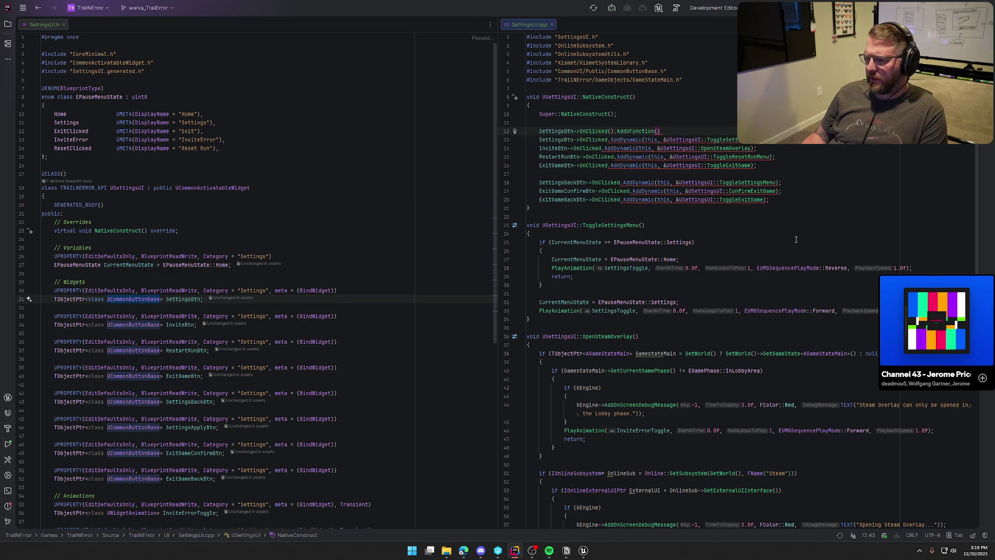
text(this, FName("To)
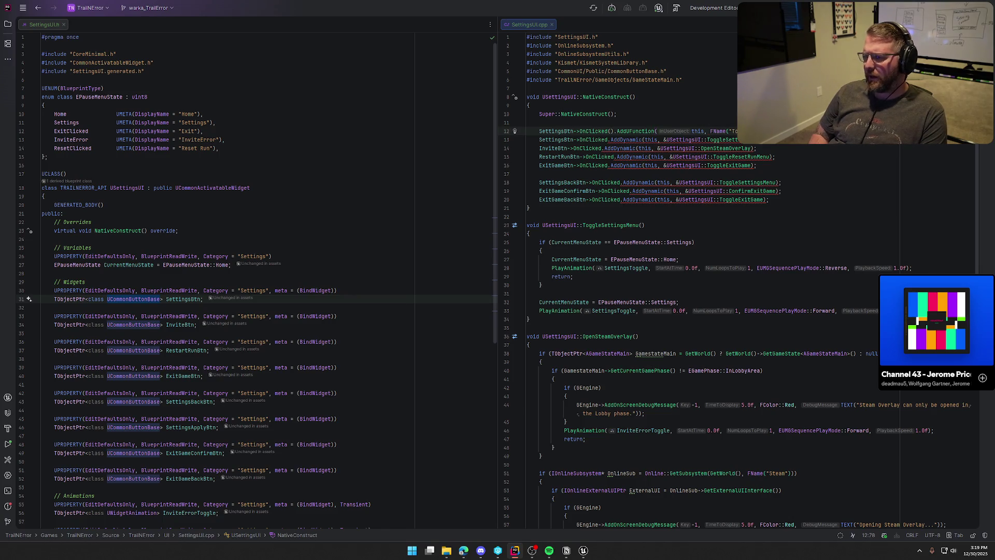
key(Down)
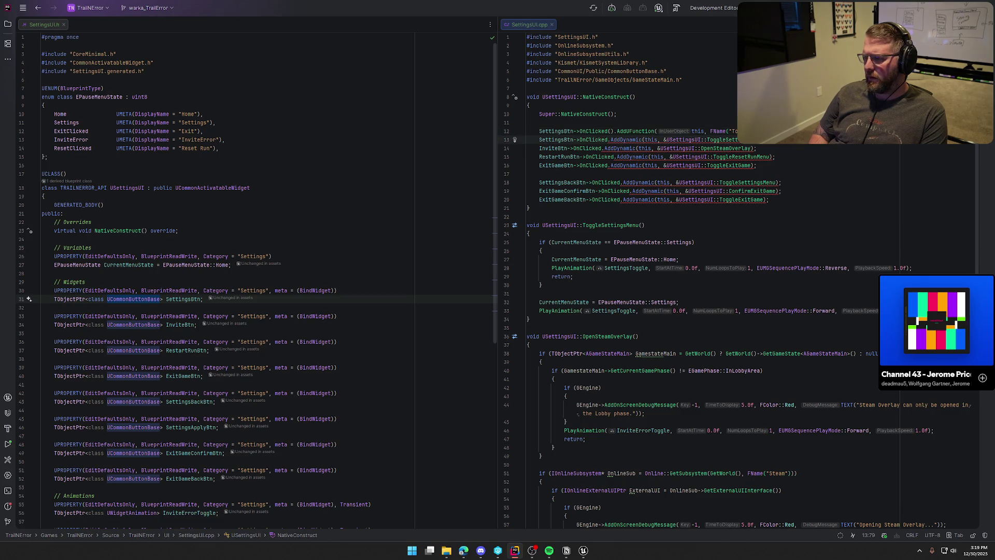
Remove the old SettingsBtn AddDynamic binding line
key(shift+Home)
key(BackSpace)
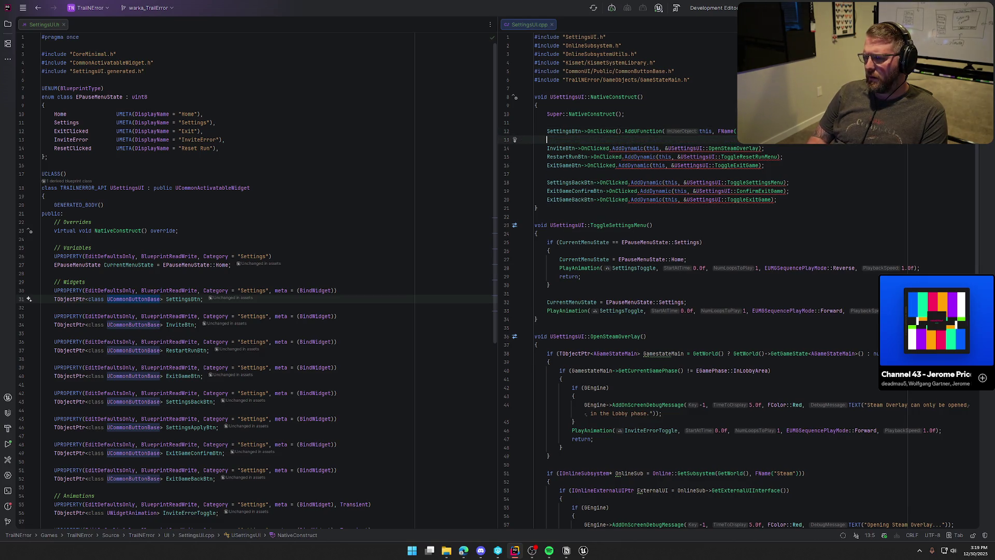
key(BackSpace)
key(ctrl+z)
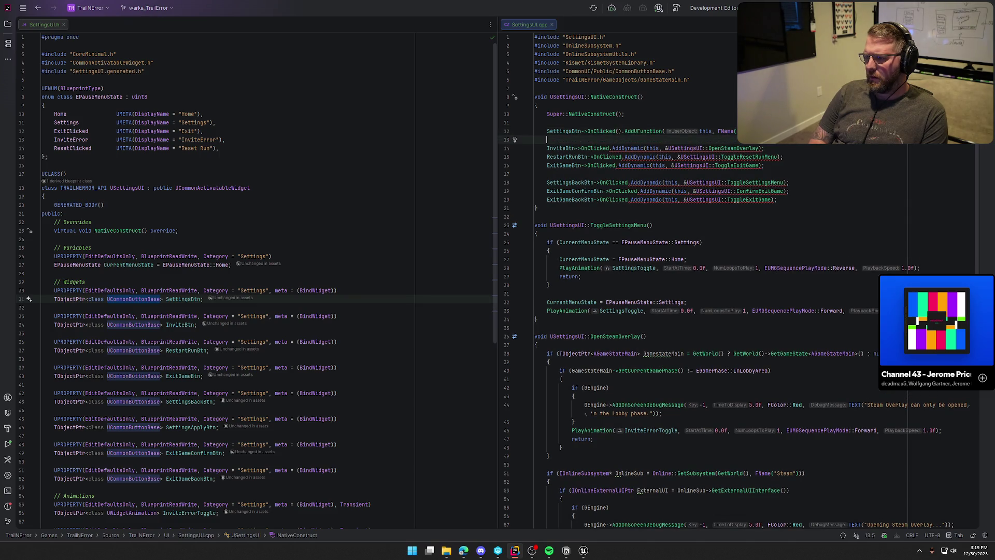
Add the InviteBtn AddUFunction binding and delete its old AddDynamic line
text(InviteBtn)
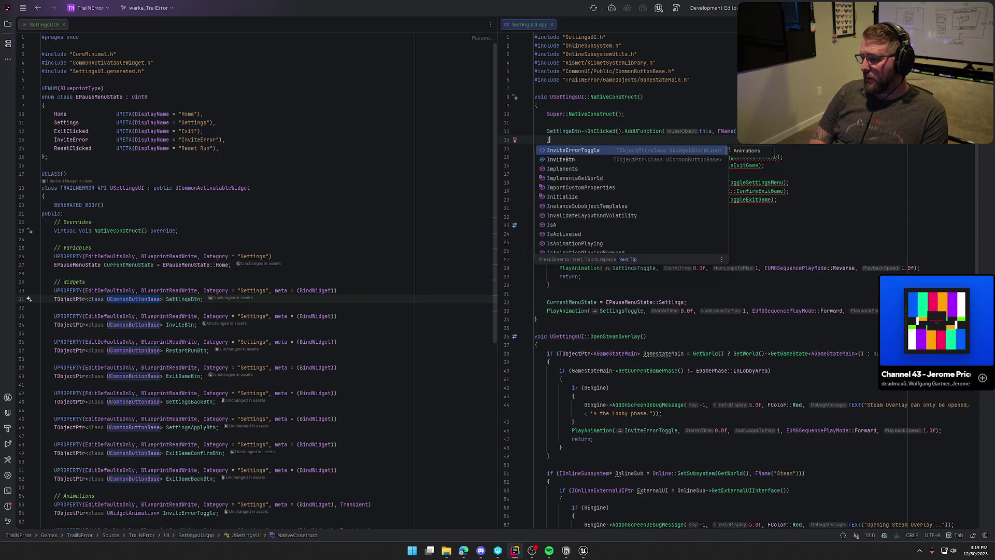
key(Tab)
key(Down)
key(ctrl+y)
key(Return)
key(Return)
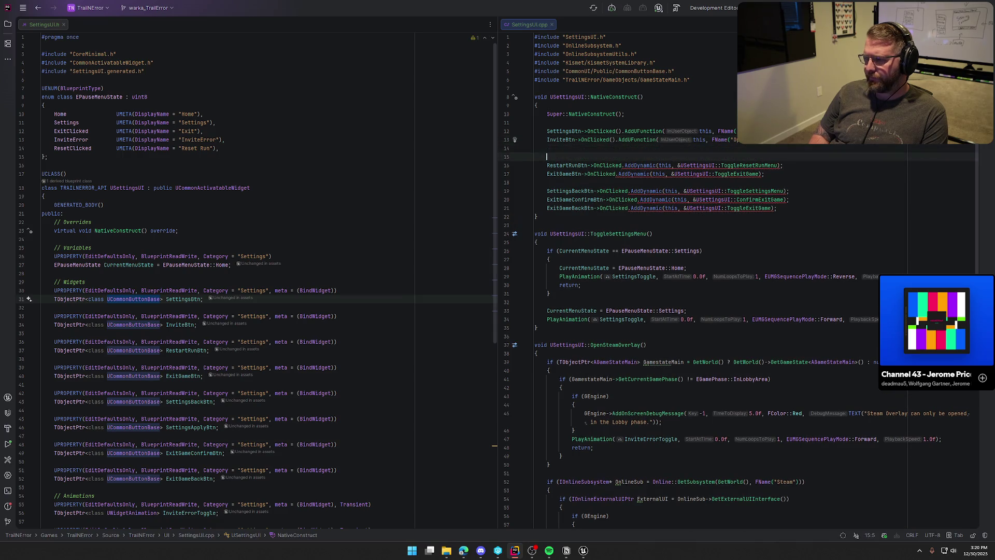
click(547, 148)
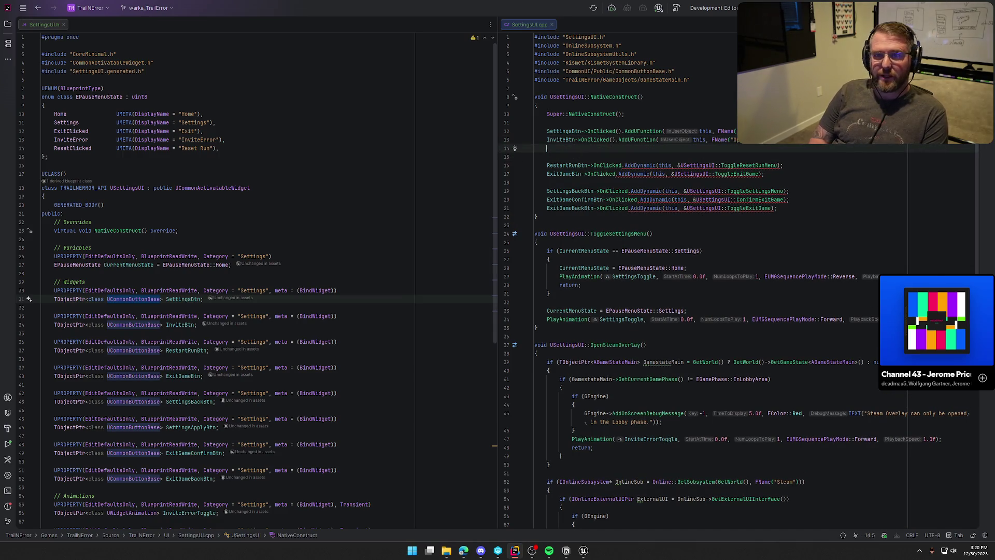
Bind RestartRunBtn to ToggleResetRunMenu with AddUFunction and delete its old AddDynamic line
text(Re)
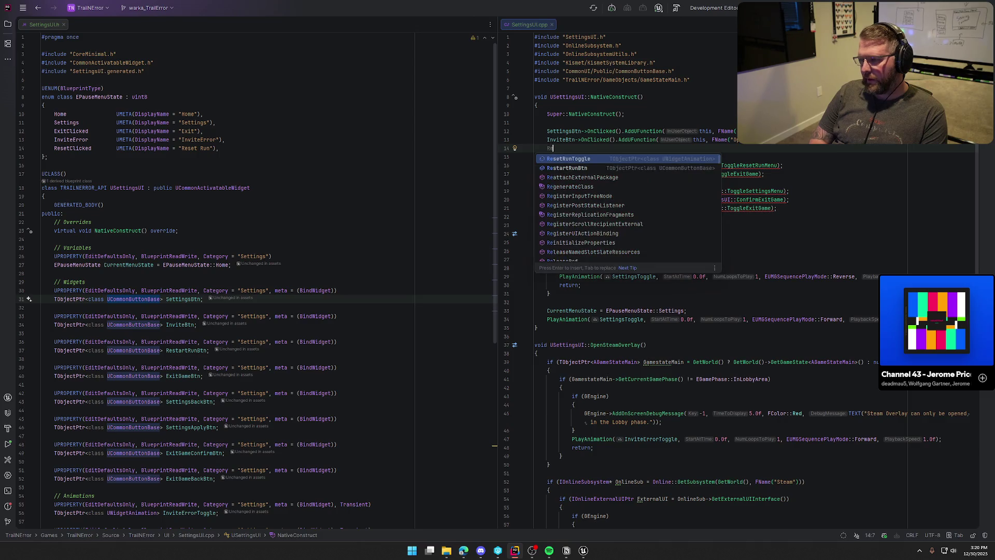
key(Down)
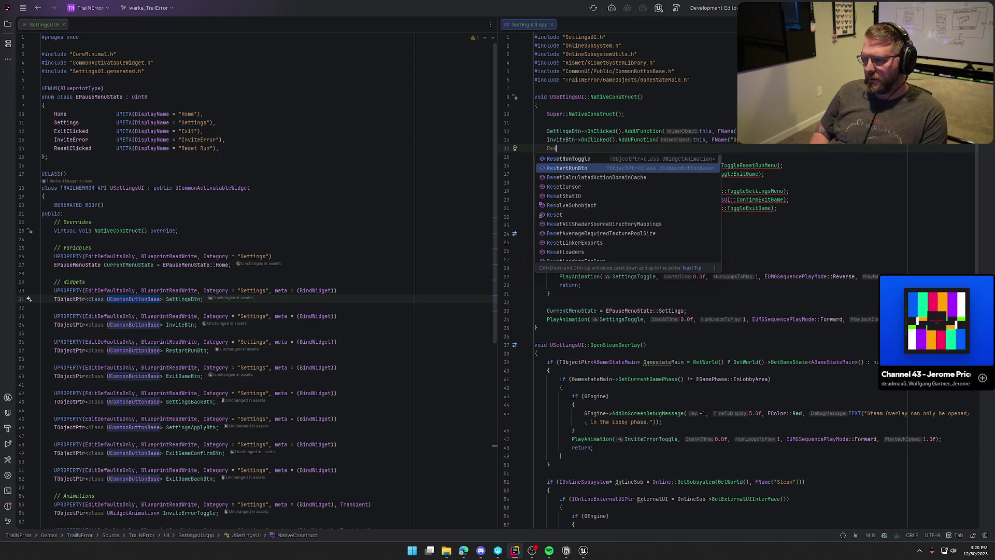
key(Return)
key(Tab)
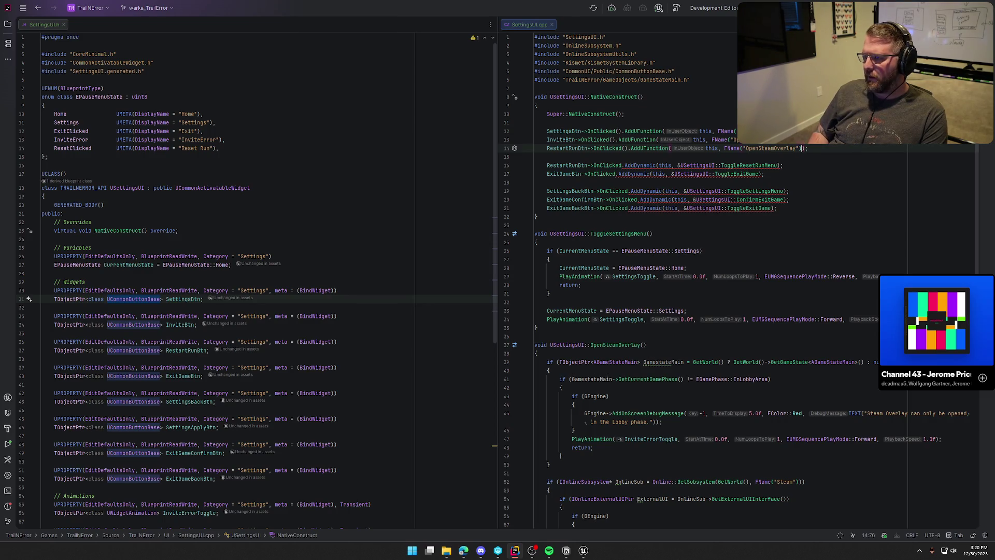
key(BackSpace)
key(BackSpace)
key(BackSpace)
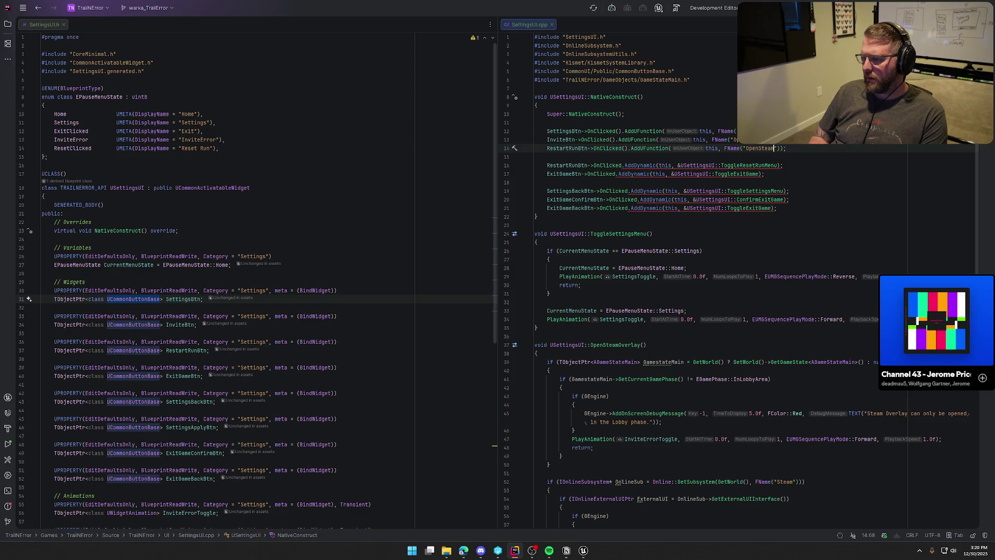
key(BackSpace)
key(BackSpace)
key(BackSpace)
text(T)
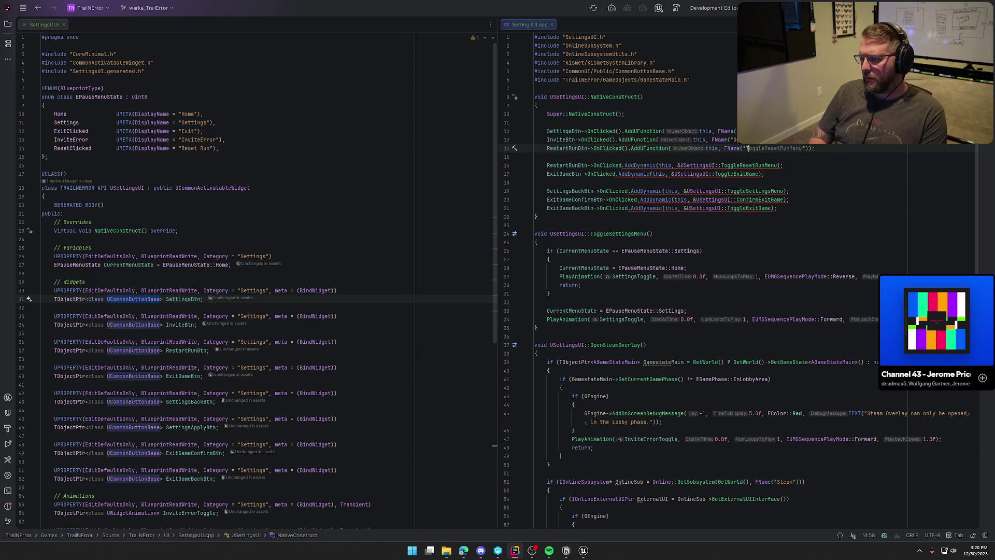
key(Tab)
click(784, 165)
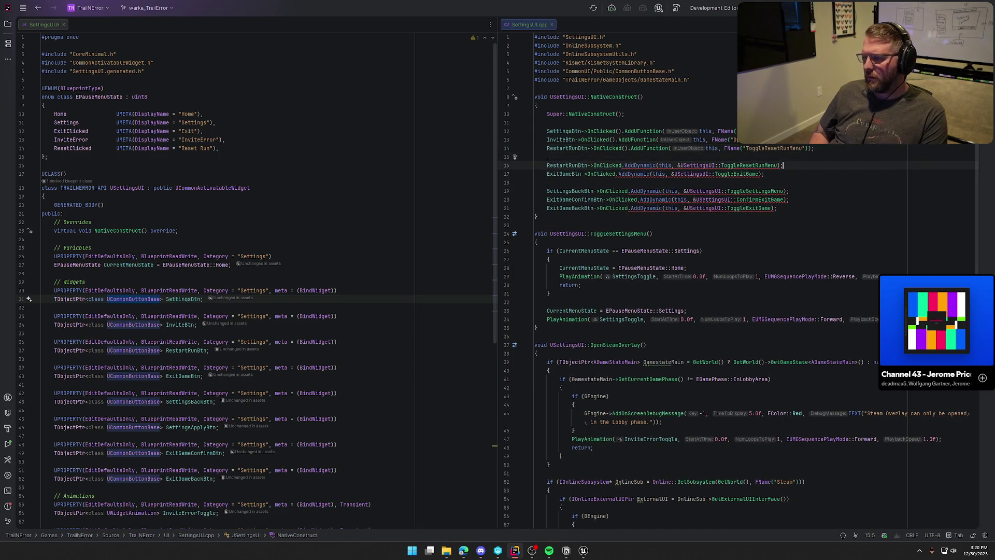
key(shift+Home)
key(shift+Home)
key(BackSpace)
key(BackSpace)
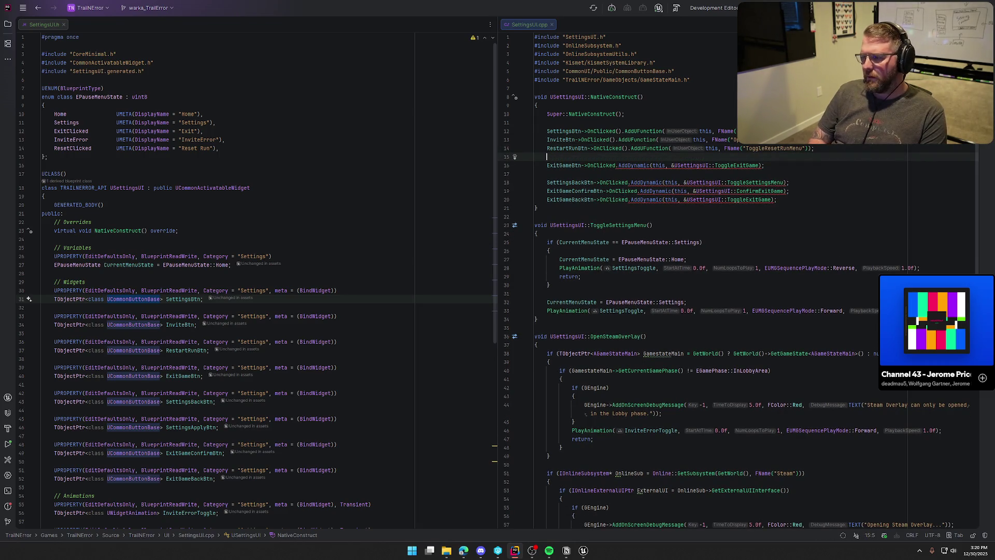
Bind ExitGameBtn to ToggleExitGame with AddUFunction and delete its old AddDynamic line
text(Exi)
key(Return)
key(Tab)
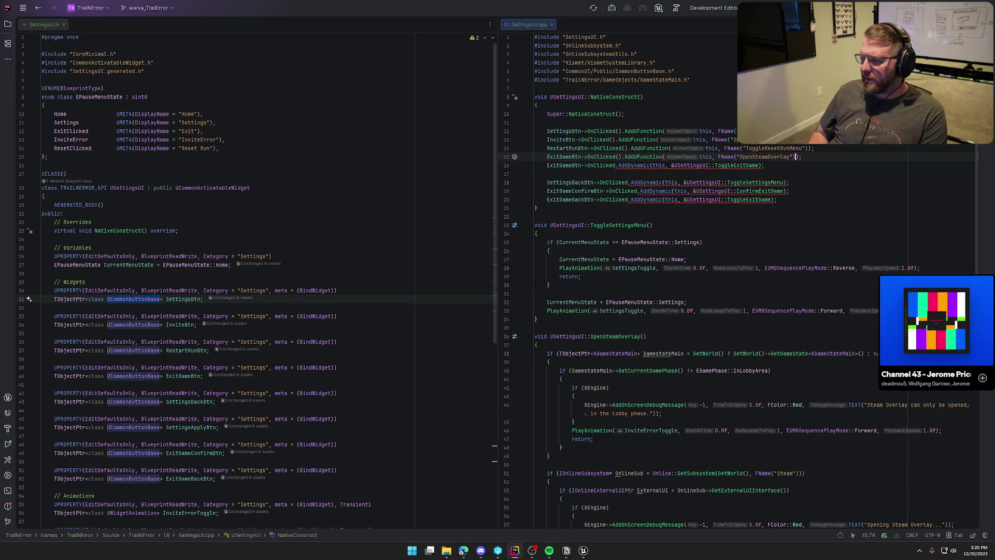
key(BackSpace)
key(BackSpace)
key(BackSpace)
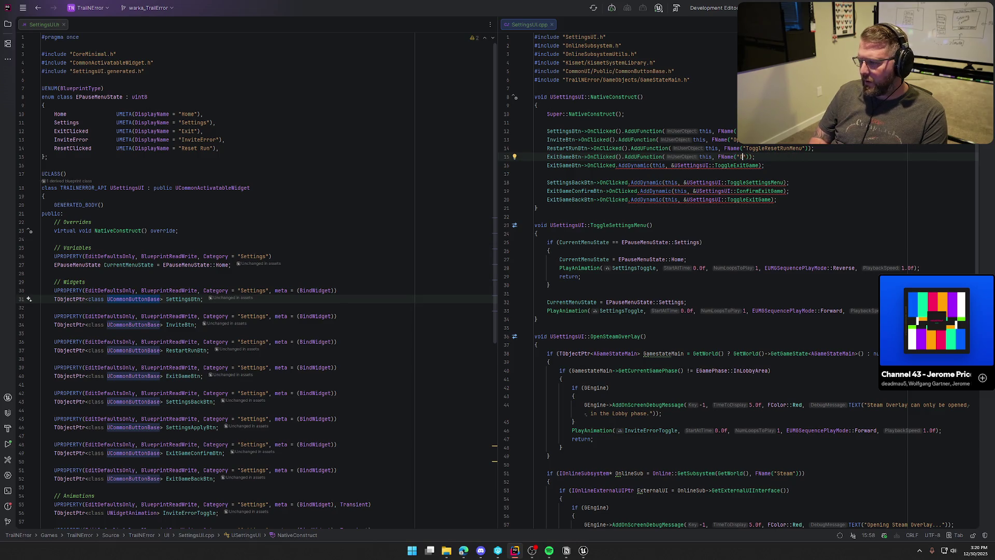
text(ToggleExitGame)
key(Tab)
key(Down)
key(shift+Home)
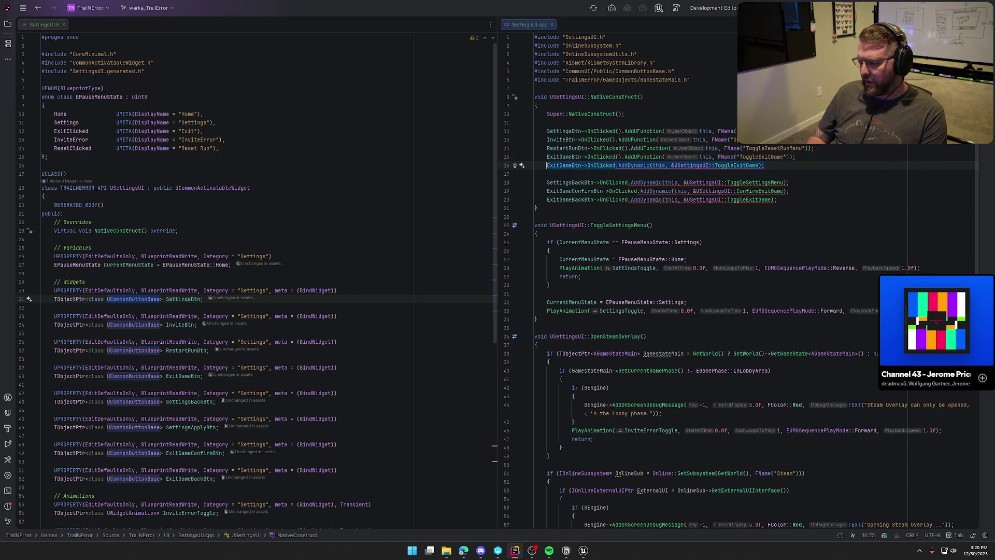
key(shift+Home)
key(BackSpace)
key(BackSpace)
Bind SettingsBackBtn to ToggleSettingsMenu with AddUFunction and delete its old AddDynamic line
key(Down)
key(Down)
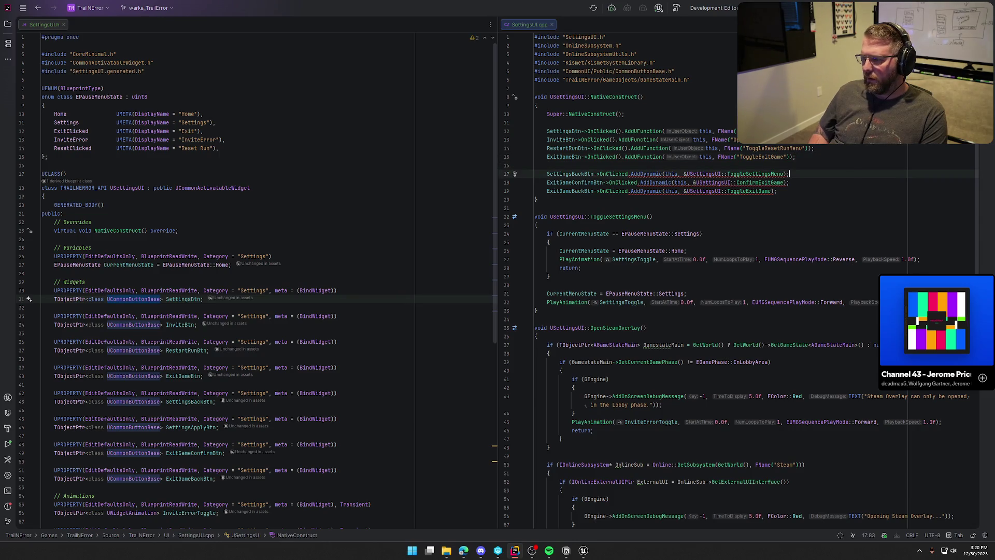
key(Up)
key(Return)
text(SettingsB)
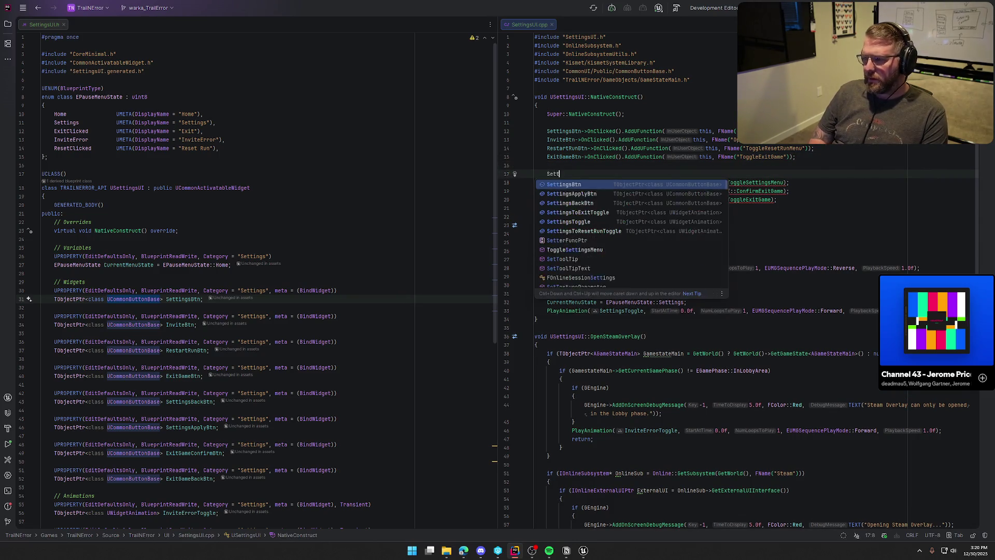
key(Down)
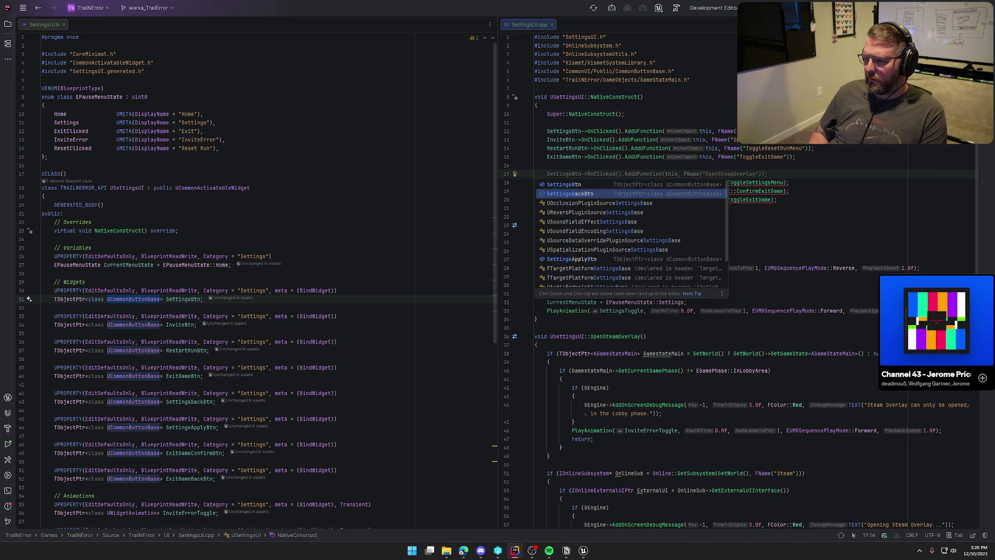
key(Return)
key(End)
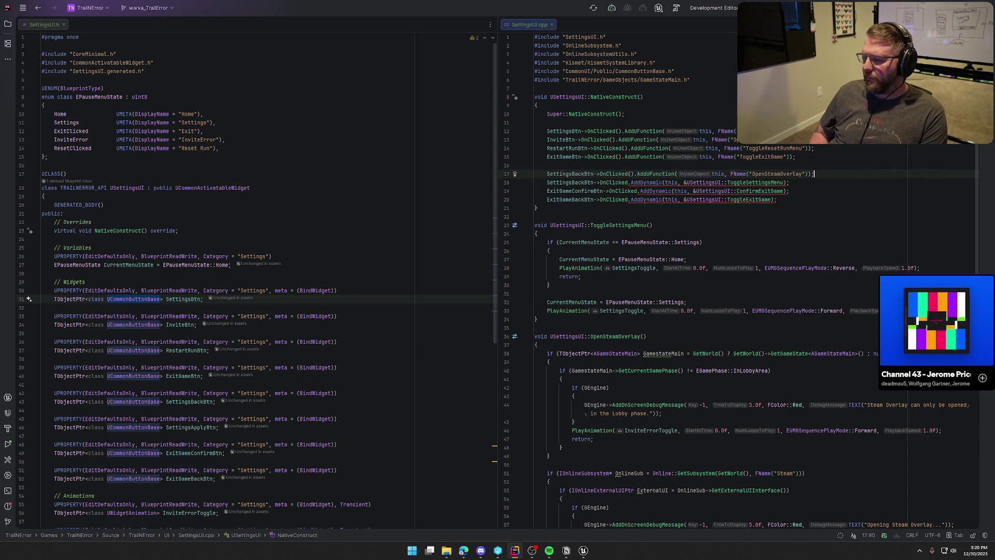
key(BackSpace)
key(BackSpace)
key(BackSpace)
text(ToggleSettingsMenu)
key(Down)
key(shift+Home)
key(BackSpace)
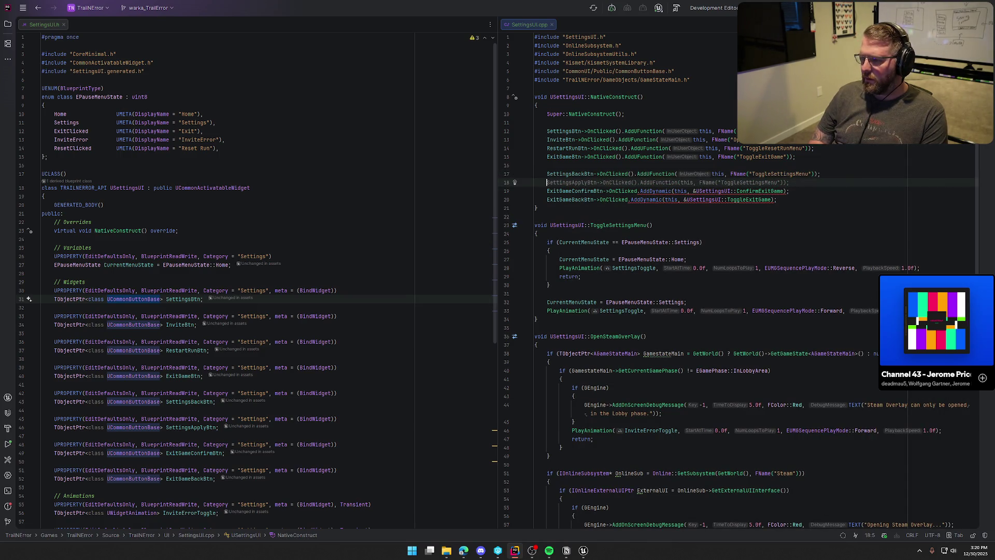
Bind ExitGameConfirmBtn to ConfirmExitGame with AddUFunction and delete its old AddDynamic line
text(Exit)
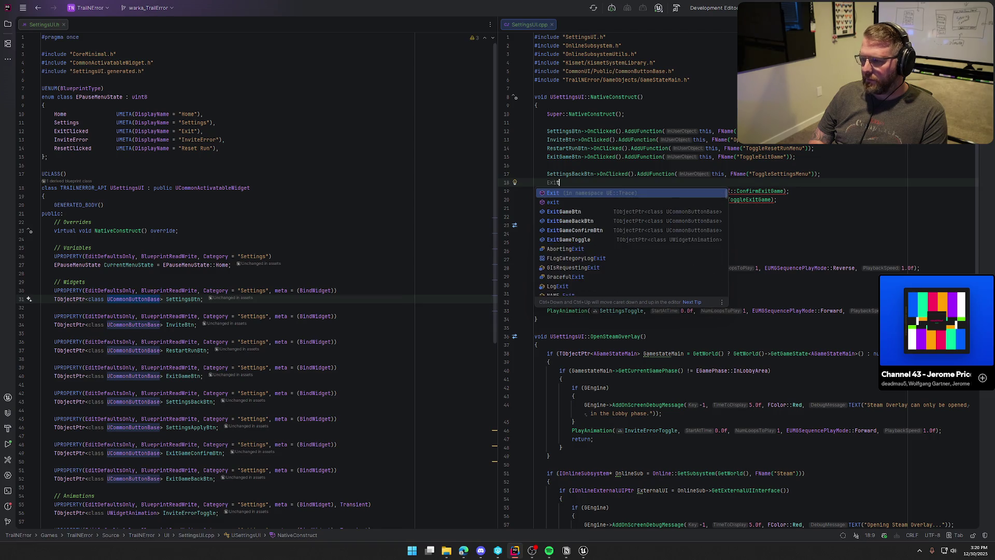
text(Game)
key(Escape)
key(Tab)
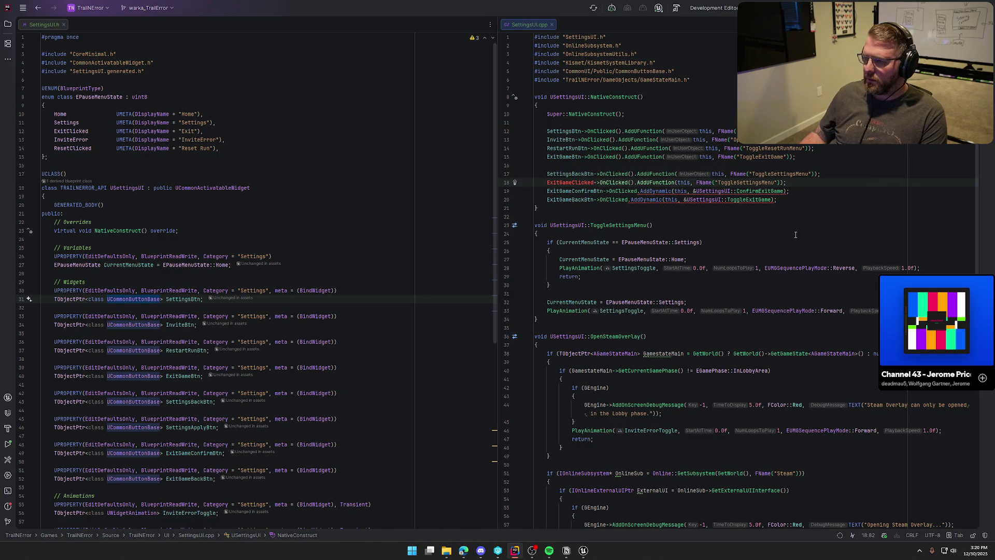
double_click(585, 189)
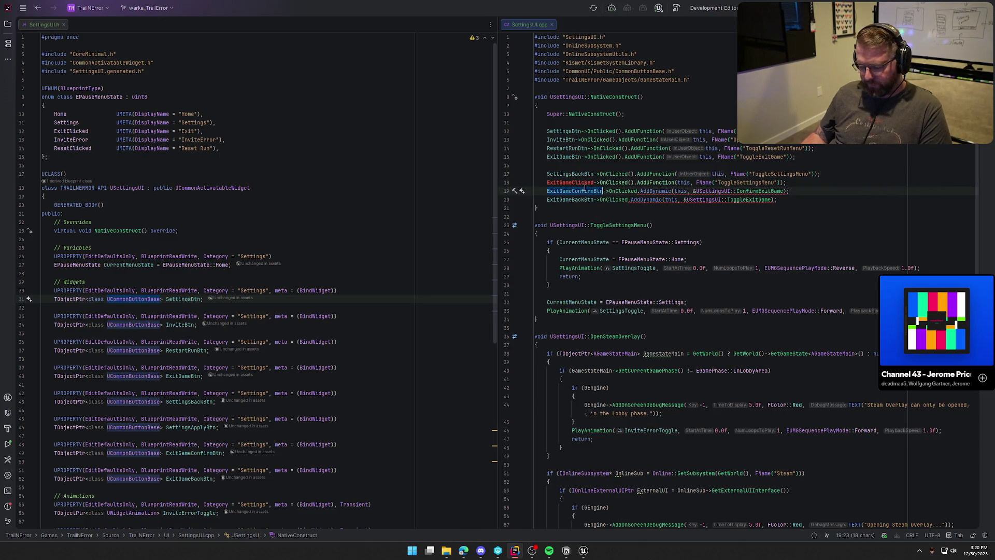
key(ctrl+c)
double_click(569, 182)
key(ctrl+v)
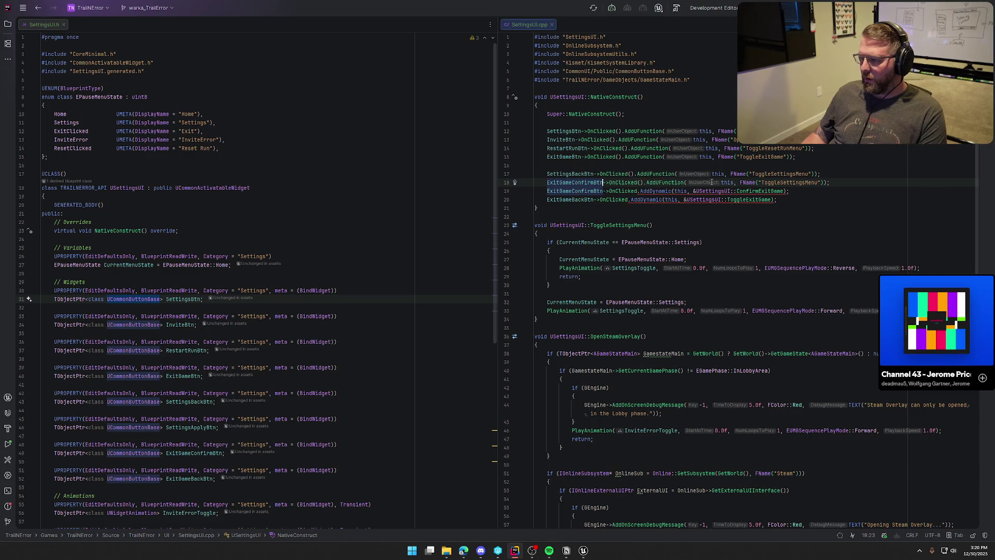
double_click(784, 182)
text(ConfirmExitGame)
key(Down)
key(shift+Home)
key(BackSpace)
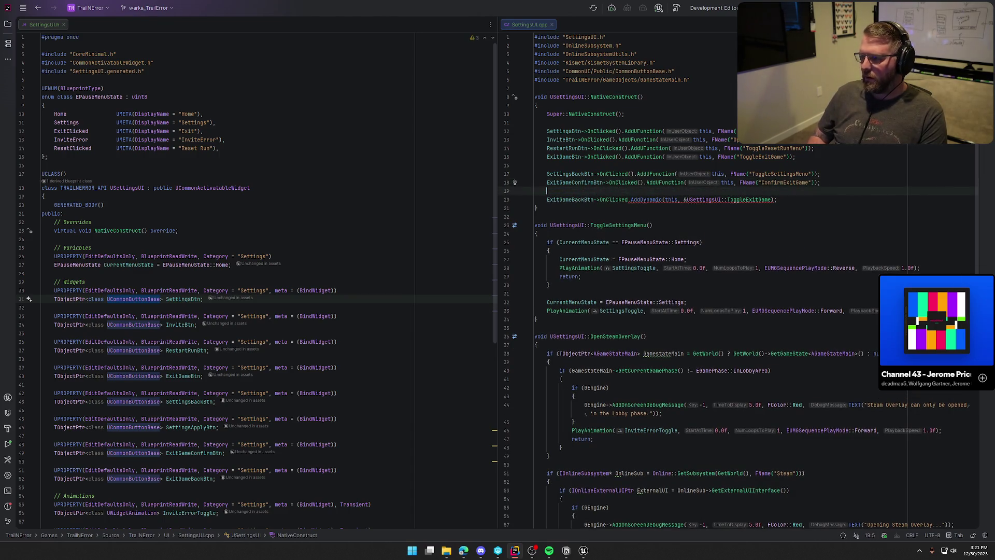
Bind ExitGameBackBtn to ToggleExitGame with AddUFunction and delete its old AddDynamic line
text(Exi)
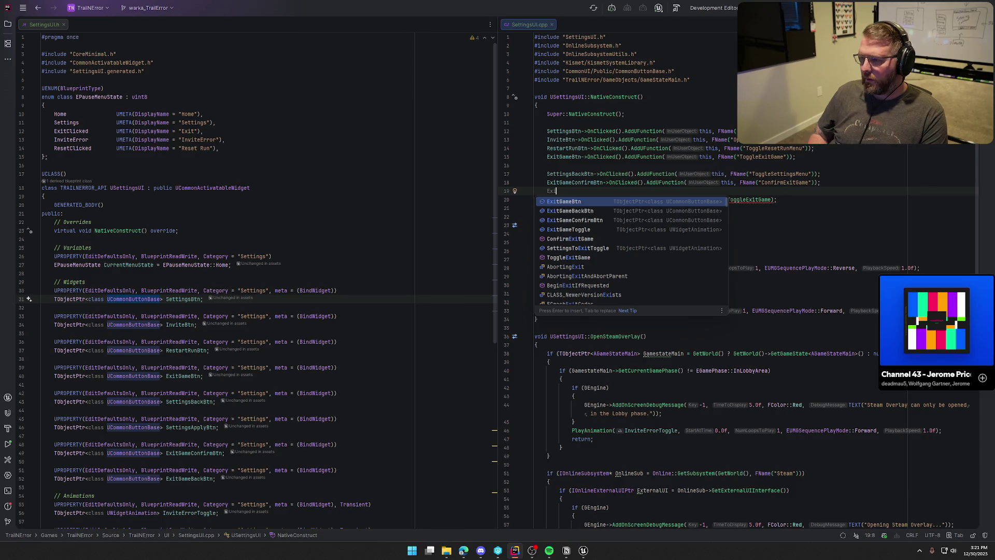
key(Down)
key(Return)
key(Tab)
key(Left)
key(Left)
key(BackSpace)
key(BackSpace)
key(BackSpace)
key(BackSpace)
text(ToggleExitGame)
key(End)
key(shift+Down)
key(Delete)
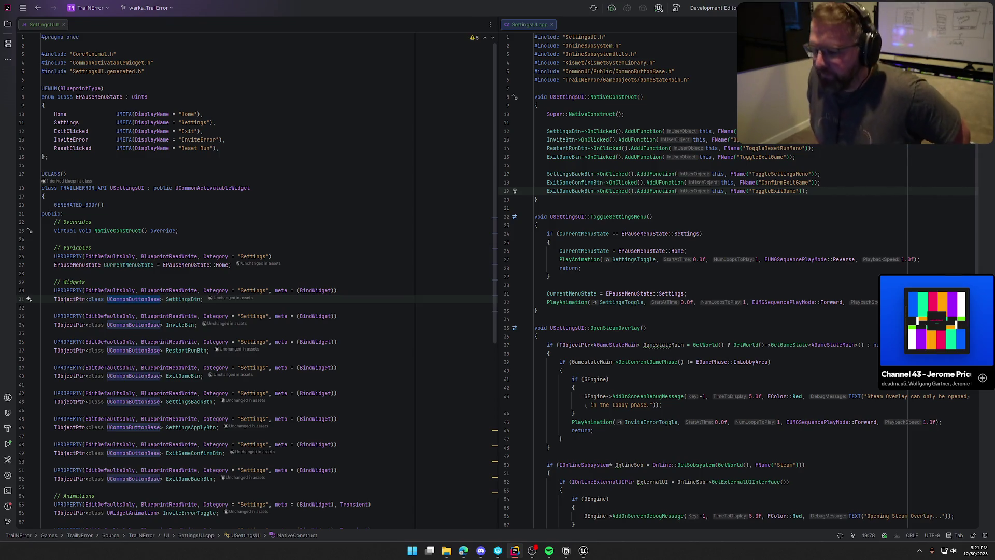
Save UI_Settings, close Unreal Editor, and build the project
click(583, 550)
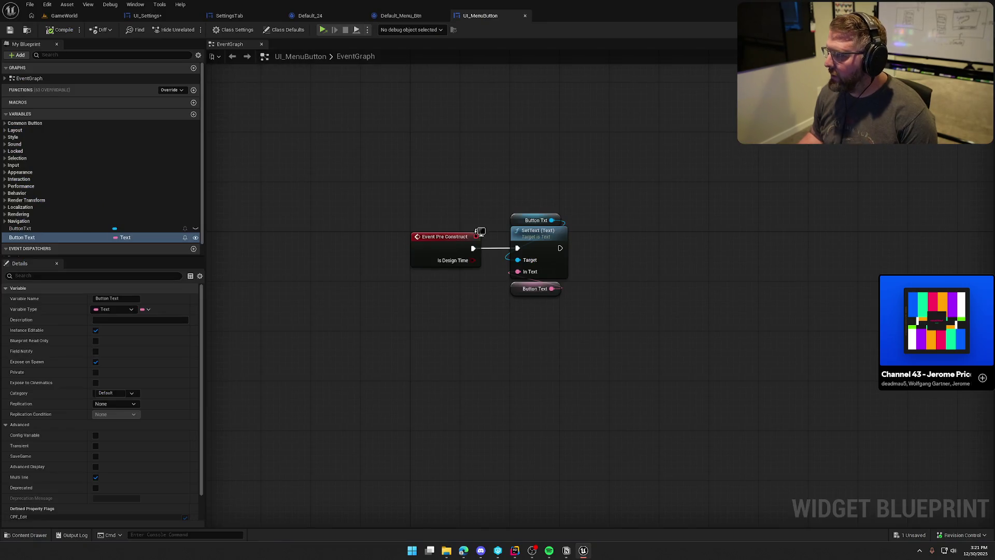
key(ctrl+shift+s)
click(516, 363)
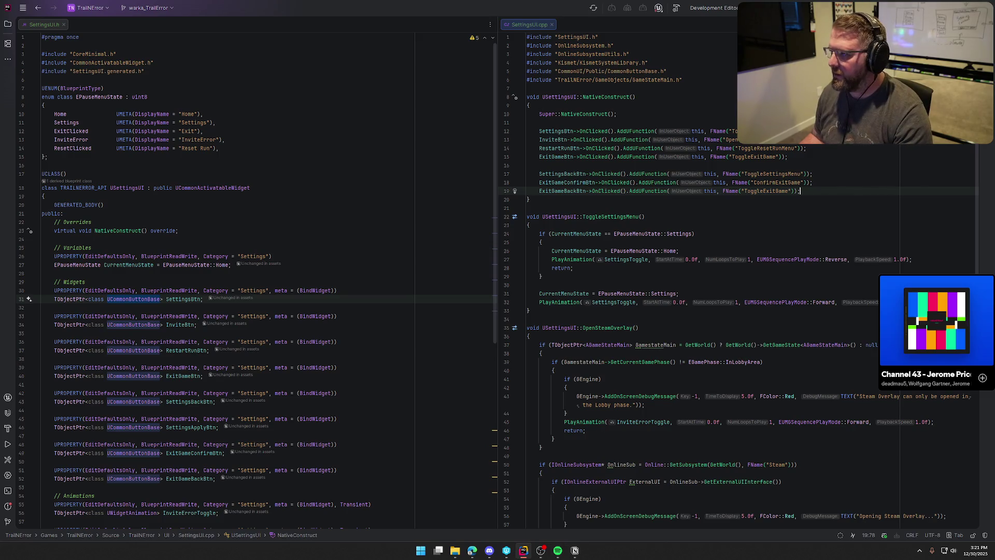
key(ctrl+shift+b)
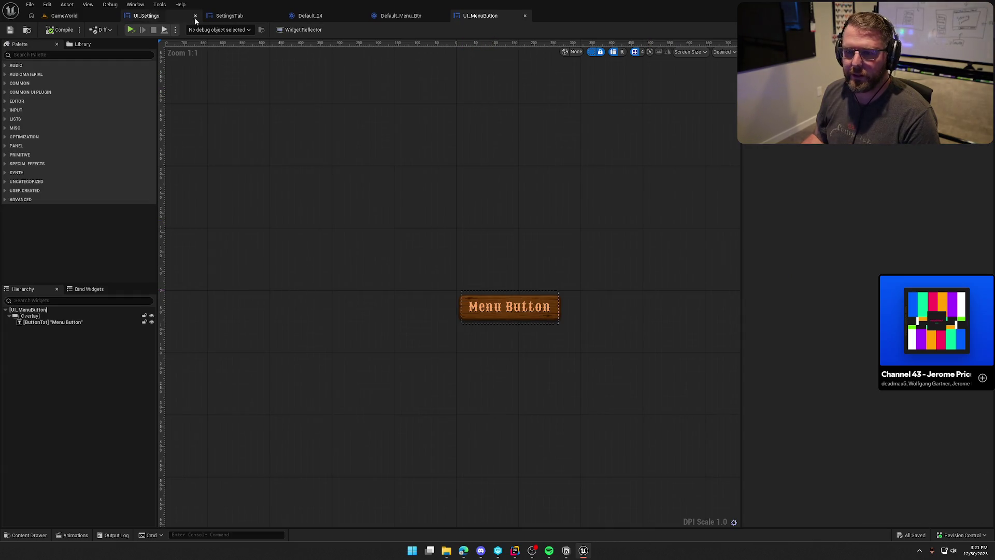
Delete the stray Menu Button widget from UI_Settings and compile it
click(146, 15)
click(289, 184)
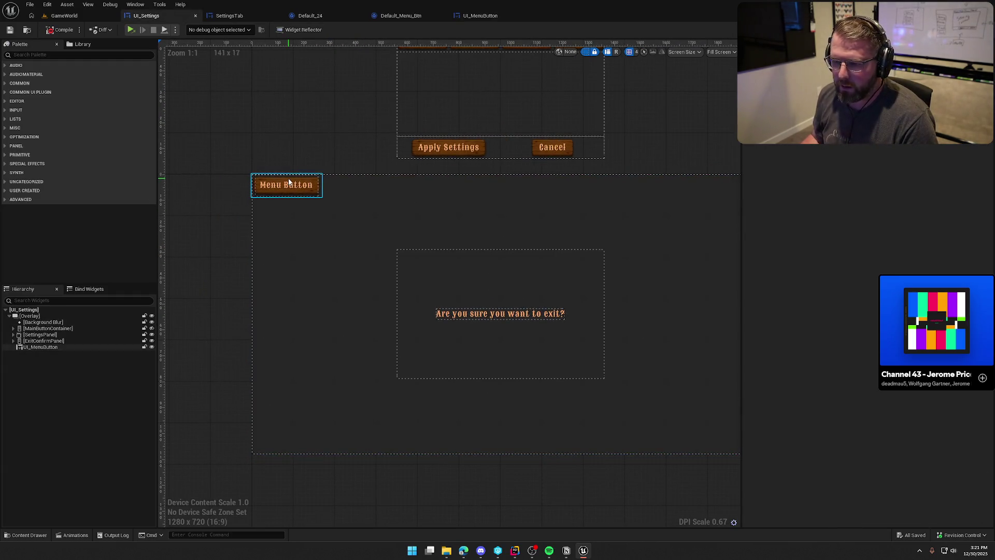
key(Delete)
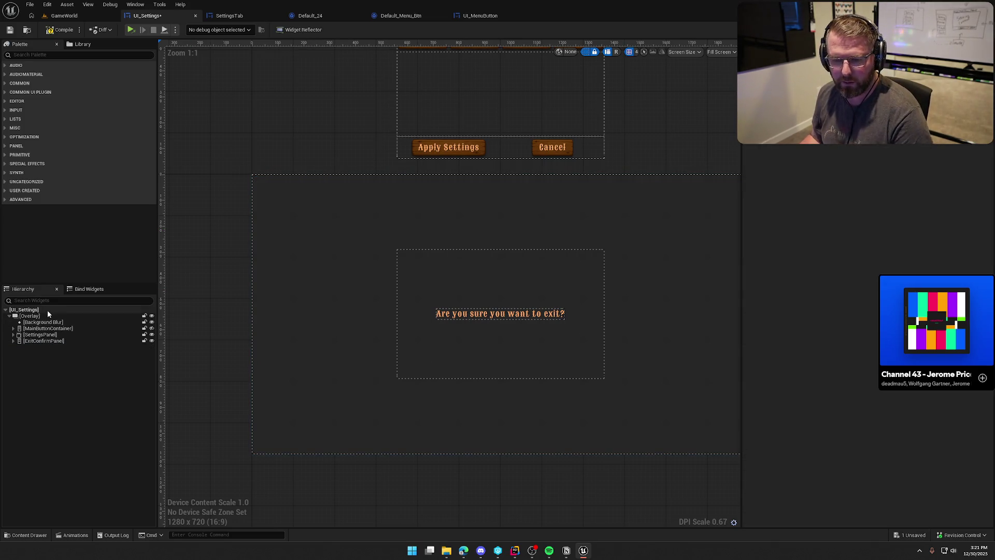
click(50, 31)
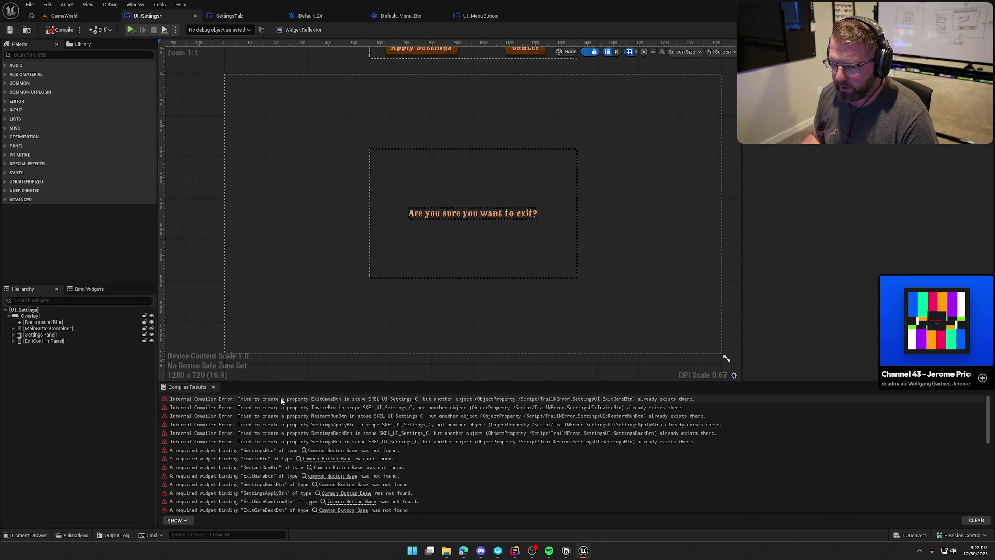
Hide SettingsPanel and ExitConfirmPanel, leaving SettingsBtn through ExitGameBtn visible and selected
click(13, 328)
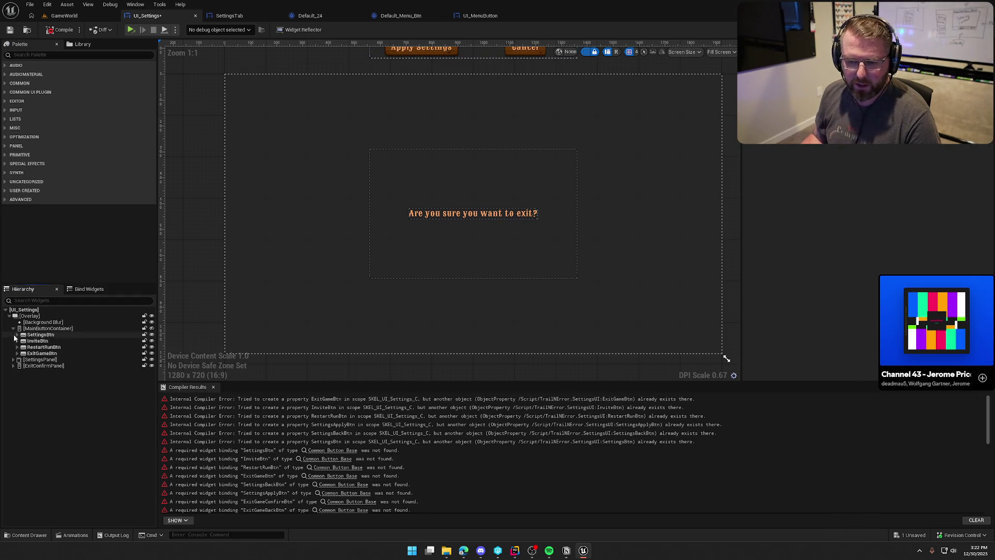
click(41, 335)
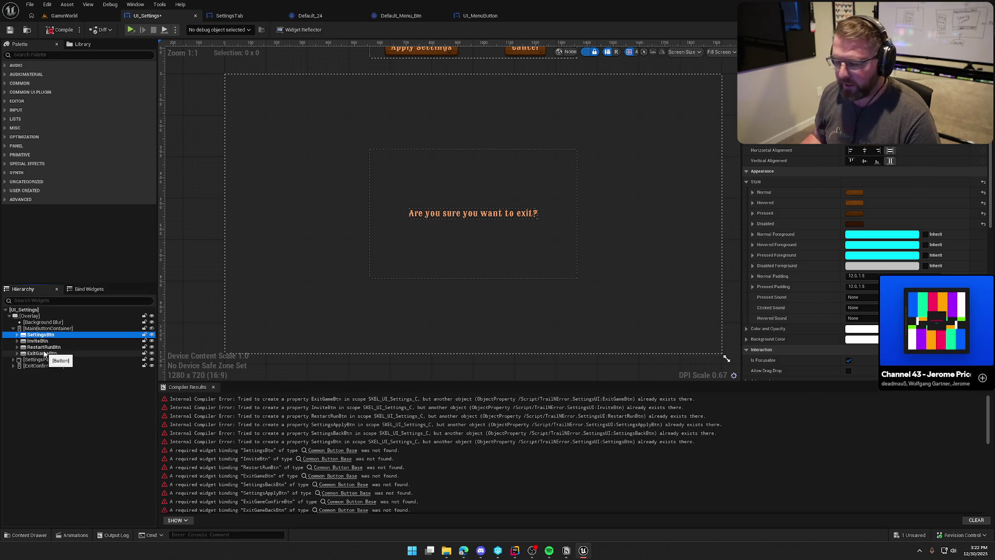
shift+click(45, 354)
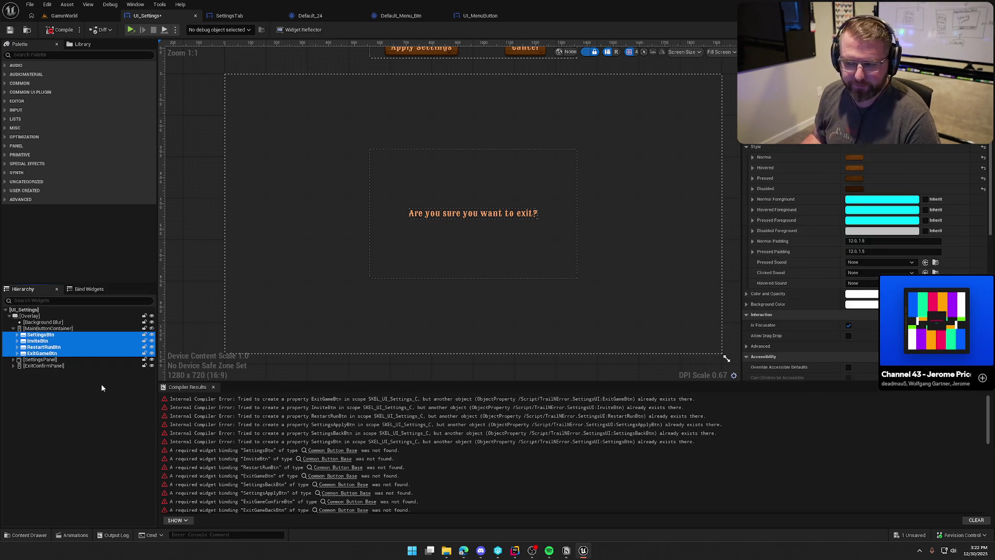
click(151, 359)
click(151, 365)
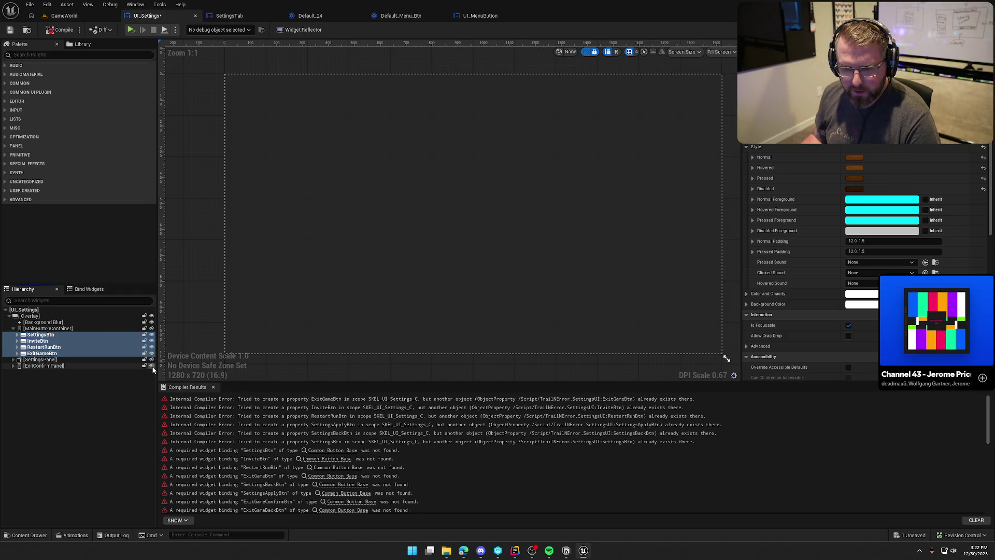
click(151, 329)
click(41, 353)
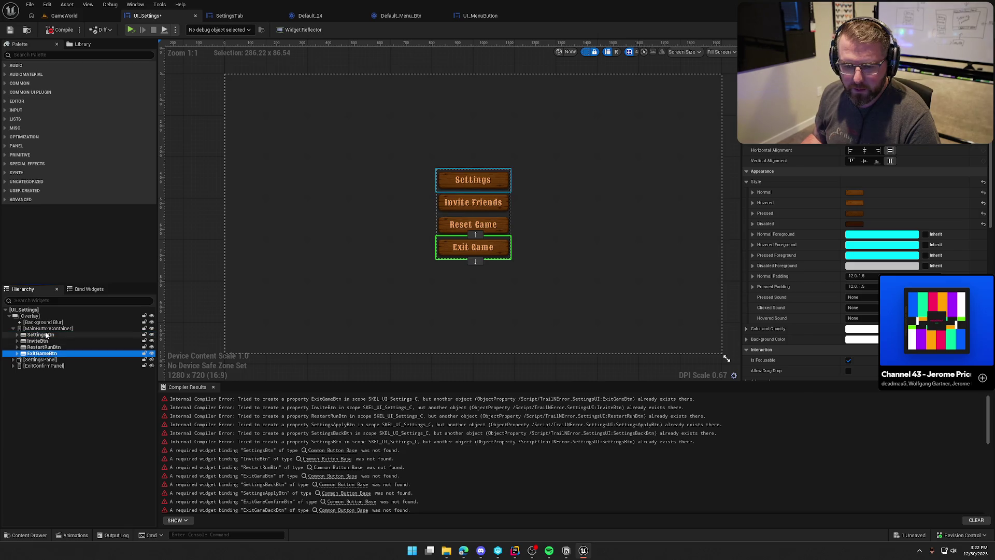
shift+click(46, 334)
Replace the four old main-menu buttons with a UI Menu Button named SettingsBtn, then compile
key(Delete)
text(menu)
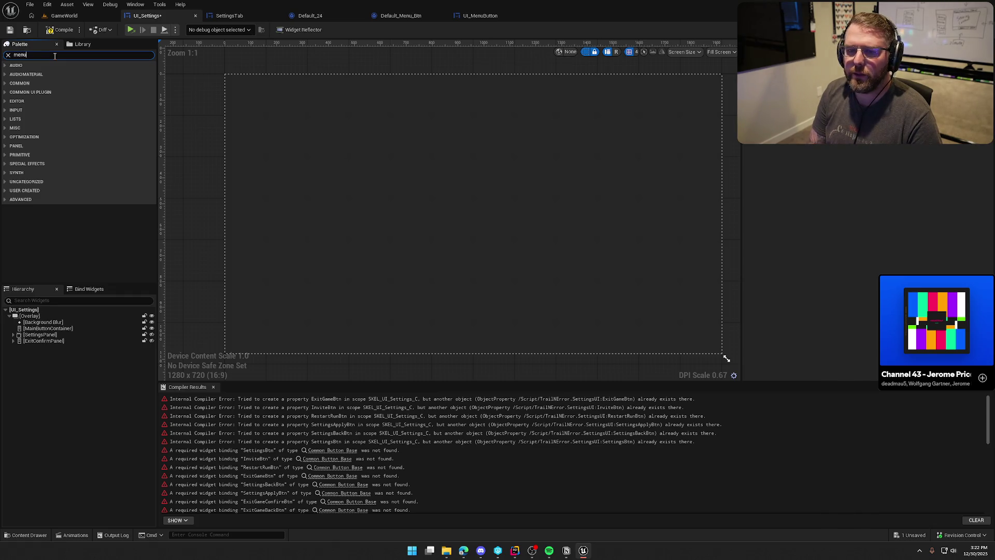
text(bu)
drag(51, 77, 58, 331)
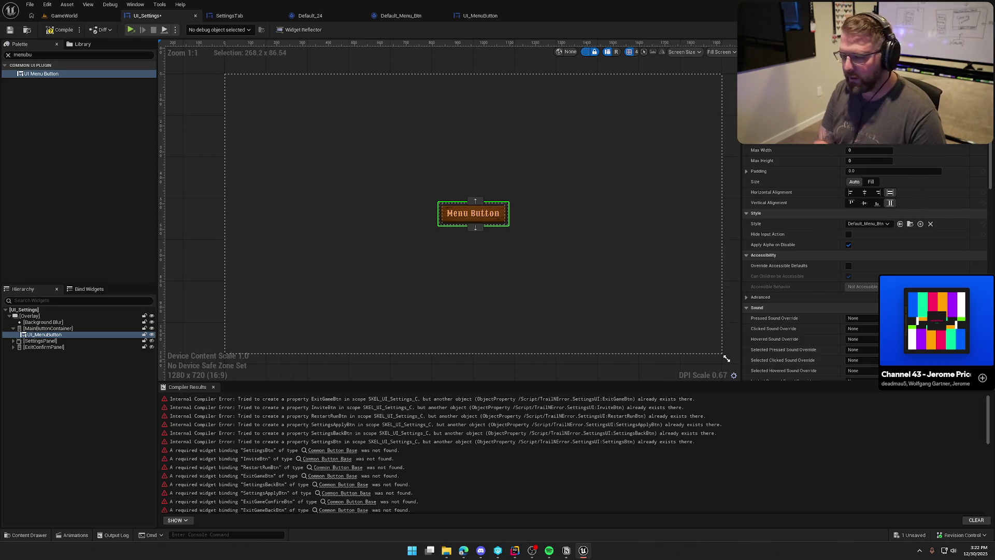
text(SettingsBtn)
key(Return)
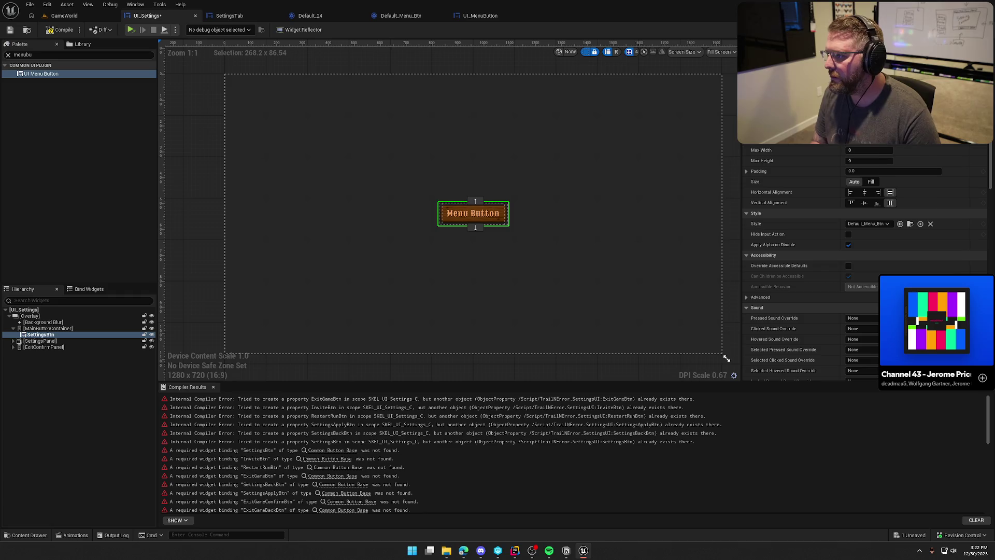
click(60, 31)
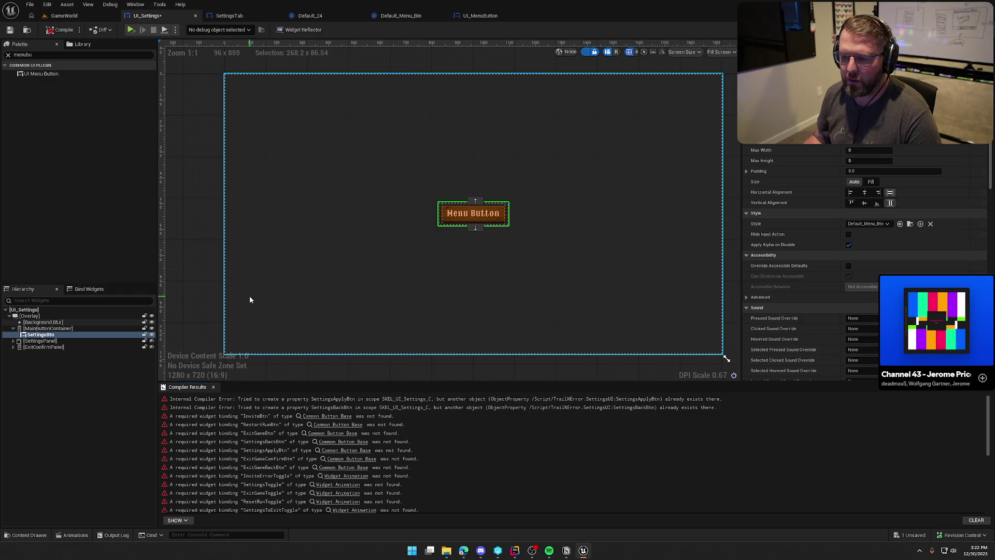
Delete SettingsApplyBtn and SettingsBackBtn from the SettingsPanel's horizontal box and recompile
click(14, 347)
click(13, 341)
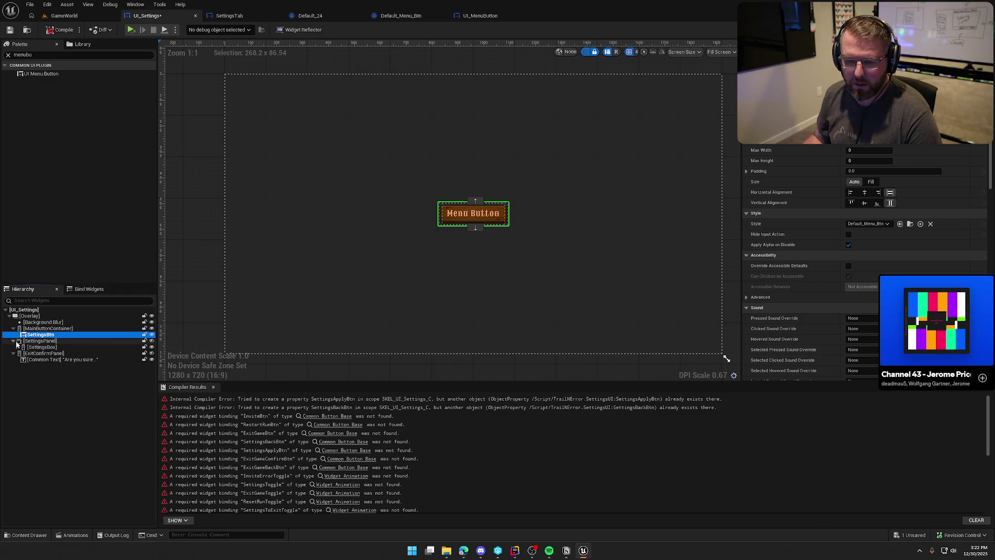
click(18, 347)
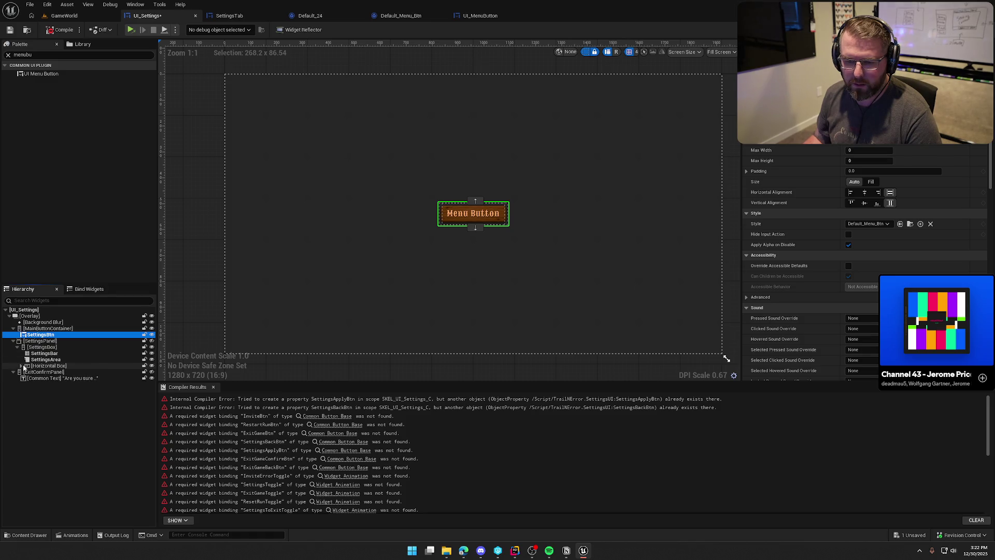
click(21, 366)
click(69, 373)
shift+click(57, 378)
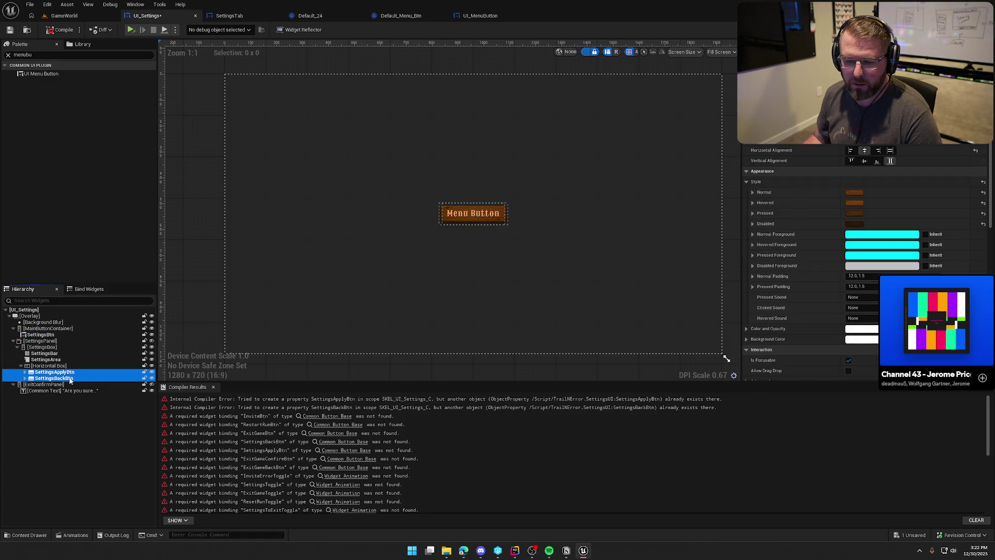
key(Delete)
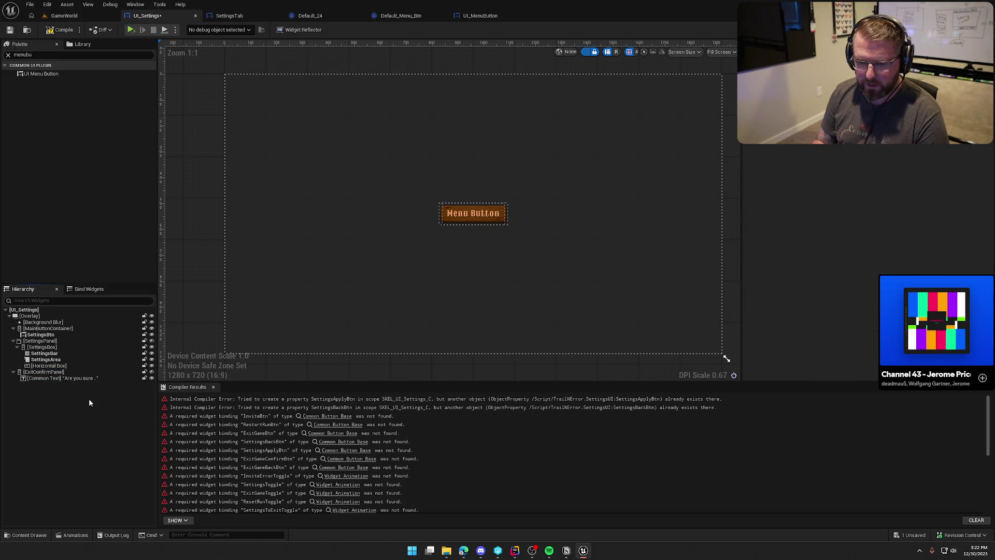
click(58, 32)
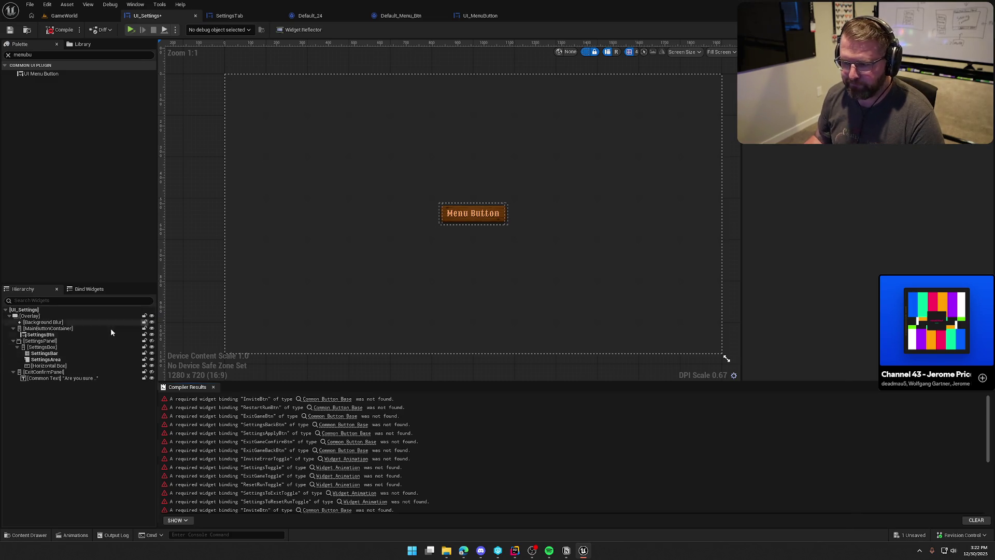
Set SettingsBtn's Button Text to 'Settings'
click(39, 336)
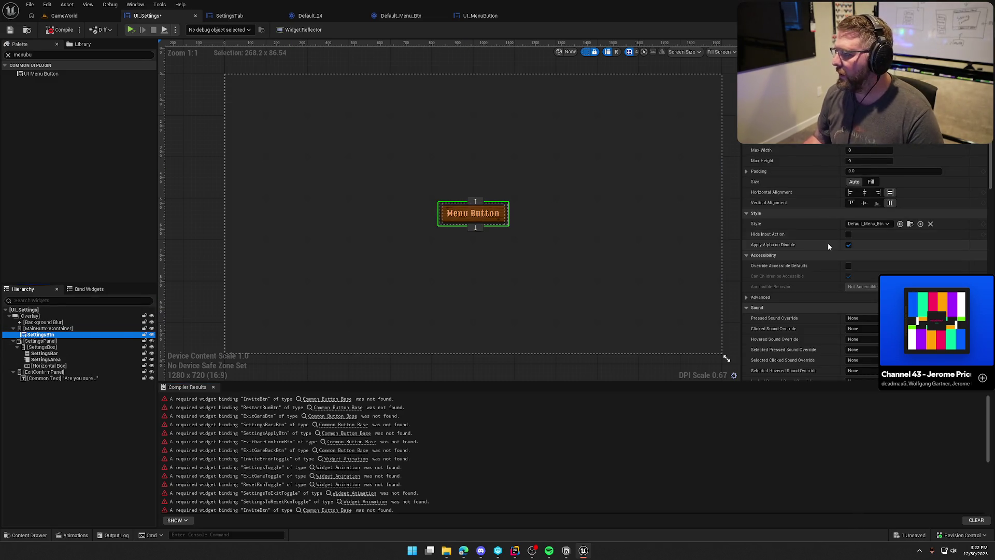
scroll(829, 274, down, 3)
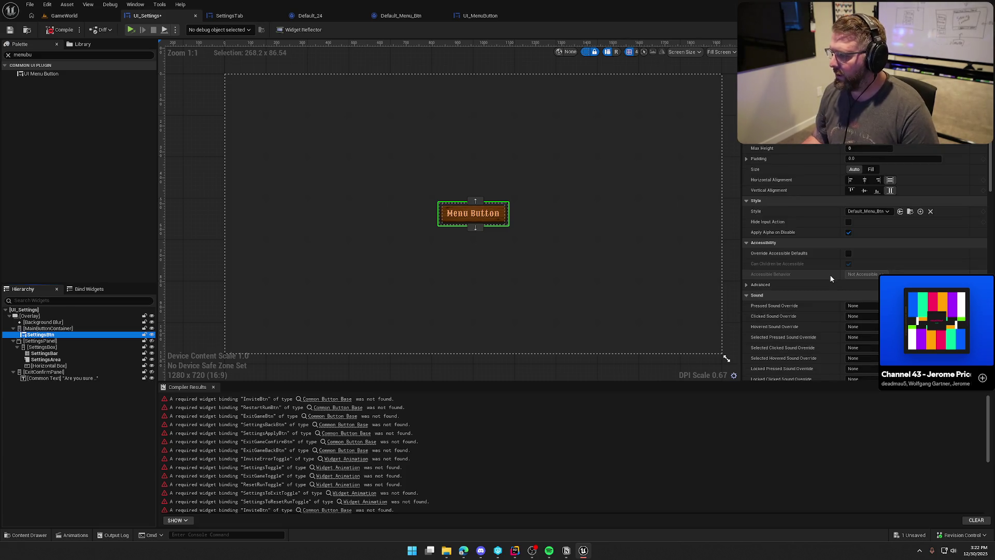
click(868, 150)
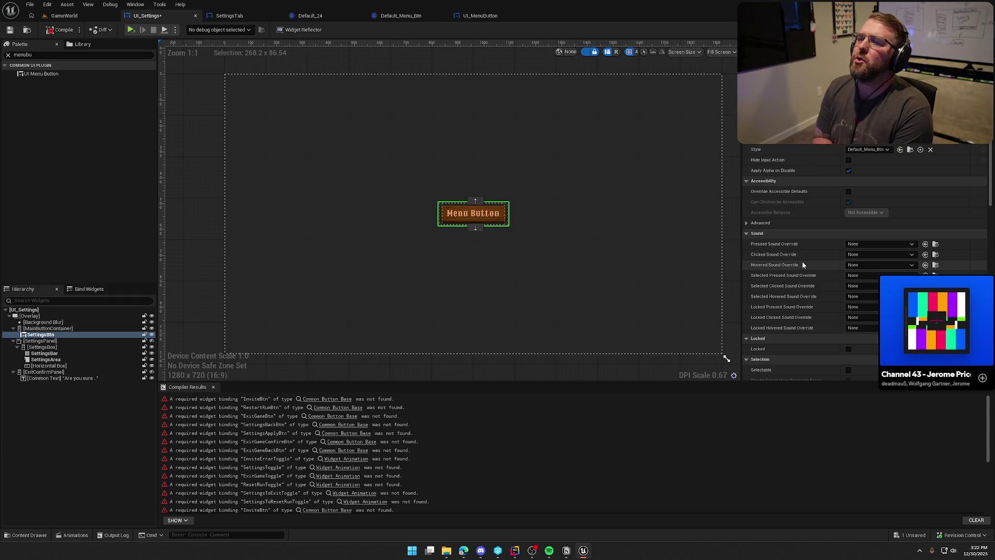
scroll(801, 261, down, 10)
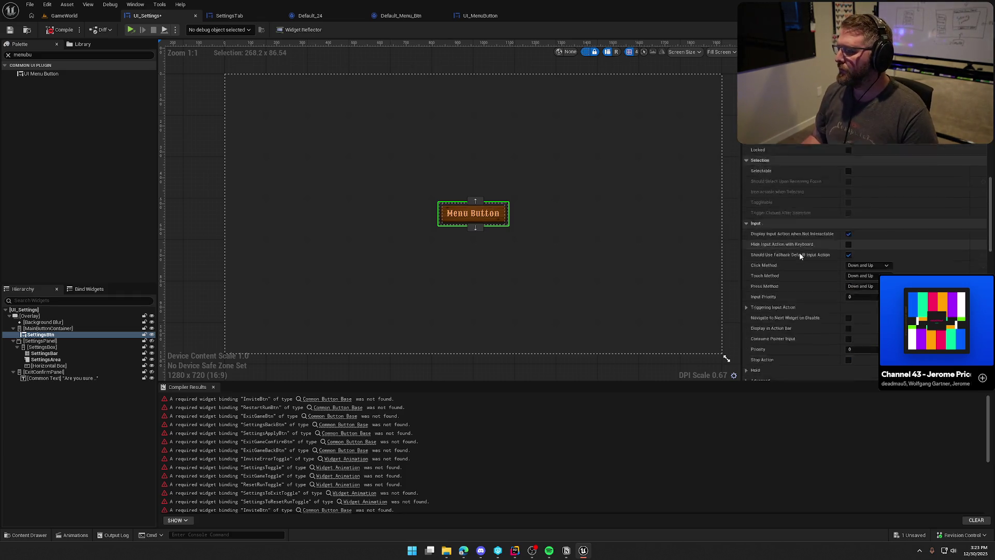
scroll(807, 259, down, 5)
click(870, 192)
text(Settings)
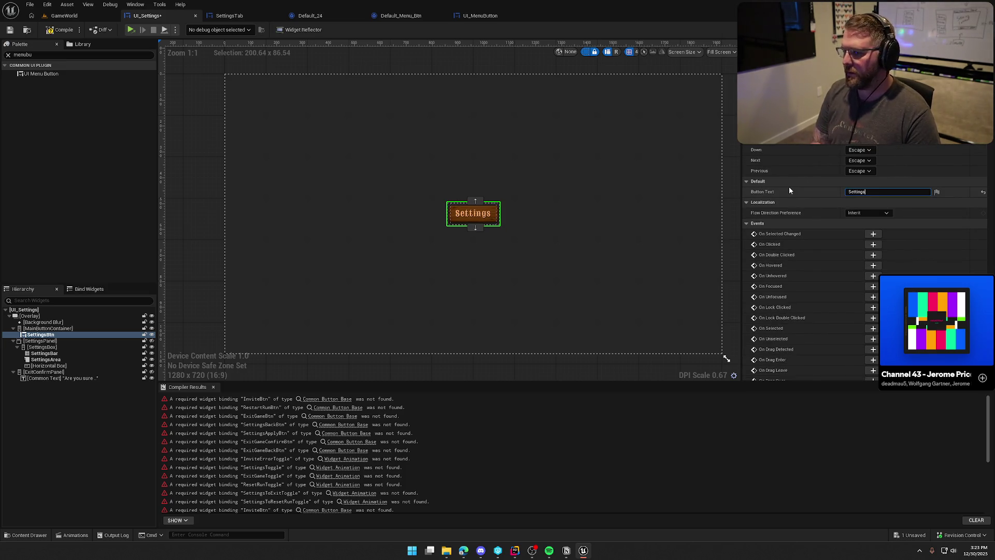
Make SettingsBtn fill the MainButtonContainer's space
click(48, 328)
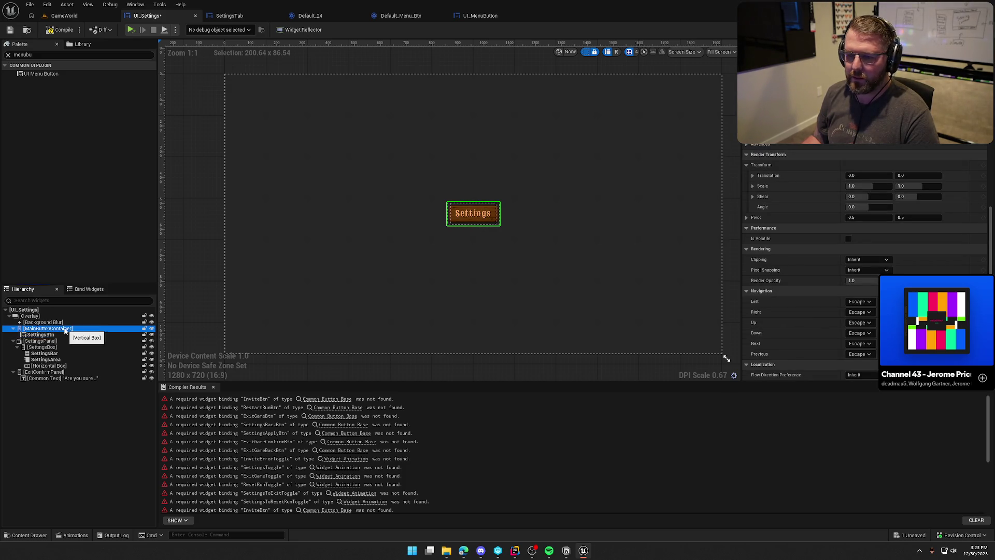
click(41, 334)
scroll(793, 218, down, 3)
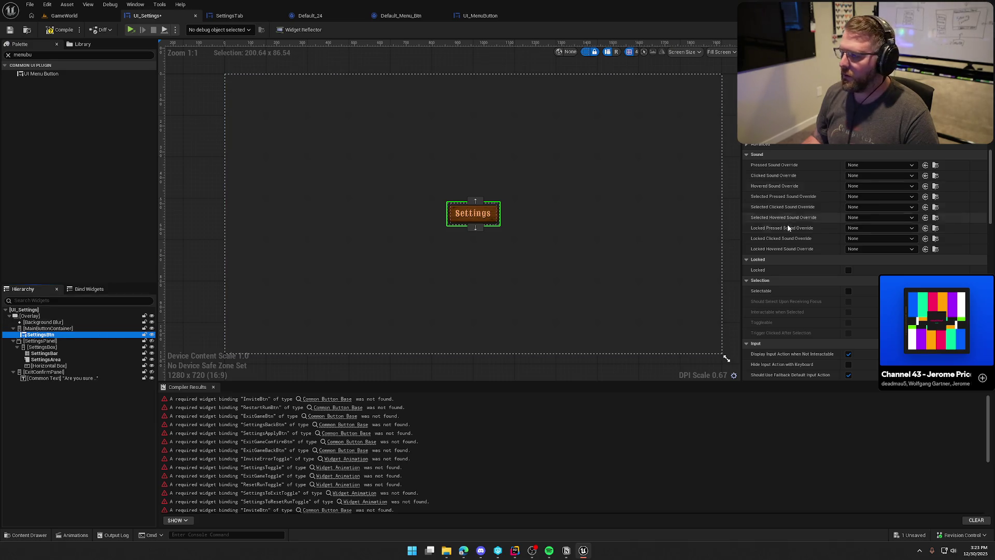
scroll(794, 223, up, 3)
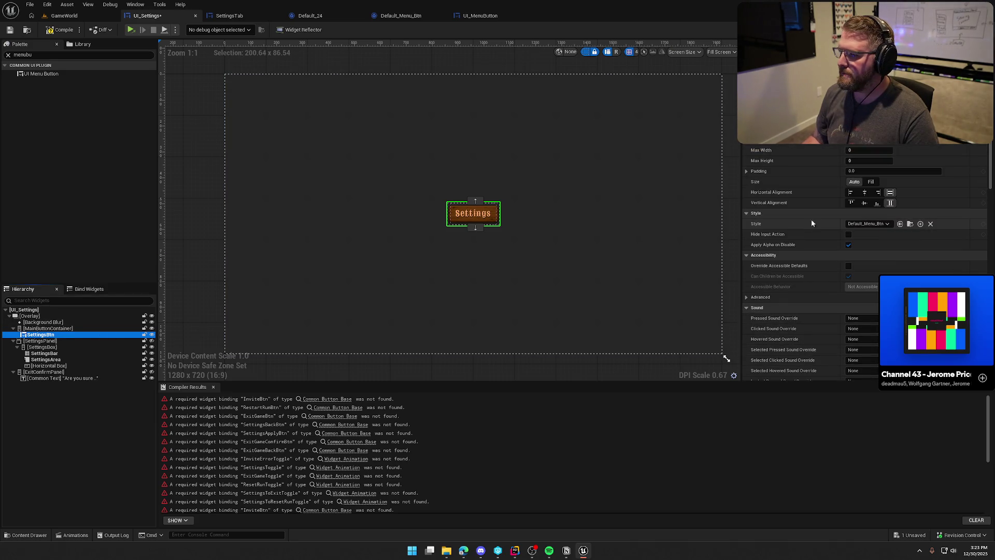
click(872, 182)
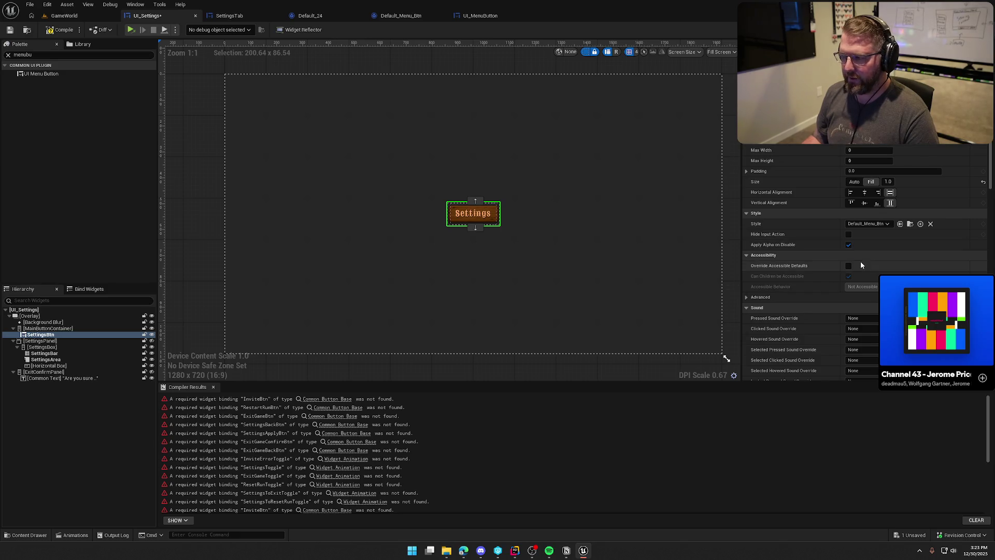
Duplicate SettingsBtn as InviteBtn labelled 'Invite Friends'
click(42, 336)
key(ctrl+d)
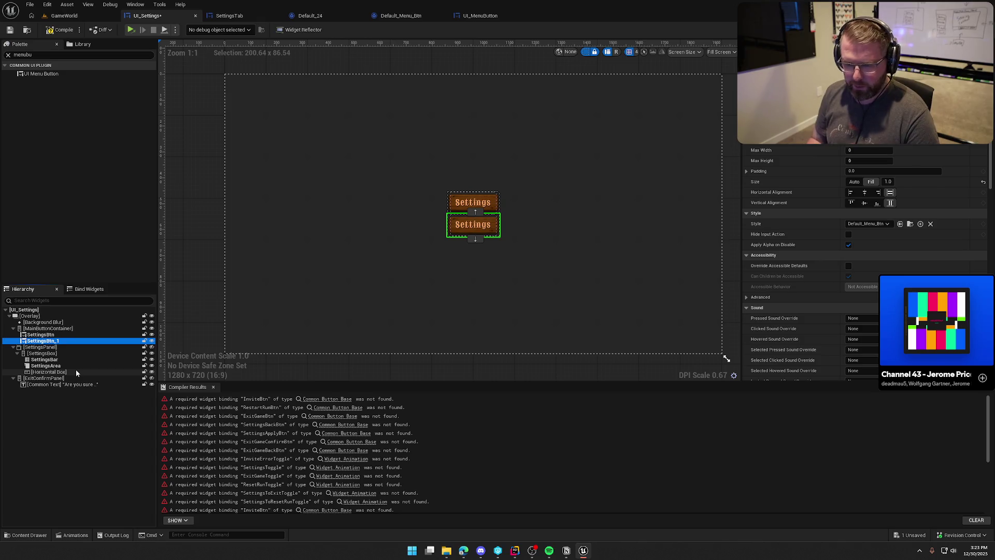
key(F2)
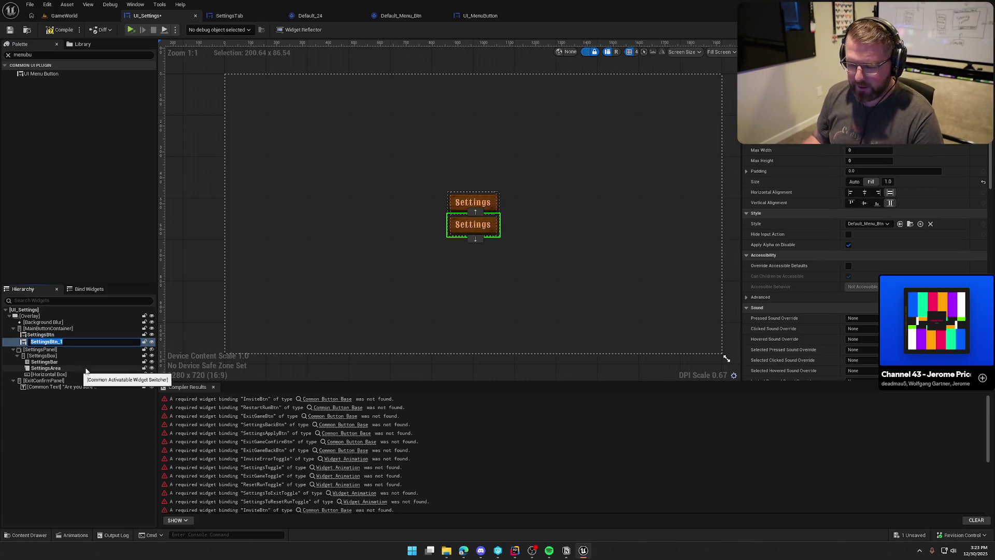
text(Invite)
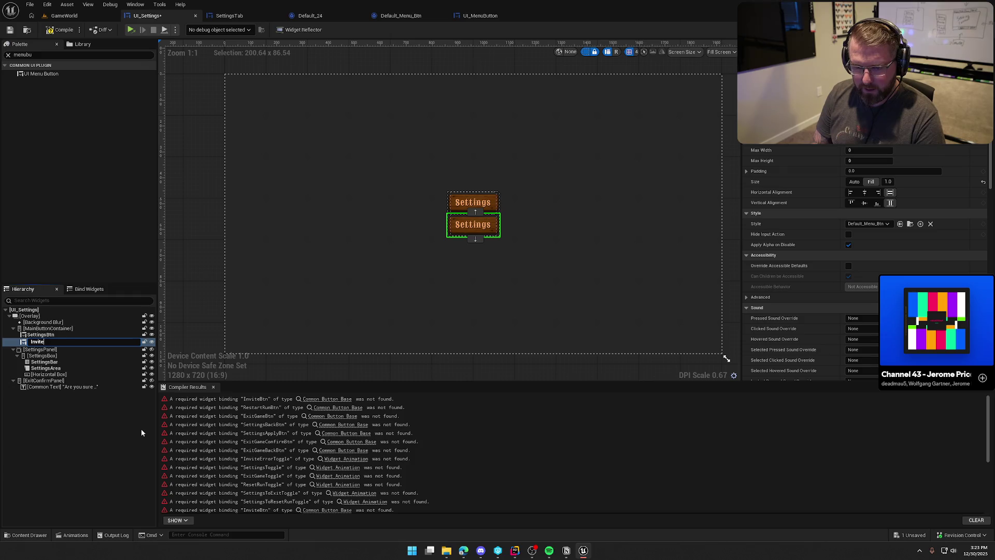
text(Btn)
key(Return)
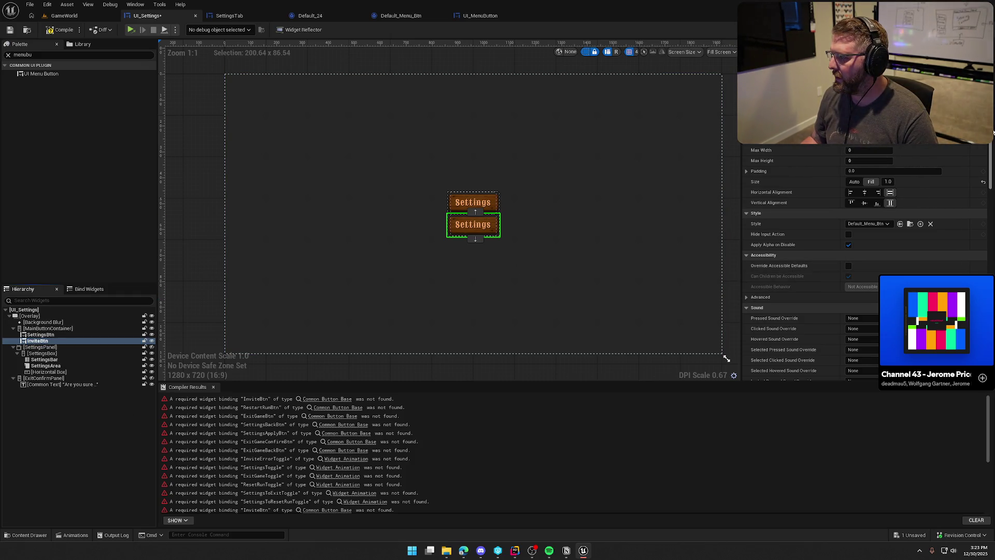
scroll(853, 193, down, 10)
click(868, 165)
text(Invite F)
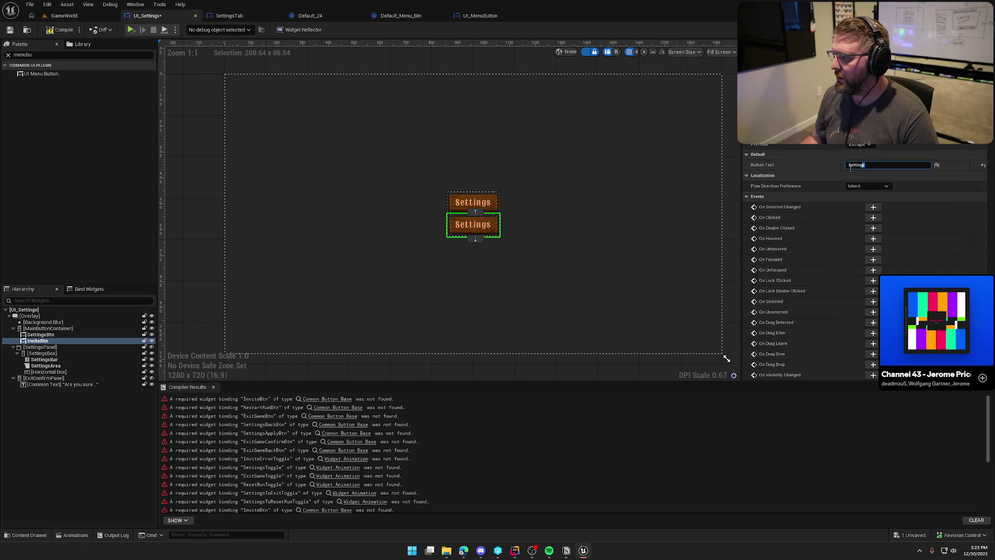
text(riends)
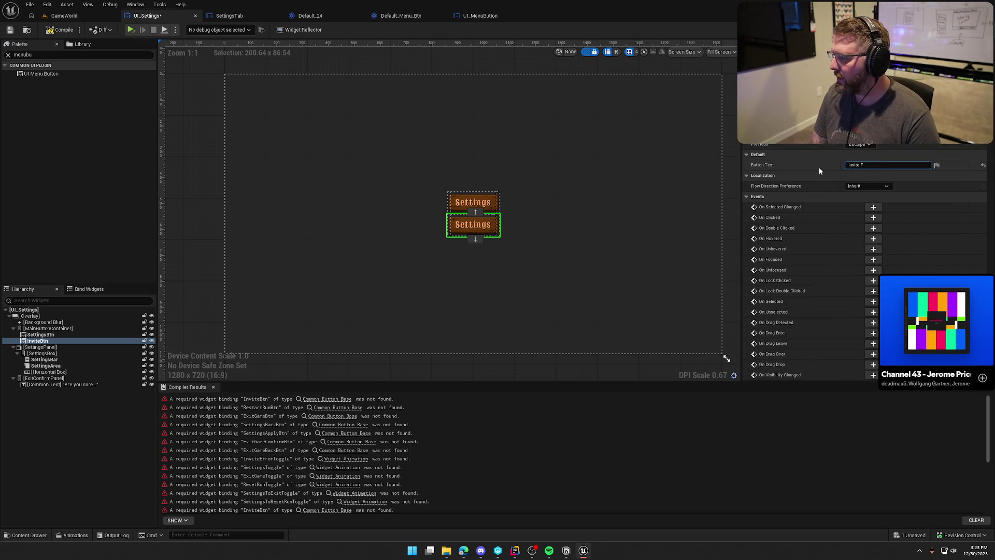
key(Return)
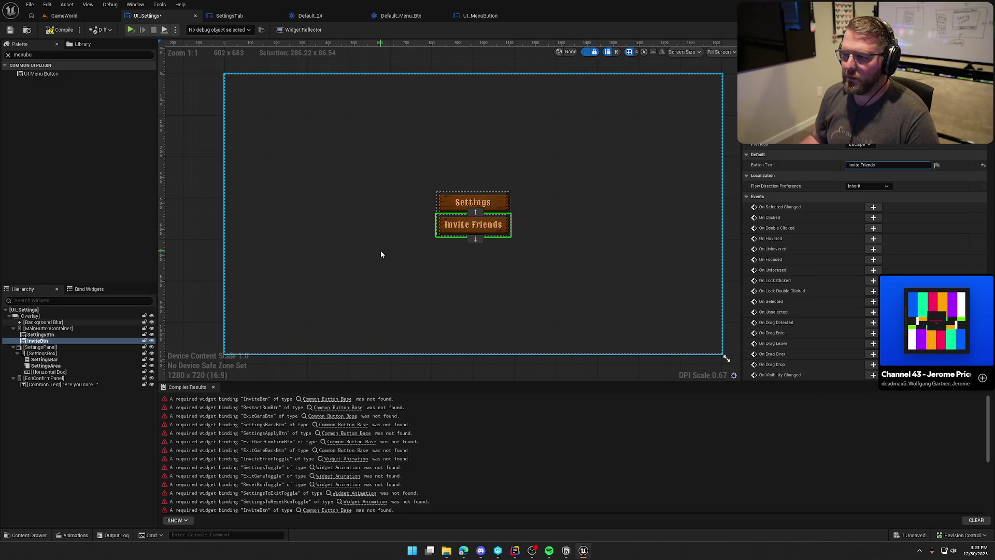
Duplicate InviteBtn as RestartRunBtn labelled 'Reset Game'
click(41, 335)
click(43, 341)
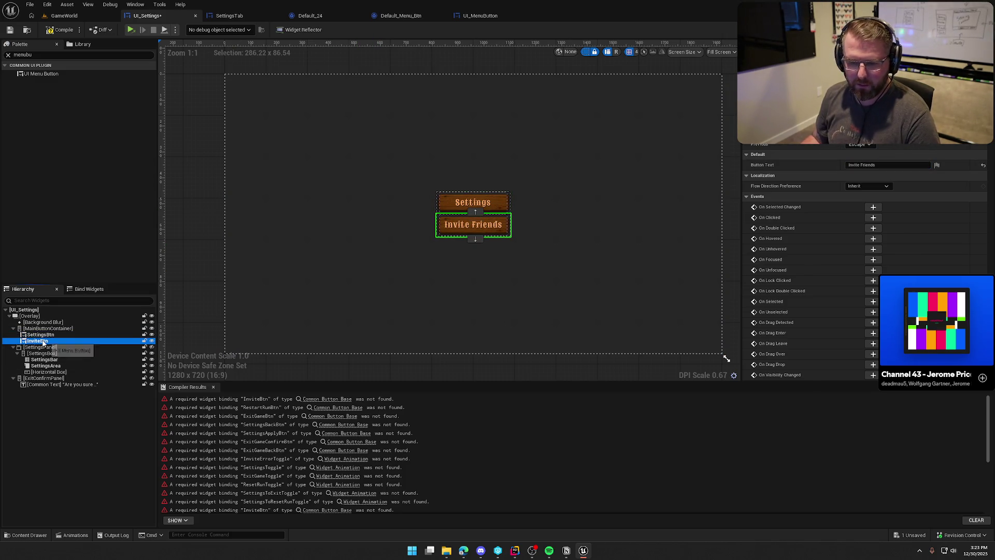
key(ctrl+d)
key(F2)
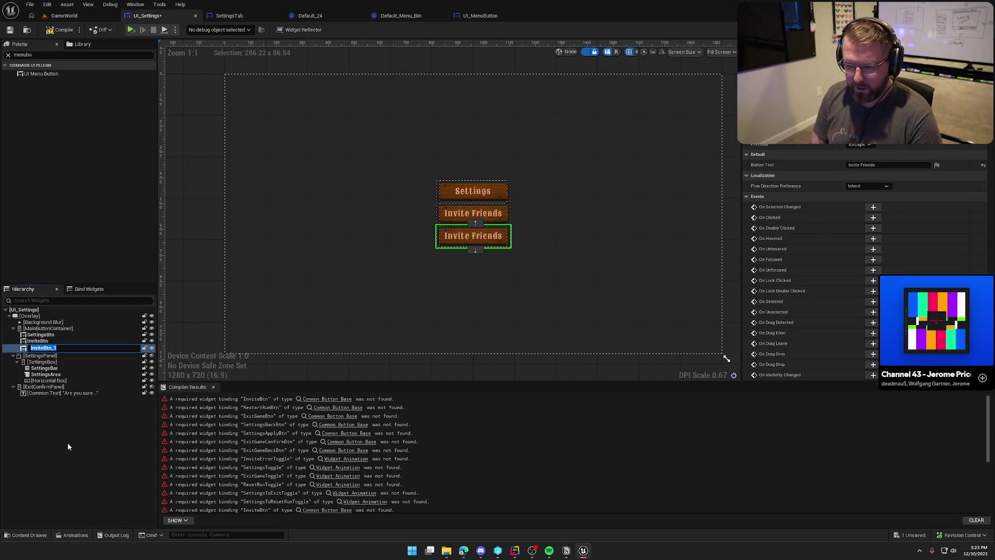
text(Restar)
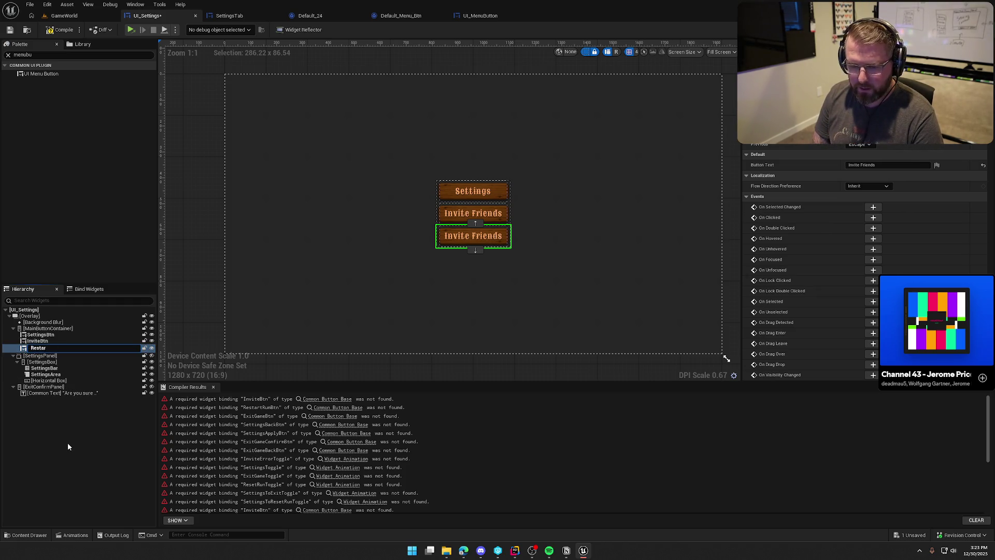
text(tRunBtn)
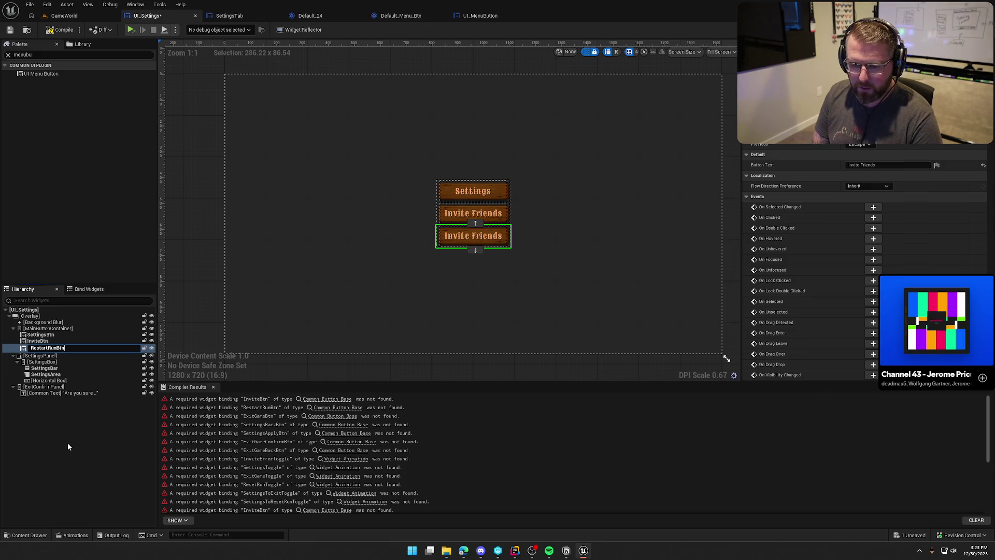
key(Return)
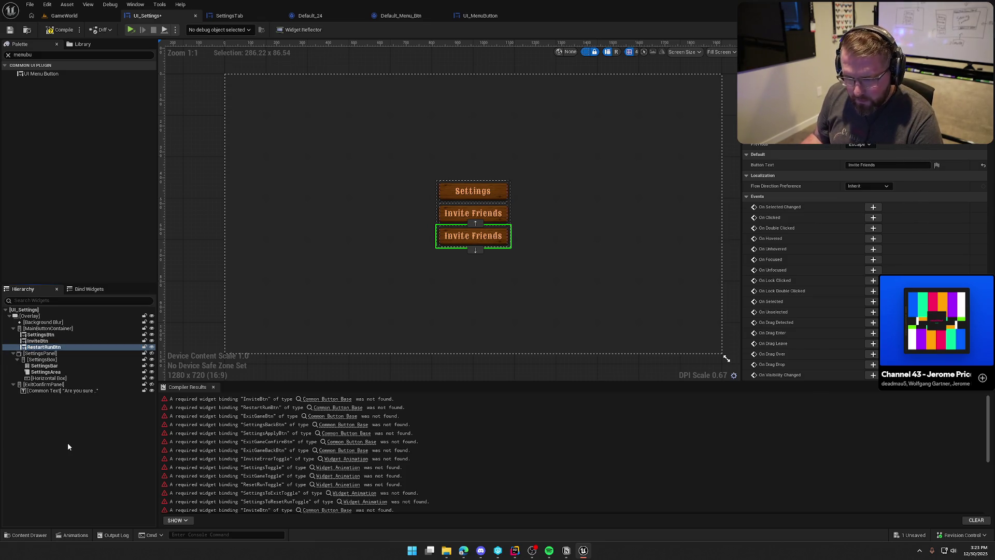
click(867, 166)
text(set Game)
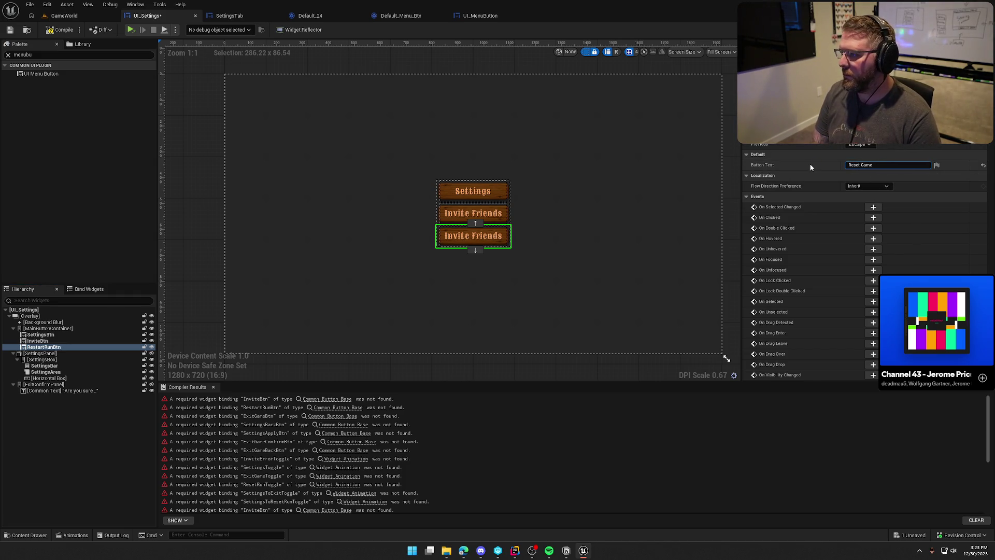
key(Return)
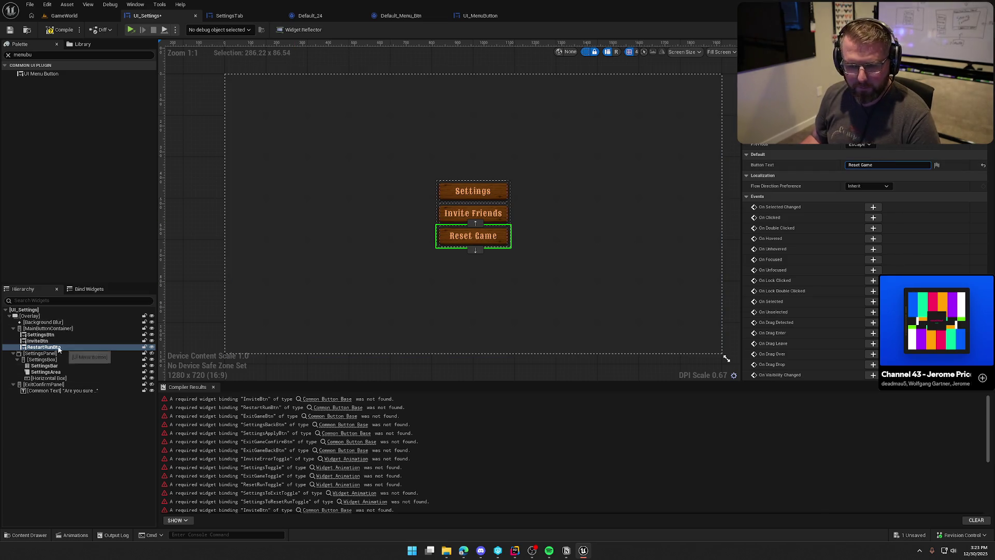
Duplicate RestartRunBtn as ExitGameBtn labelled 'Exit Game' and compile the widget
click(44, 341)
click(49, 347)
key(ctrl+d)
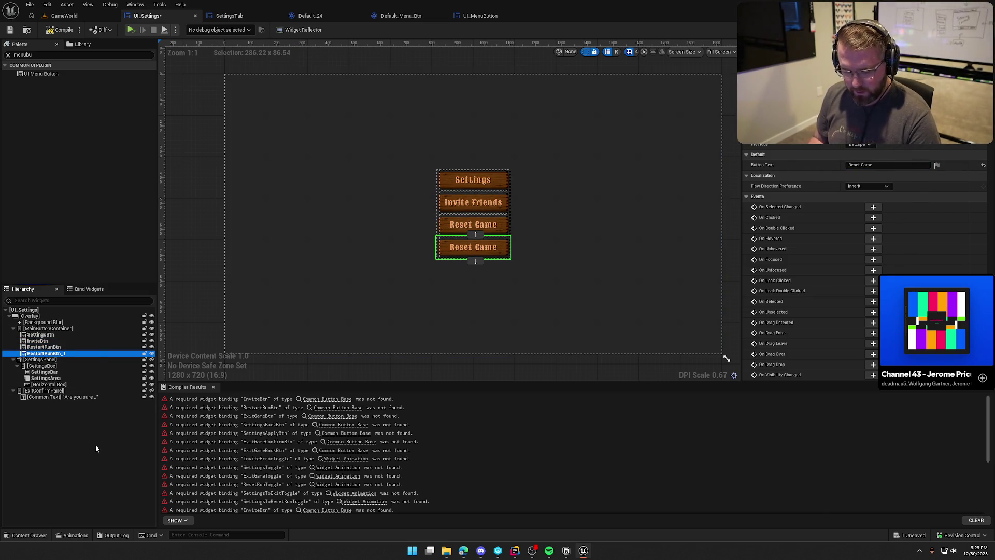
key(F2)
text(E)
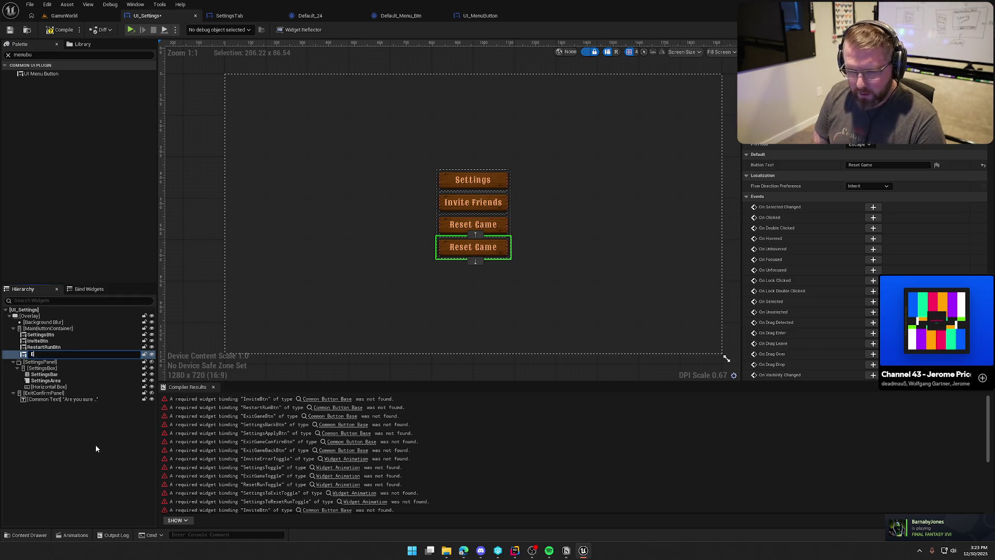
text(xitGameBtn)
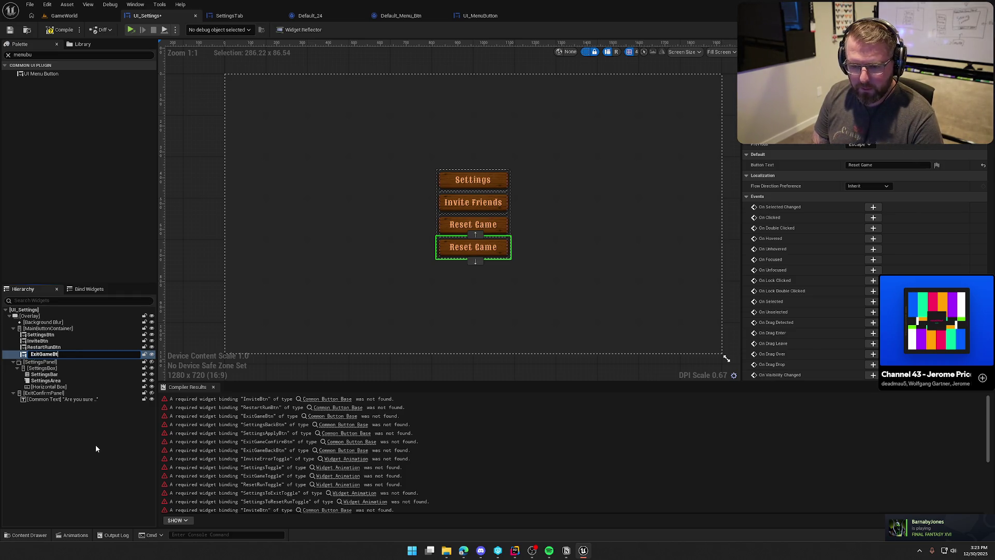
key(Return)
double_click(853, 165)
text(Exi)
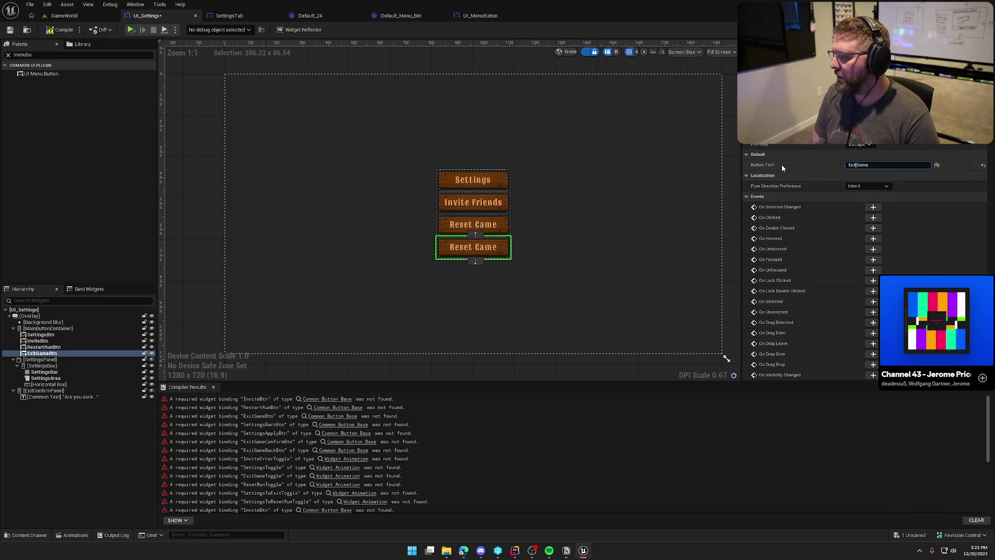
text(t)
key(Return)
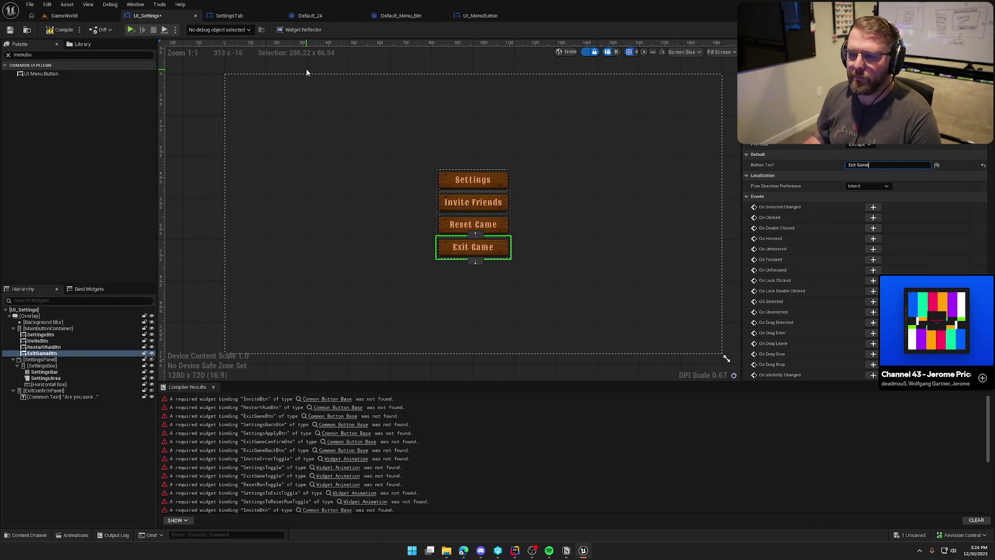
click(67, 32)
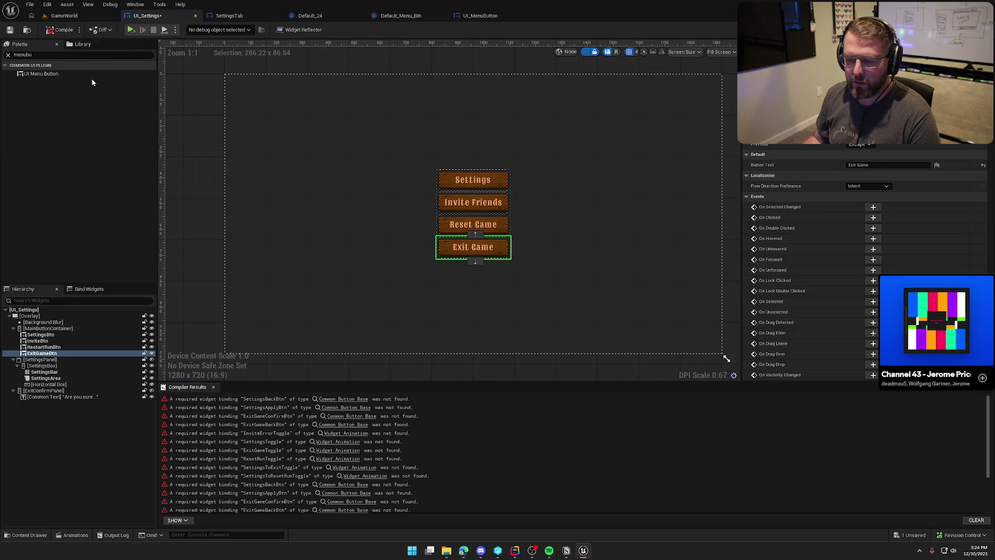
click(534, 350)
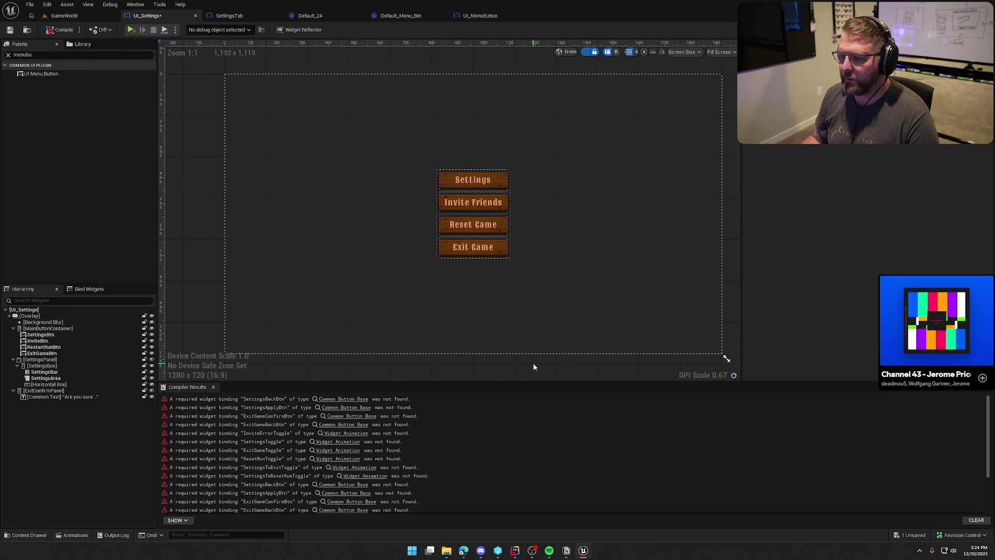
Hide the layout outlines and MainButtonContainer, and select the settings panel's horizontal box
click(585, 52)
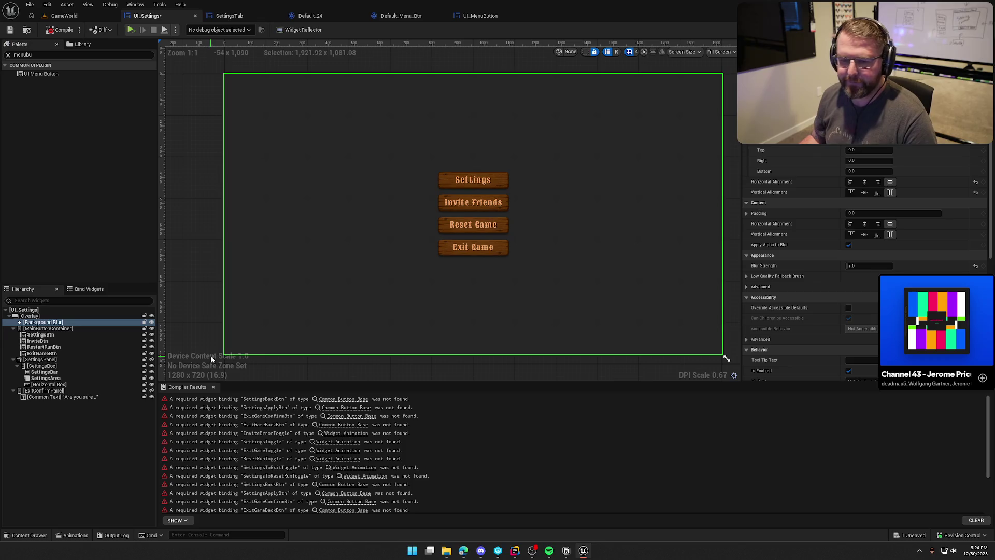
click(13, 328)
click(124, 328)
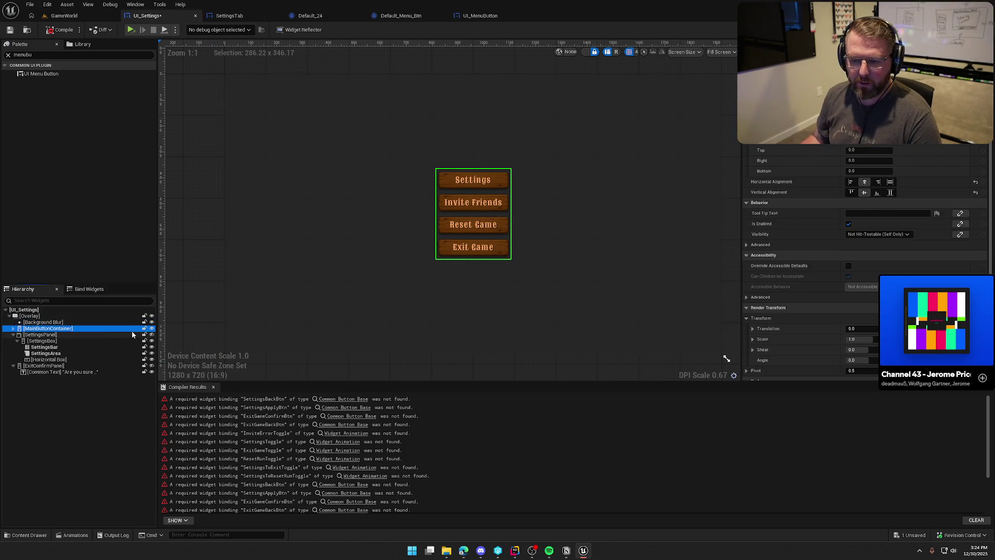
click(152, 329)
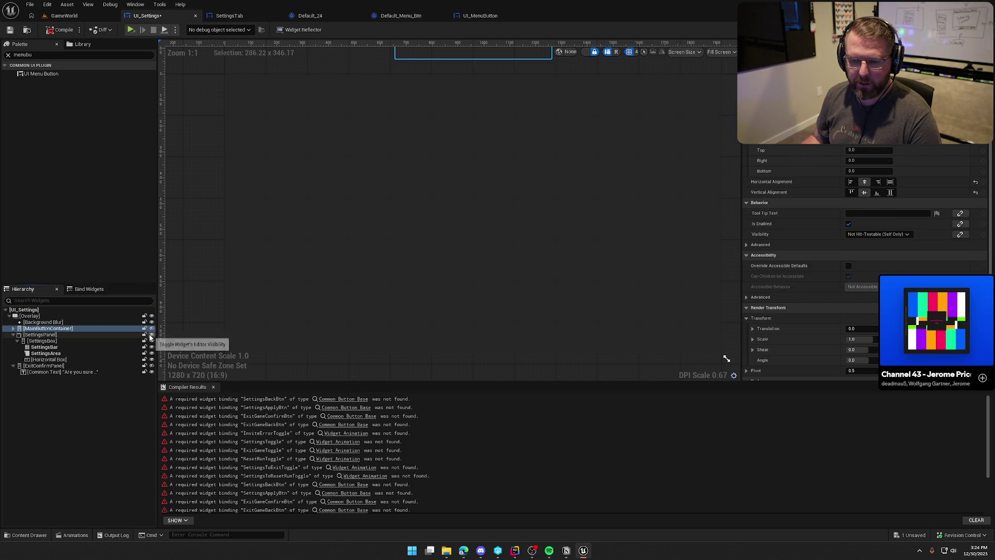
click(59, 360)
Add a centered UI Menu Button to the horizontal box, labelled 'Apply Settings'
drag(43, 74, 116, 276)
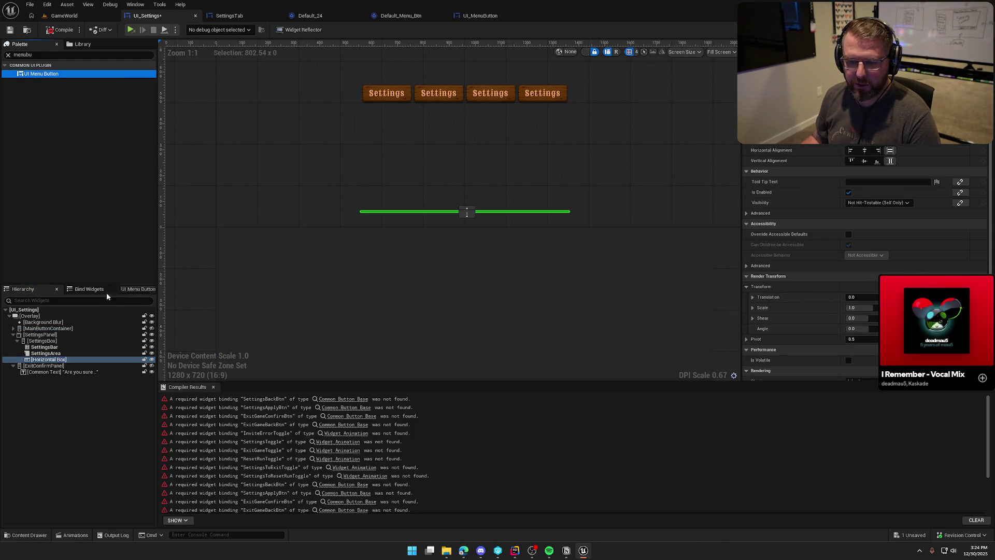
drag(57, 362, 57, 361)
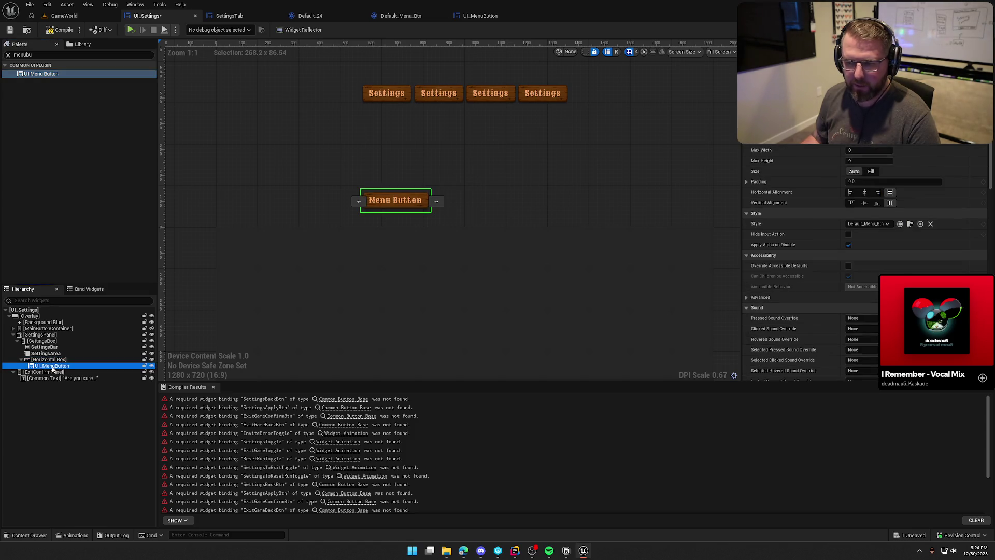
click(50, 359)
click(52, 366)
click(871, 171)
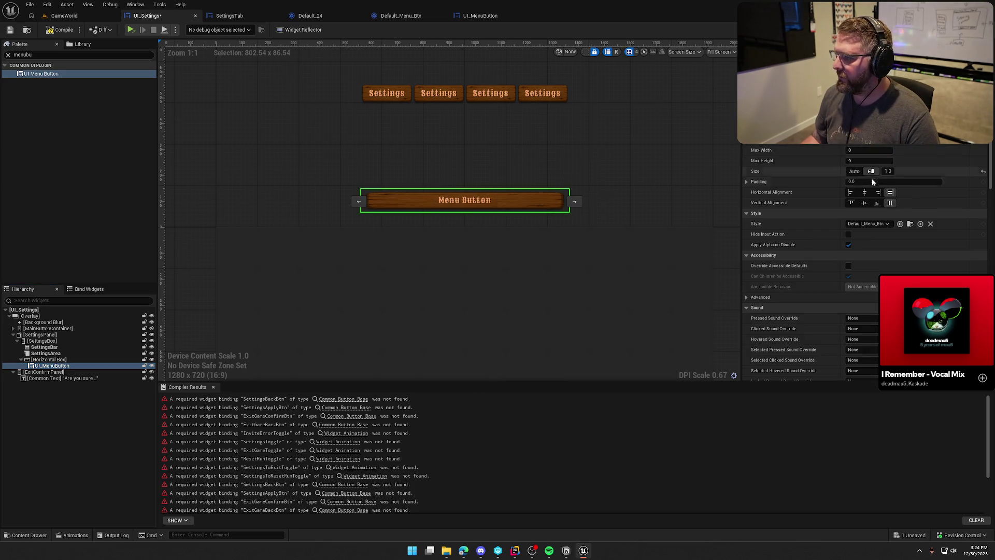
click(864, 193)
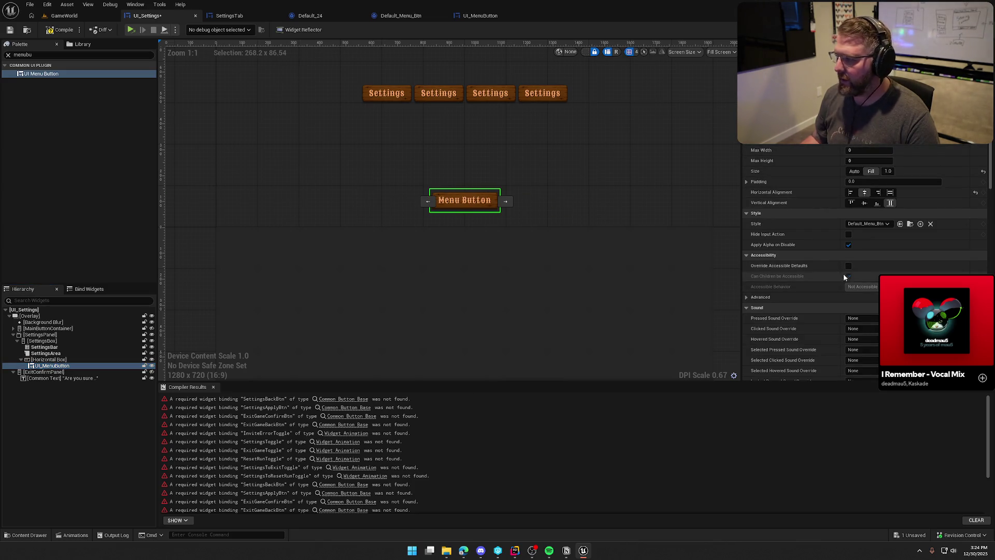
scroll(844, 274, down, 3)
scroll(879, 176, down, 10)
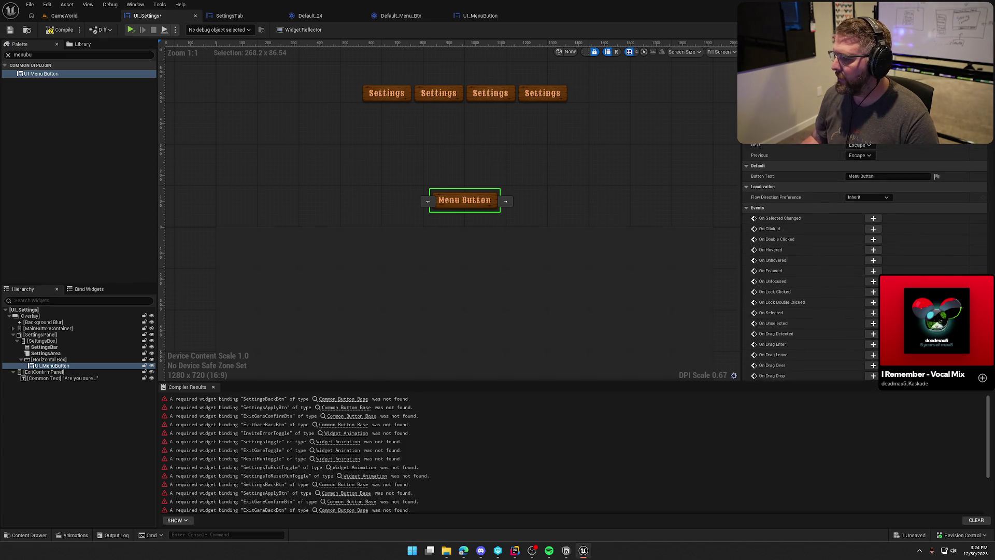
text(Ap)
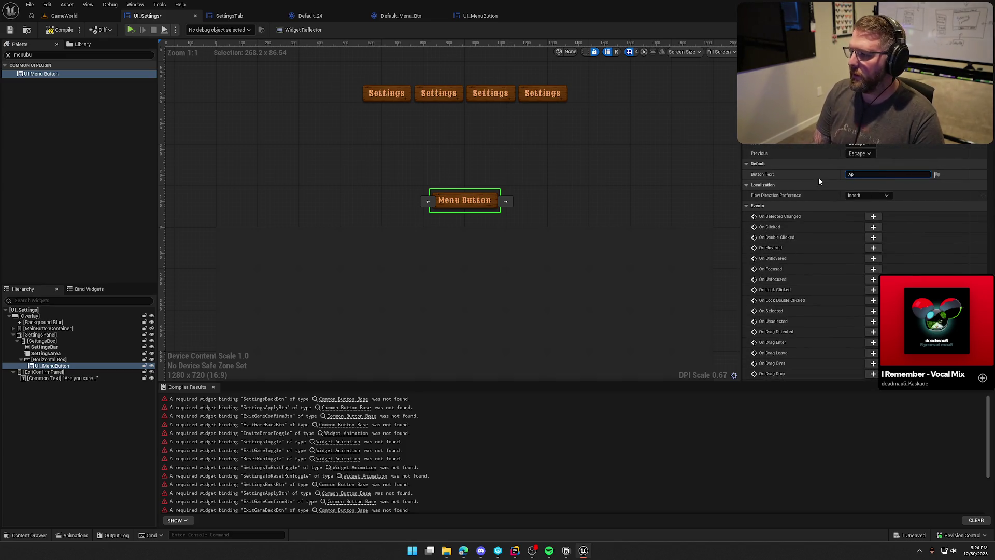
text(ply Settings)
key(Return)
Rename the new button SettingsApplyBtn
click(55, 366)
key(F2)
text(SettingsApply)
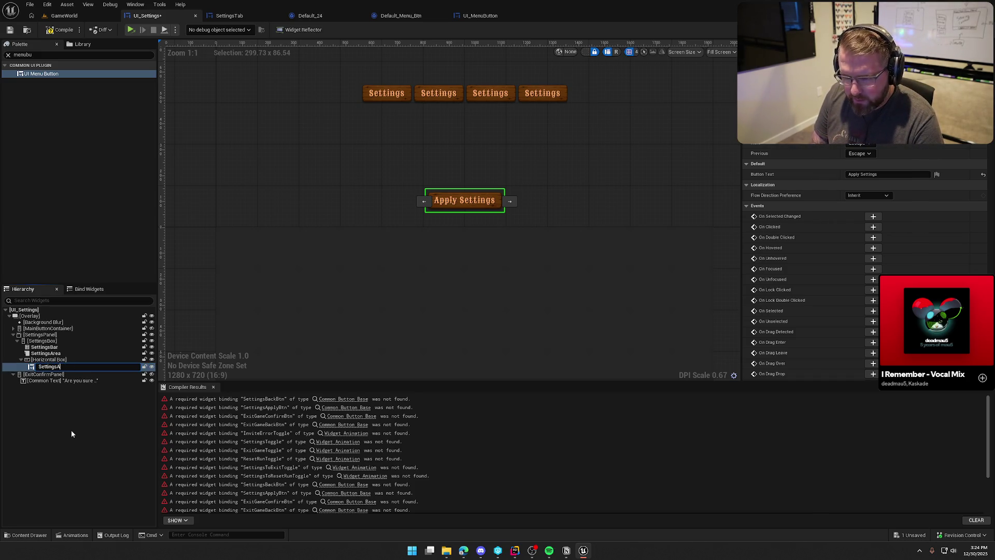
text(Btn)
key(Return)
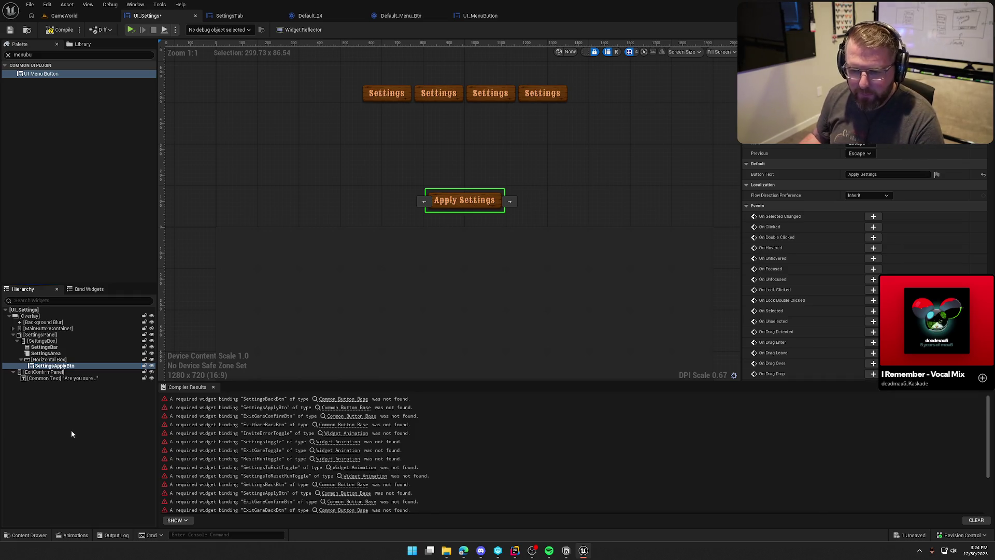
Duplicate it as SettingsBackBtn labelled 'Cancel'
key(ctrl+d)
key(F2)
key(End)
key(BackSpace)
key(BackSpace)
key(BackSpace)
key(BackSpace)
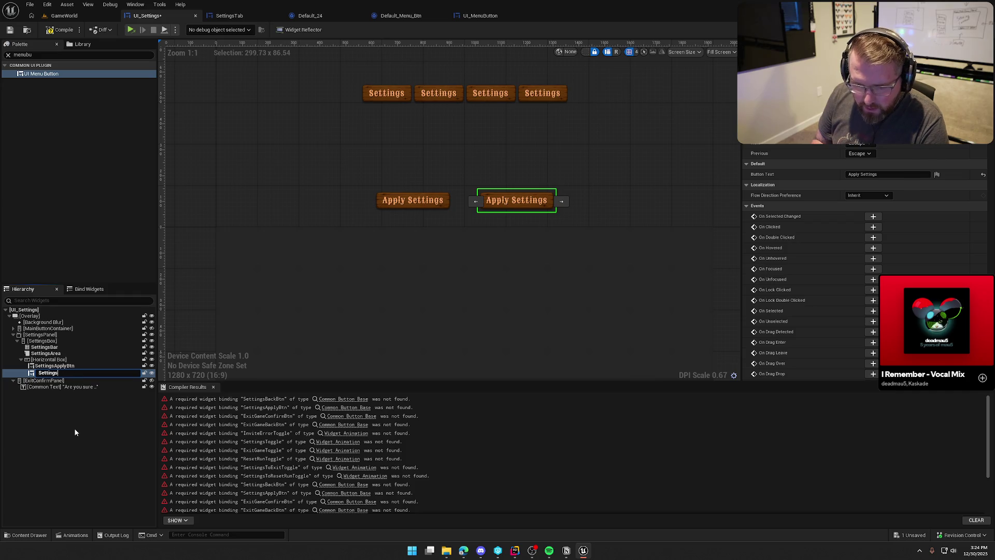
text(BackBtnb)
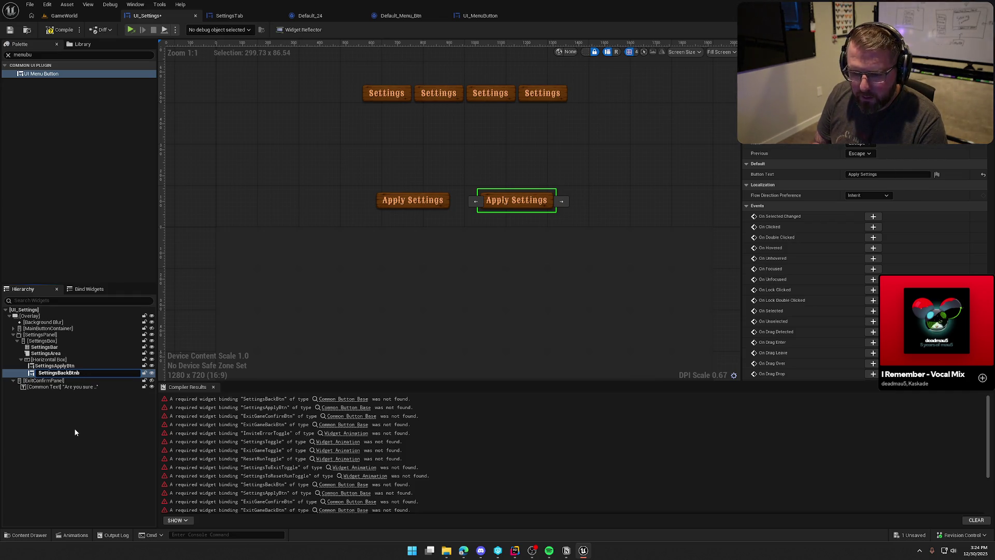
key(Return)
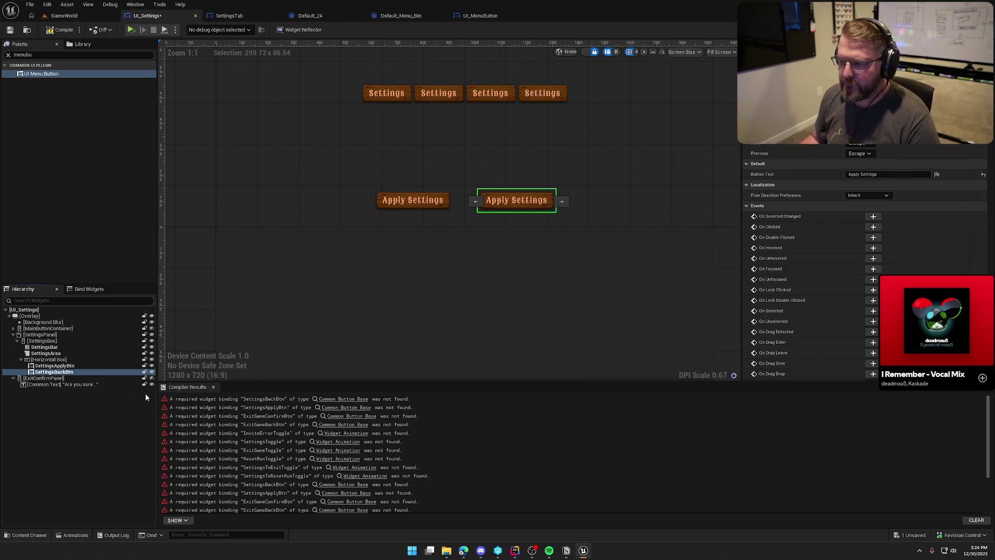
text(Cancel)
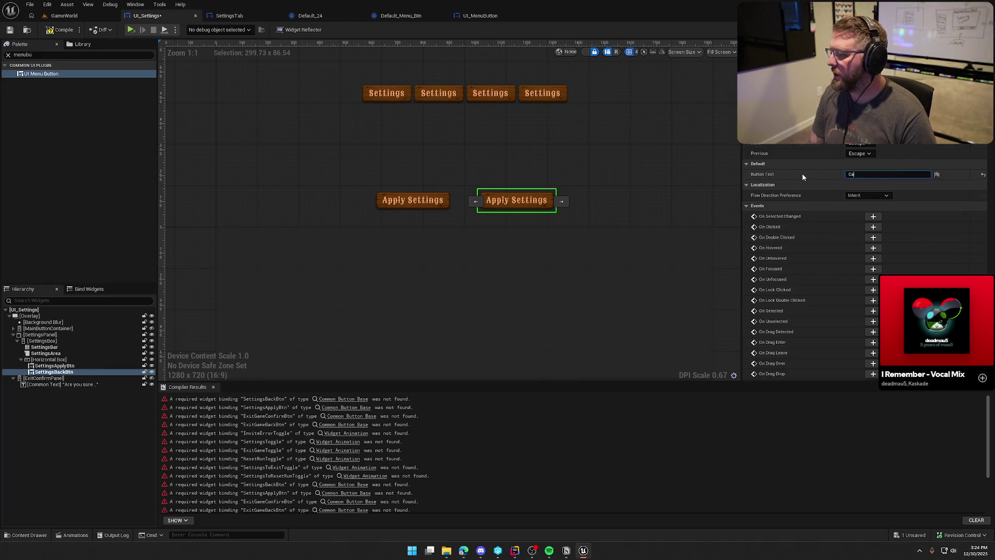
key(Return)
Recompile, then unhide the ExitConfirmPanel text and pan to 'Are you sure you want to exit?'
click(59, 30)
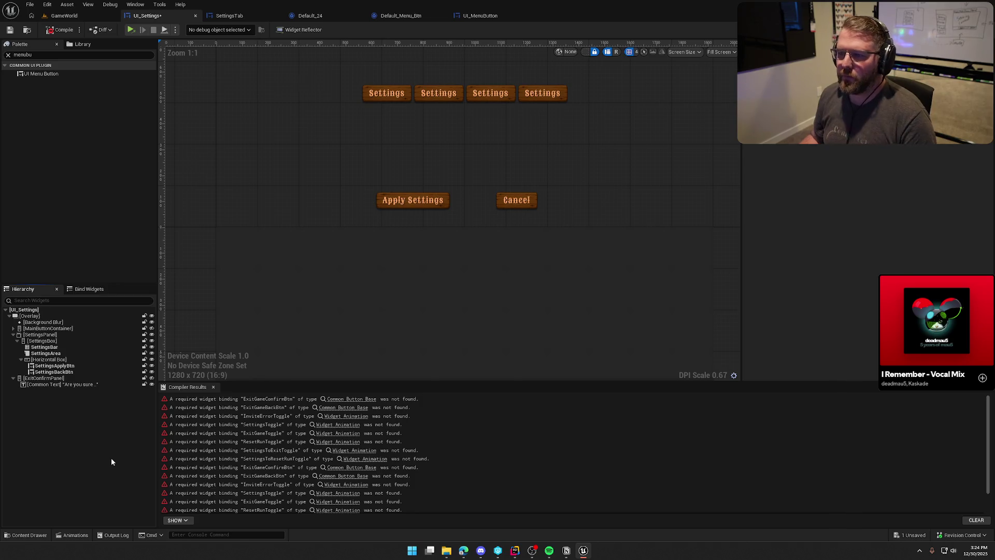
click(383, 93)
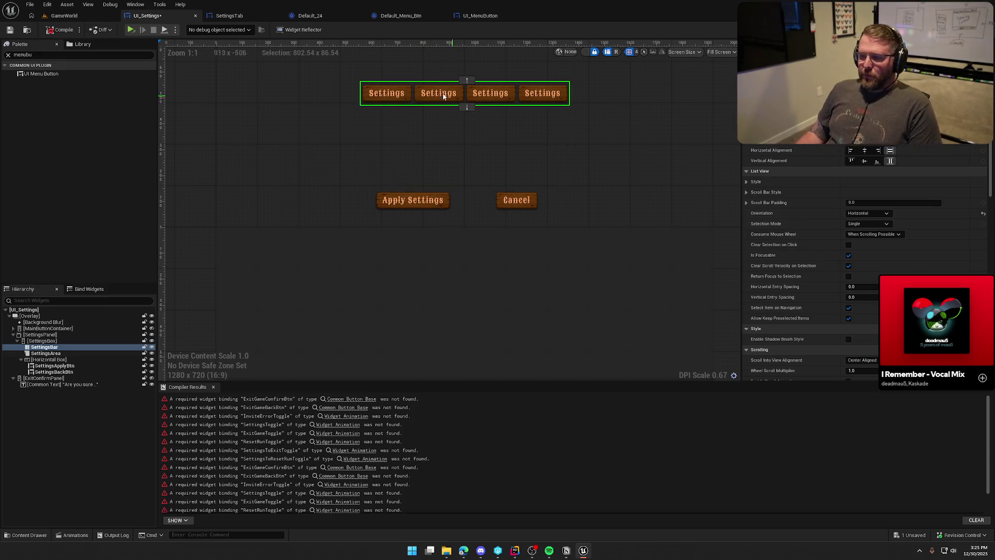
click(14, 334)
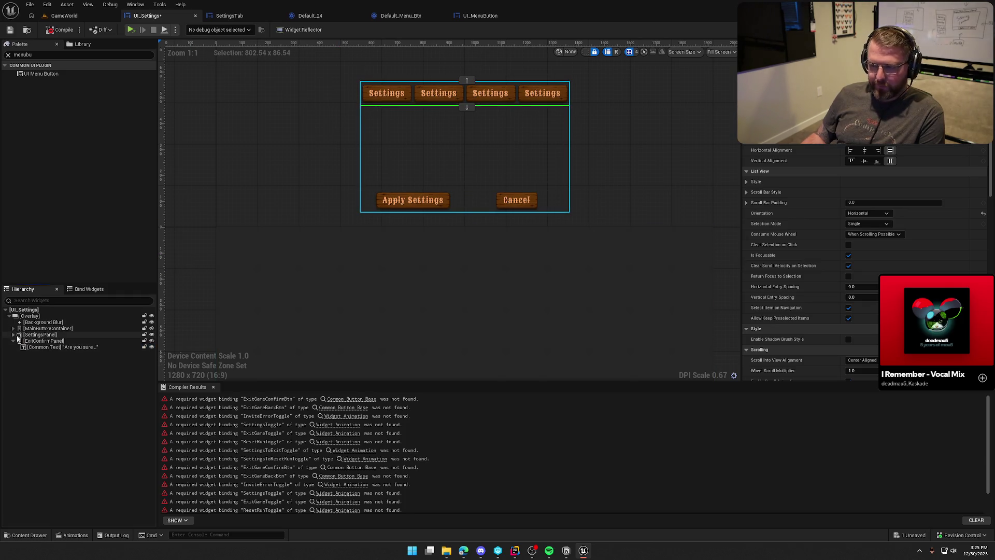
click(37, 341)
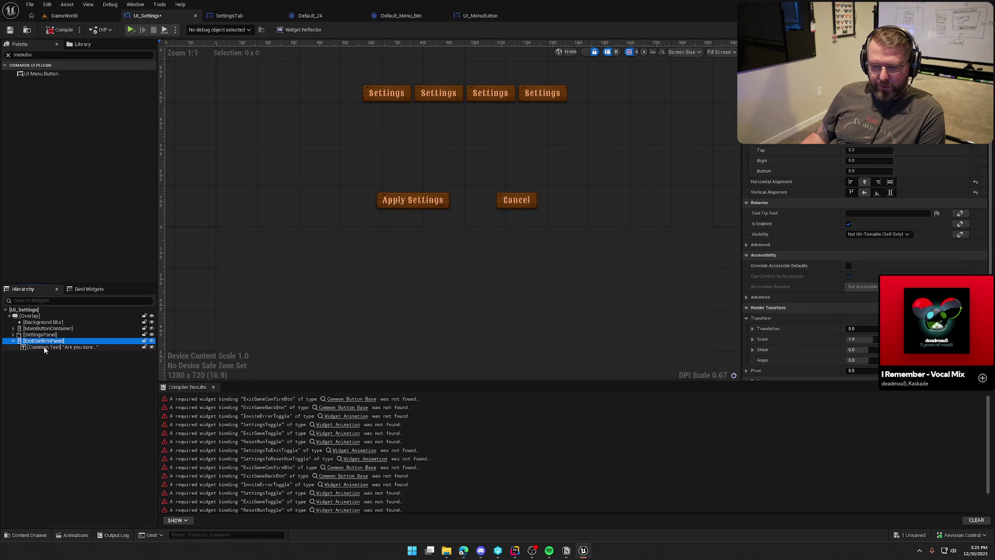
click(151, 341)
mouse_move(434, 284)
mouse_down()
mouse_move(429, 212)
mouse_move(427, 240)
mouse_up()
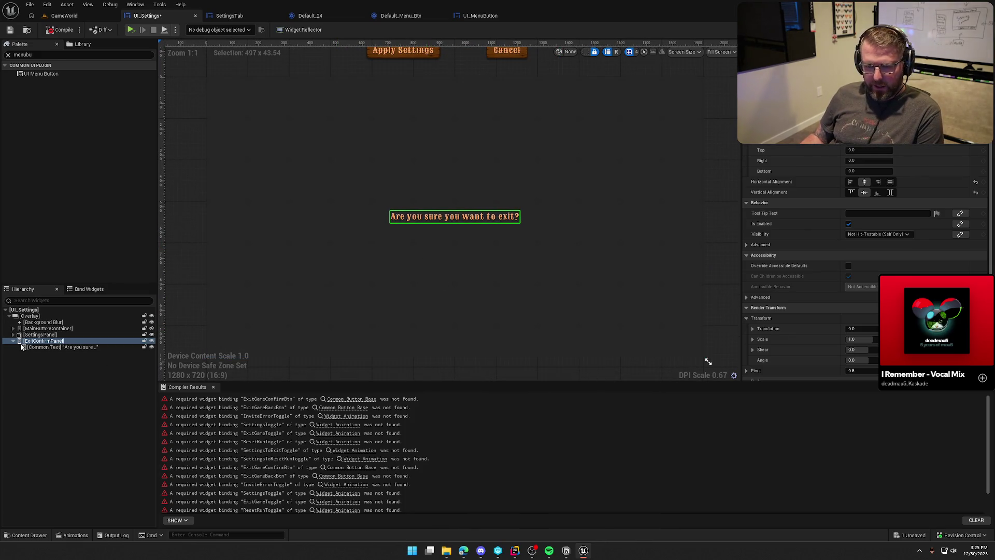
click(43, 56)
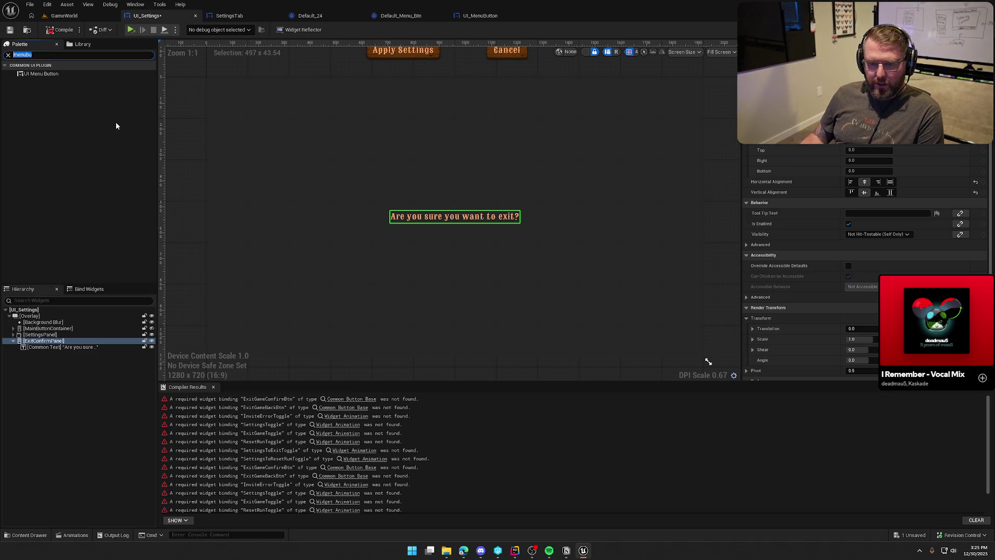
Add a Horizontal Box inside ExitConfirmPanel
text(hor)
mouse_move(39, 74)
mouse_down()
mouse_move(63, 96)
mouse_move(51, 342)
mouse_up()
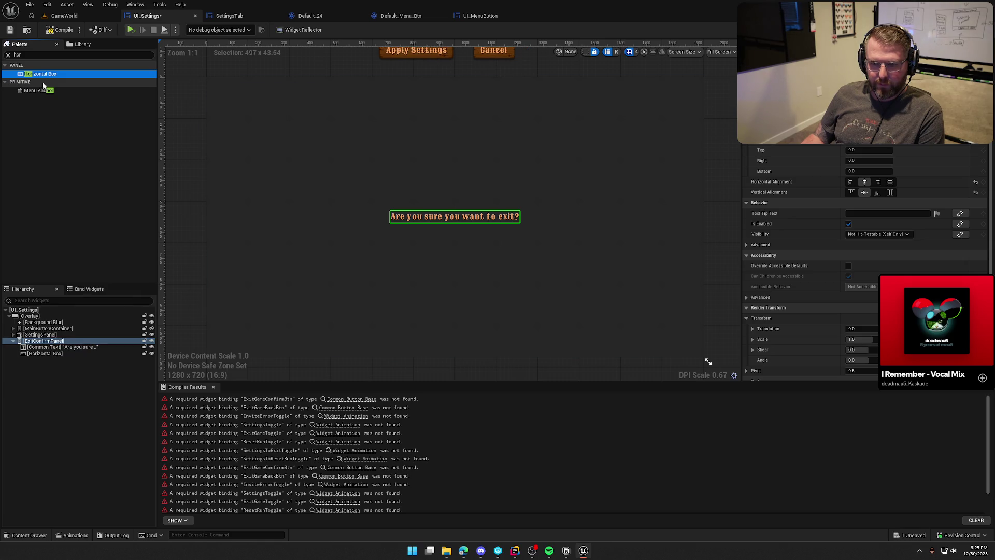
click(47, 354)
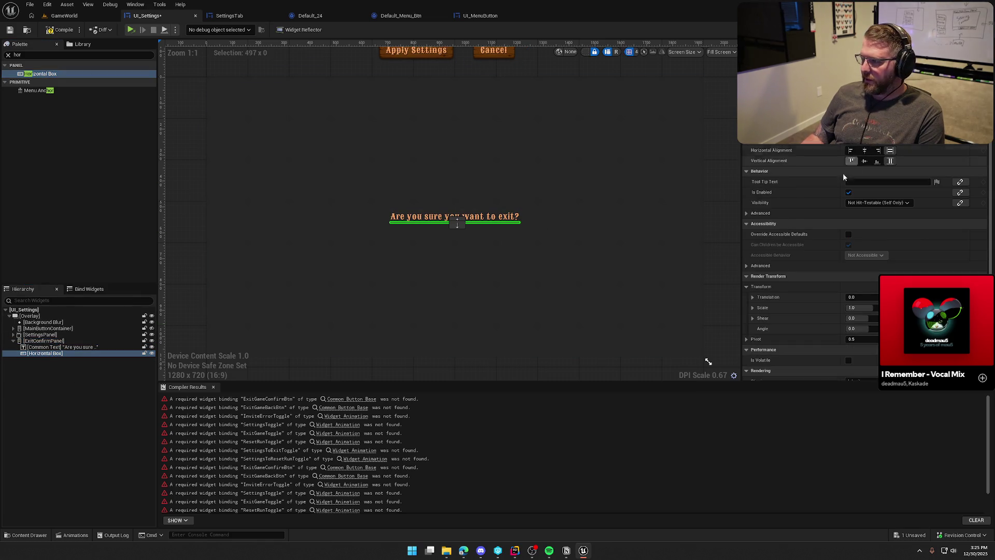
Add a UI Menu Button to the box, named ExitGameConfirmBtn and labelled 'Yes'
click(31, 55)
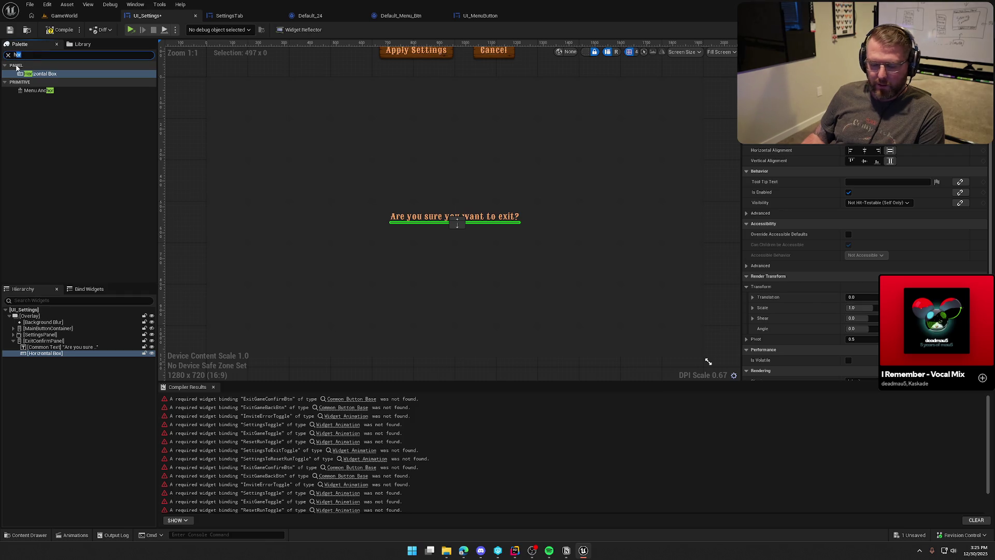
text(menu)
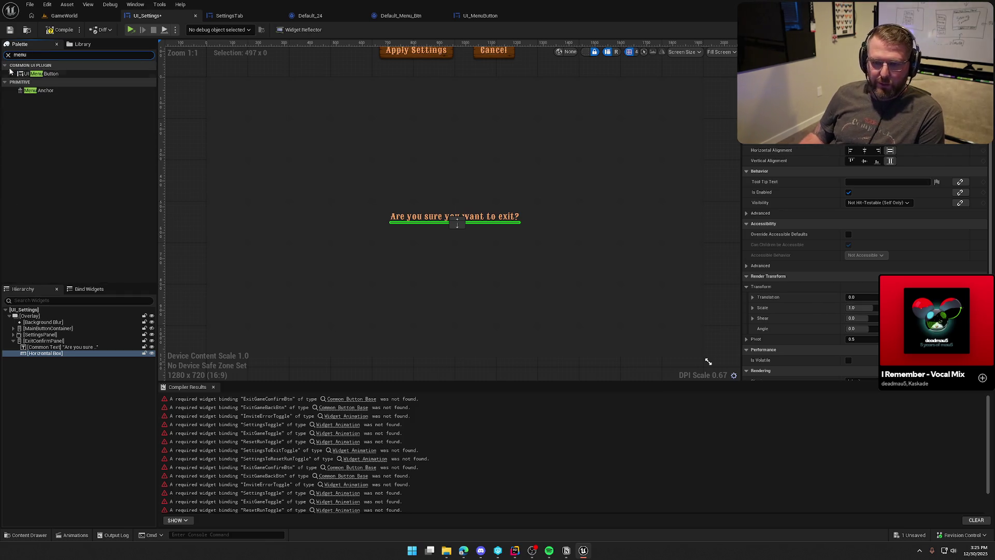
drag(55, 74, 52, 354)
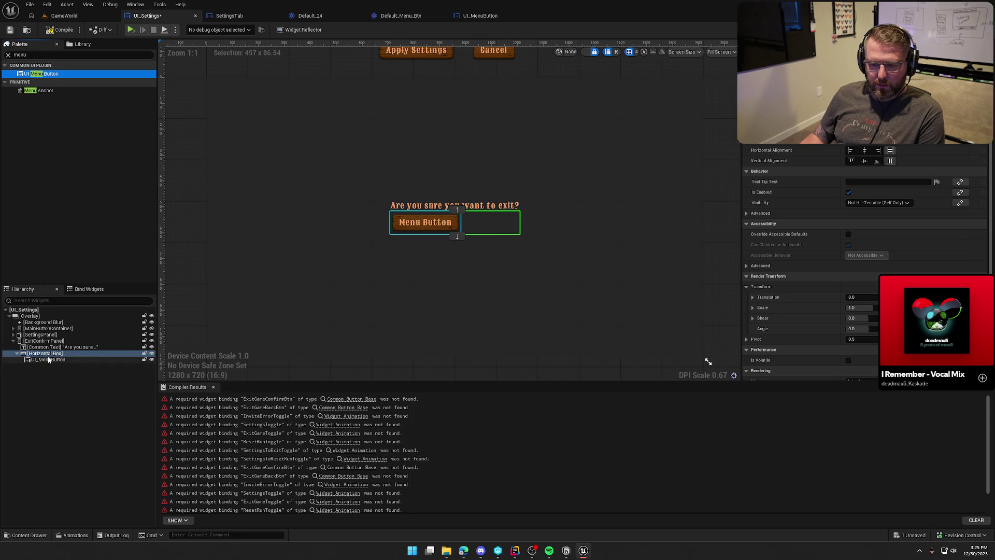
key(F2)
text(ExitG)
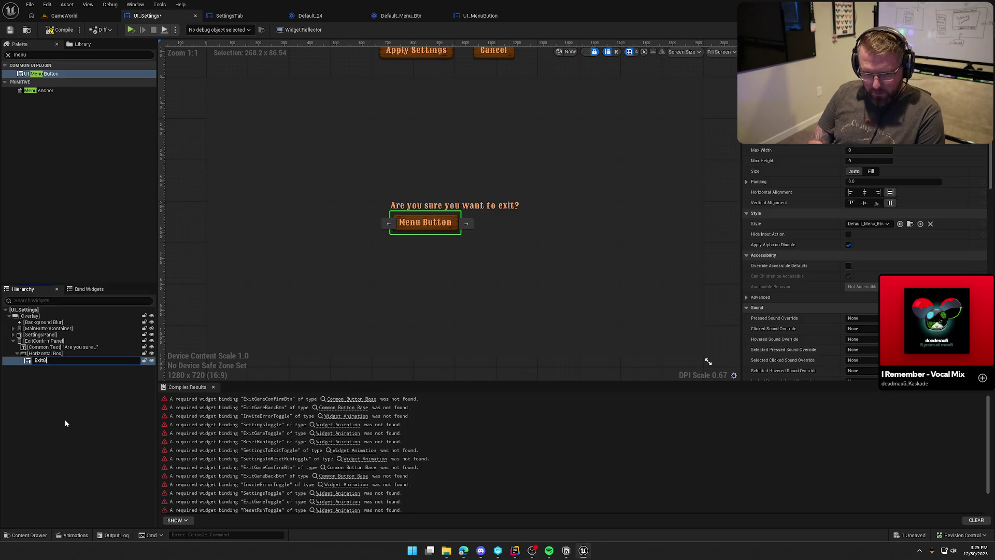
text(ameC)
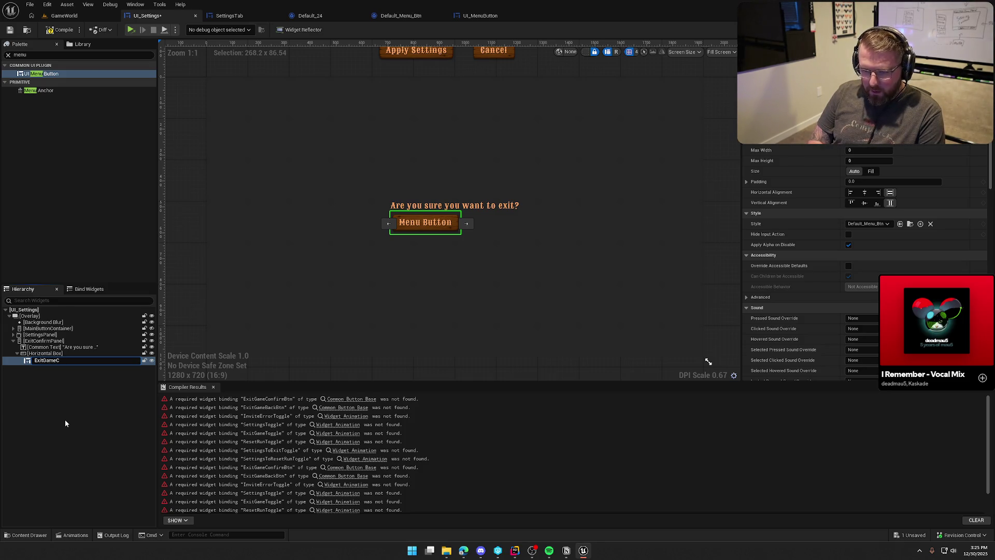
text(onfirmBtn)
key(Return)
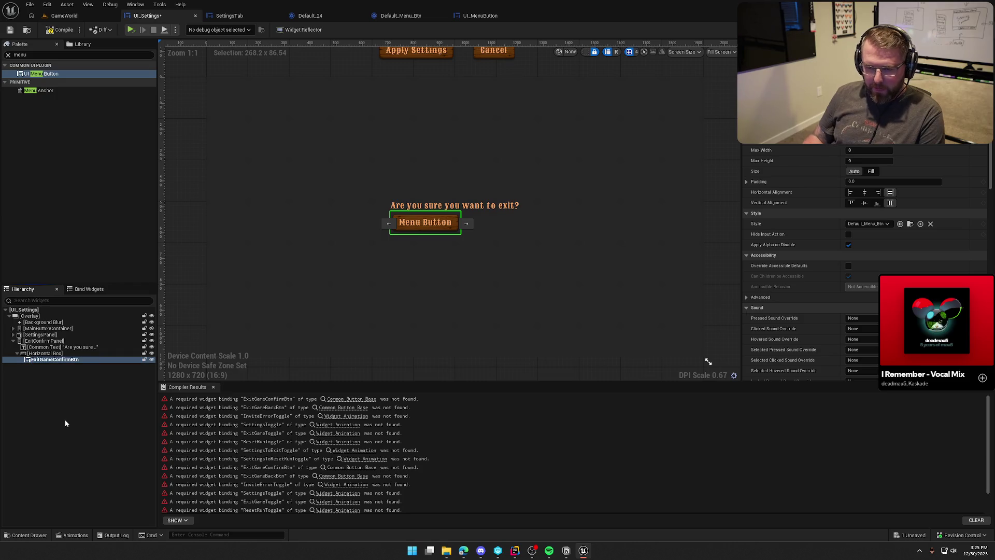
scroll(854, 217, down, 15)
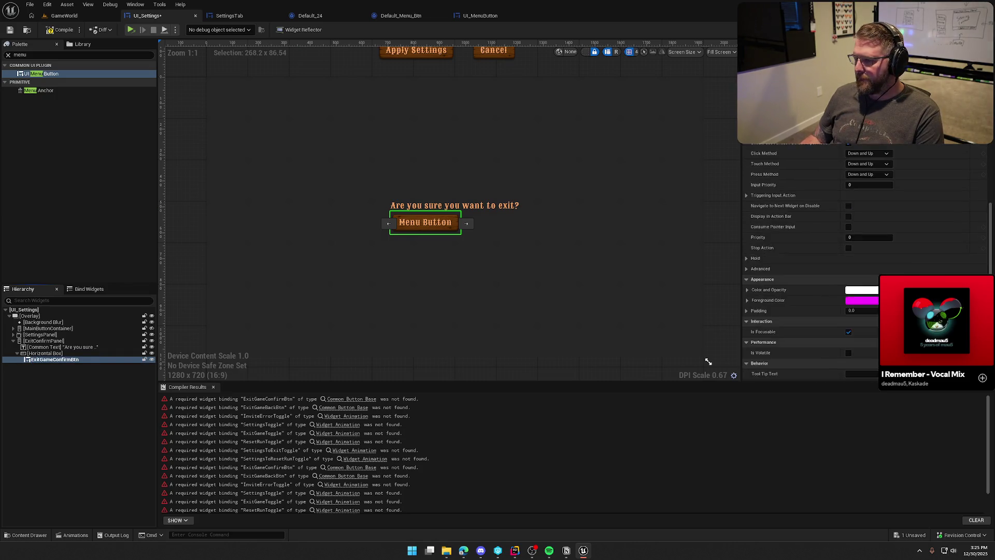
scroll(809, 155, down, 10)
click(860, 165)
text(Yes)
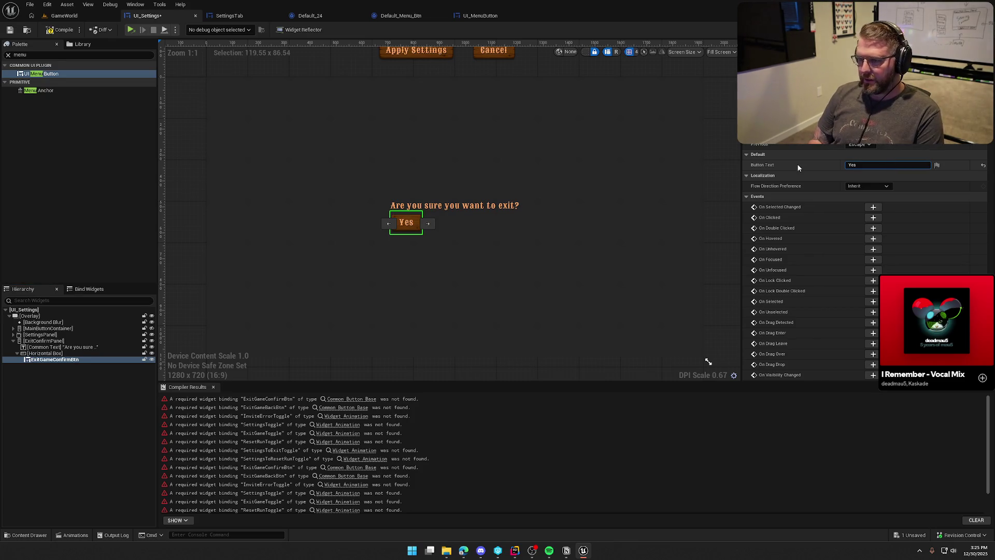
Duplicate the Yes button and rename the copy ExitGameBackBtn
click(46, 363)
key(ctrl+d)
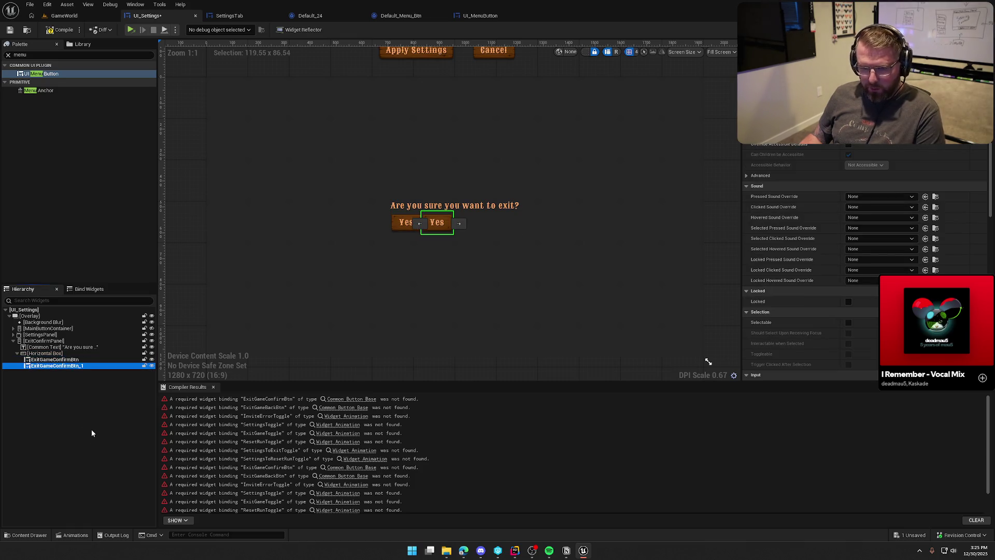
key(F2)
text(ExitGameC)
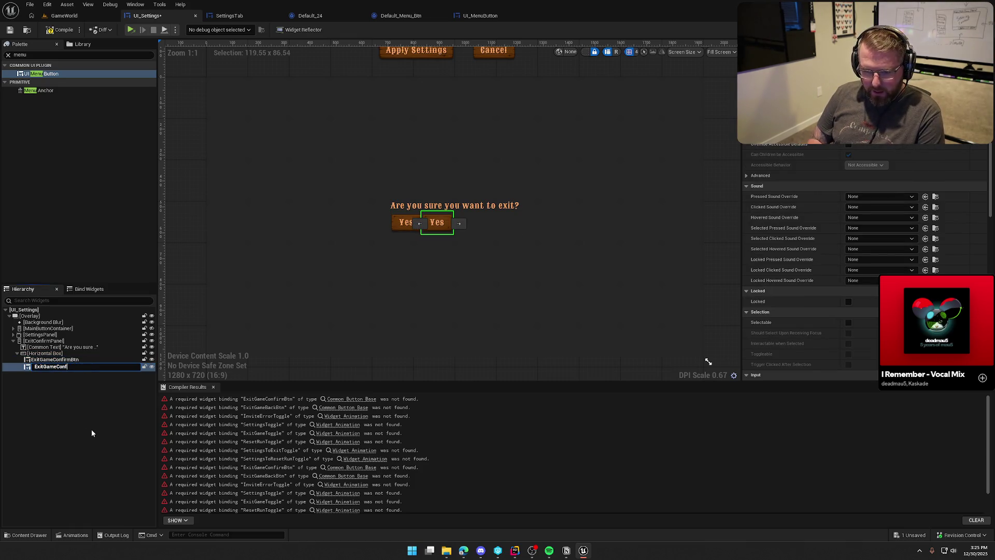
key(BackSpace)
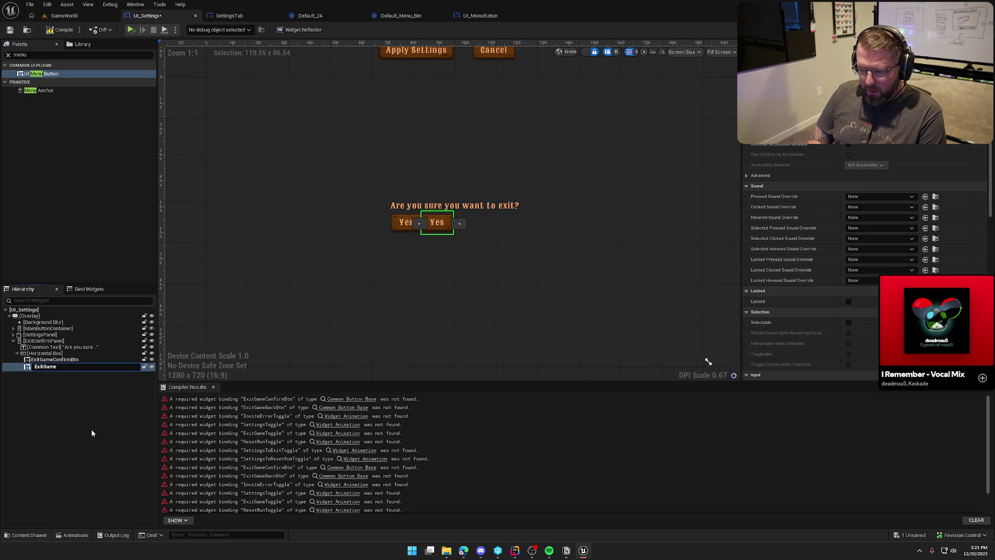
text(BackBtn)
key(Return)
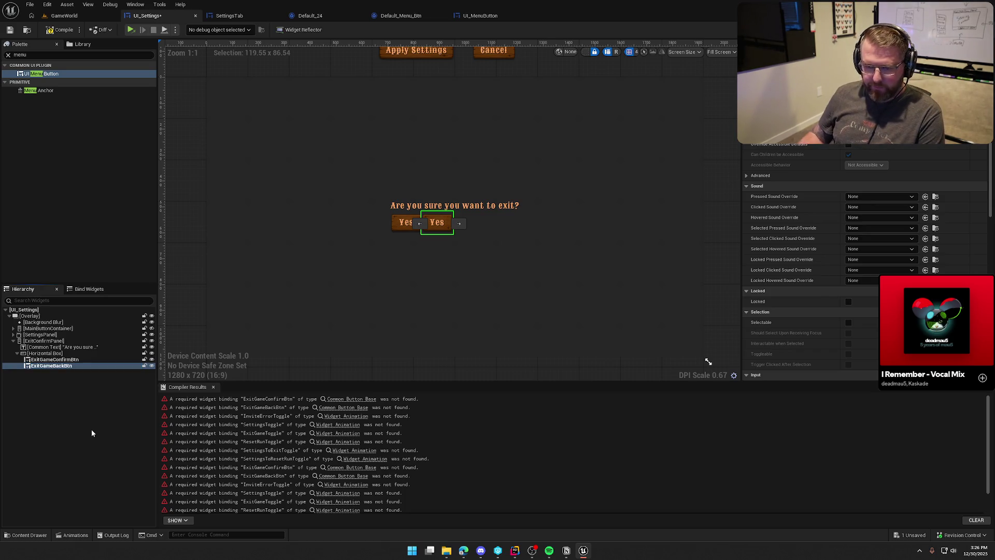
Change ExitGameBackBtn's label to 'No' and select both buttons
scroll(882, 266, down, 5)
scroll(884, 270, down, 10)
click(870, 245)
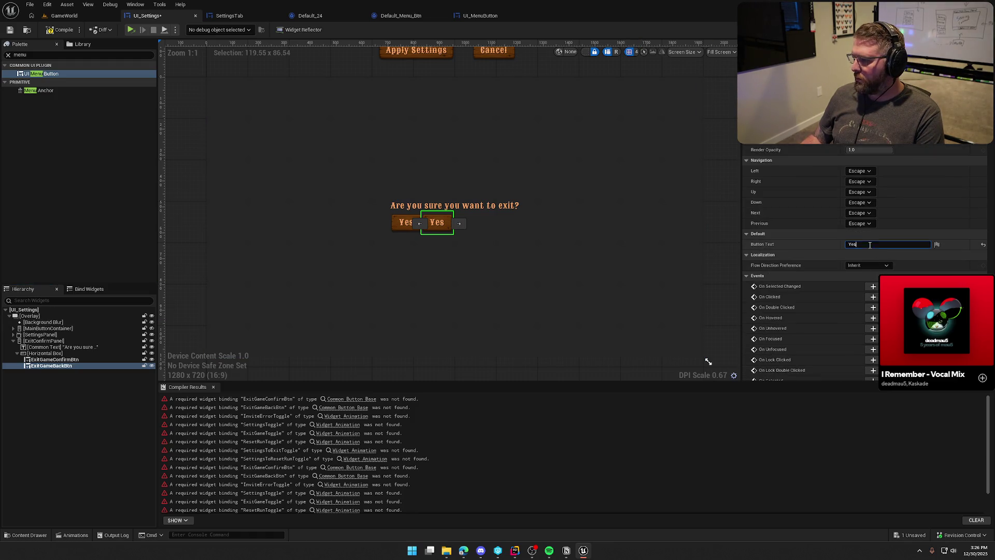
key(ctrl+a)
text(No)
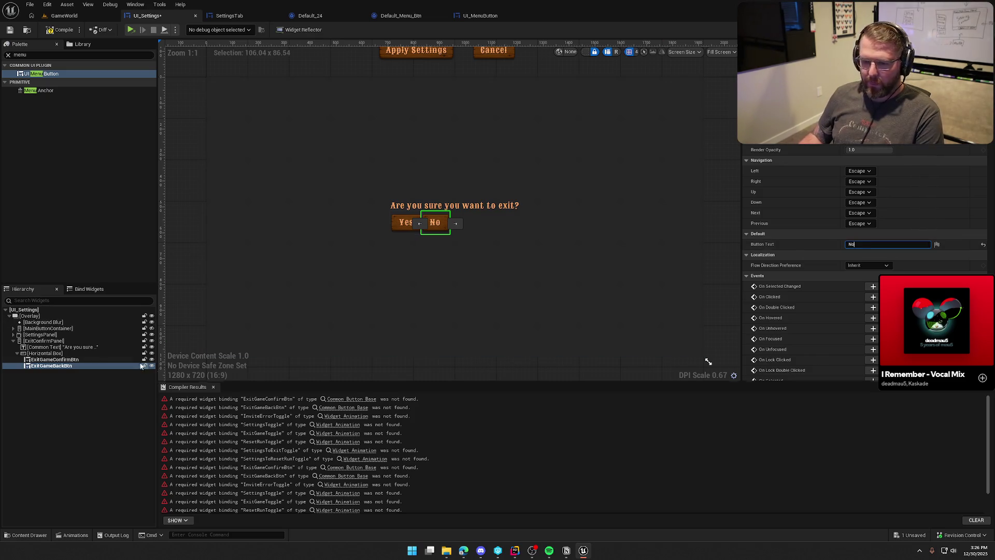
click(51, 359)
ctrl+click(51, 365)
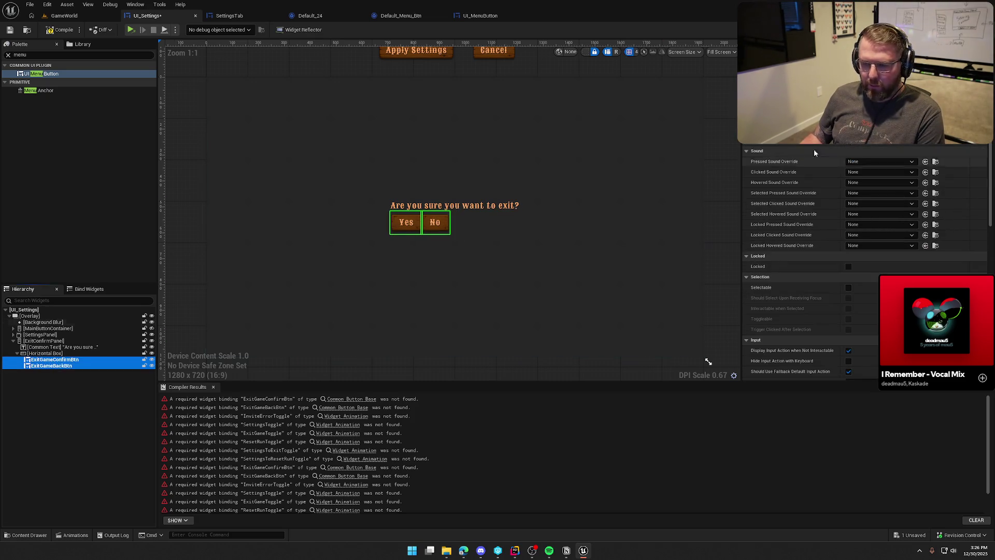
Give the Yes and No buttons 20 top padding
scroll(866, 207, up, 5)
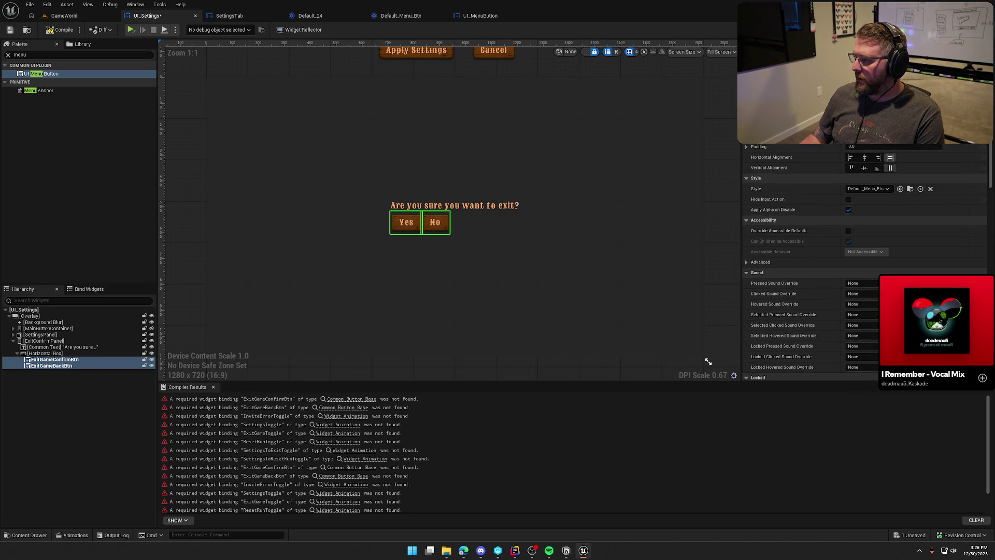
click(871, 136)
click(865, 157)
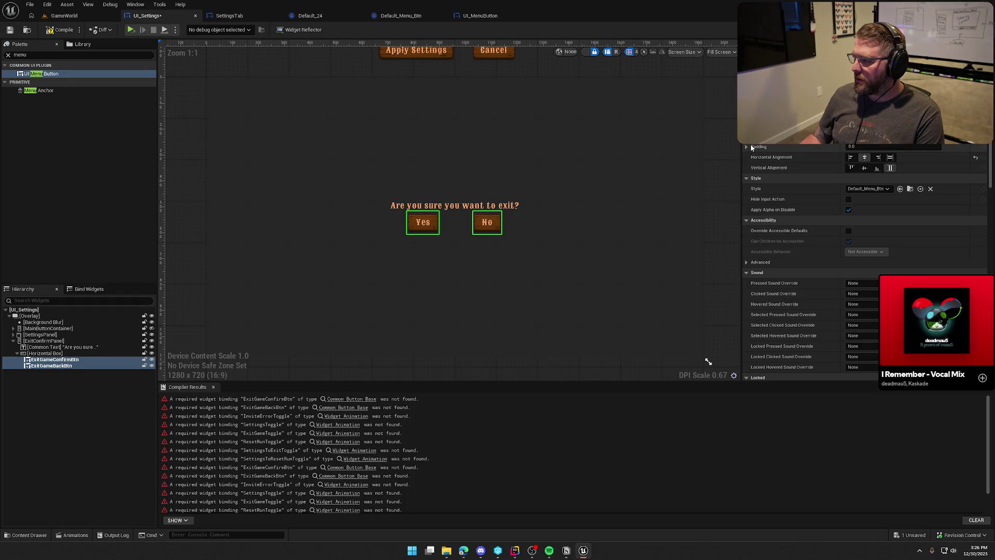
click(746, 147)
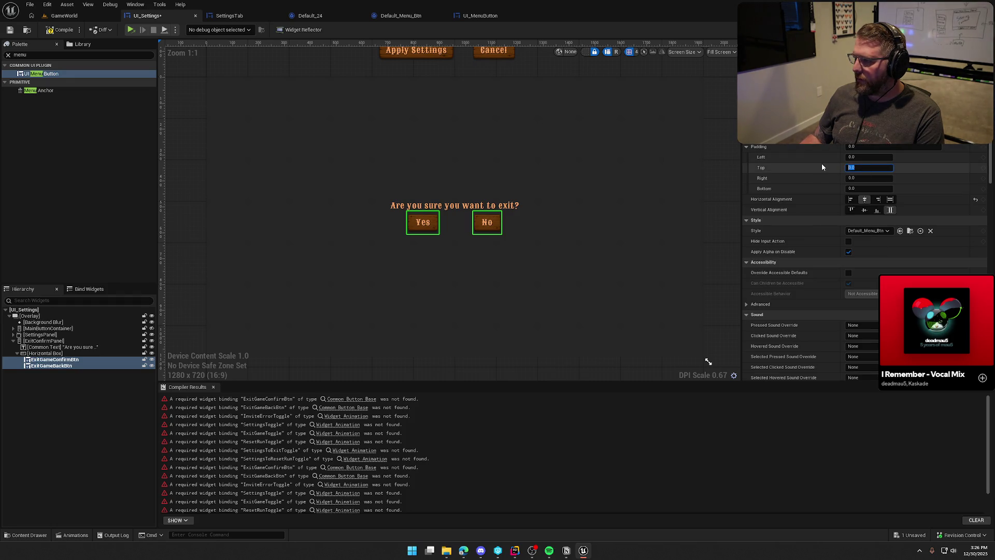
text(20)
key(Return)
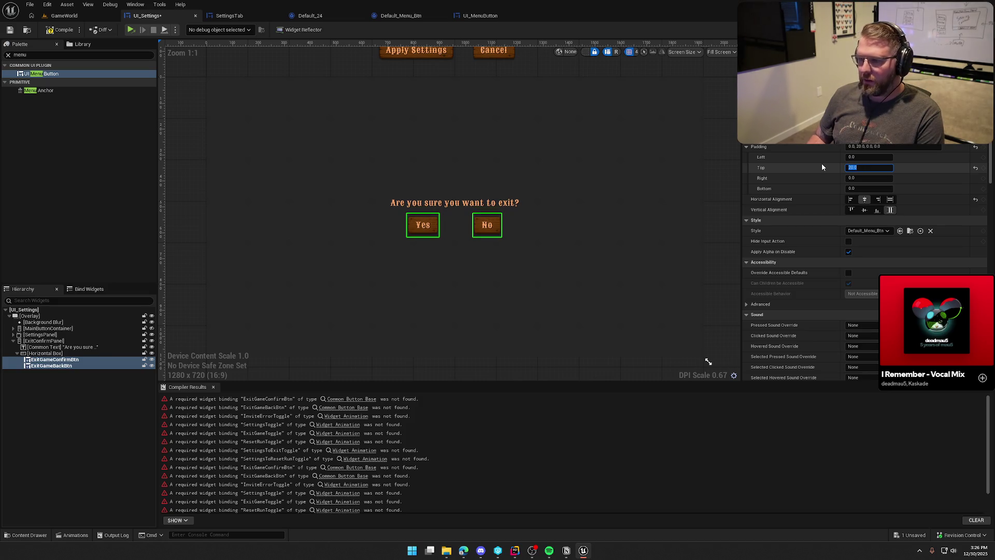
Make both buttons fill the row with 10 left and right padding, then compile UI_Settings
click(701, 169)
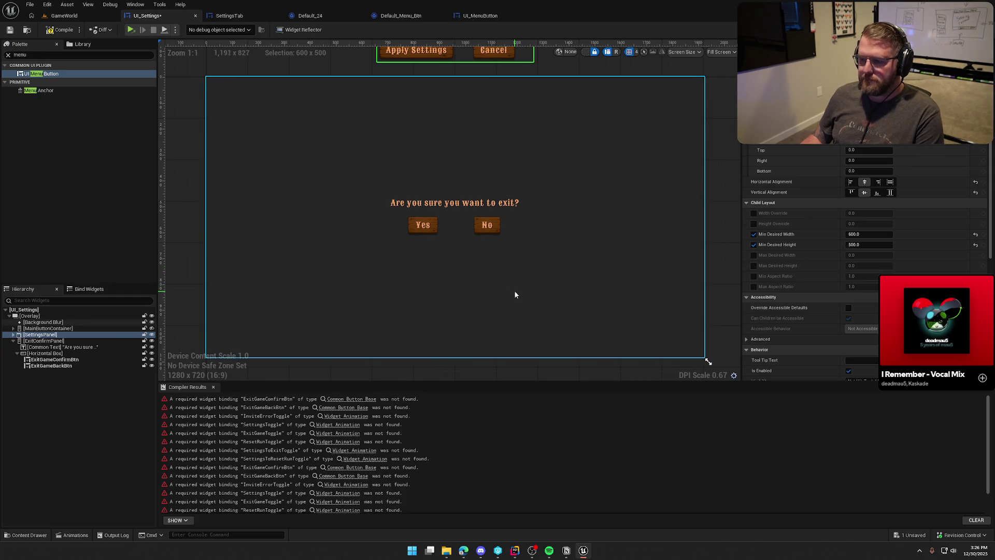
click(422, 228)
ctrl+click(489, 229)
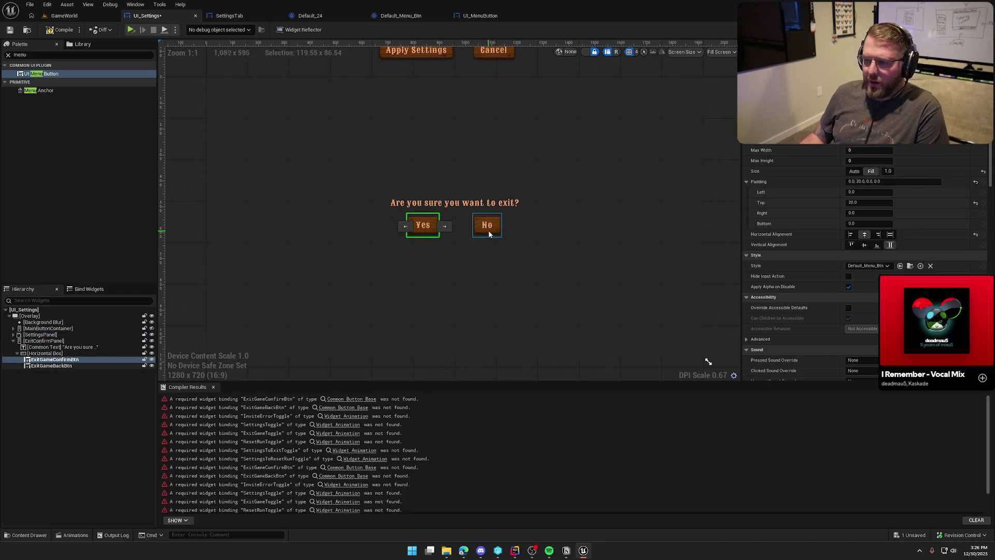
click(890, 199)
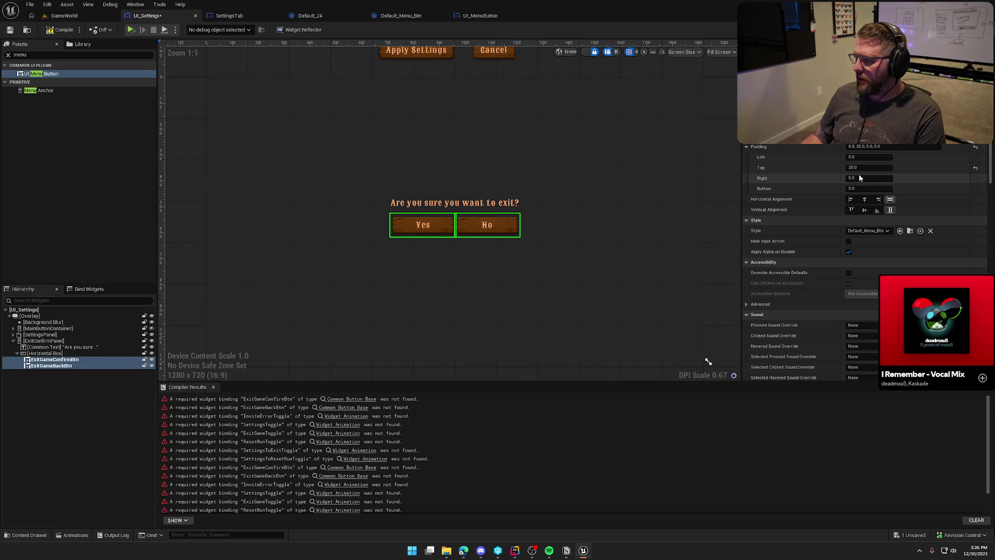
click(861, 157)
key(BackSpace)
text(10)
key(Tab)
key(Tab)
text(10)
key(Return)
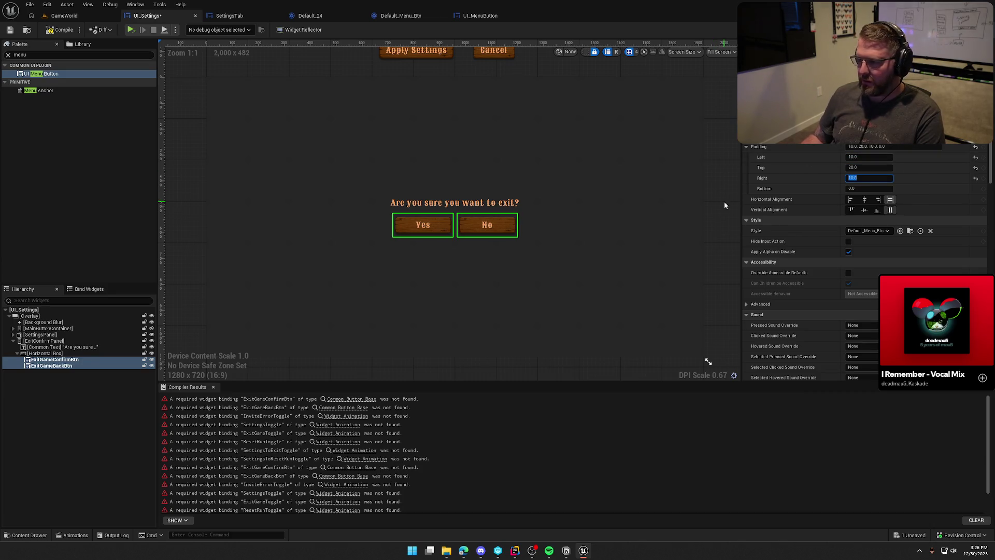
click(724, 208)
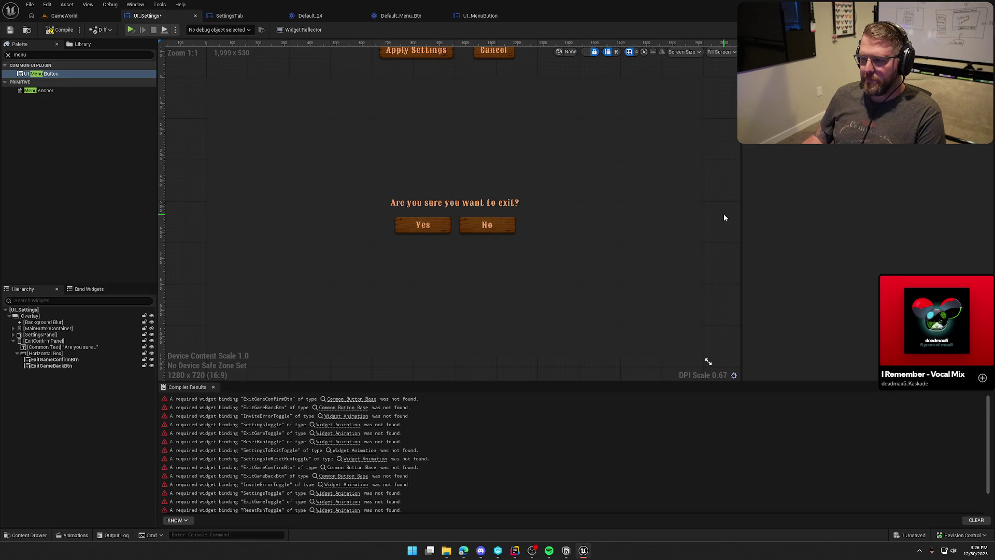
click(51, 31)
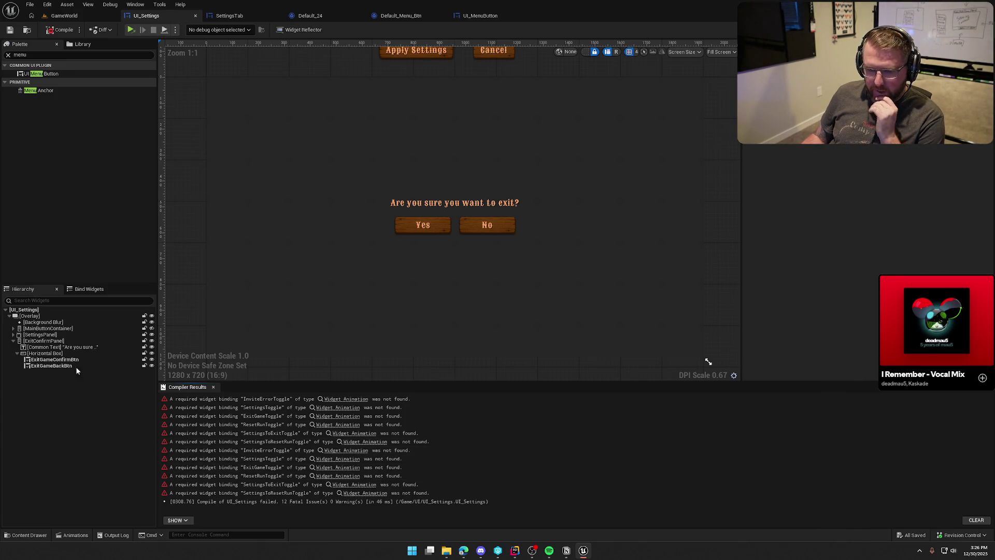
Rename the restart dialog's Yes button from ExitGameConfirmBtn_1 to RestartGameConfirmBtn
double_click(35, 341)
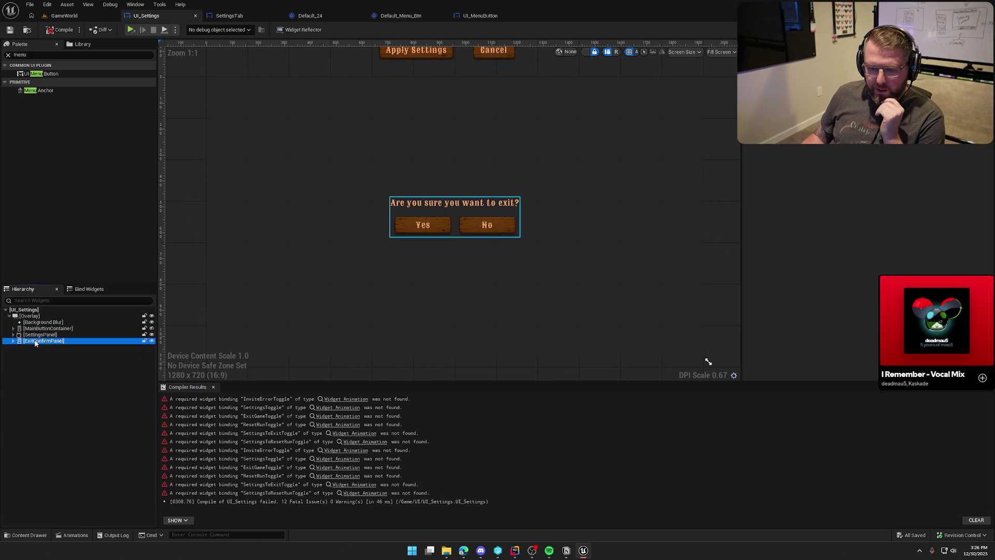
scroll(861, 259, down, 10)
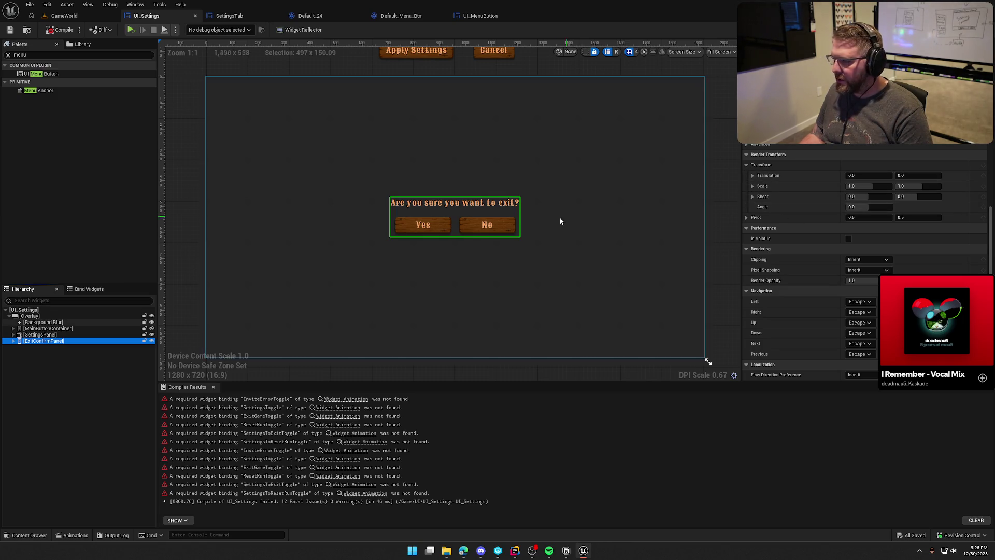
scroll(576, 217, down, 3)
drag(920, 179, 939, 179)
click(458, 347)
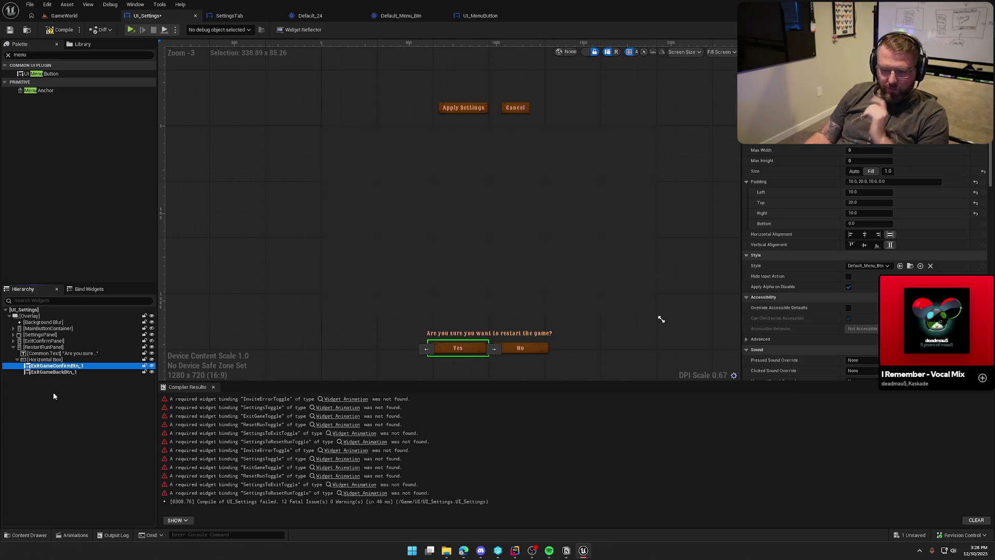
key(F2)
text(Restar)
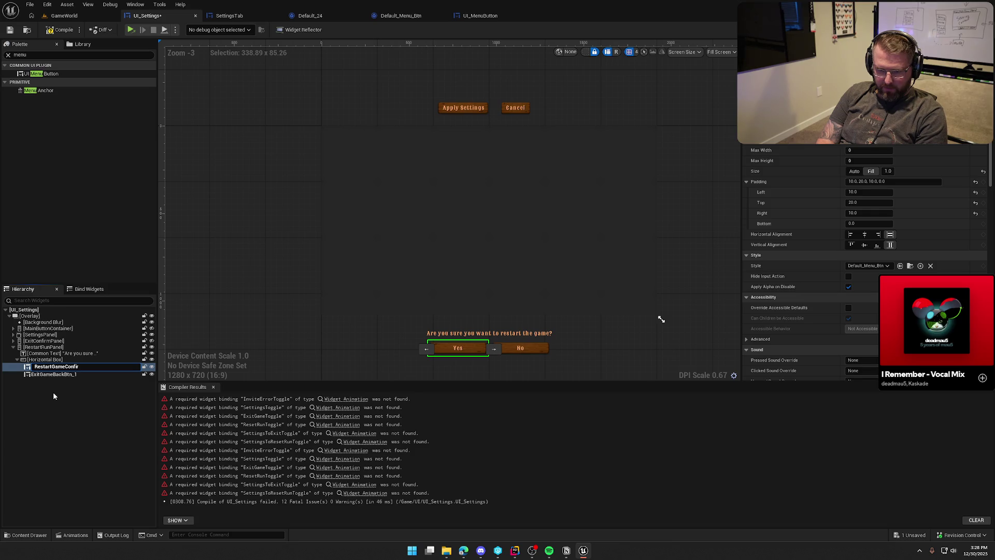
text(Btn)
key(Return)
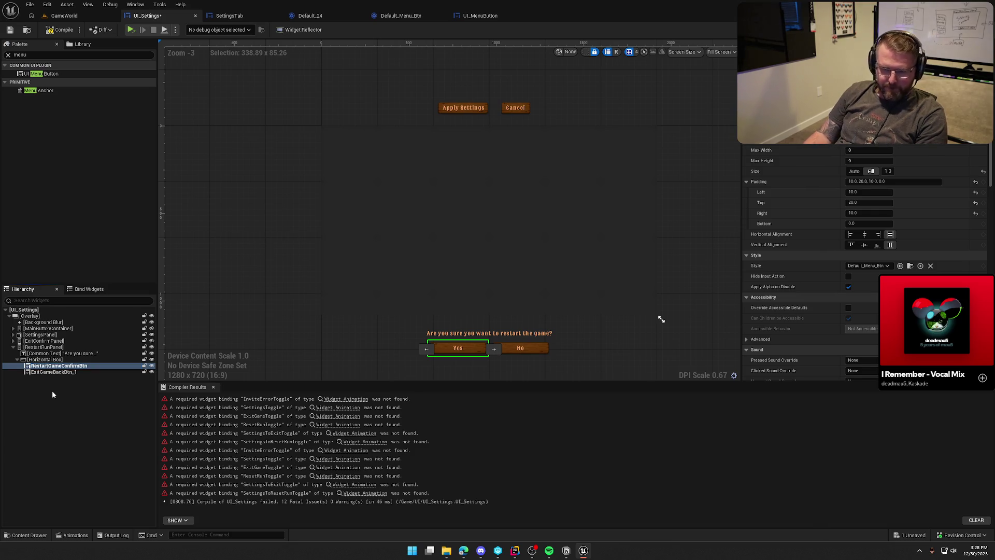
Rename the restart dialog's No button from ExitGameBackBtn_1 to RestartGameBackBtn
key(F2)
key(ctrl+c)
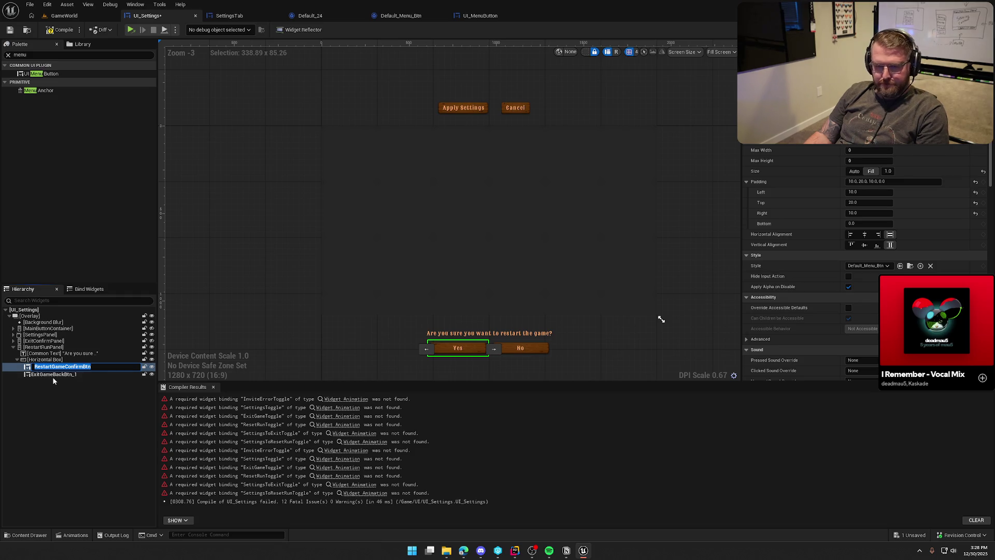
click(53, 375)
key(F2)
key(ctrl+v)
key(BackSpace)
key(BackSpace)
key(BackSpace)
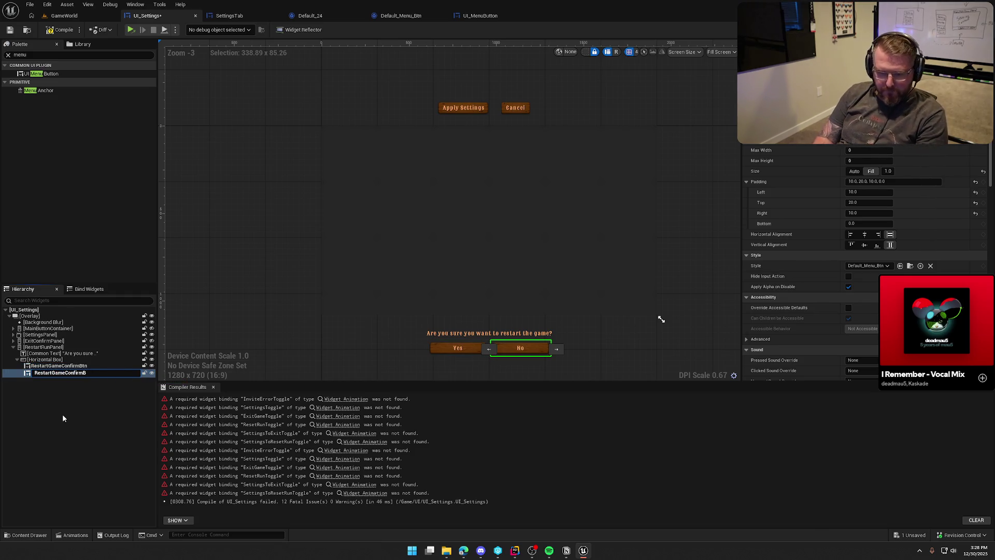
text(BackBtn)
key(Return)
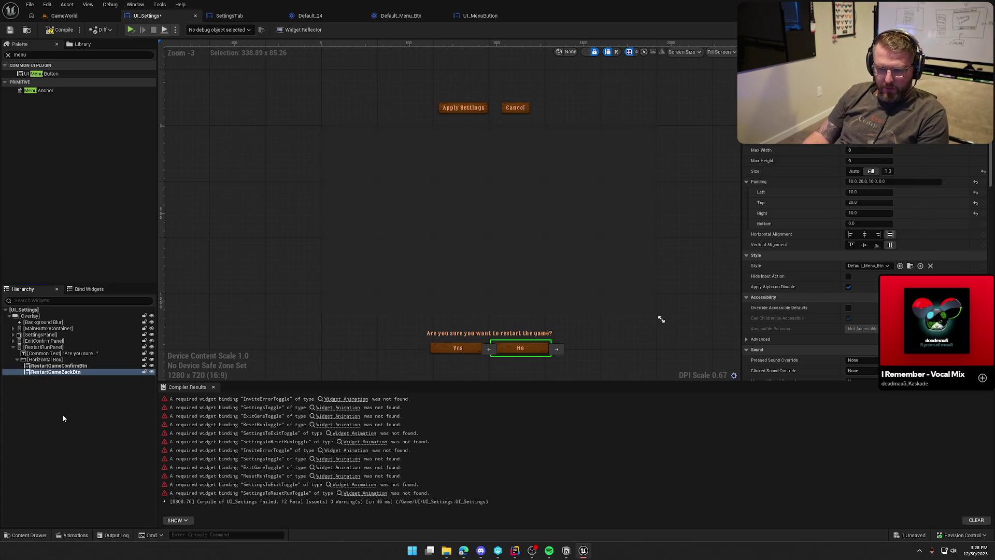
Recompile the settings widget with F7 and collapse the restart panel's children
click(91, 428)
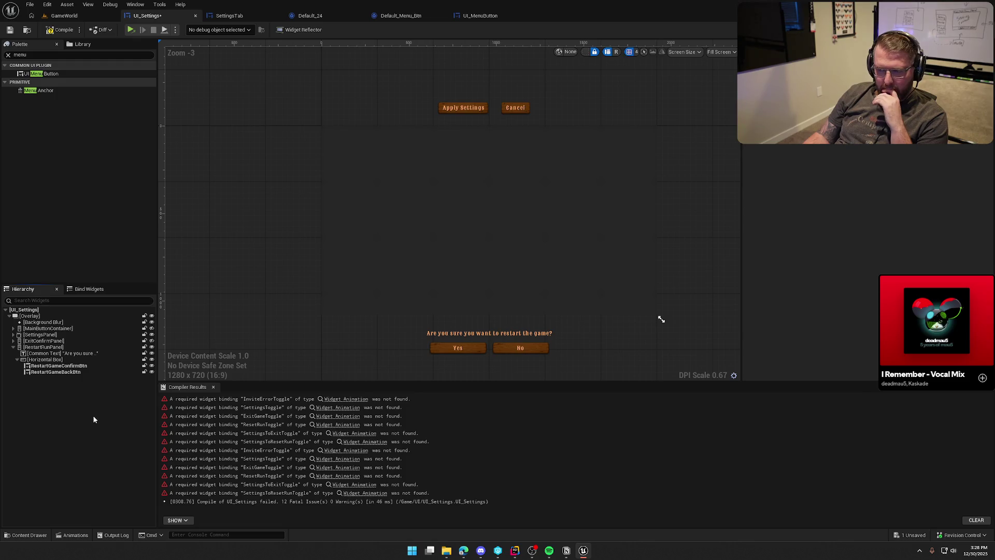
key(F7)
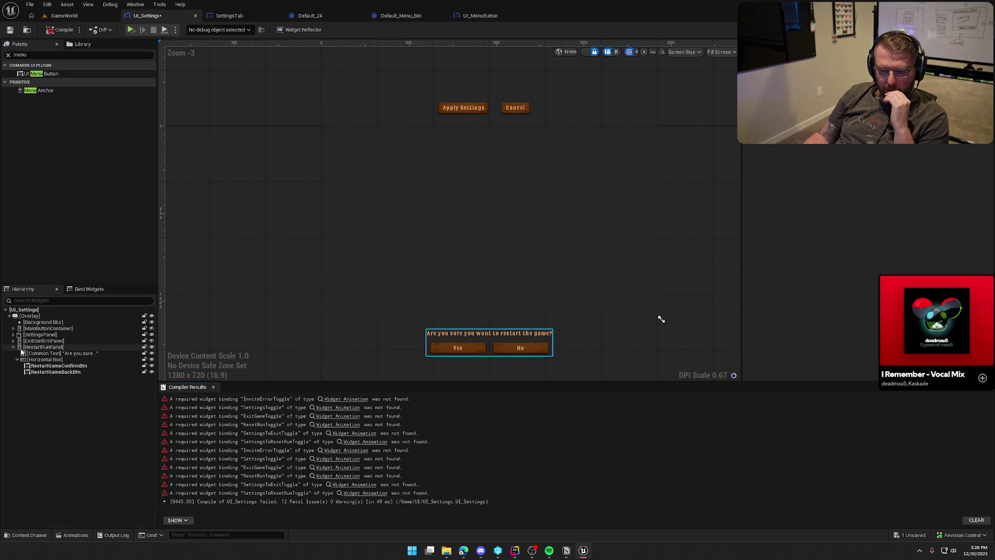
click(13, 347)
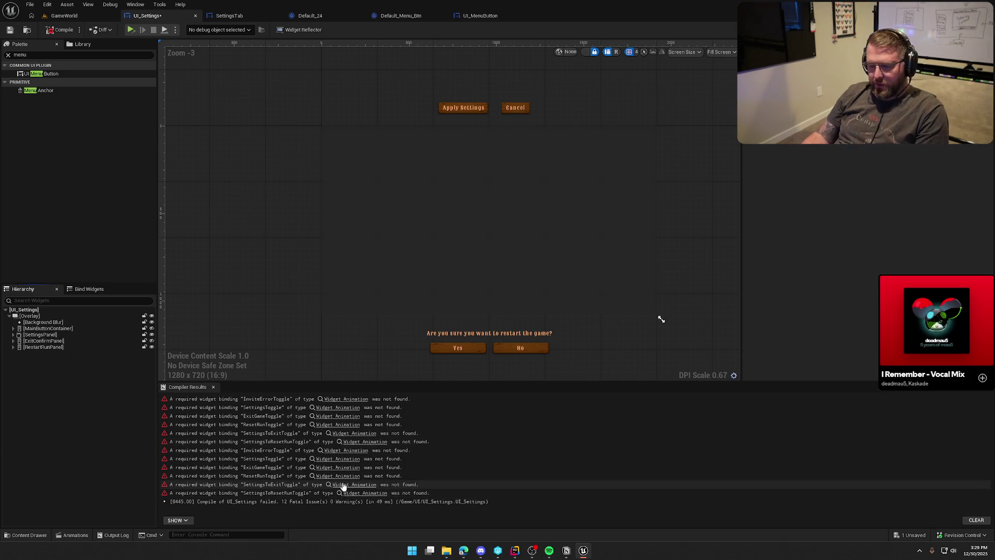
Show the Animations panel from the Window menu and close Compiler Results
click(136, 4)
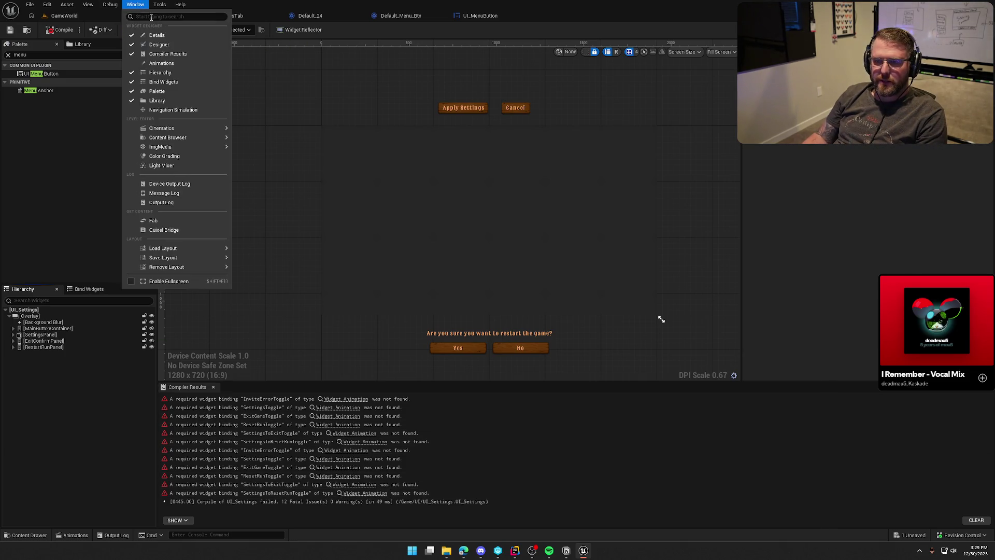
click(164, 63)
drag(290, 306, 269, 220)
click(246, 388)
click(276, 387)
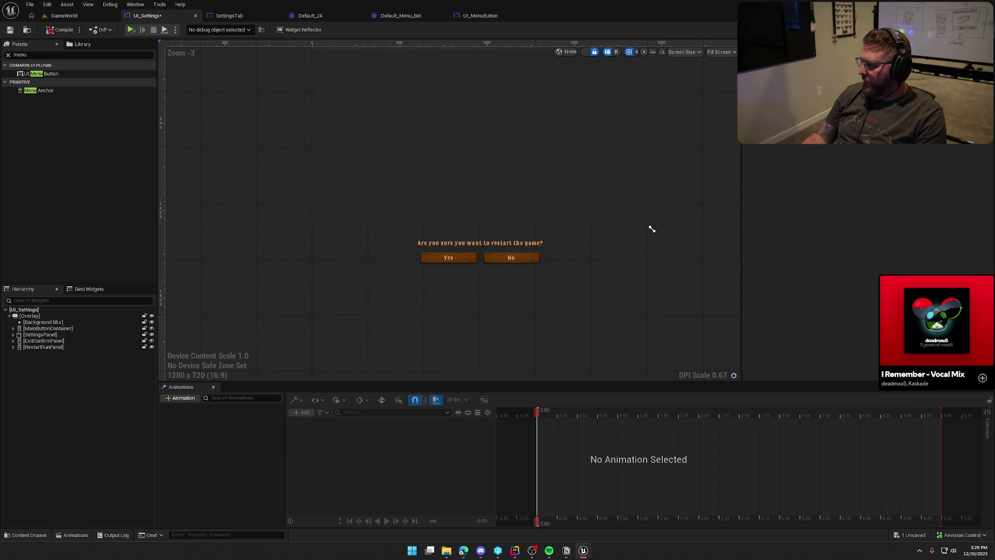
Add a NewAnimation entry to the widget, then bring up the SettingsUI code in Rider
click(178, 398)
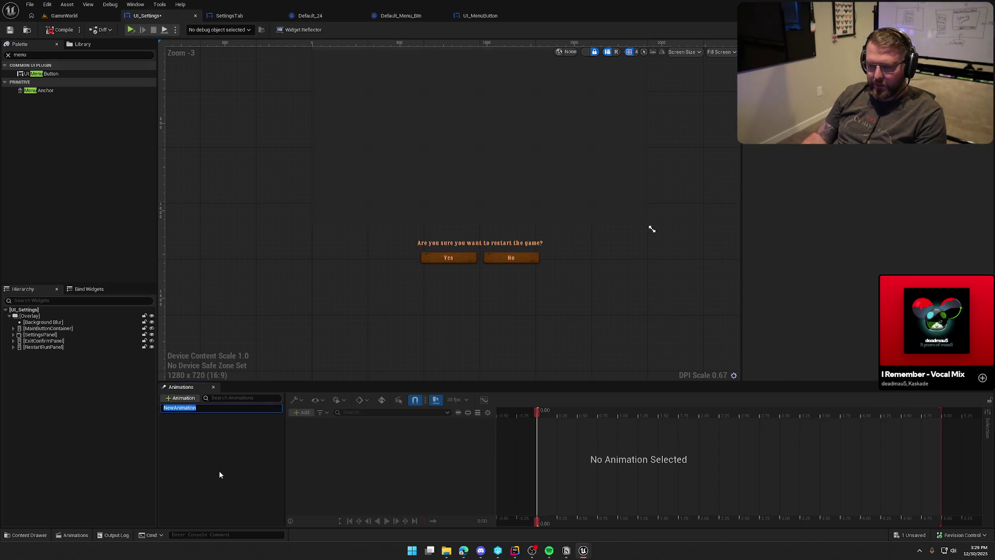
text(InviteEror)
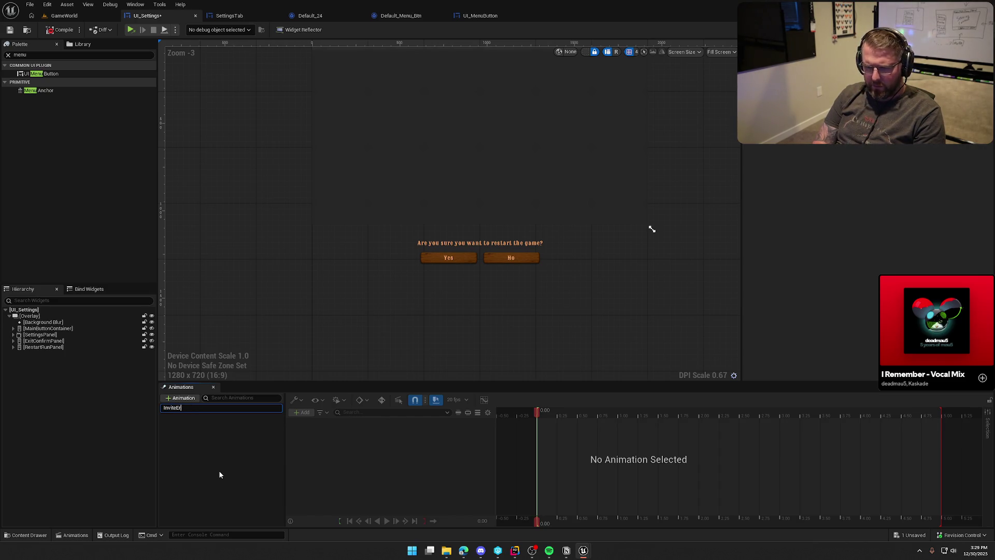
key(ctrl+z)
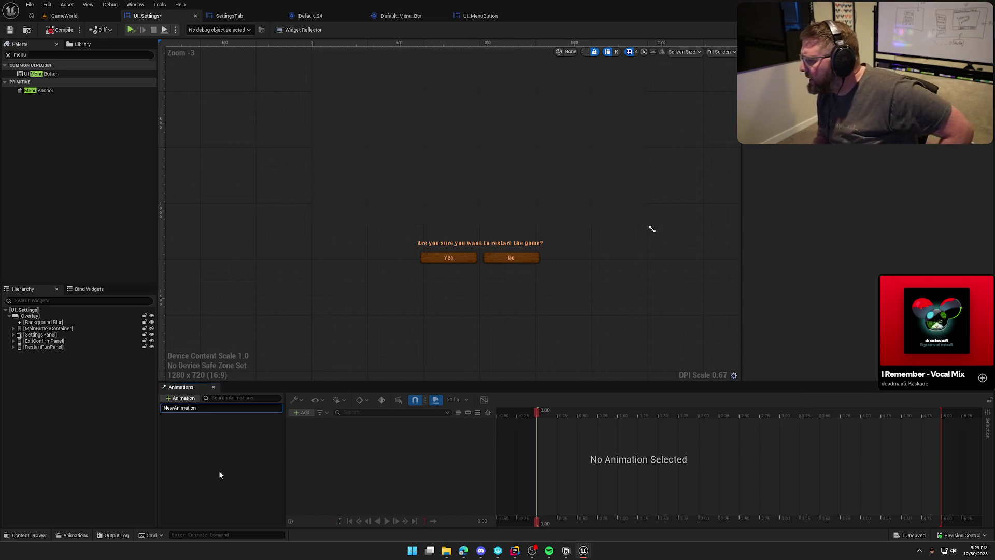
click(194, 458)
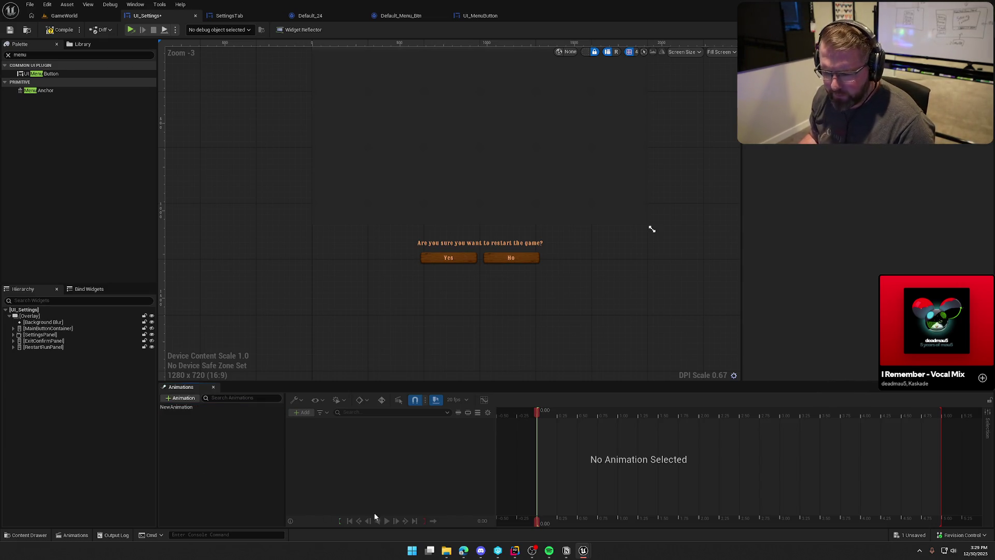
click(520, 548)
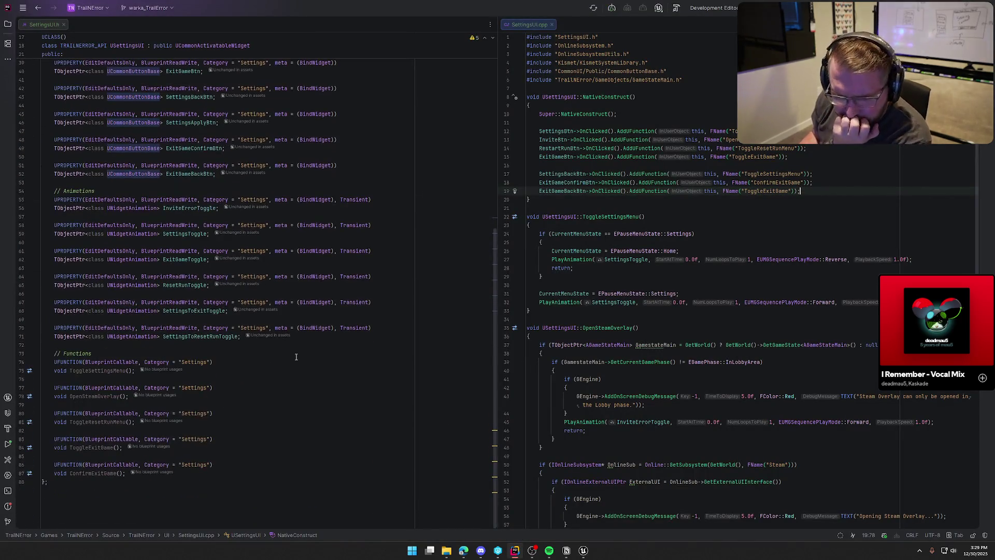
click(85, 361)
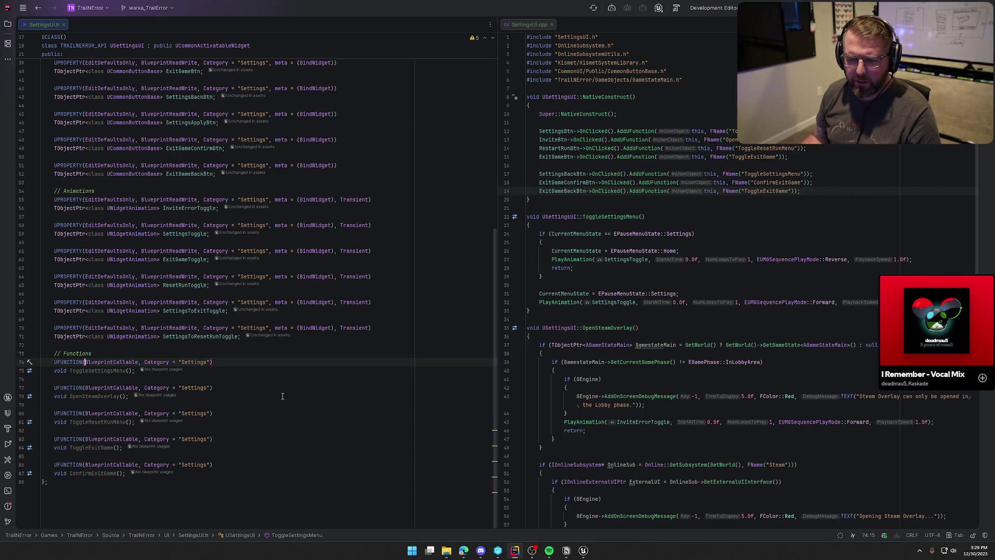
double_click(169, 301)
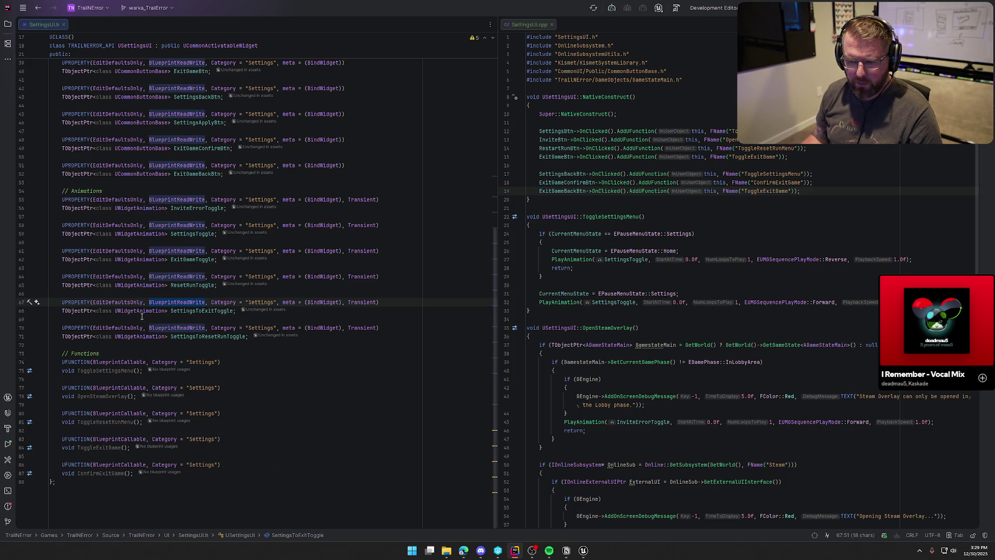
click(92, 302)
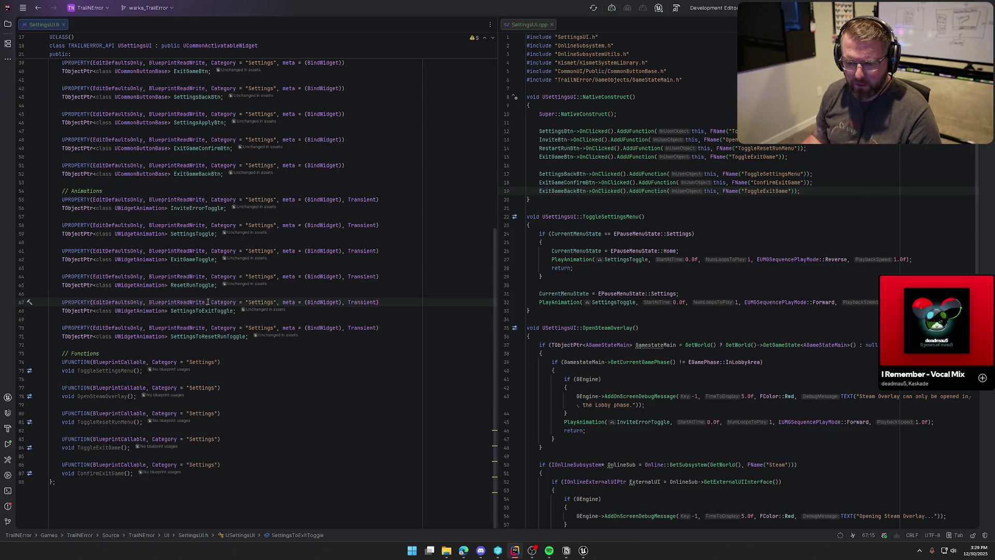
shift+click(208, 302)
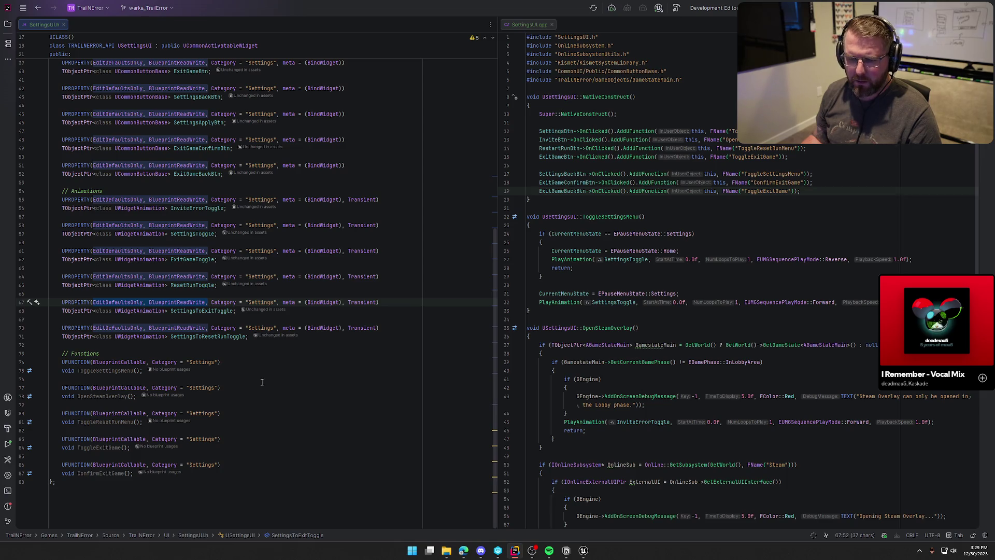
click(236, 393)
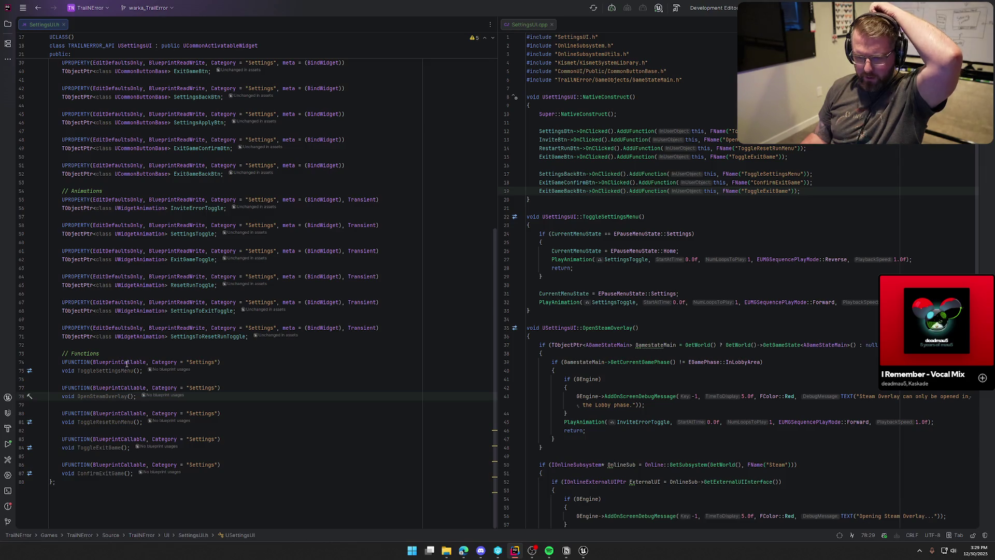
mouse_move(127, 364)
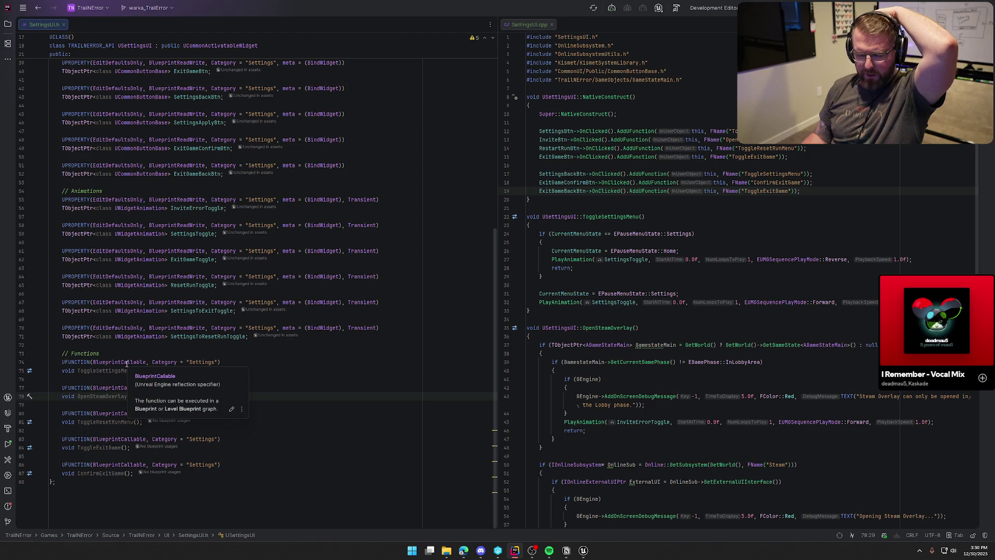
click(179, 302)
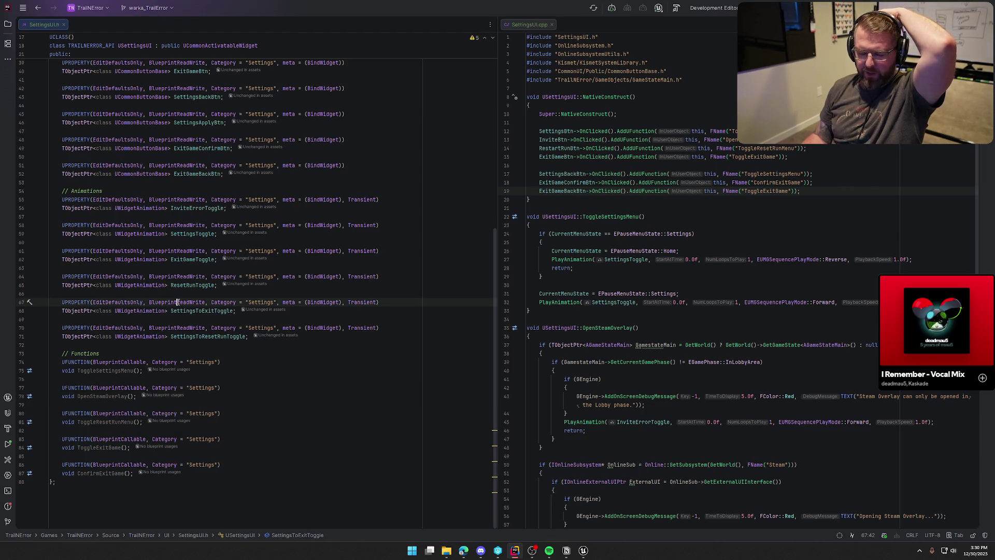
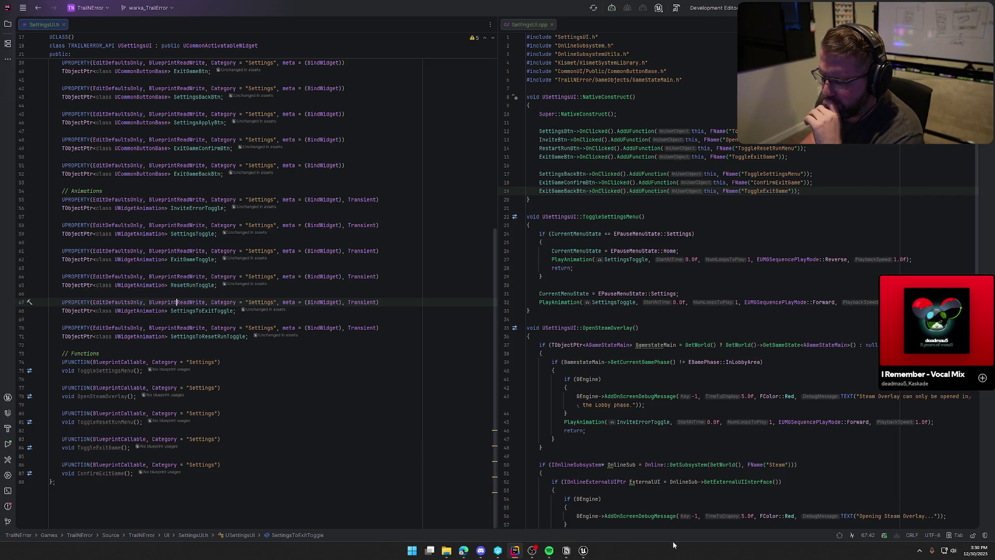
Try naming a new Unreal widget animation InviteErrorToggle, then cancel the rename and return to Rider
mouse_move(583, 551)
click(626, 504)
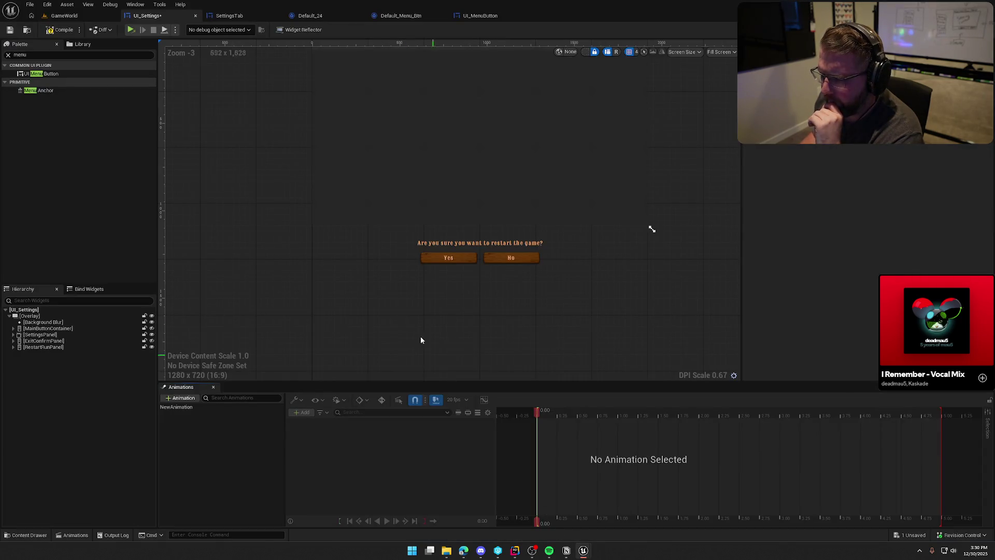
text(InviteErrorToggle)
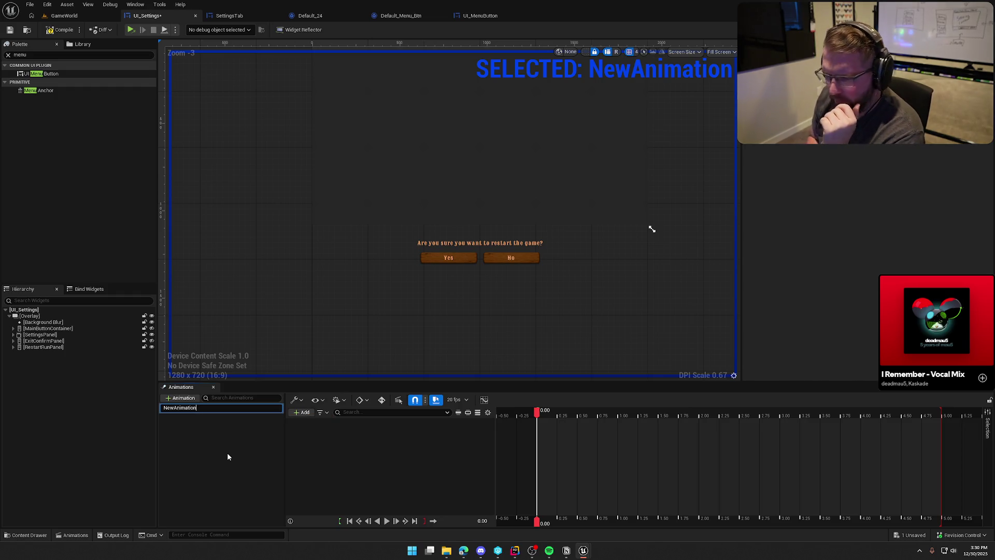
click(231, 457)
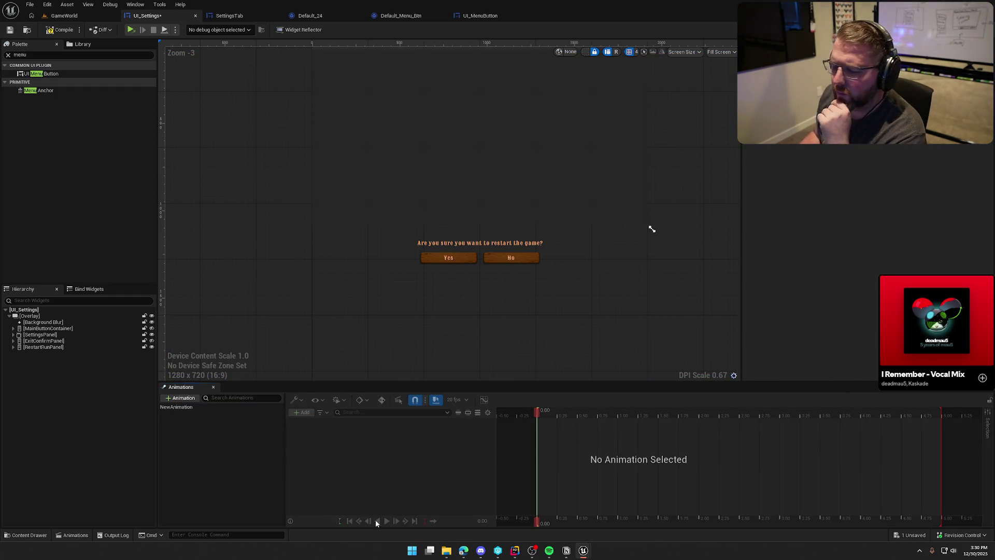
key(alt+Tab)
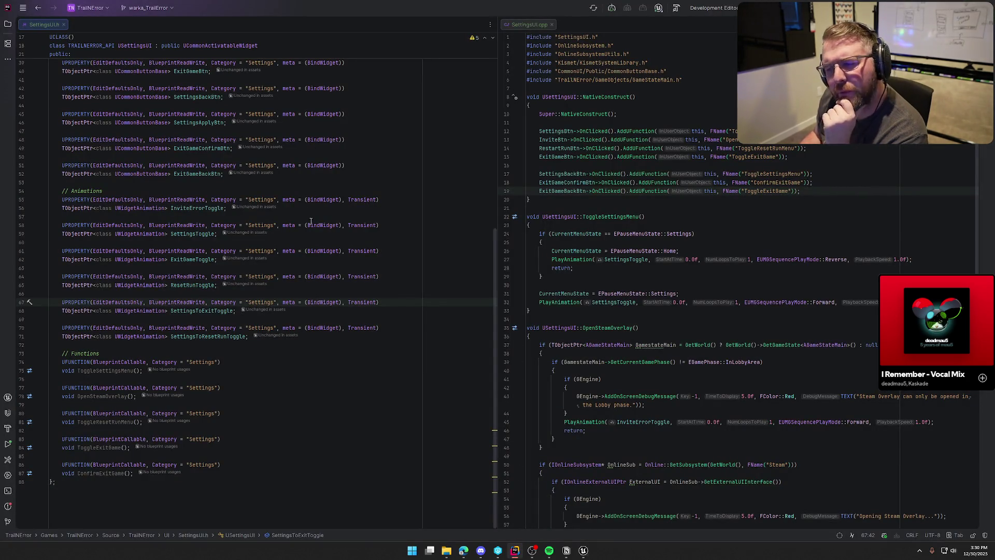
Change InviteErrorToggle's BindWidget specifier on line 55 to BindWidgetAnim
click(340, 200)
key(BackSpace)
key(BackSpace)
key(BackSpace)
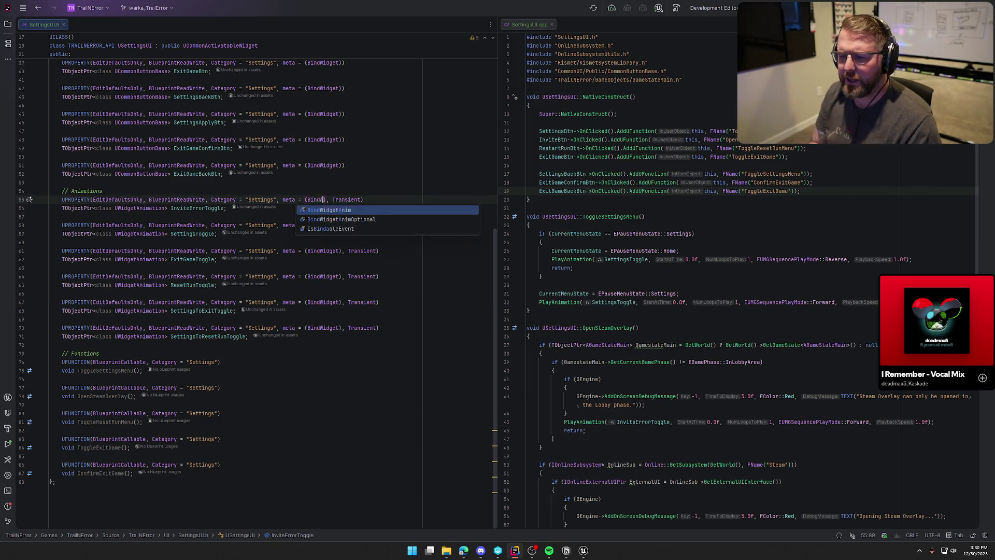
text(n)
key(Return)
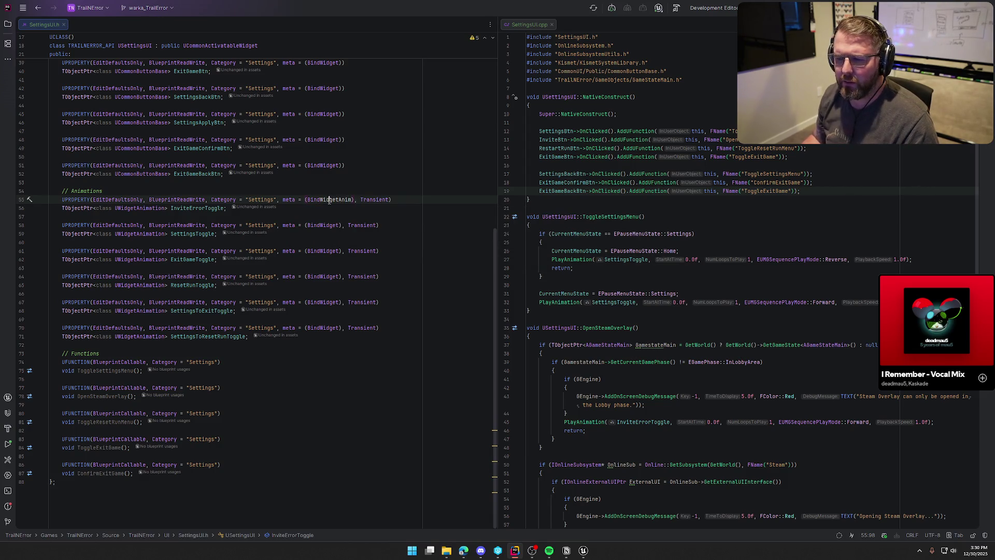
Change the SettingsToggle, ExitGameToggle, ResetRunToggle, SettingsToExitToggle and SettingsToResetRunToggle bindings to BindWidgetAnim
click(321, 225)
text(Anim)
click(324, 251)
text(Anim)
double_click(325, 276)
click(340, 276)
text(Anim)
click(340, 302)
text(Anim)
click(340, 328)
text(Anim)
click(375, 371)
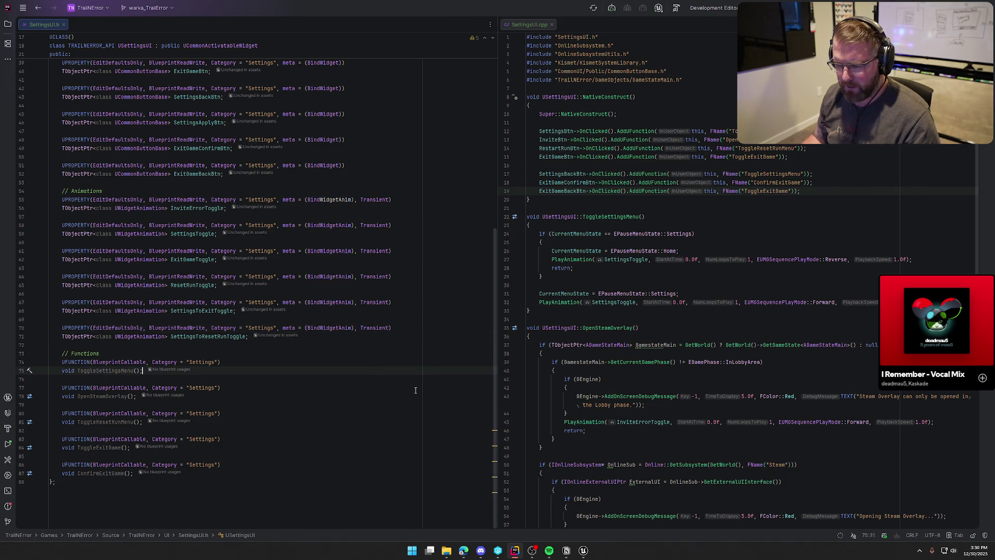
Save the UI_Settings widget in Unreal via Save All, then return to Rider
mouse_move(584, 549)
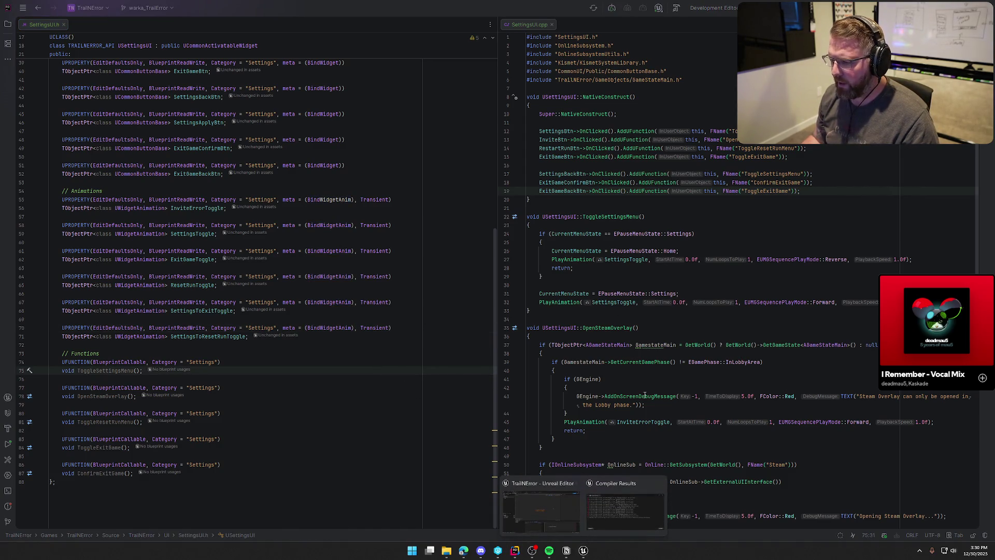
click(625, 508)
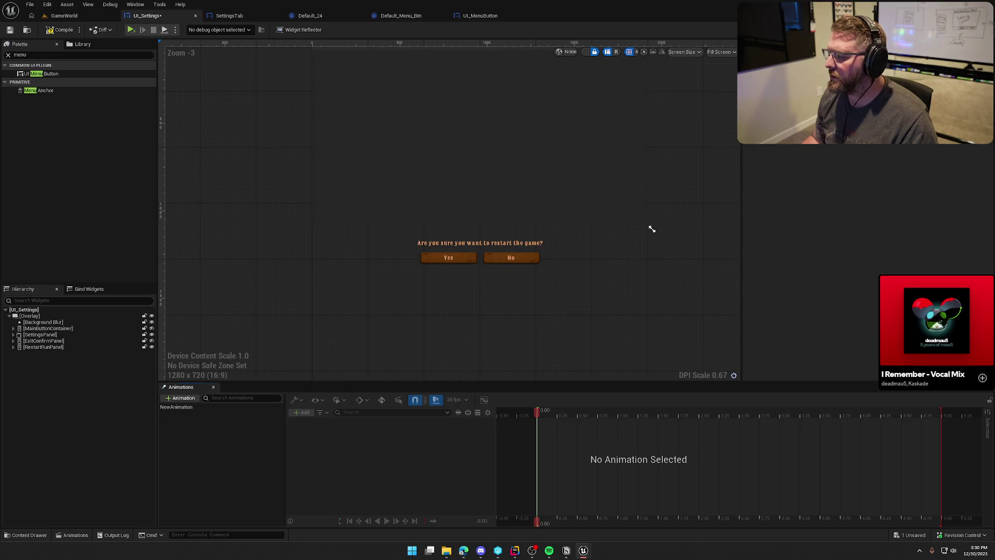
key(ctrl+shift+s)
click(525, 364)
key(alt+Tab)
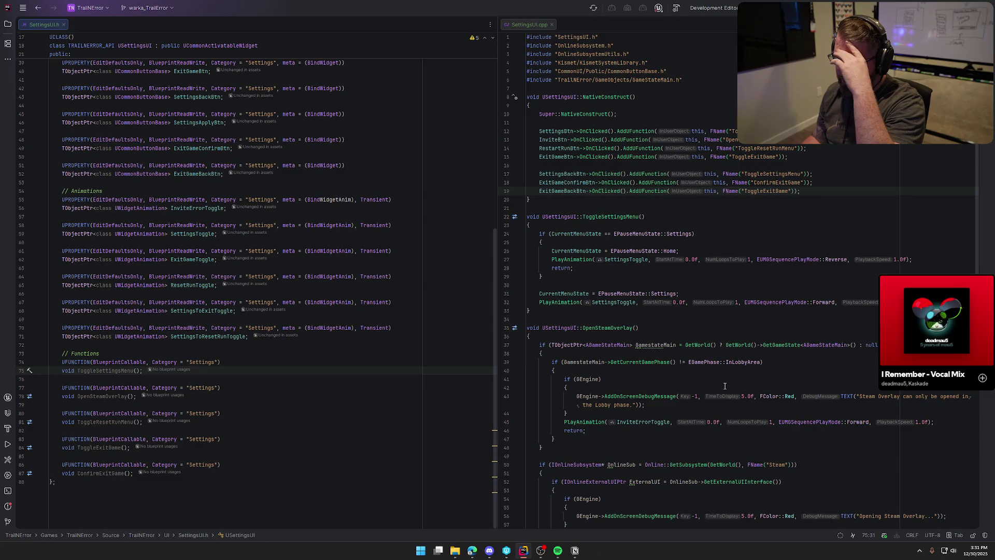
scroll(794, 418, down, 10)
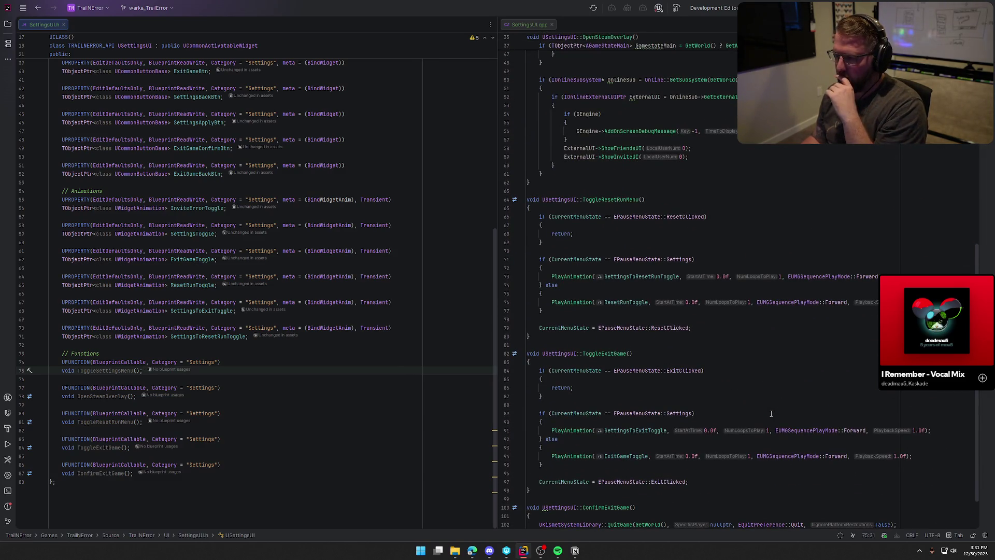
scroll(772, 414, down, 2)
scroll(771, 413, up, 11)
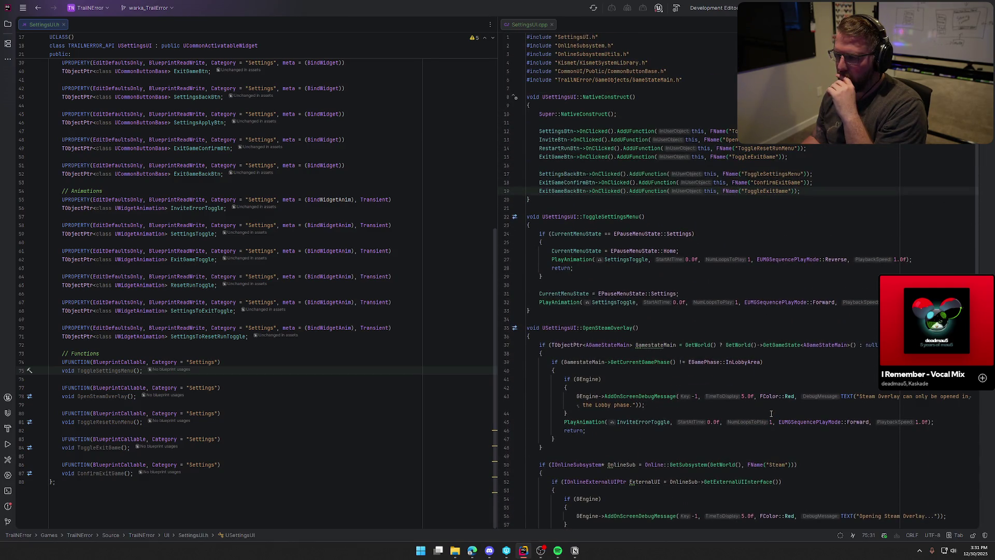
scroll(666, 432, down, 5)
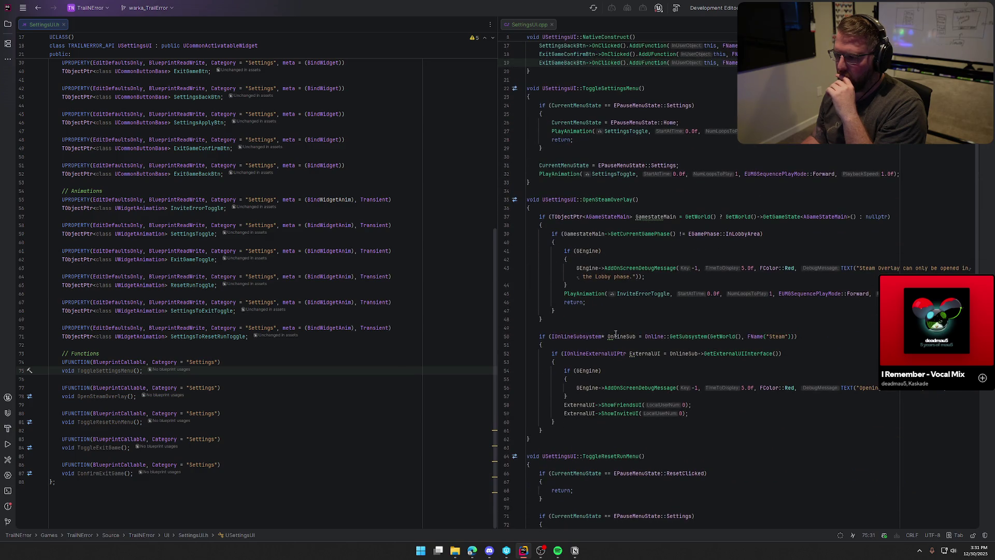
click(637, 294)
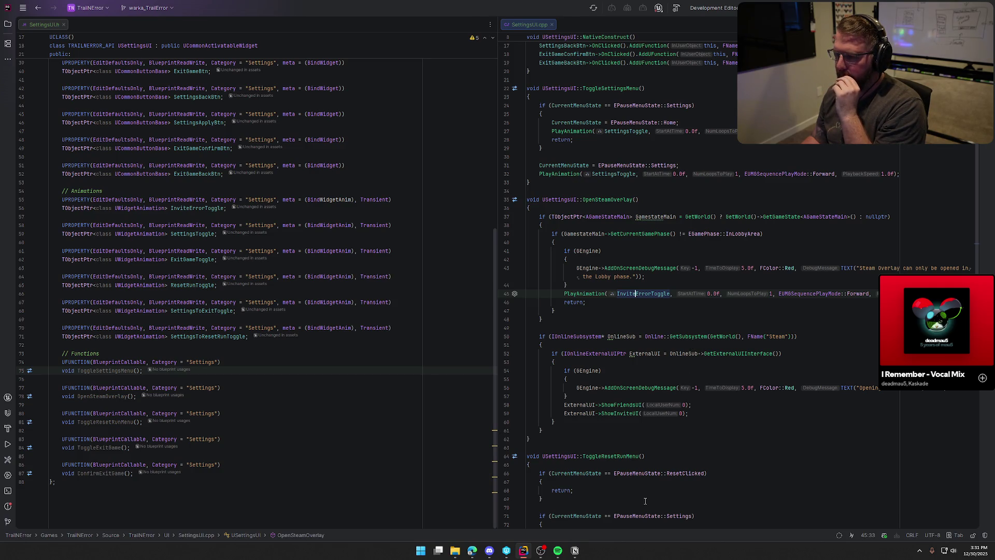
key(ctrl+w)
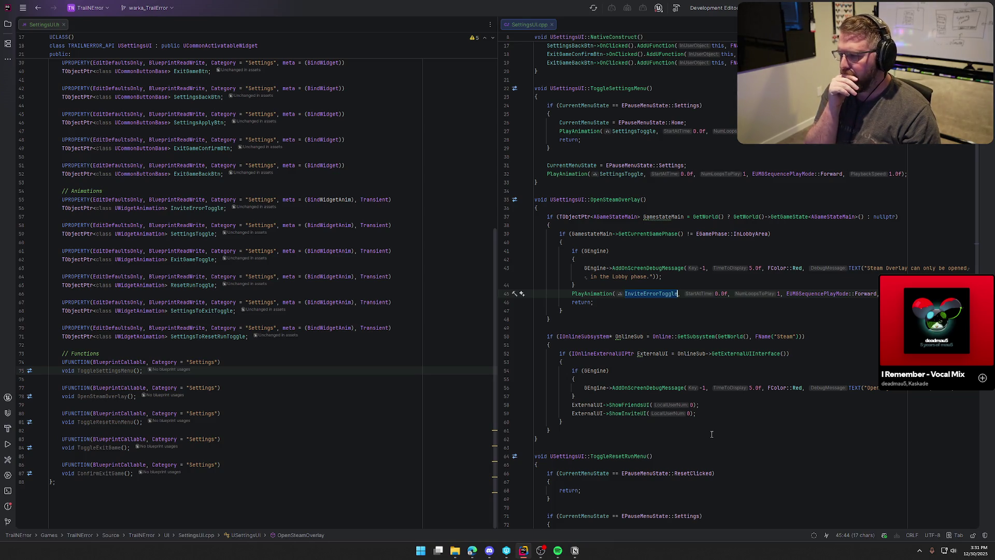
Play ResetRunToggle in the lobby branch and delete the InviteErrorToggle declaration from SettingsUI.h
text(Reset)
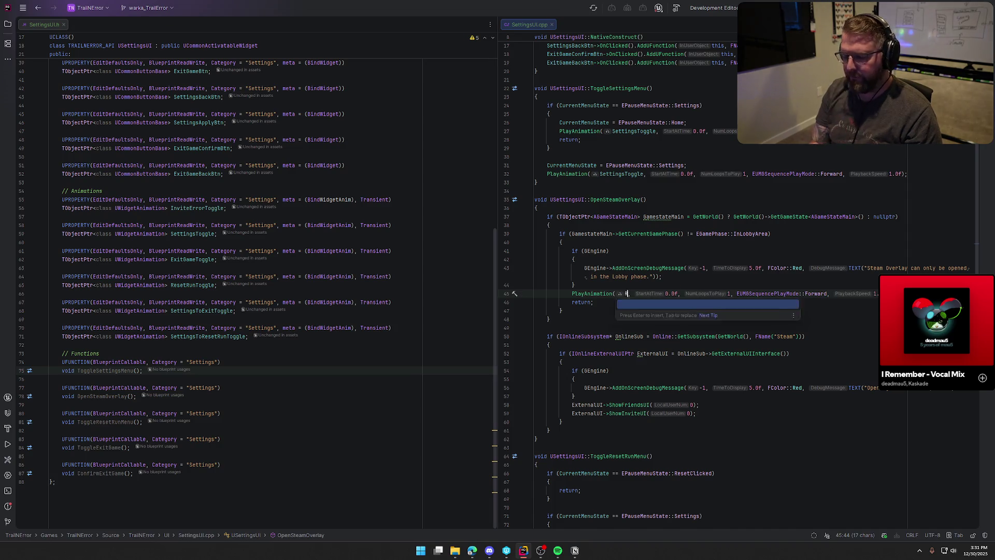
key(Return)
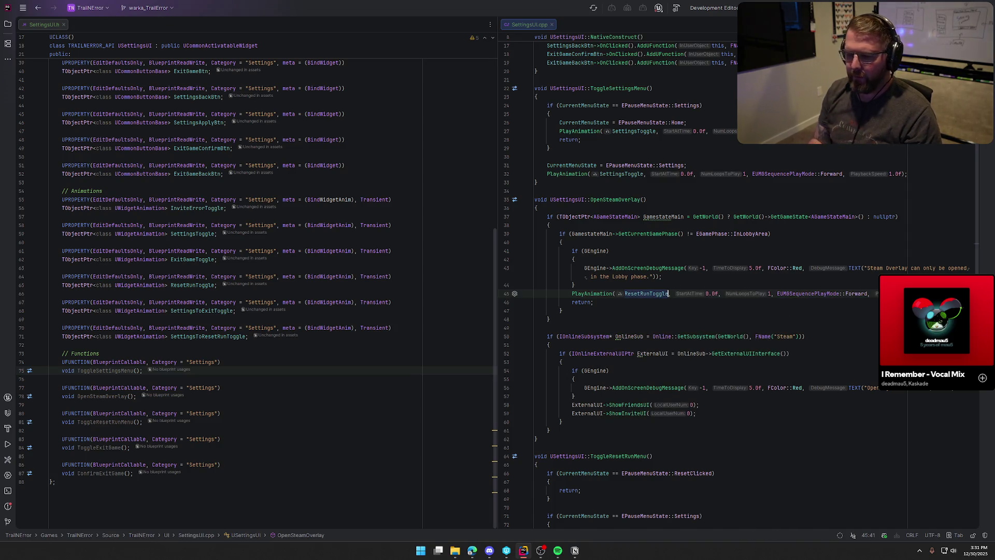
drag(226, 208, 38, 202)
key(Delete)
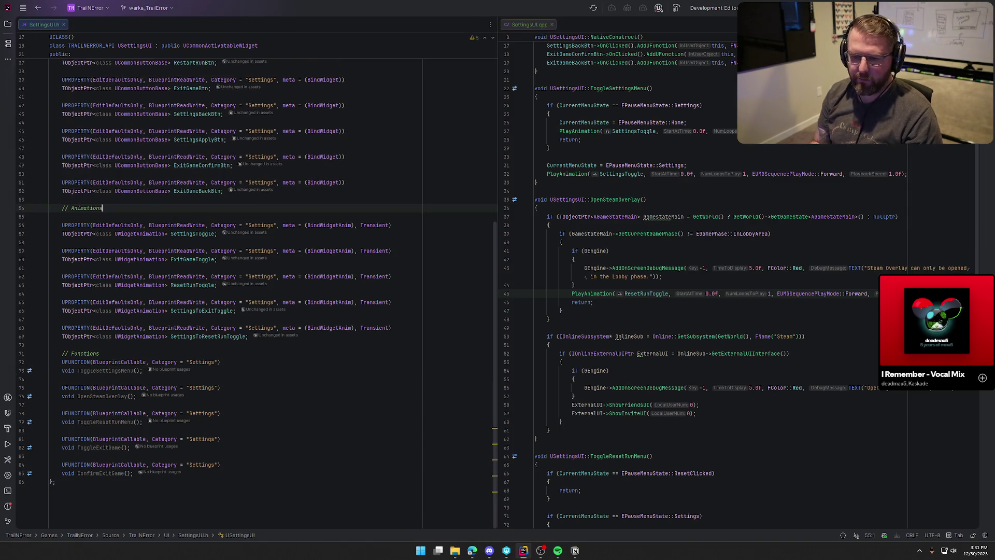
key(BackSpace)
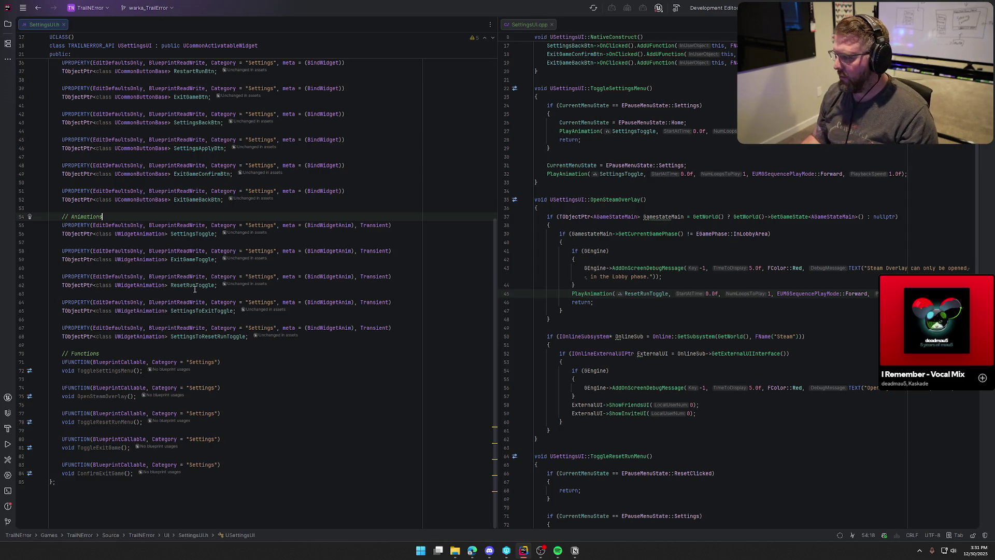
Search the Steam overlay source for remaining 'inviteerror' uses
click(784, 313)
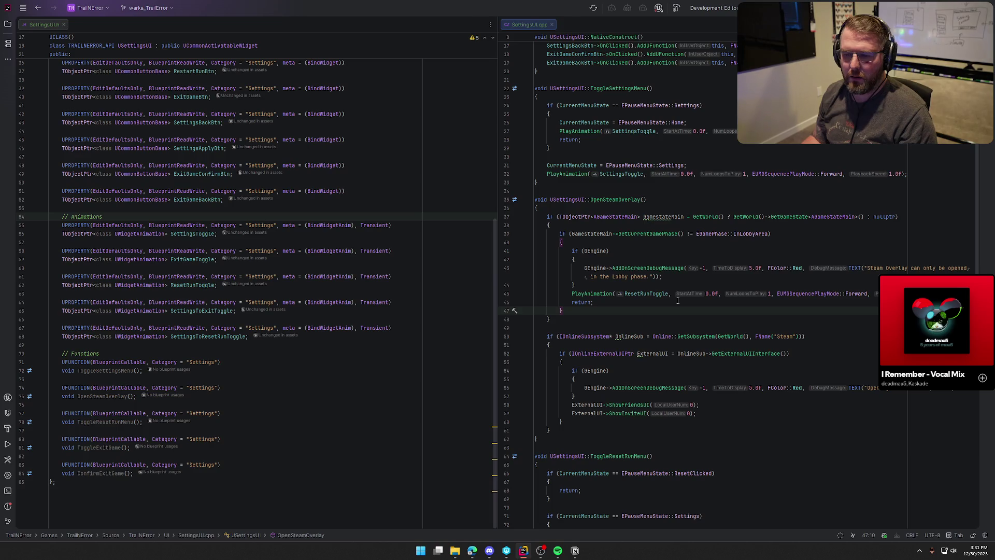
key(ctrl+f)
text(inviteerror)
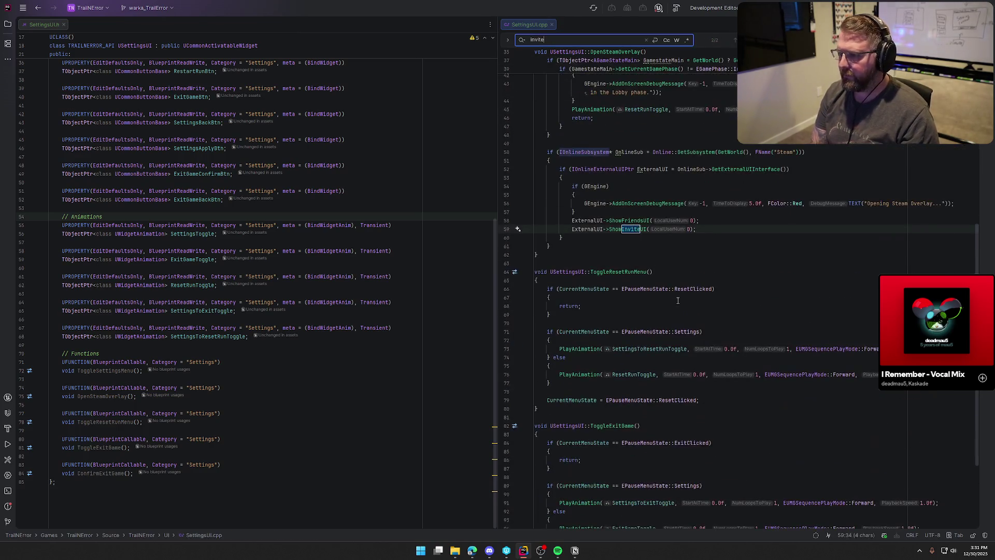
key(Escape)
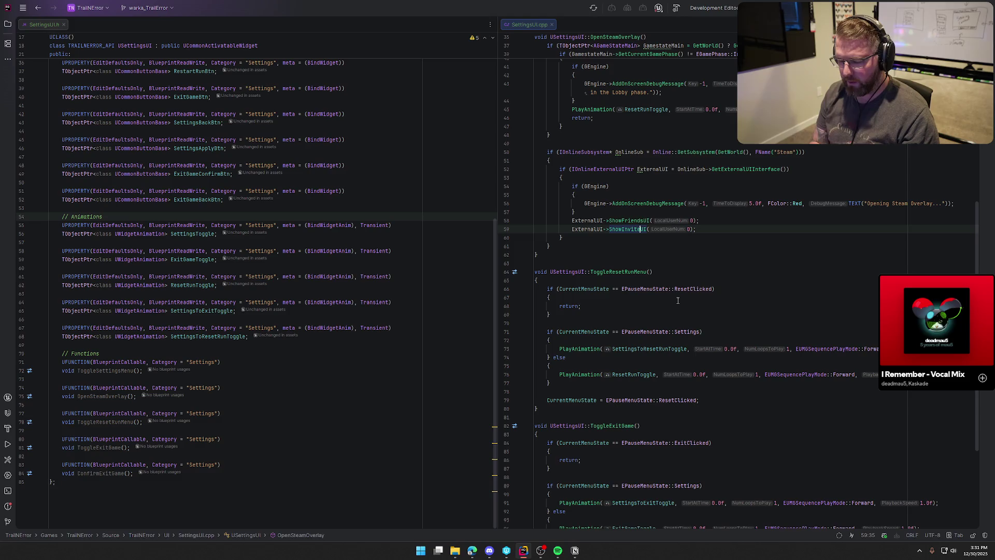
scroll(679, 295, up, 10)
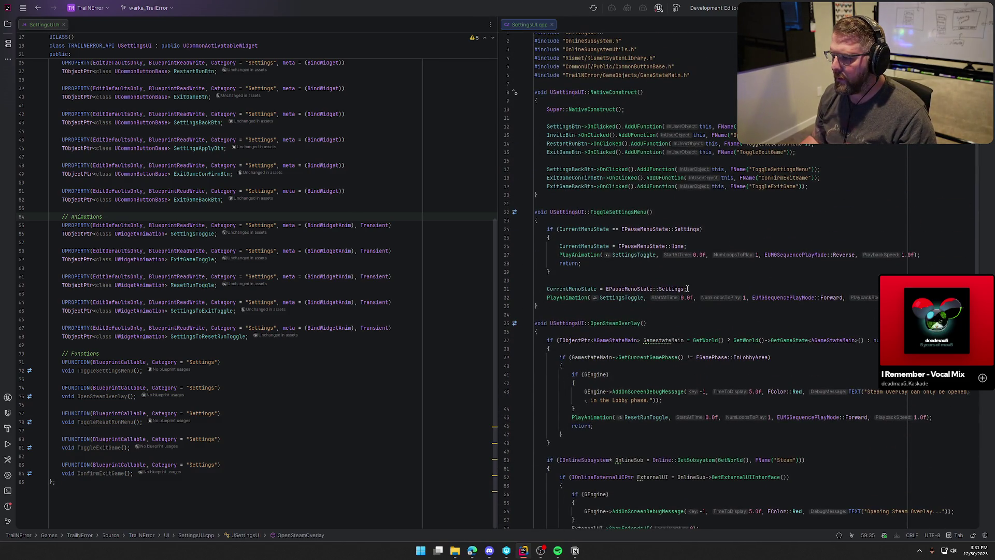
scroll(687, 289, down, 15)
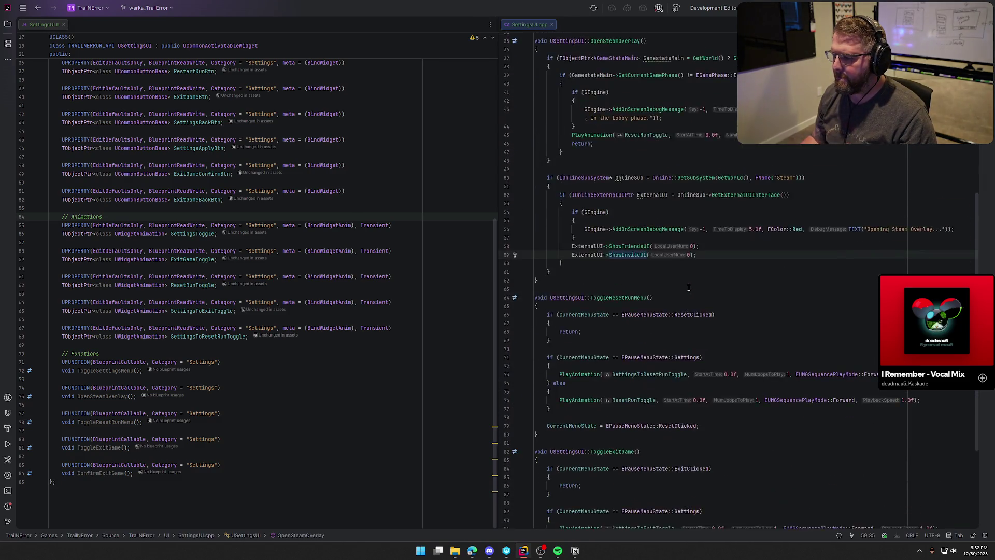
scroll(618, 234, up, 9)
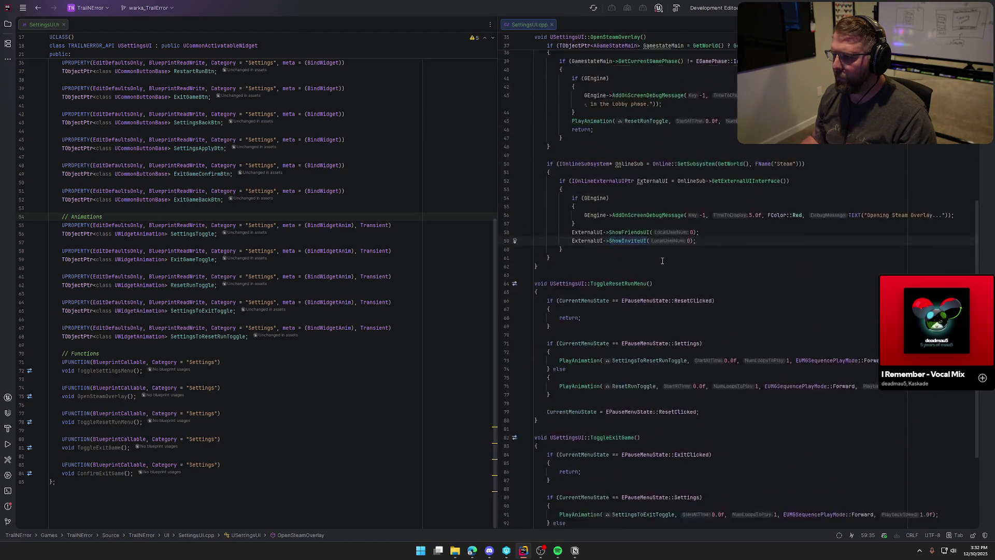
scroll(582, 191, down, 4)
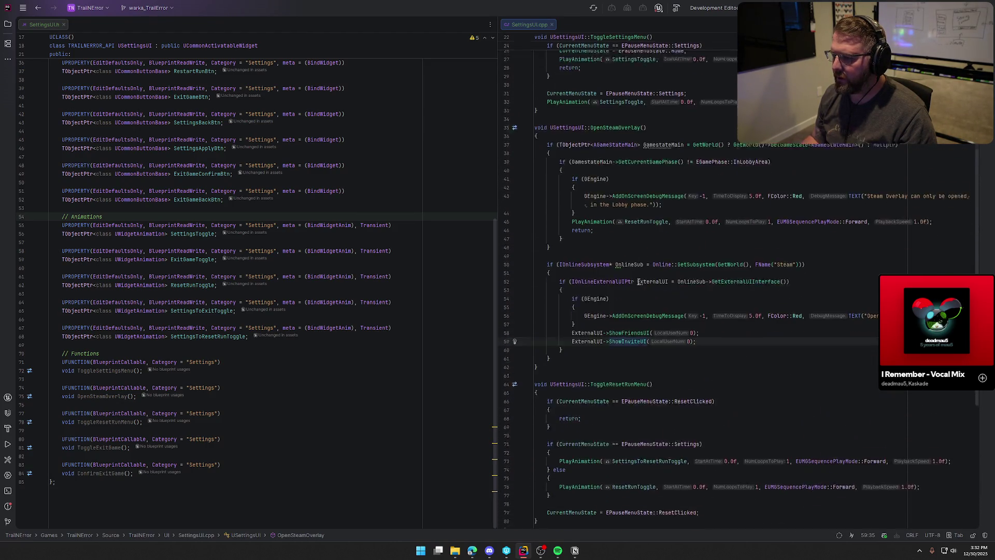
Start an 'if (Cu' condition on a new line above the PlayAnimation call
click(591, 182)
key(Return)
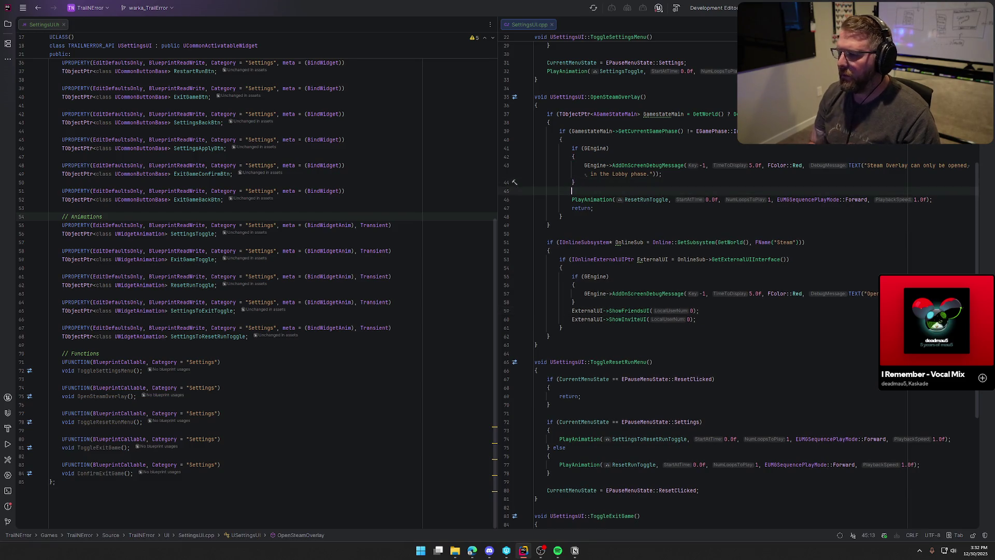
text(if ()
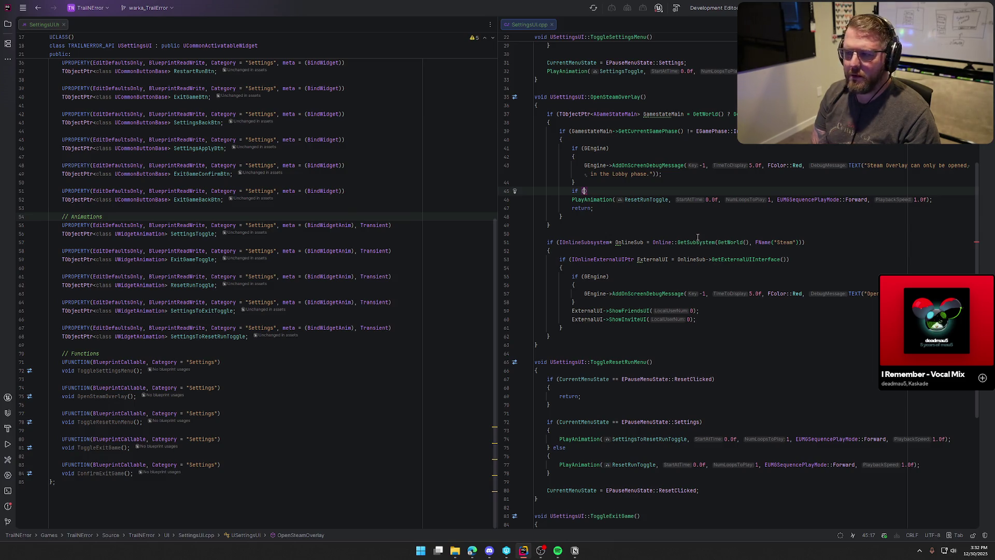
text(Cu)
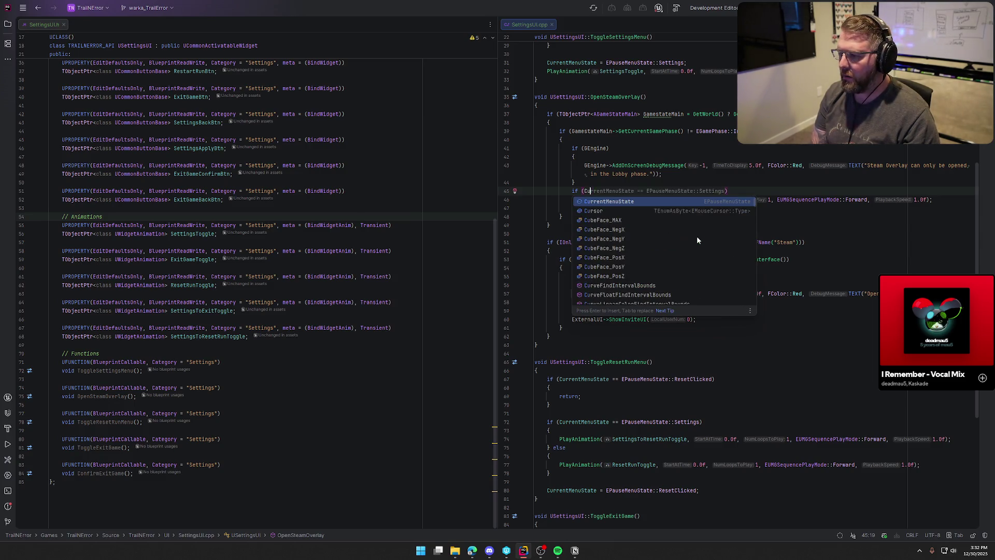
Complete the EPauseMenuState::Settings check so it plays SettingsToResetRunToggle
key(Tab)
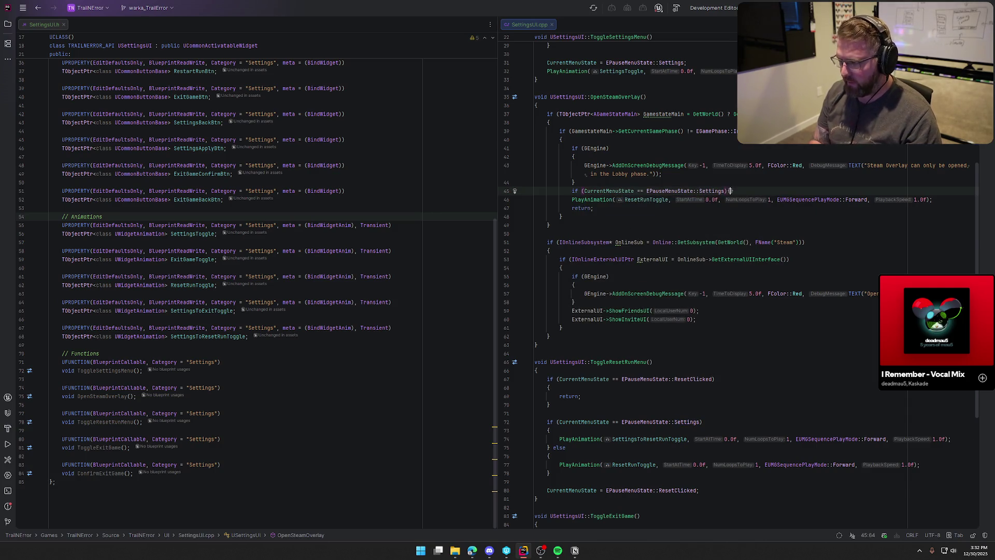
text({)
key(Return)
text(PlayAnimation()
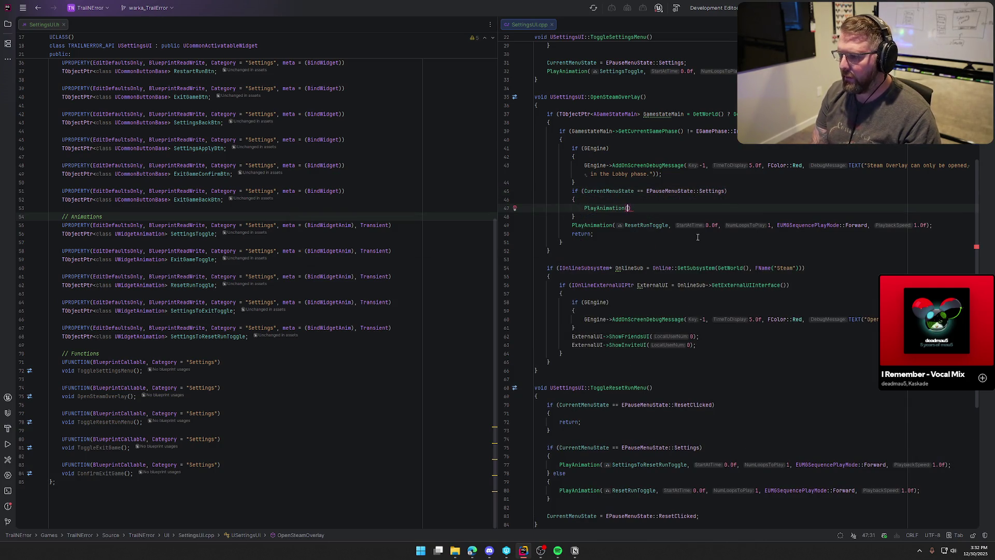
text(Settings)
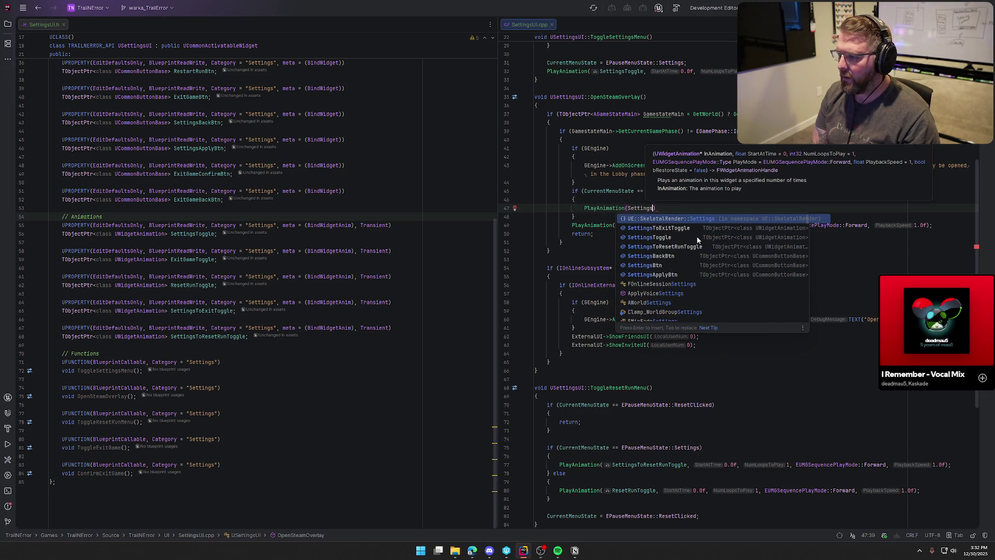
text(ToRe)
key(Return)
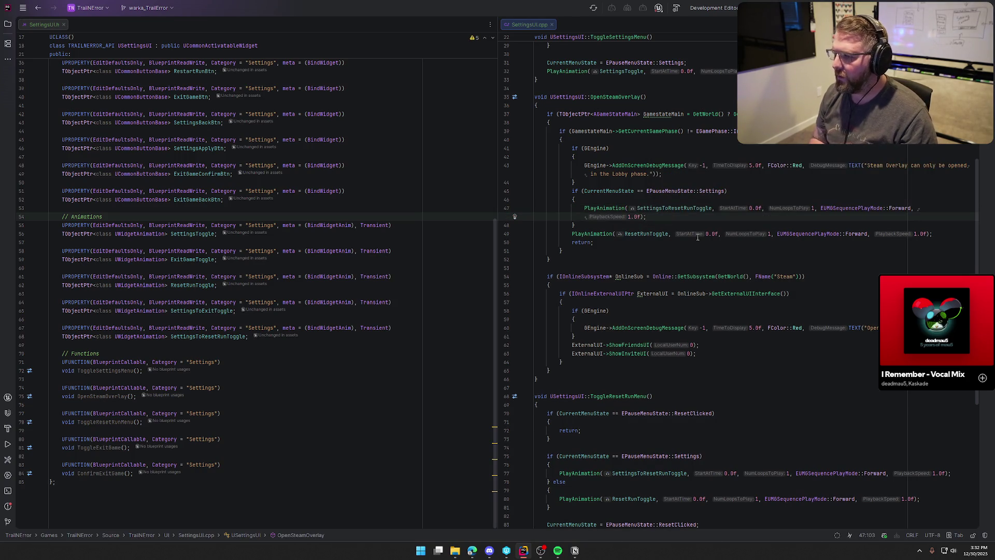
Move the ResetRunToggle PlayAnimation call into an else block and start a build
key(Down)
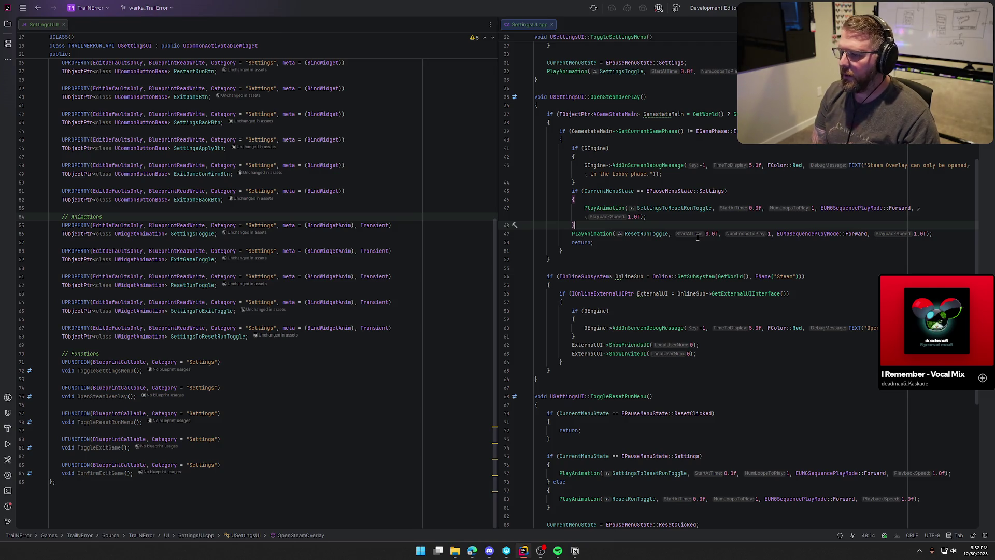
text(else)
key(Return)
text({)
key(Return)
key(ctrl+shift+Up)
key(ctrl+shift+Up)
key(End)
key(Delete)
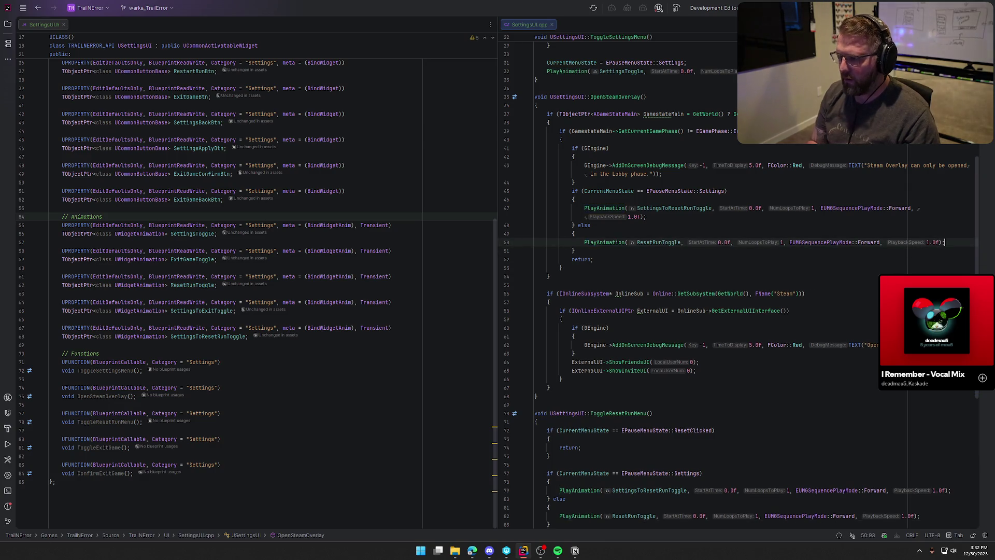
key(ctrl+d)
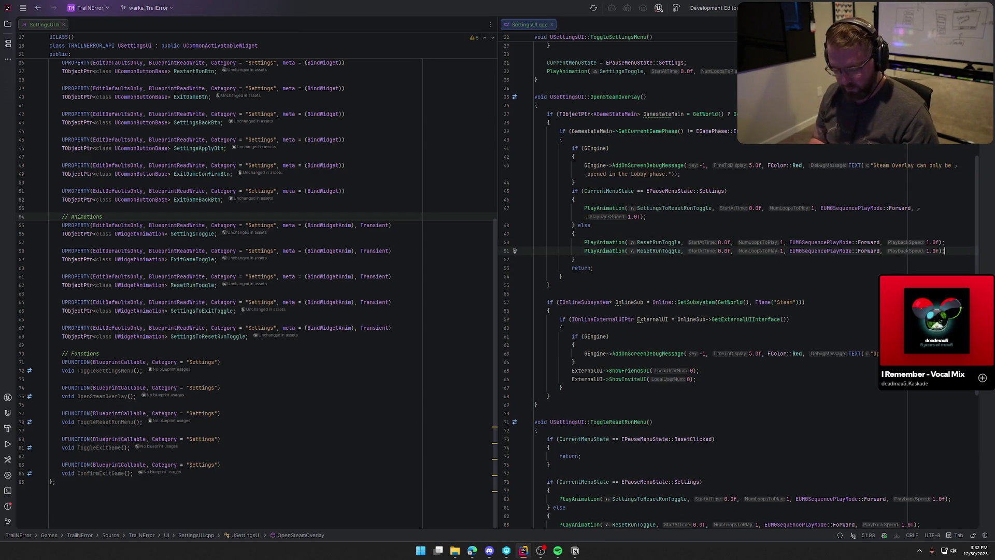
key(ctrl+z)
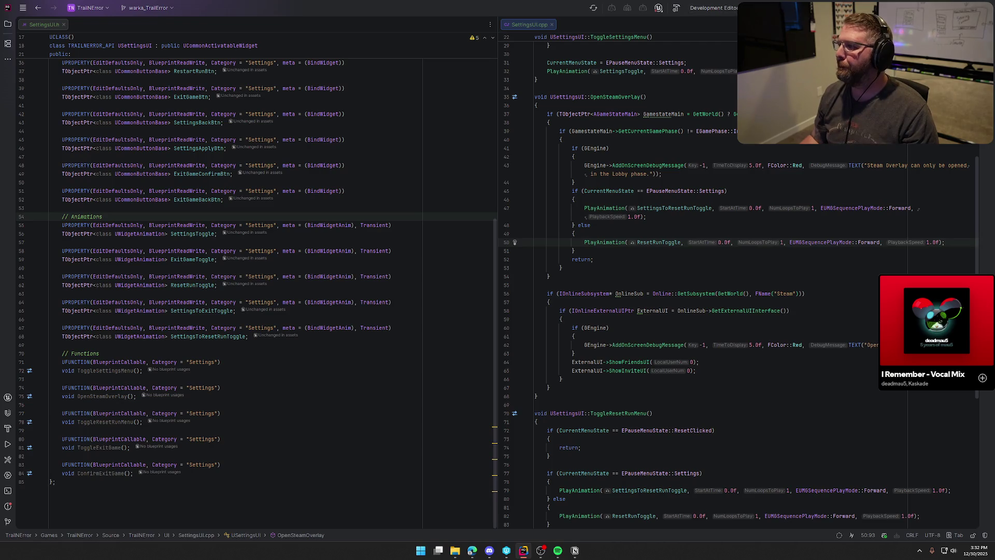
key(ctrl+shift+b)
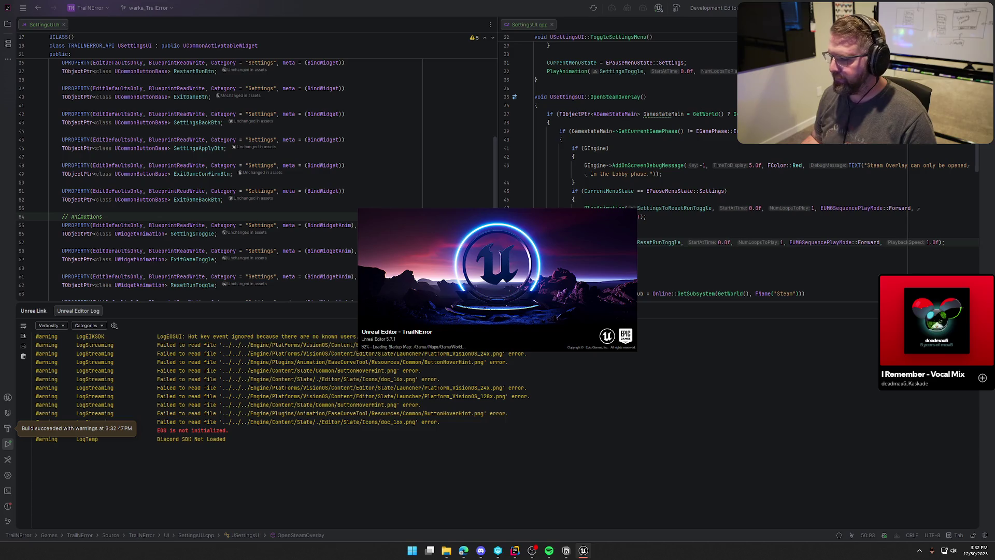
Switch to the launching Unreal Editor from the taskbar after the build succeeds
click(584, 551)
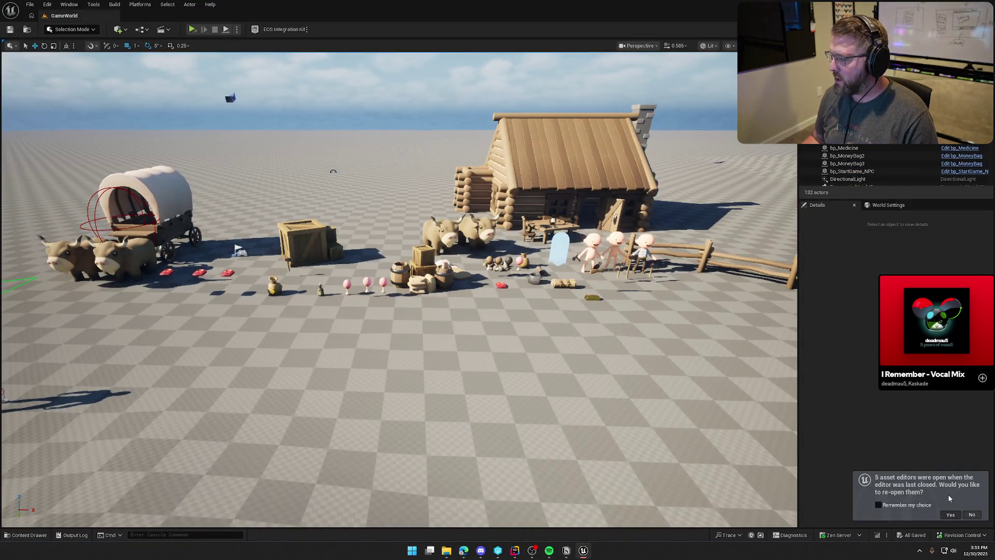
Reopen the previous session's asset editors and select RestartRunPanel in the Hierarchy
click(951, 514)
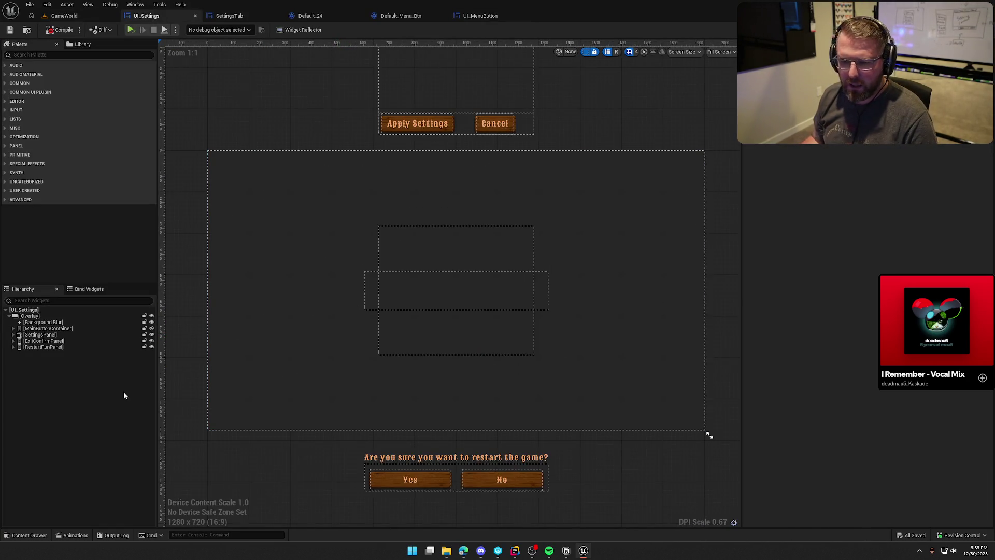
click(43, 347)
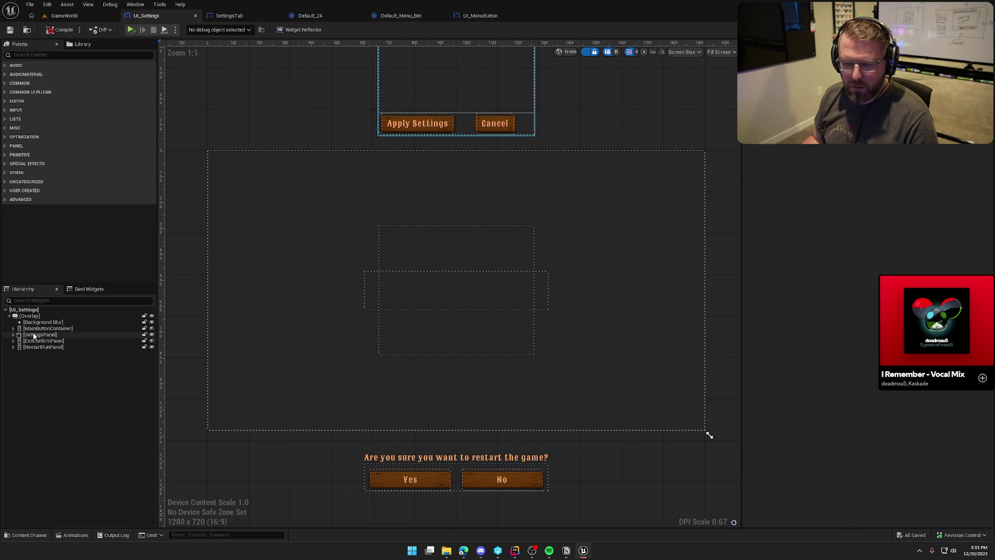
click(31, 347)
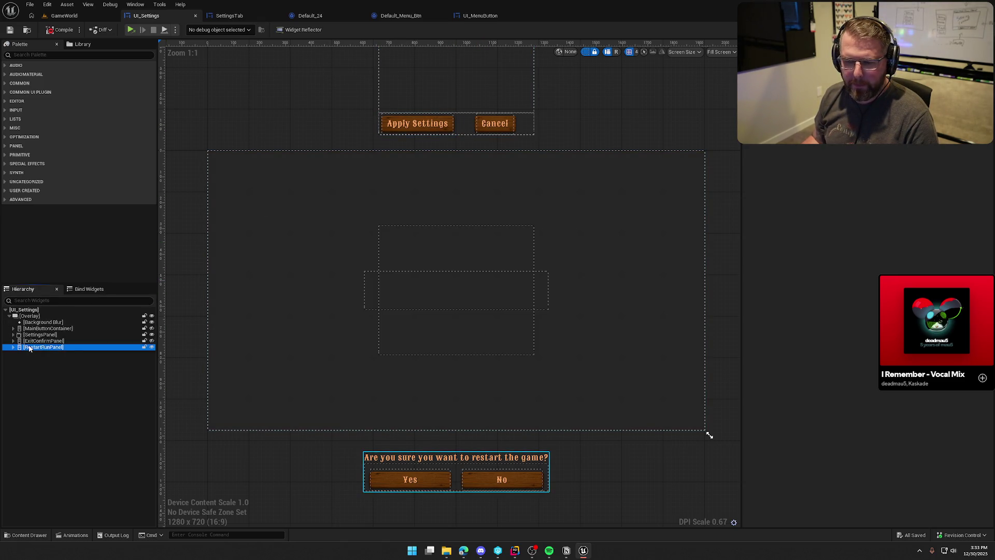
Compile UI_Settings and show the Animations panel after checking notes in Notion
click(61, 29)
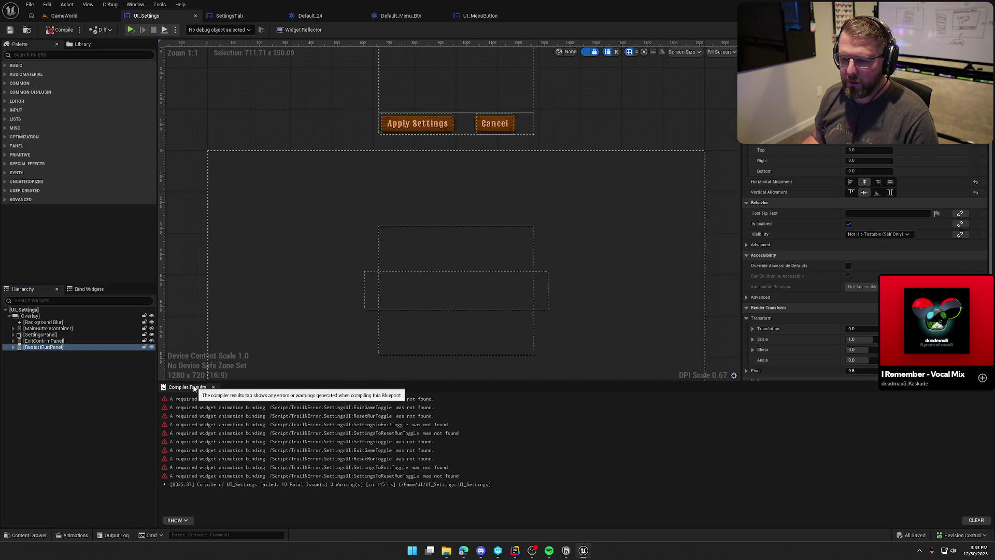
click(136, 5)
click(161, 63)
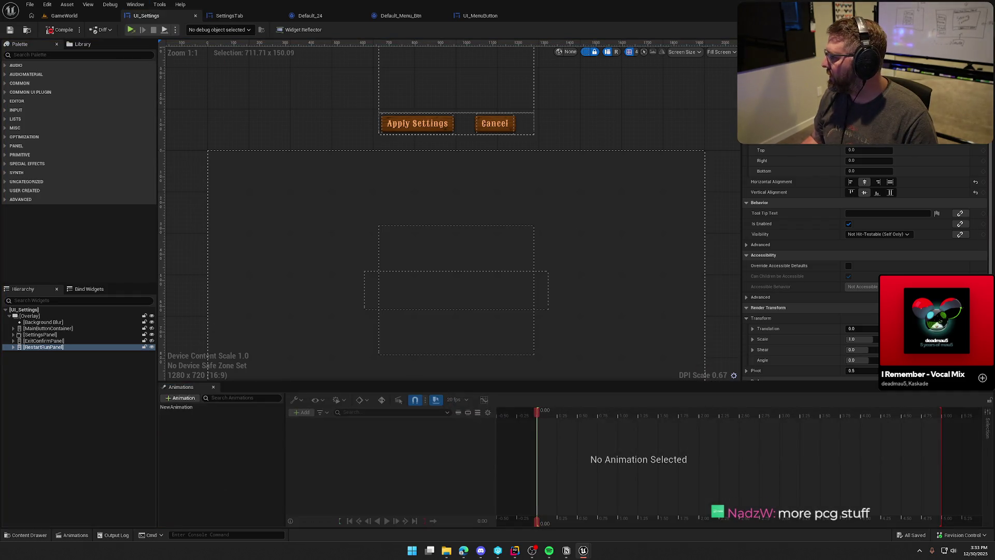
click(566, 550)
key(alt+Tab)
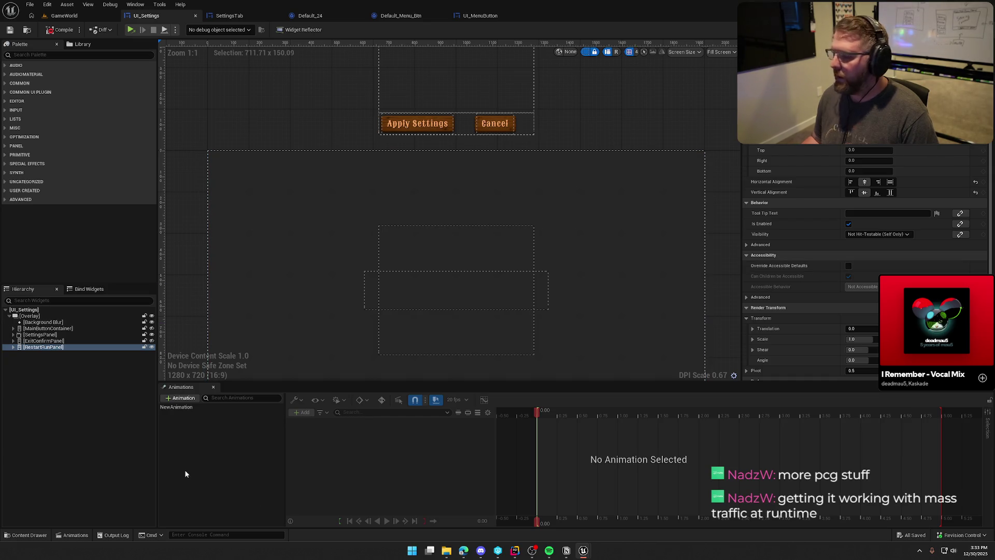
Rename NewAnimation to SettingsToggle and recompile the widget
click(187, 407)
key(F2)
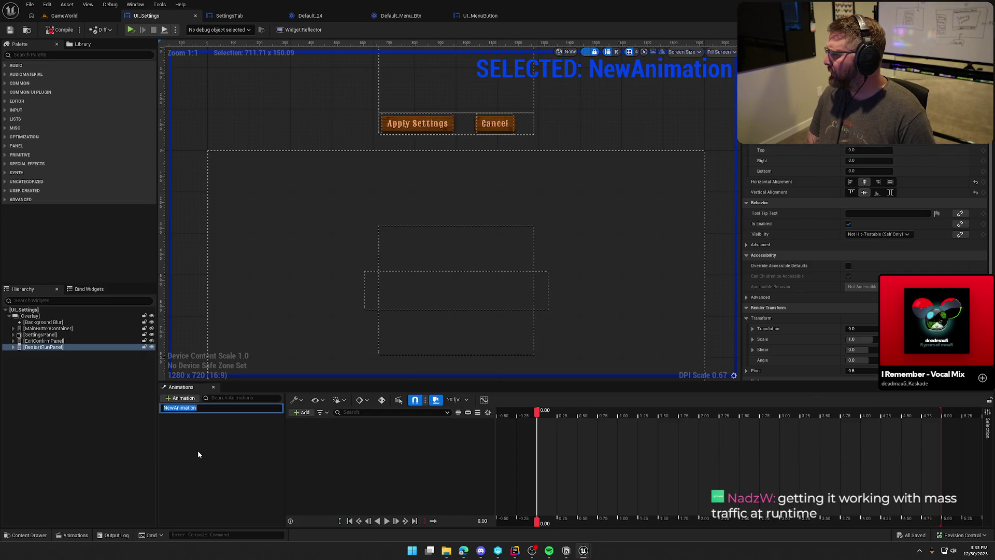
text(Setting)
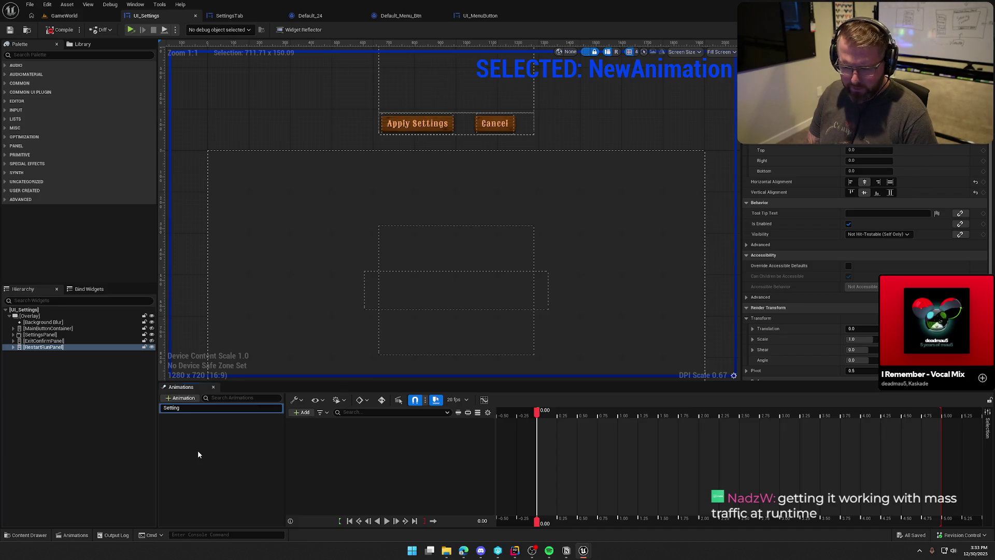
text(sToggle)
key(Return)
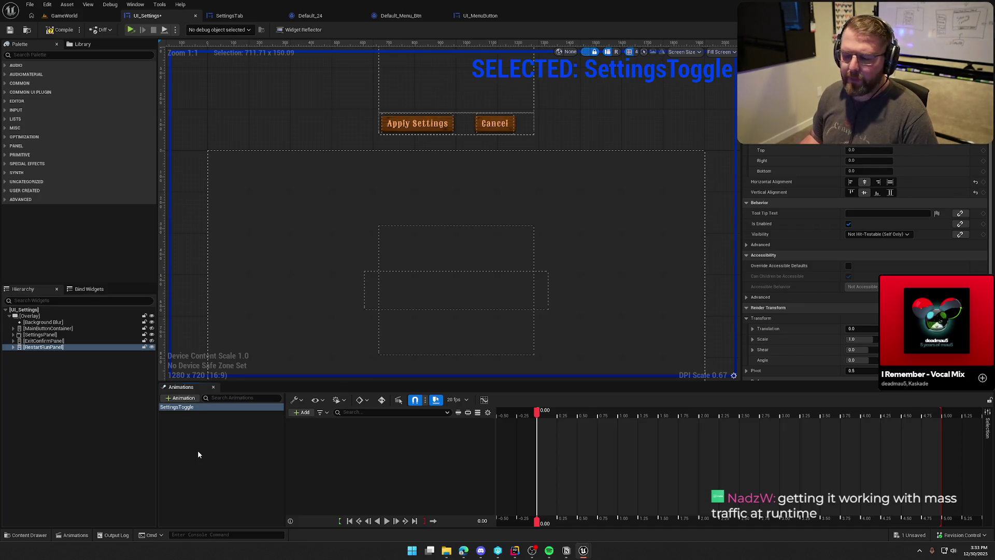
click(51, 33)
click(167, 431)
click(184, 407)
scroll(311, 317, down, 2)
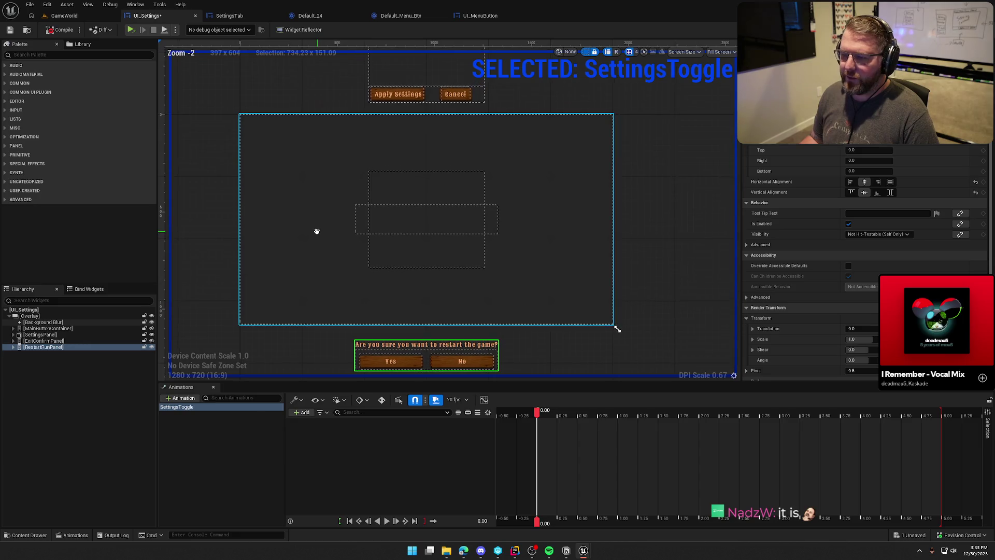
Add the ExitGameToggle and ResetRunToggle animations
click(179, 397)
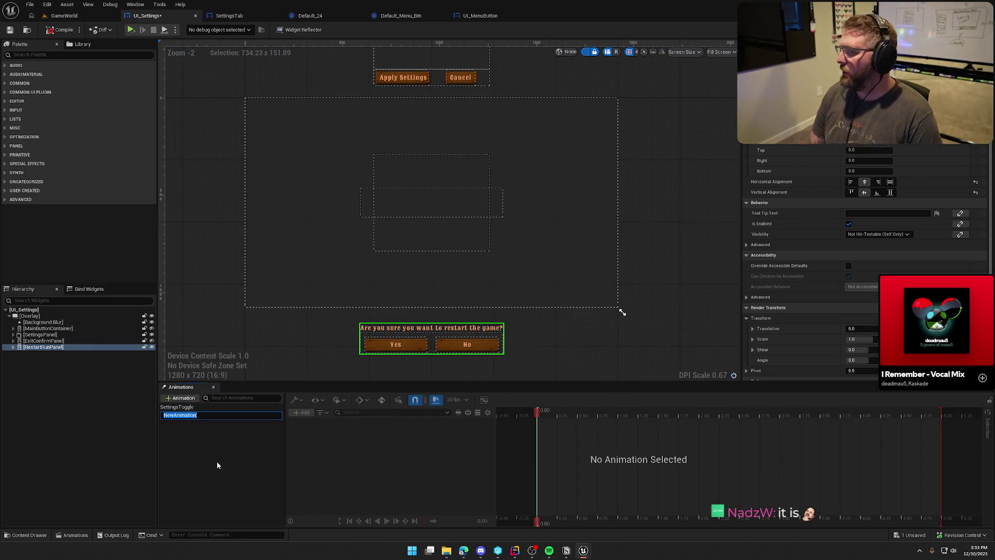
text(ExitGameToggle)
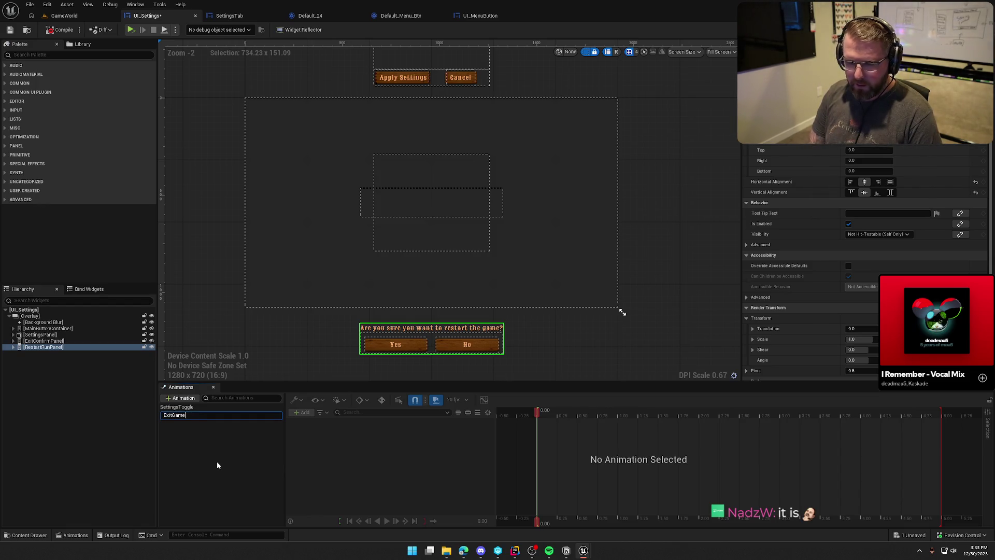
key(Return)
click(181, 397)
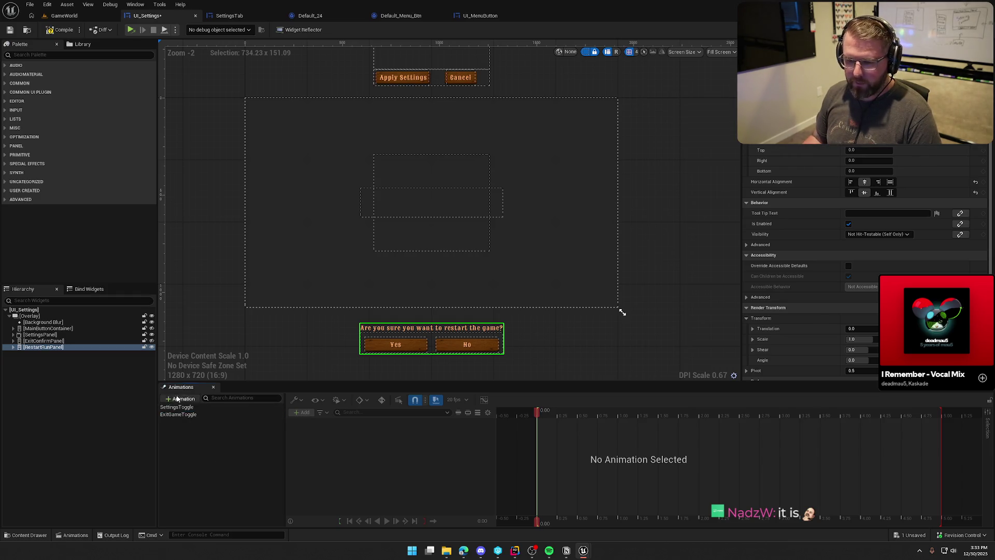
text(Re)
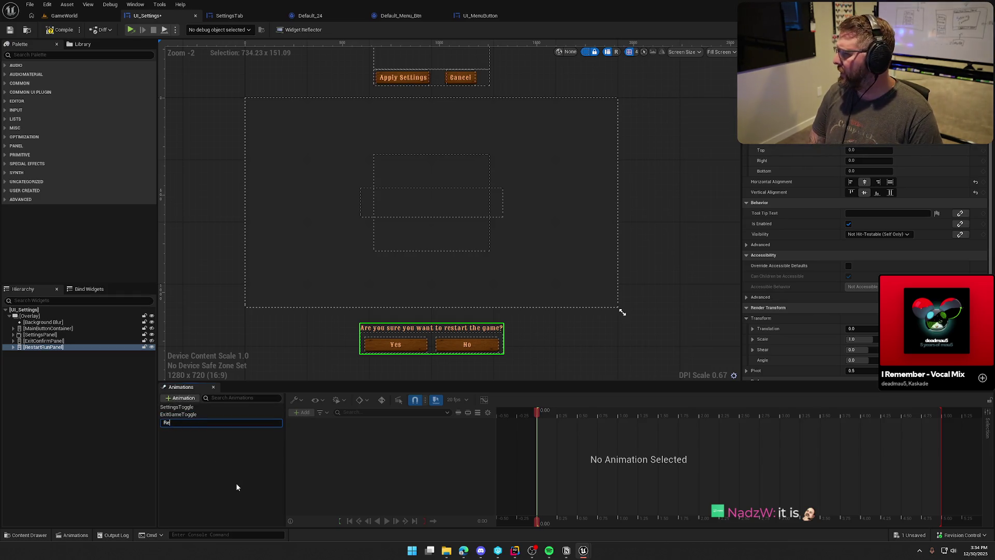
text(setRunToggle)
key(Return)
Add the SettingsToExitToggle and SettingsToResetRunToggle animations and compile the widget
click(169, 397)
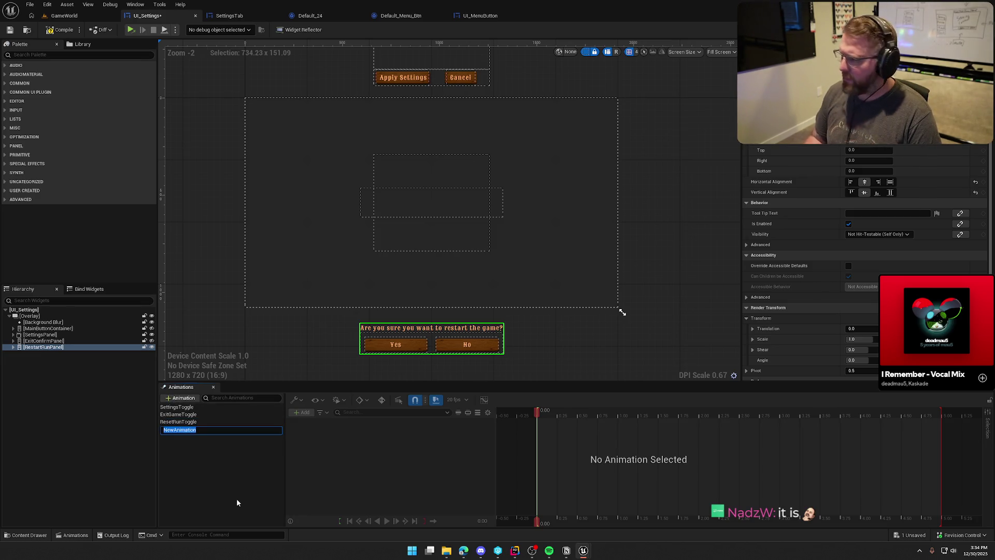
text(S)
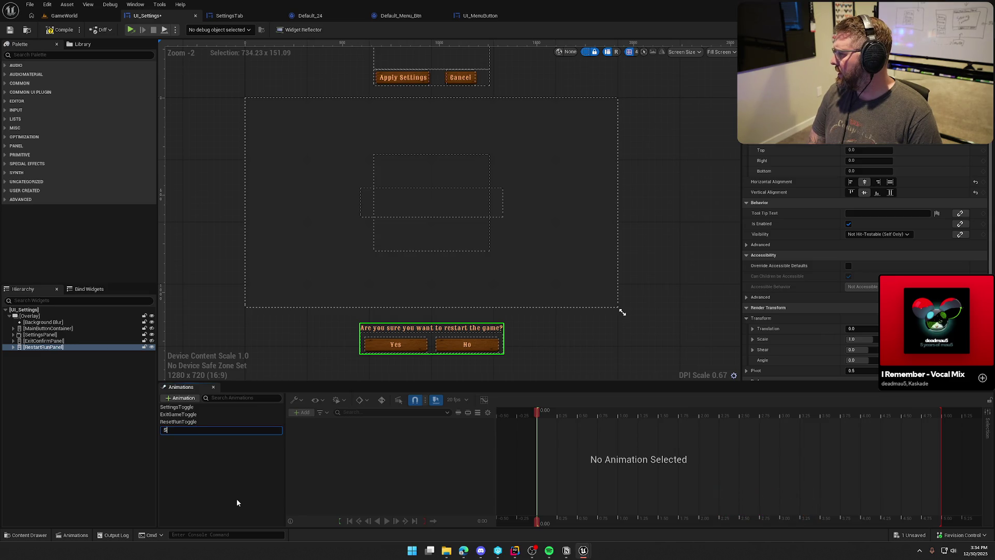
text(ettingsTo)
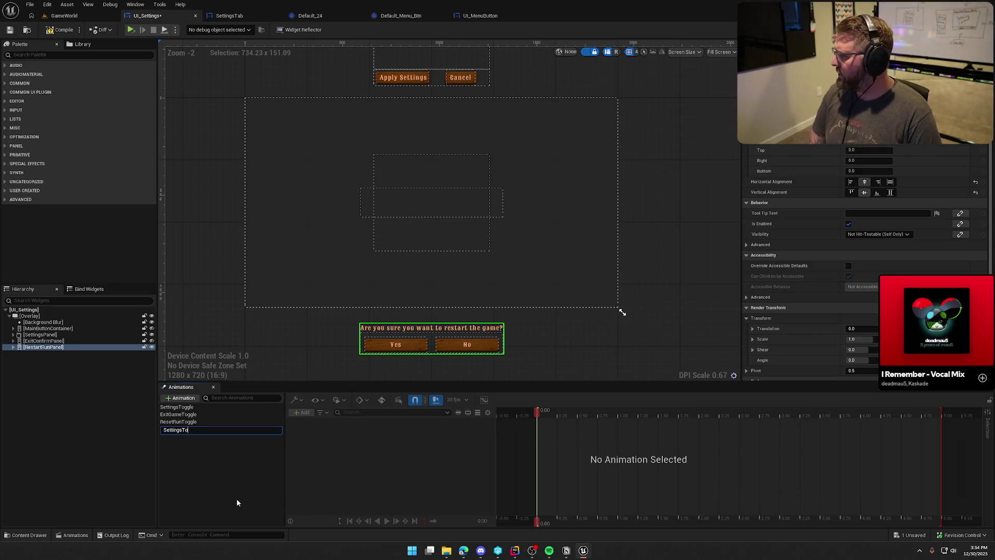
text(ExitToggle)
key(Return)
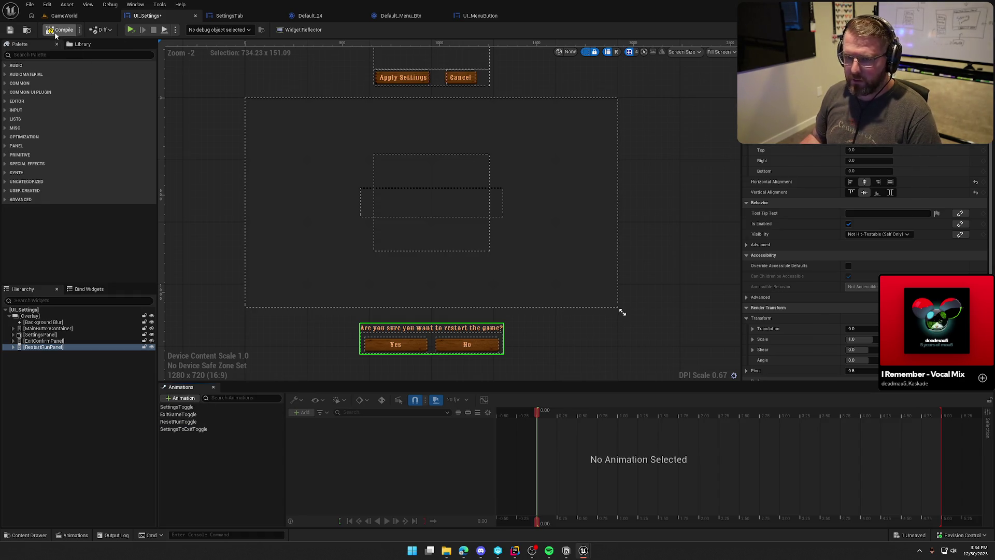
click(181, 397)
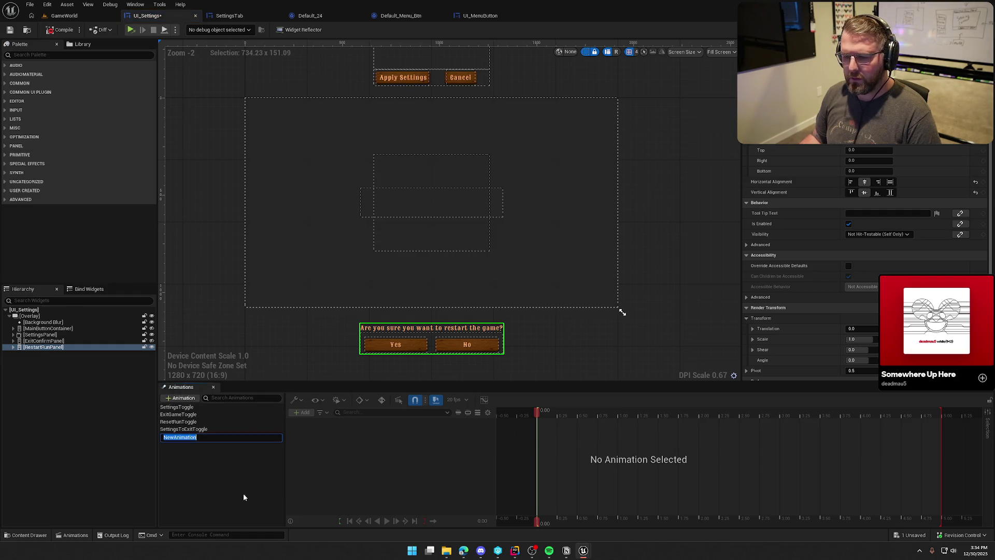
text(Settings)
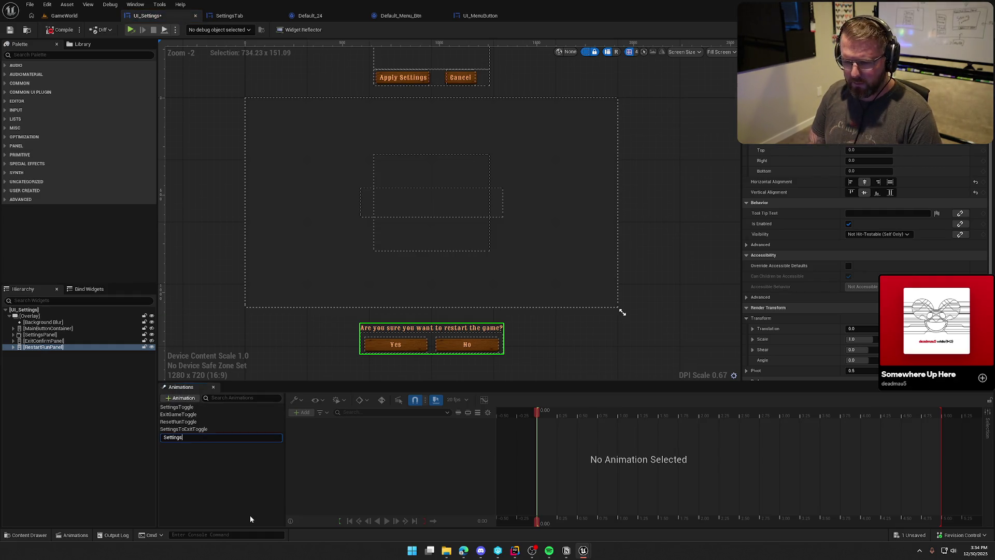
text(ToRese)
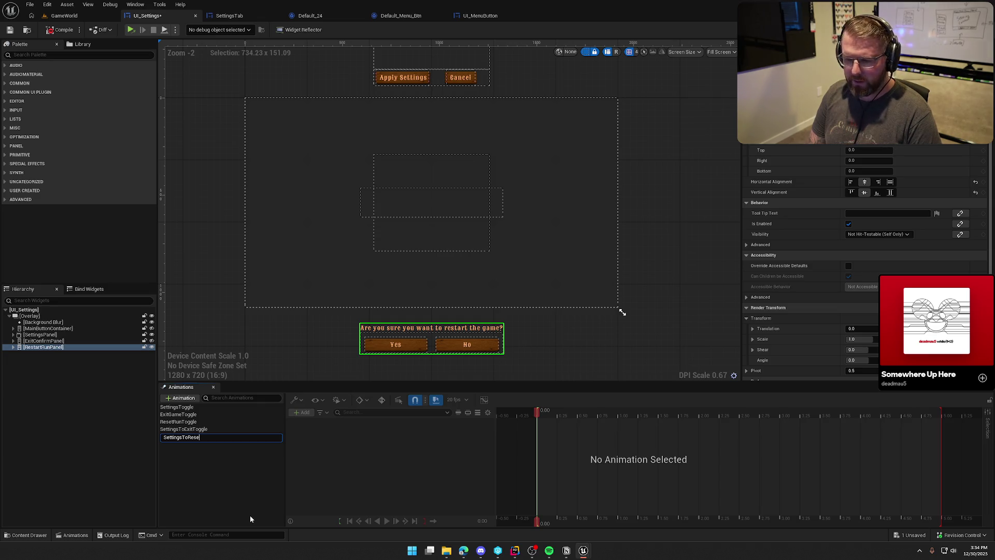
text(tRunToggle)
key(Return)
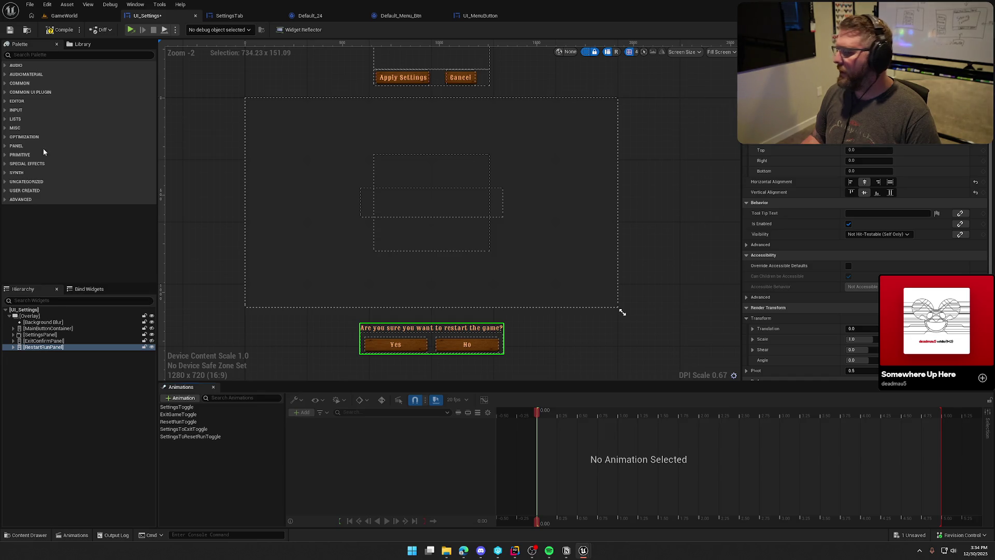
click(58, 31)
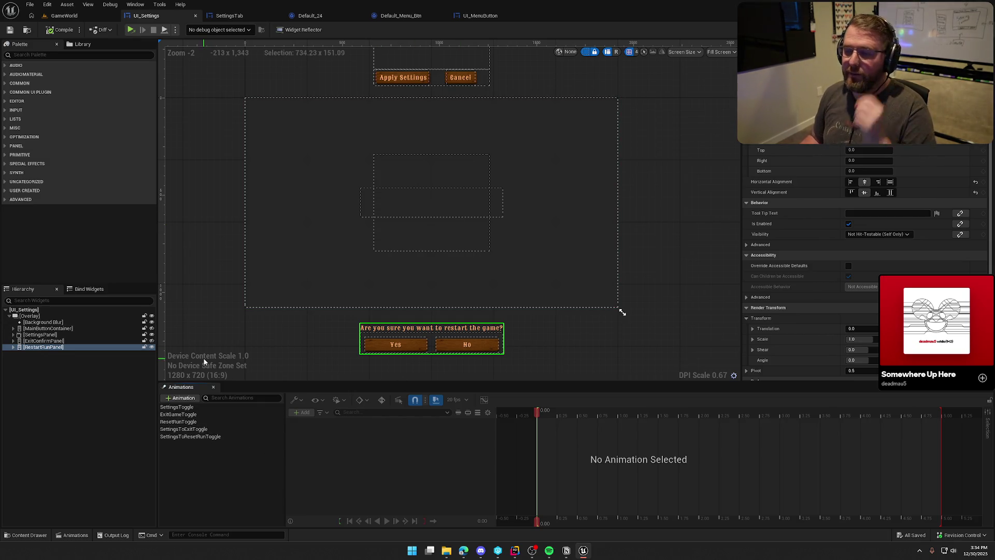
Select SettingsToggle and toggle Hierarchy visibility to show the main buttons and exit prompt
click(187, 408)
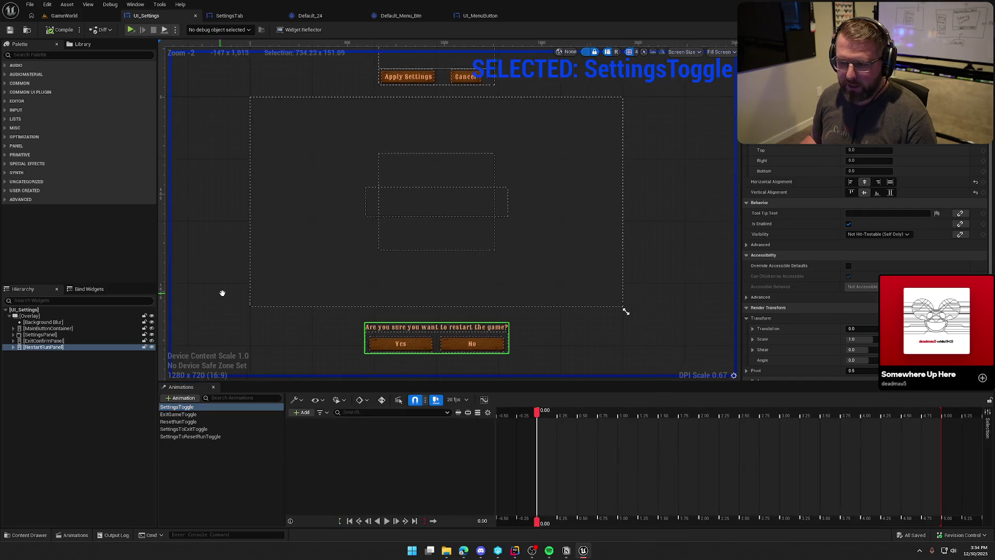
scroll(237, 288, down, 1)
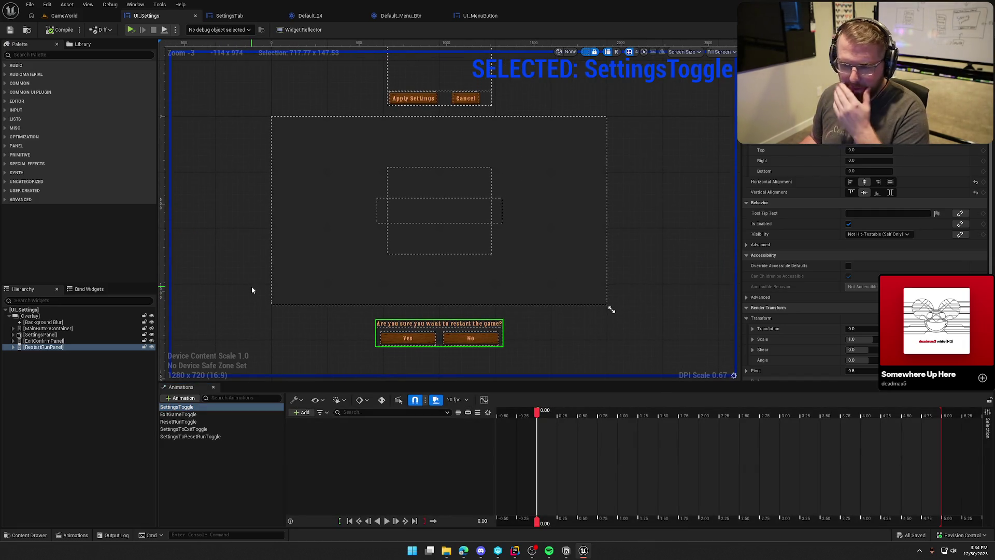
click(151, 335)
click(151, 335)
click(151, 341)
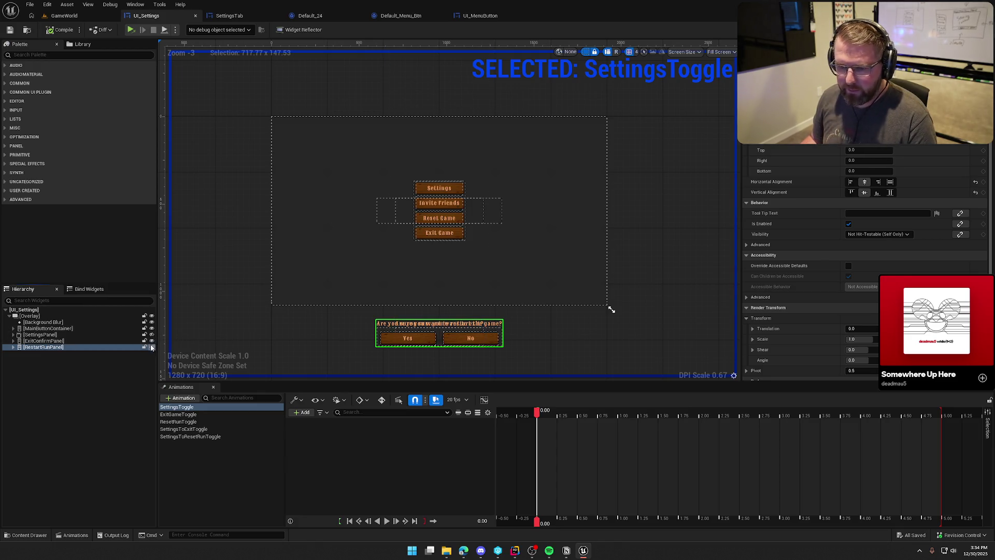
click(152, 334)
Hide the dashed widget outlines and select MainButtonContainer for animating
click(264, 331)
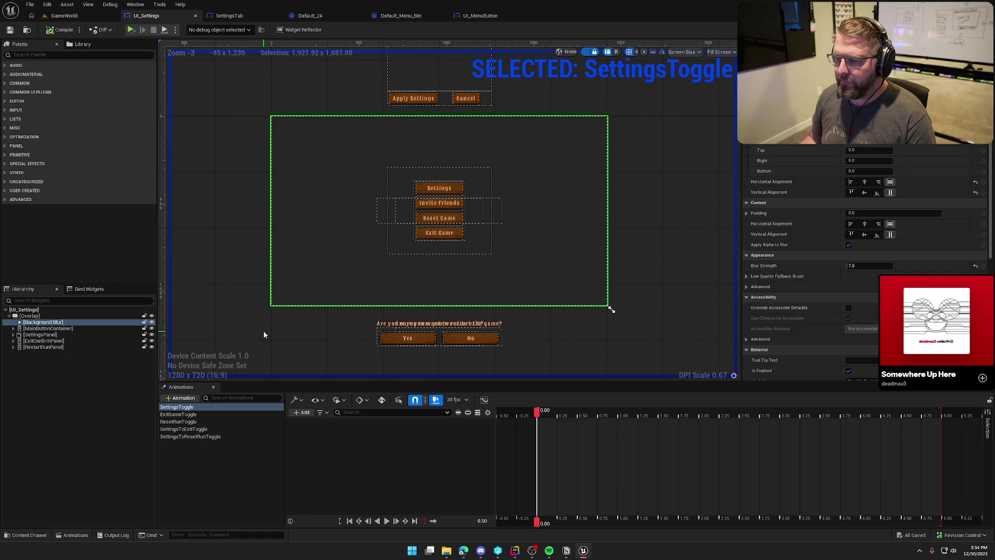
click(585, 53)
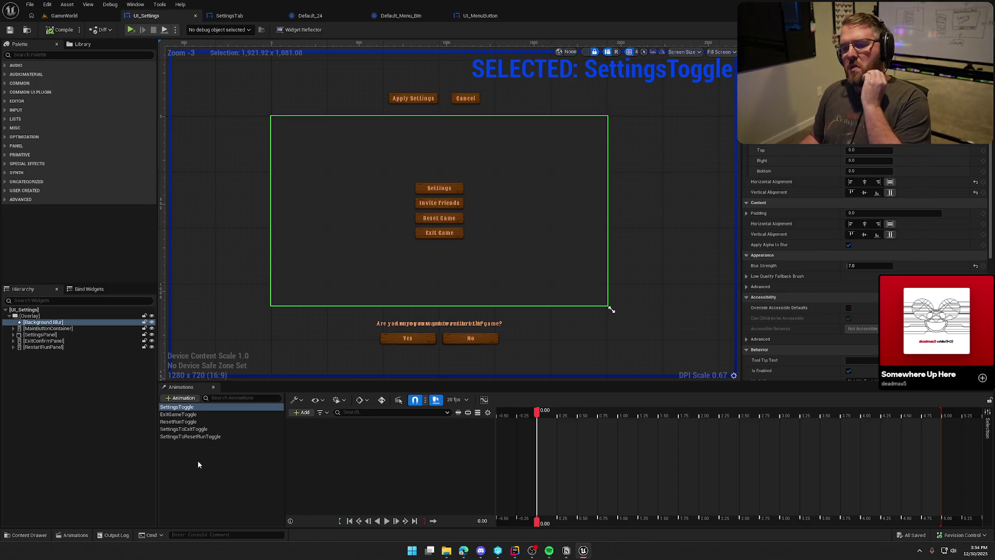
click(193, 415)
click(192, 407)
click(52, 329)
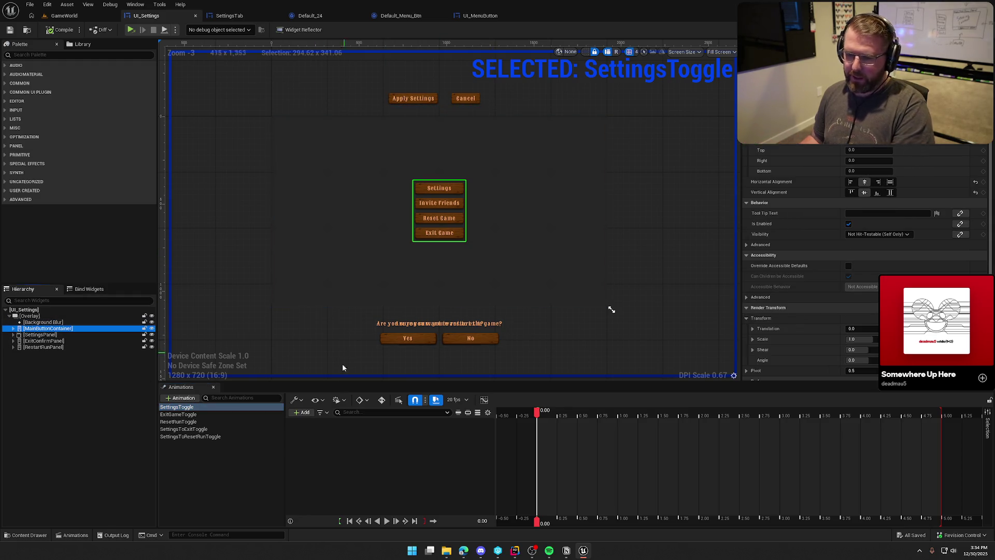
Add a MainButtonContainer Transform track to SettingsToggle, keeping only the Translation sub-track
click(302, 412)
click(321, 432)
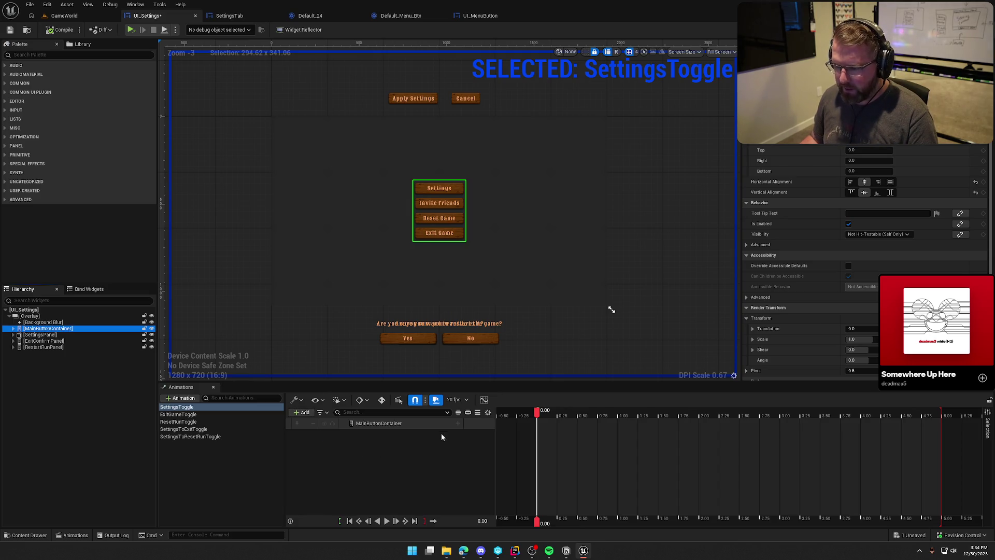
click(458, 423)
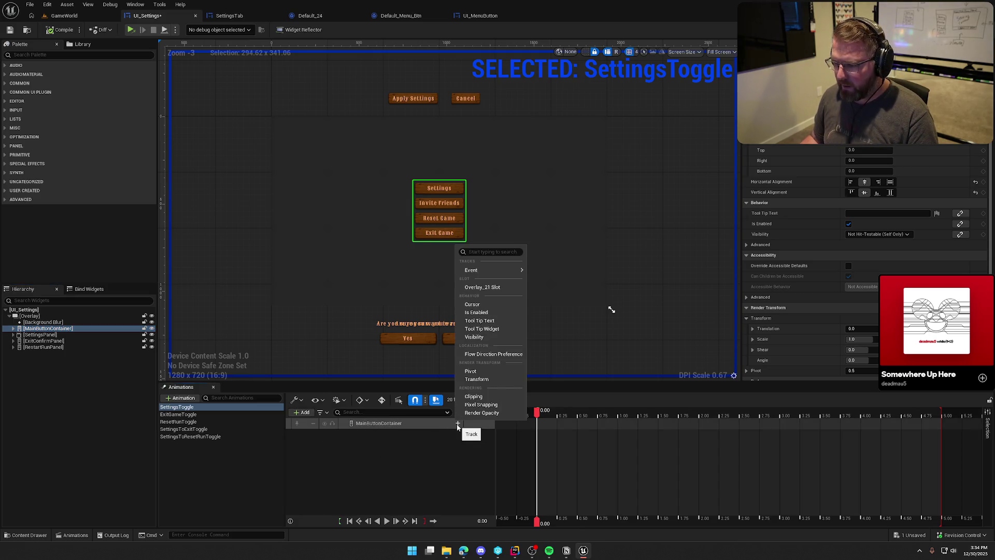
click(477, 380)
click(348, 434)
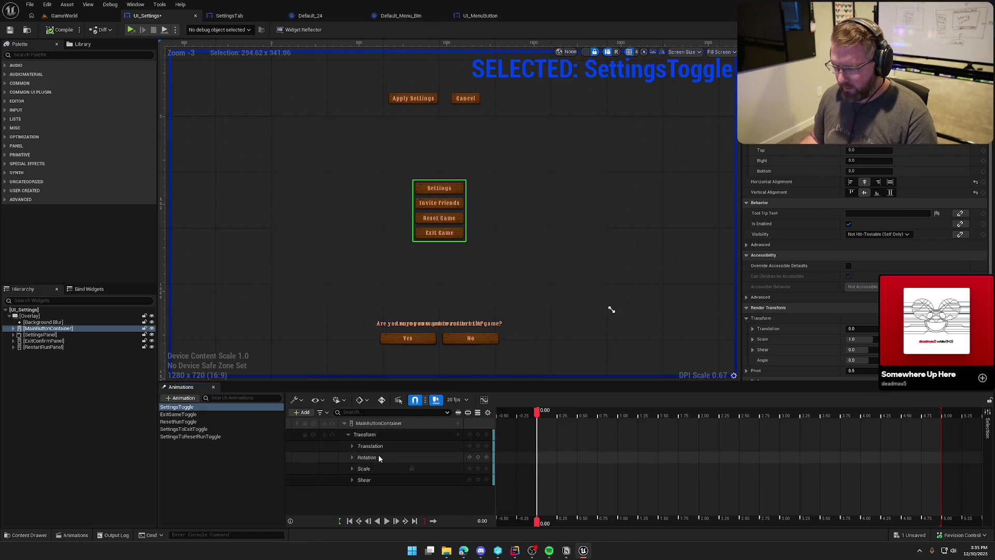
click(378, 458)
key(Delete)
click(373, 459)
key(Delete)
click(375, 459)
key(Delete)
click(352, 446)
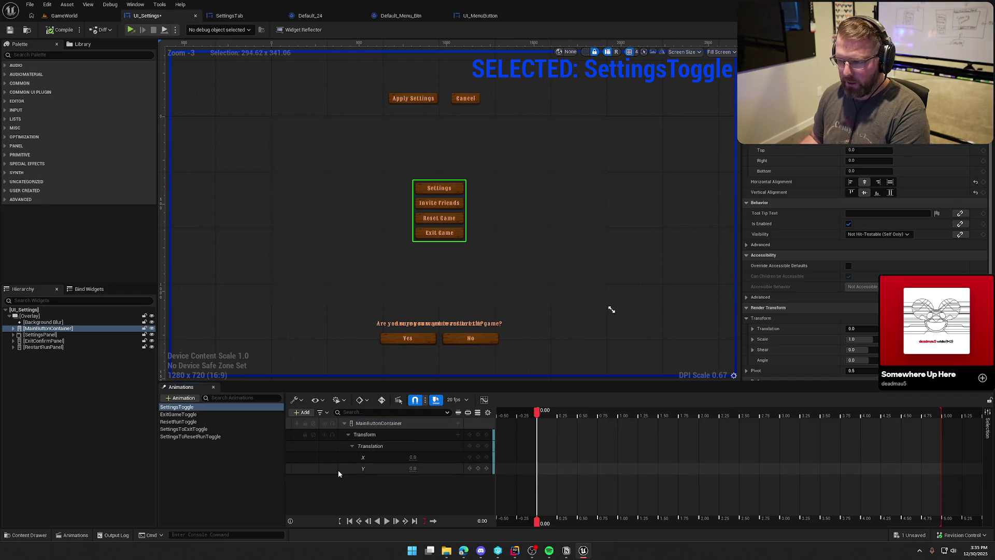
Key Translation X at 0 at the start, removing the unused Y channel
drag(418, 457, 404, 457)
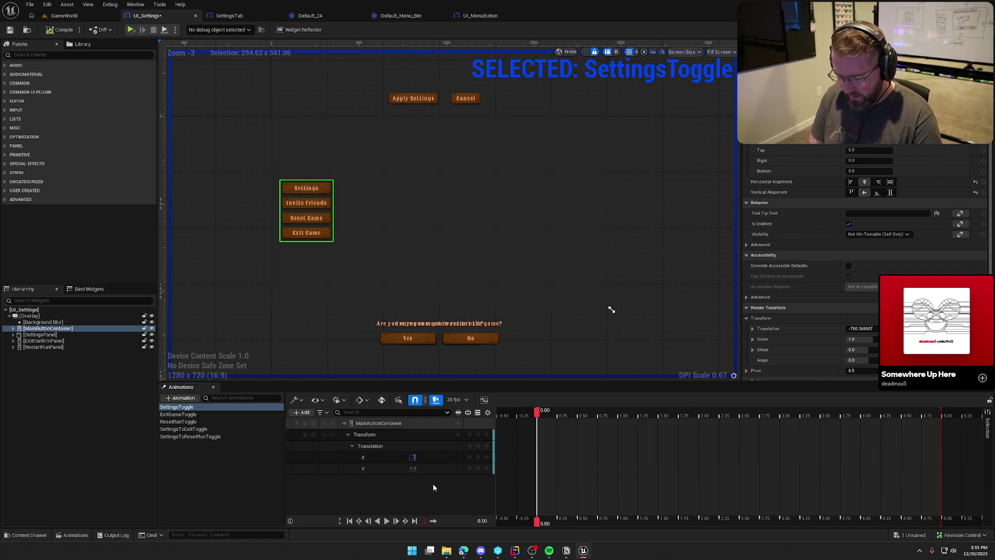
text(-750)
key(Return)
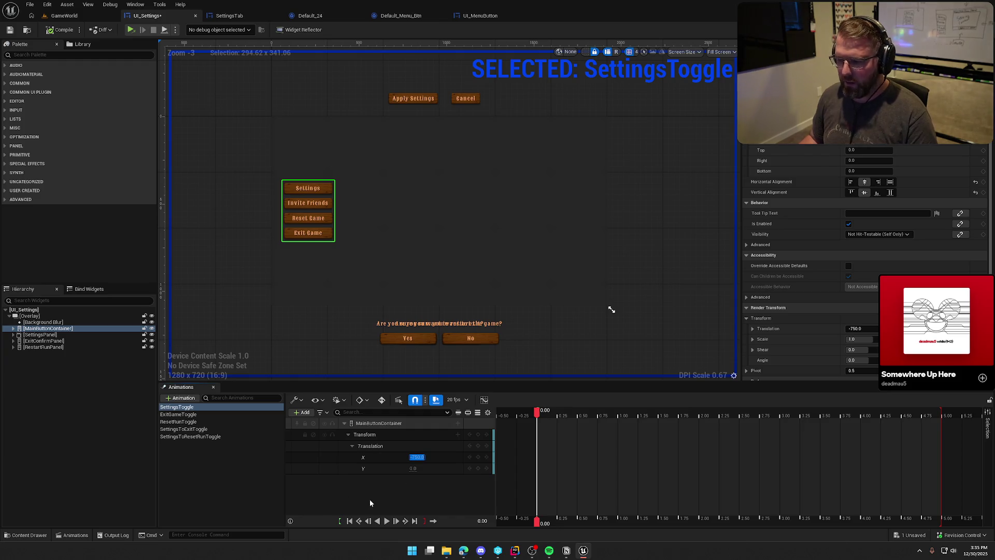
click(379, 471)
key(Delete)
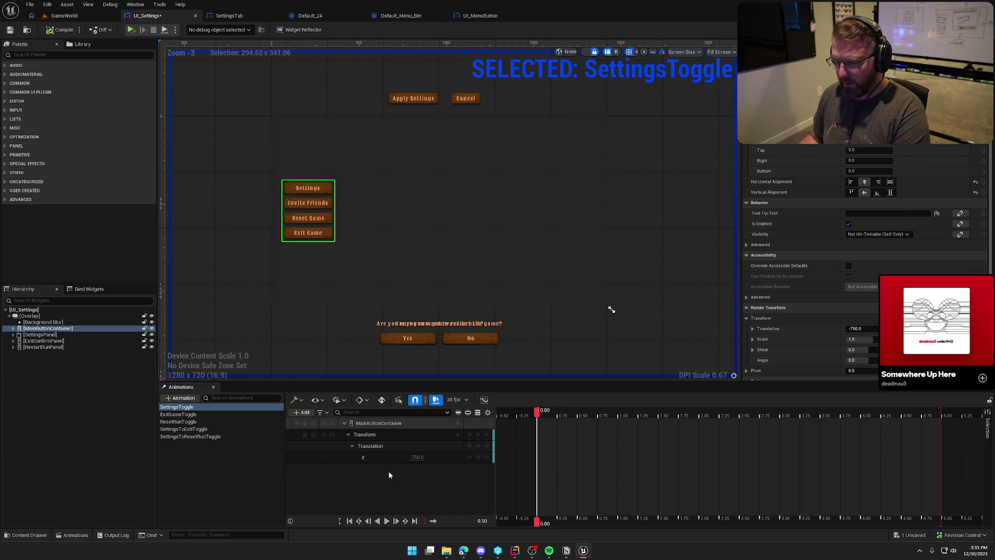
click(417, 457)
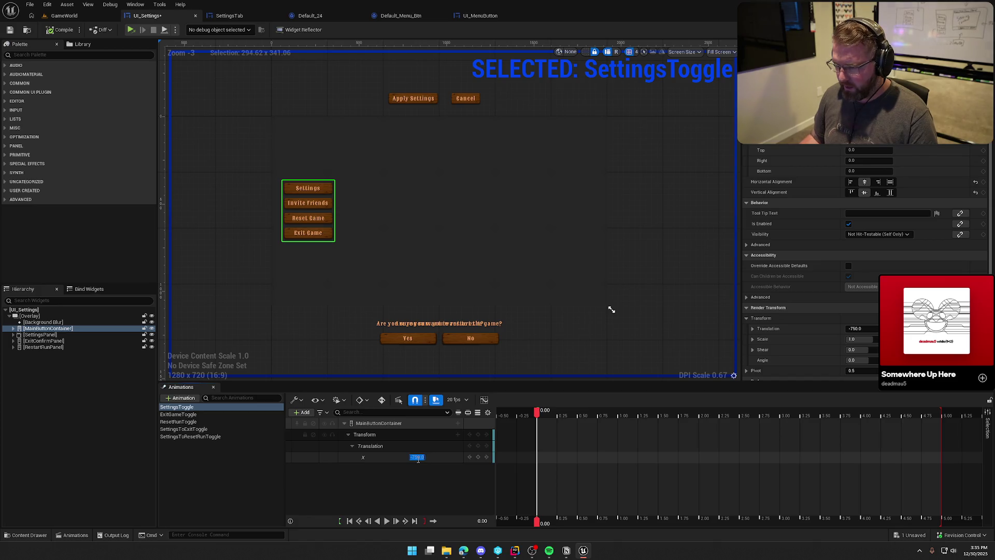
text(0)
key(Return)
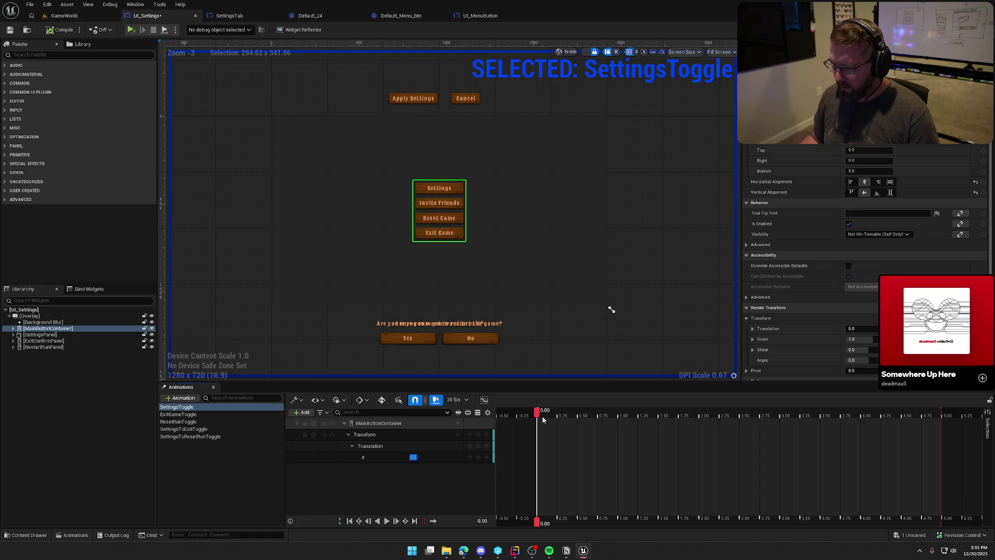
Key Translation X at -750 at 0.50 seconds and preview the slide forward and back
drag(537, 418, 577, 415)
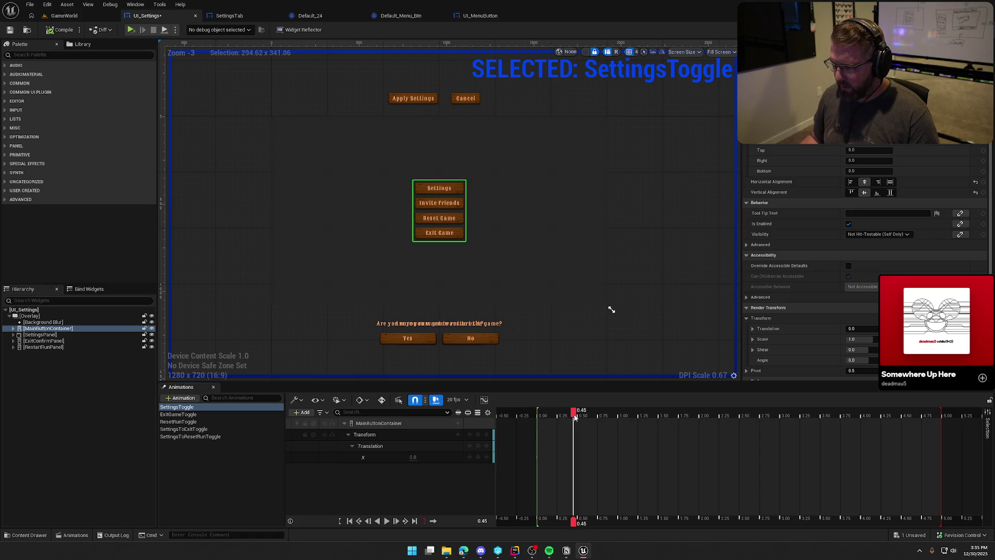
click(414, 457)
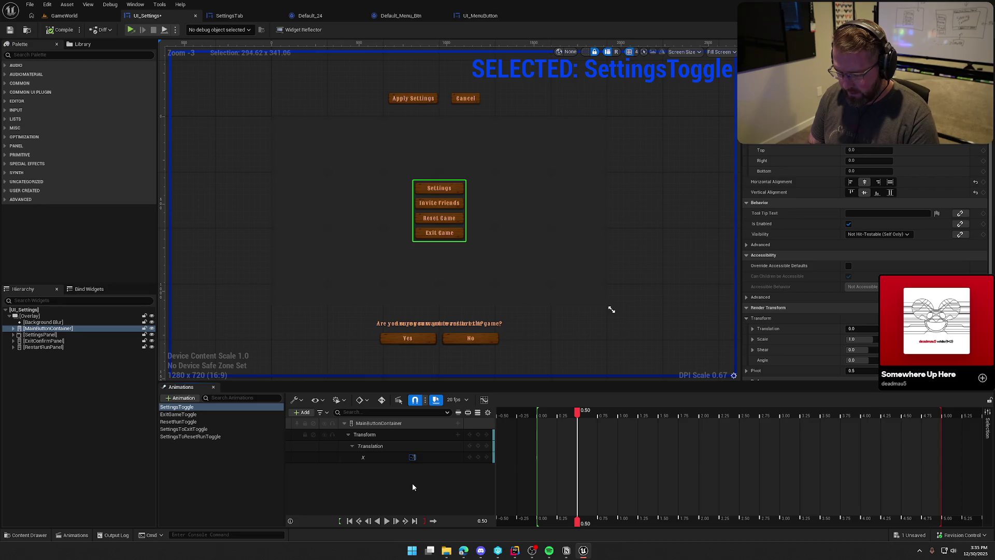
text(-750)
key(Return)
click(573, 415)
drag(570, 415, 539, 417)
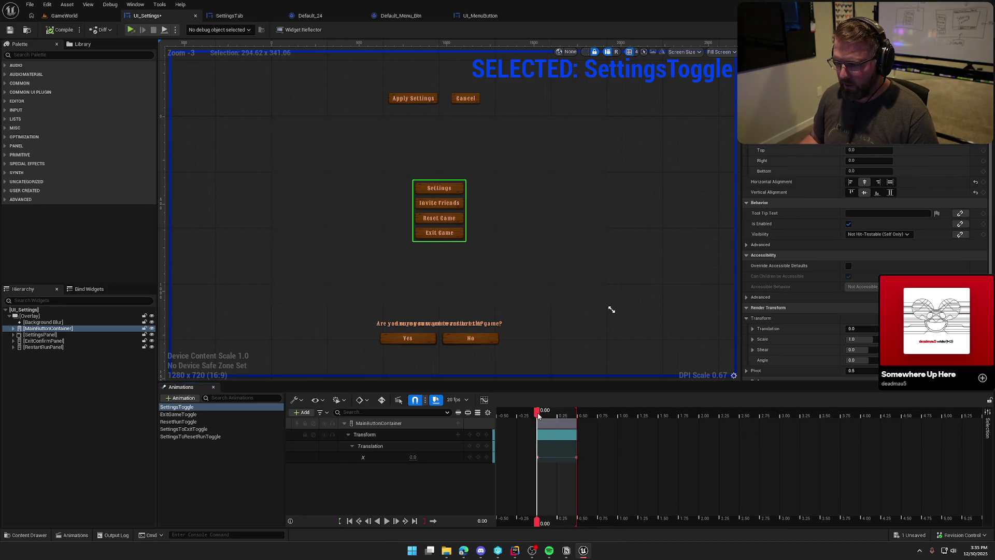
click(387, 520)
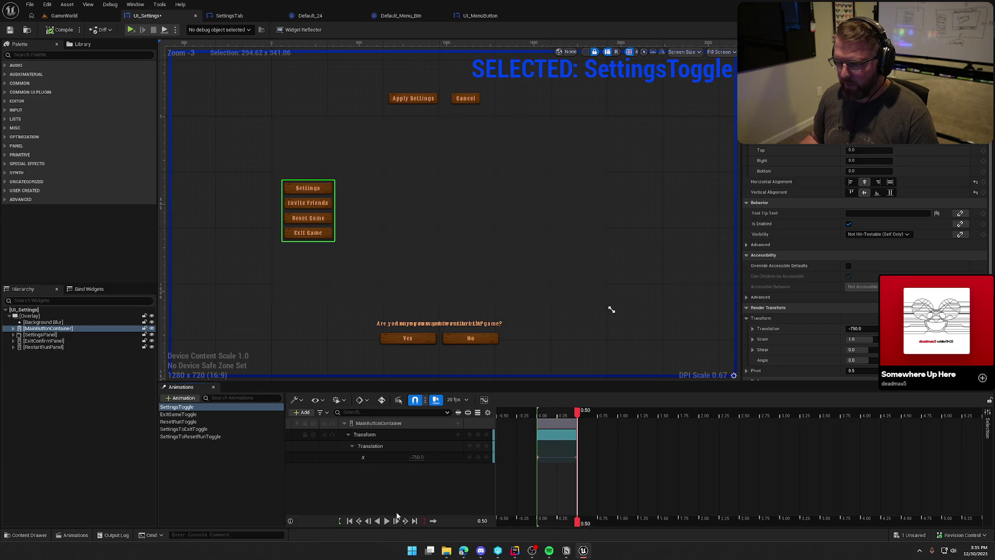
click(377, 521)
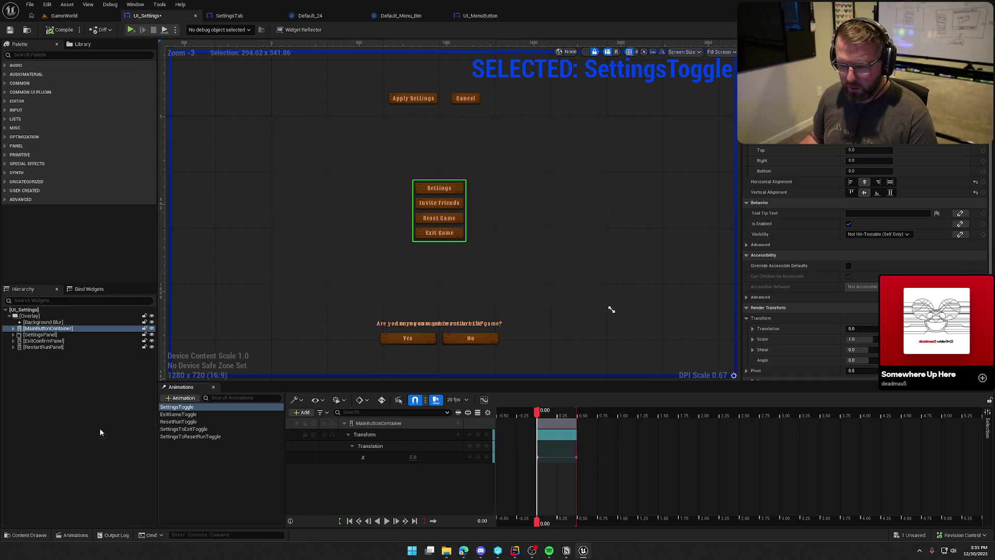
Add SettingsPanel as a new track in the SettingsToggle animation
click(56, 335)
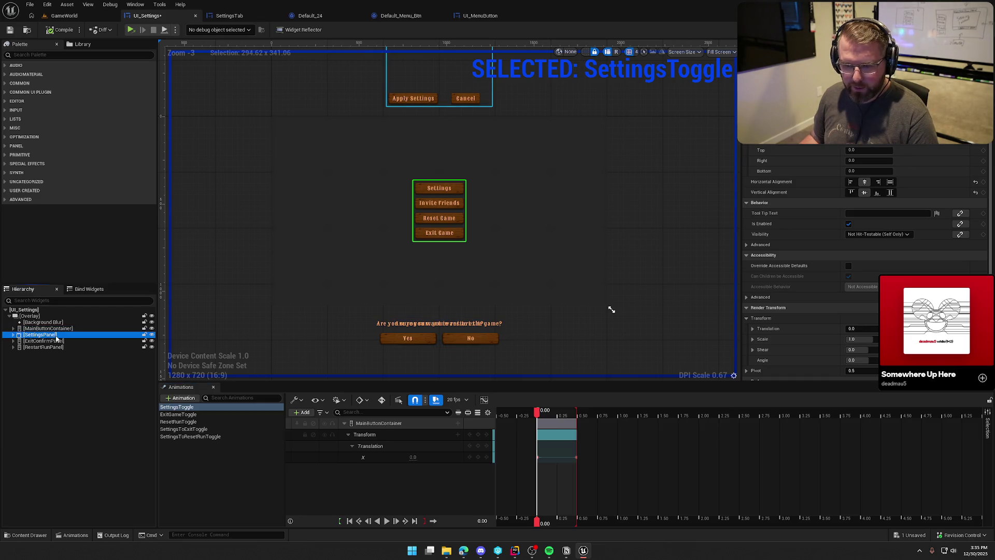
click(302, 412)
click(326, 435)
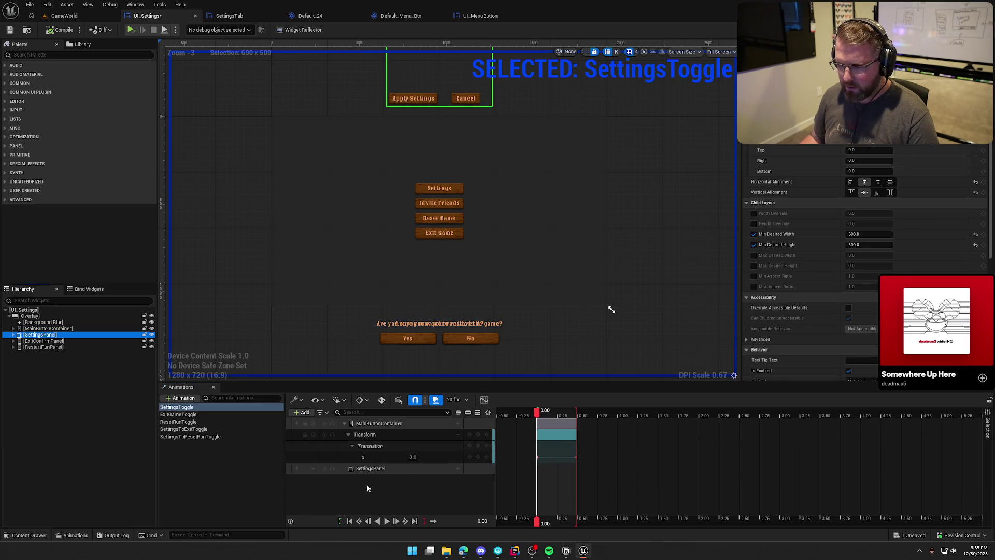
Add a Transform track to SettingsPanel, deleting Shear, Scale and Rotation to keep only Translation
click(458, 469)
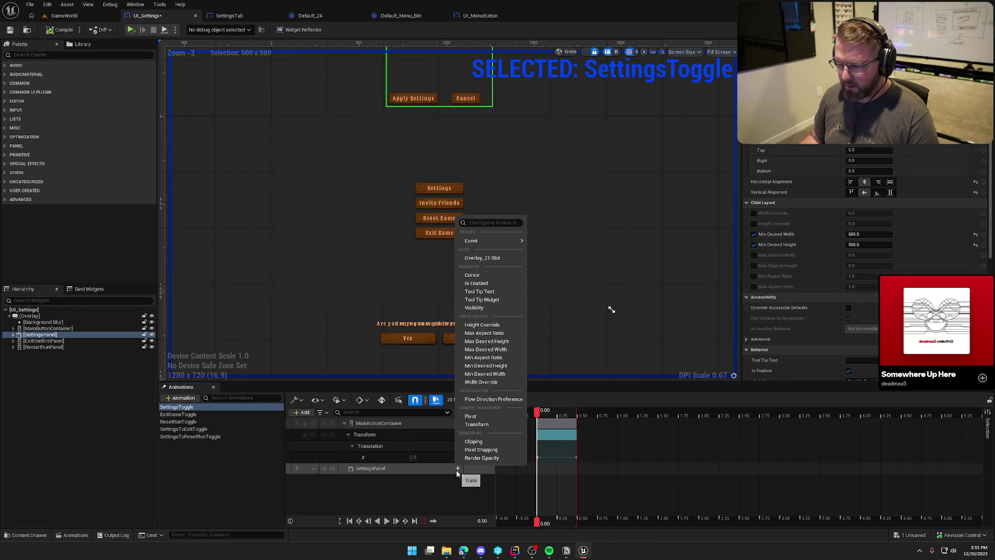
click(476, 424)
scroll(351, 481, down, 1)
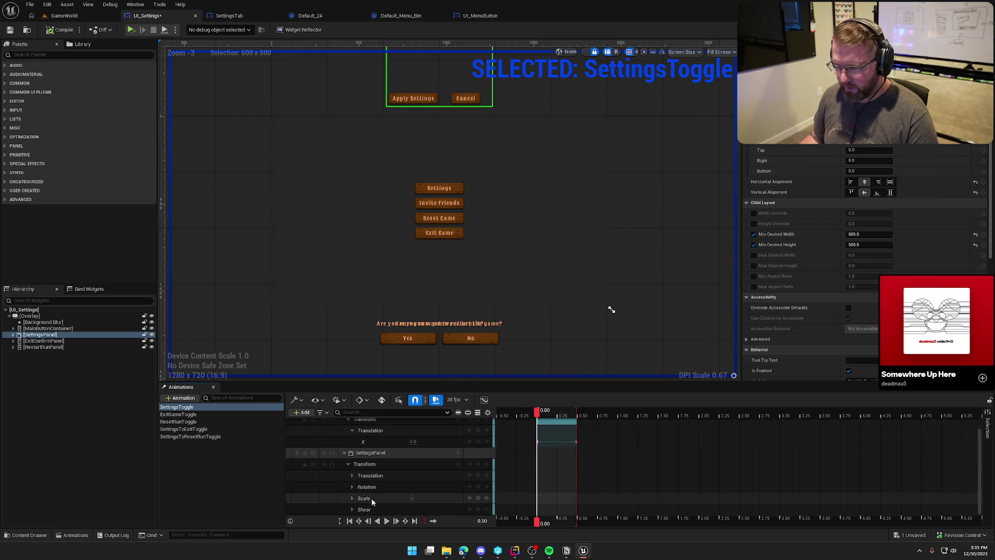
click(370, 511)
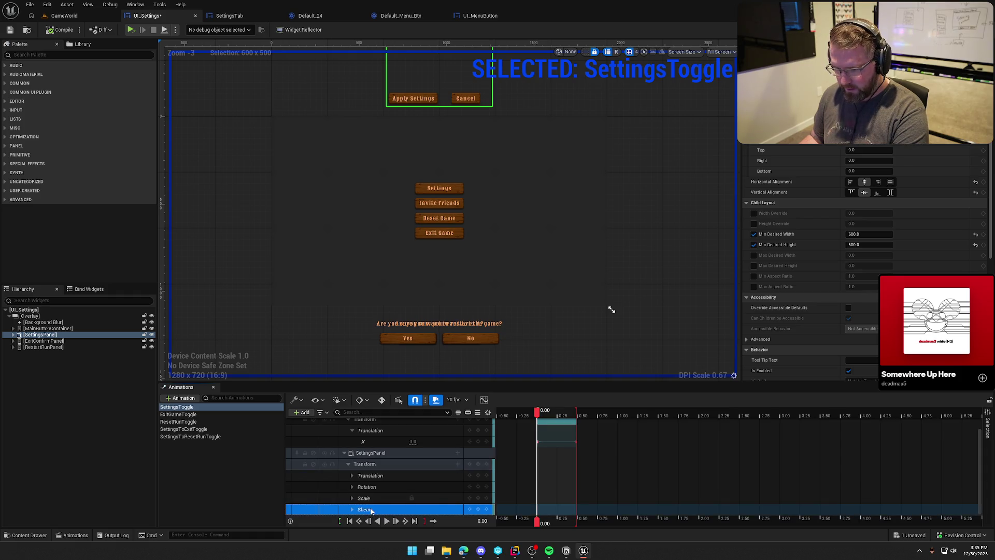
key(Delete)
click(369, 508)
key(Delete)
click(366, 503)
key(Delete)
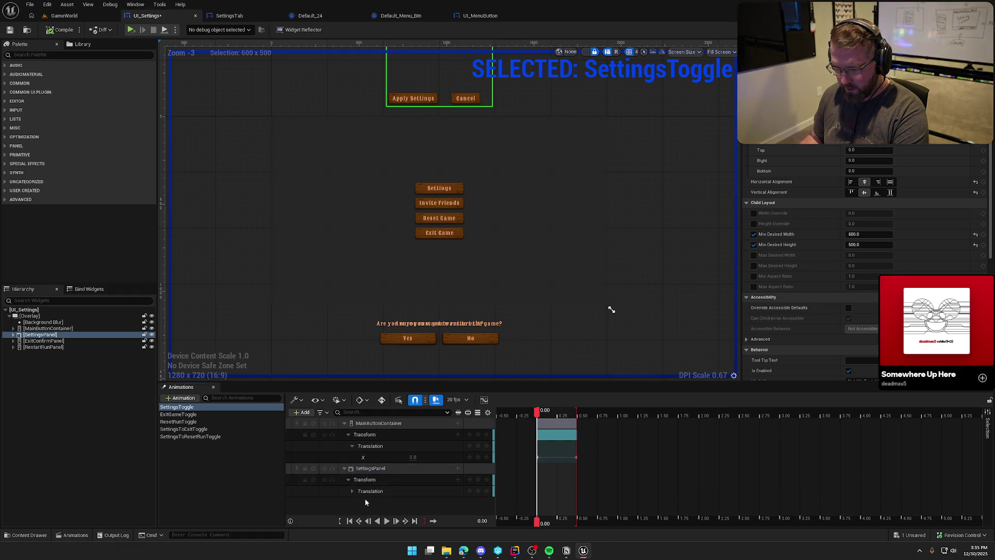
click(352, 491)
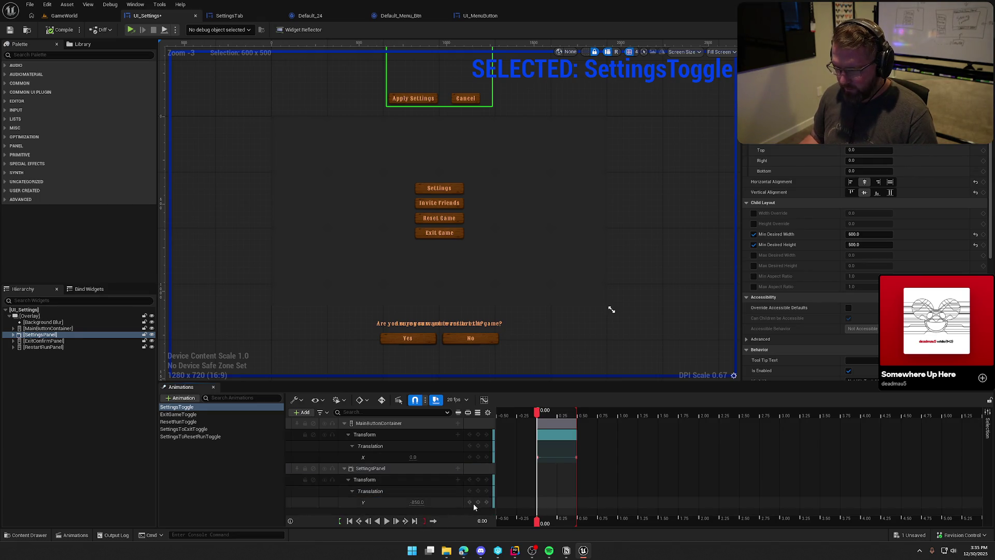
Key SettingsPanel's Translation Y to 0 at 0.50 s, preview the slide both ways, and collapse the tracks
click(405, 521)
click(415, 502)
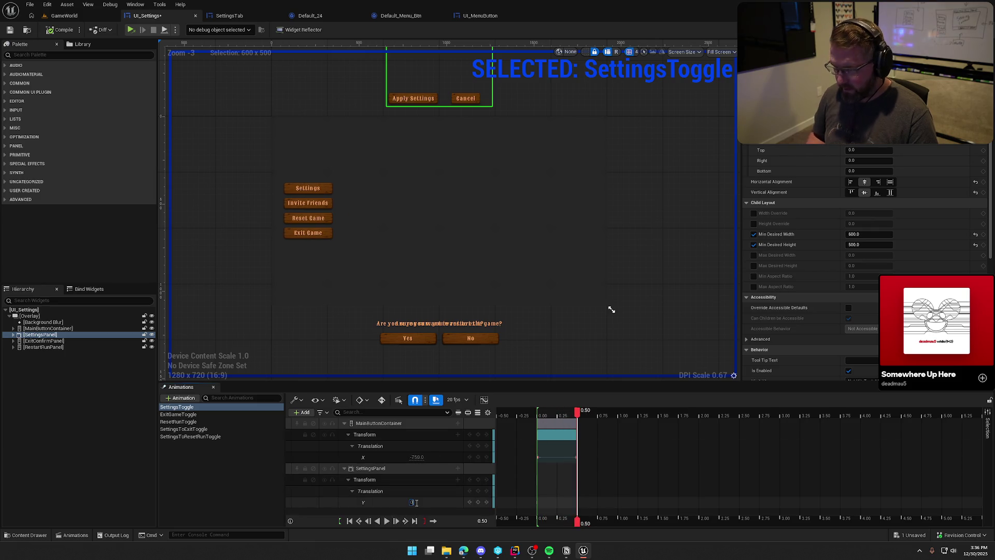
key(Return)
click(378, 521)
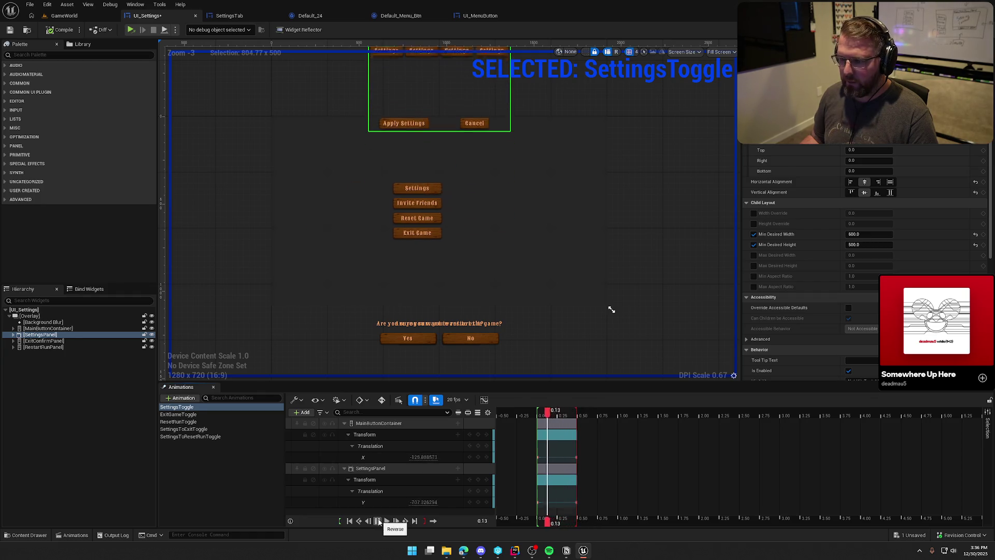
click(386, 521)
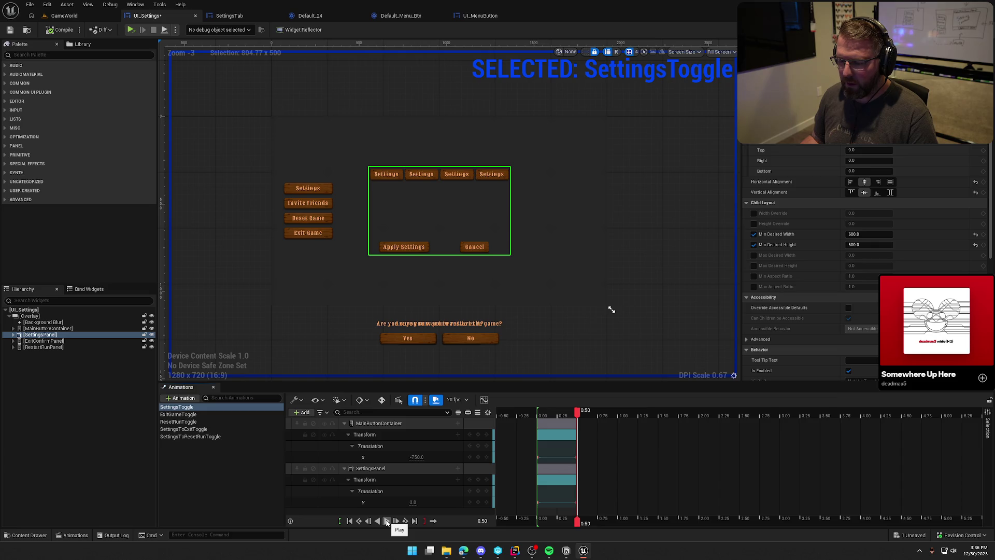
click(387, 521)
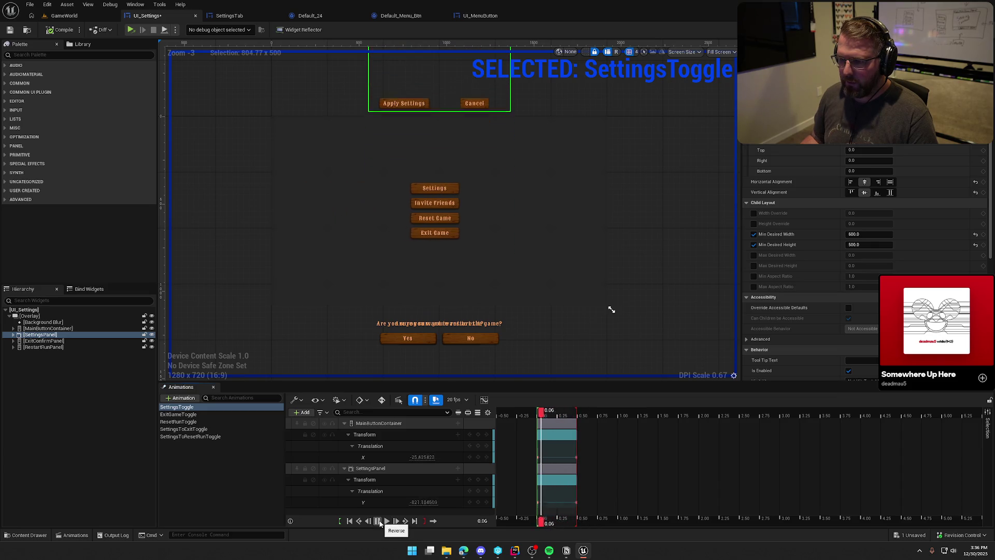
click(386, 521)
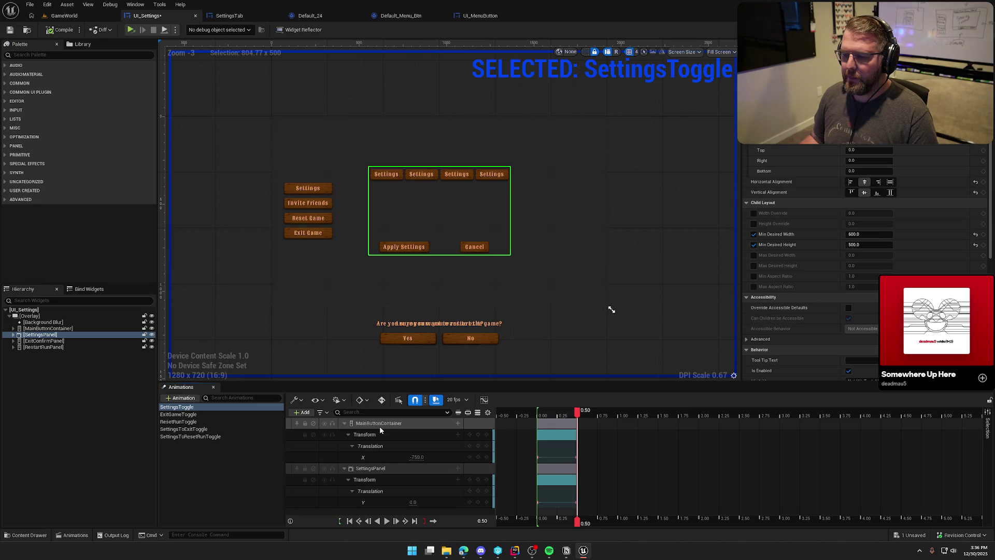
click(345, 424)
click(344, 435)
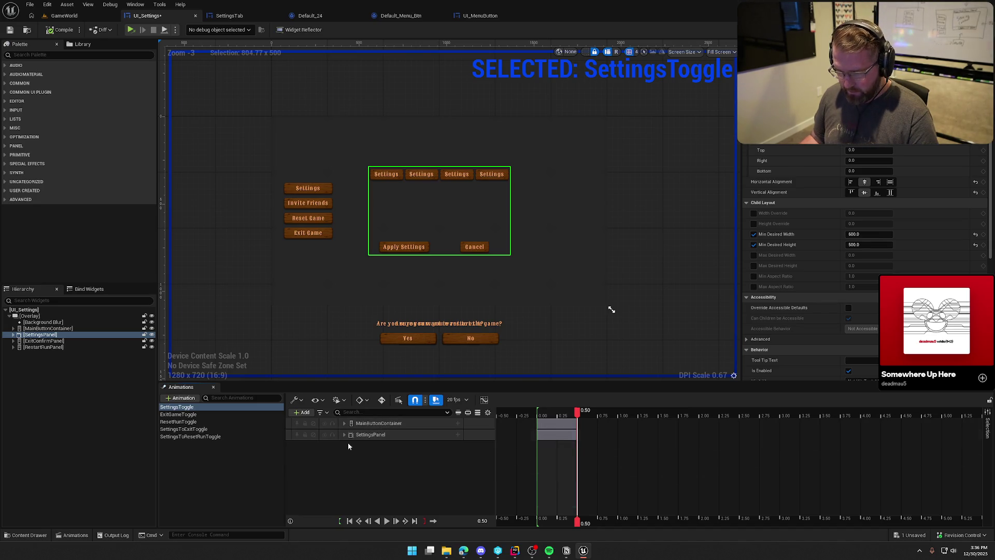
Compare ExitGameToggle with SettingsToggle and preview ExitGameToggle forward and backward
click(177, 414)
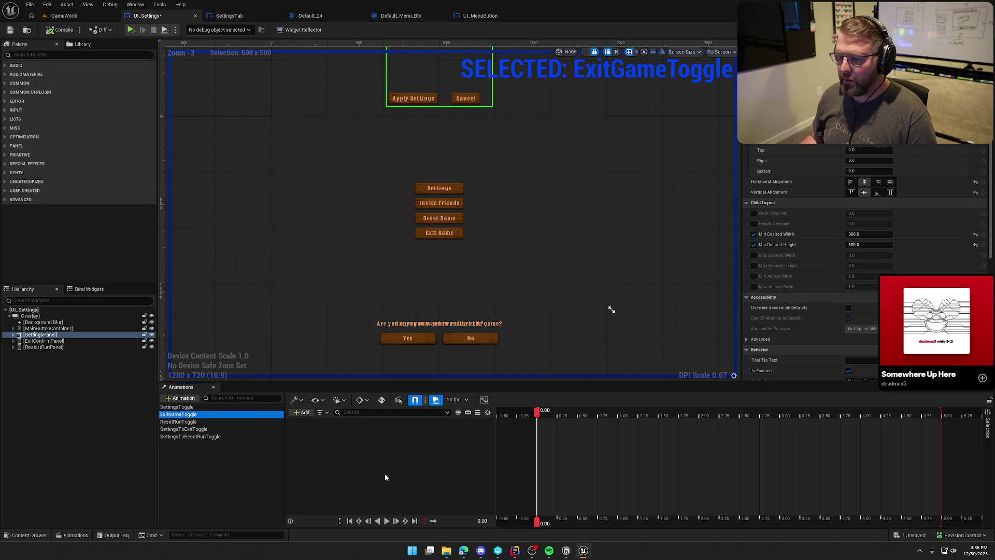
click(176, 407)
click(374, 424)
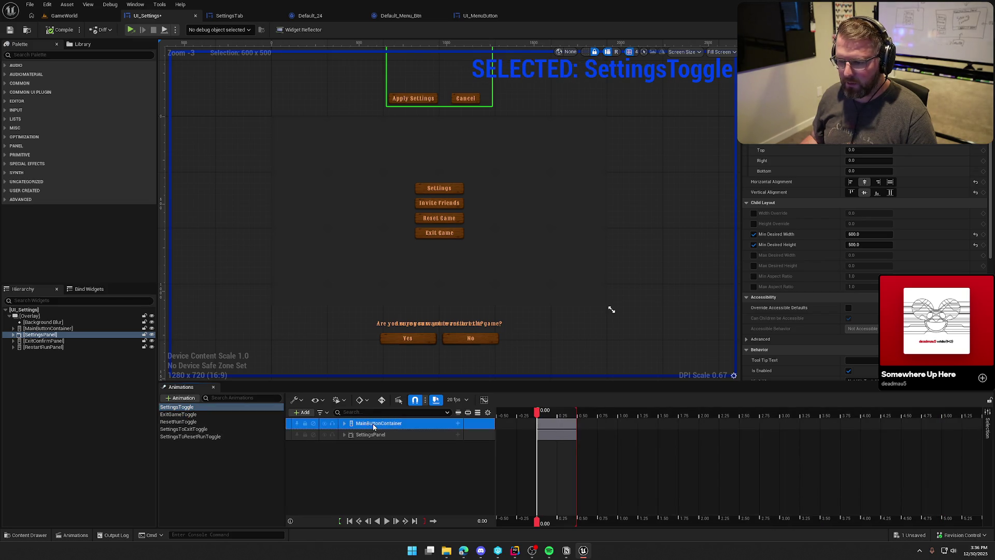
click(197, 415)
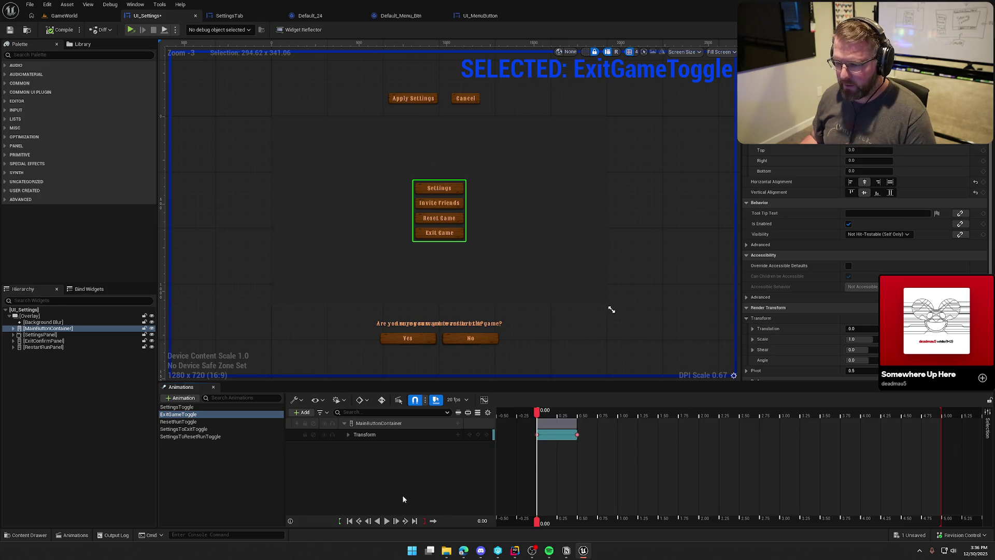
click(386, 521)
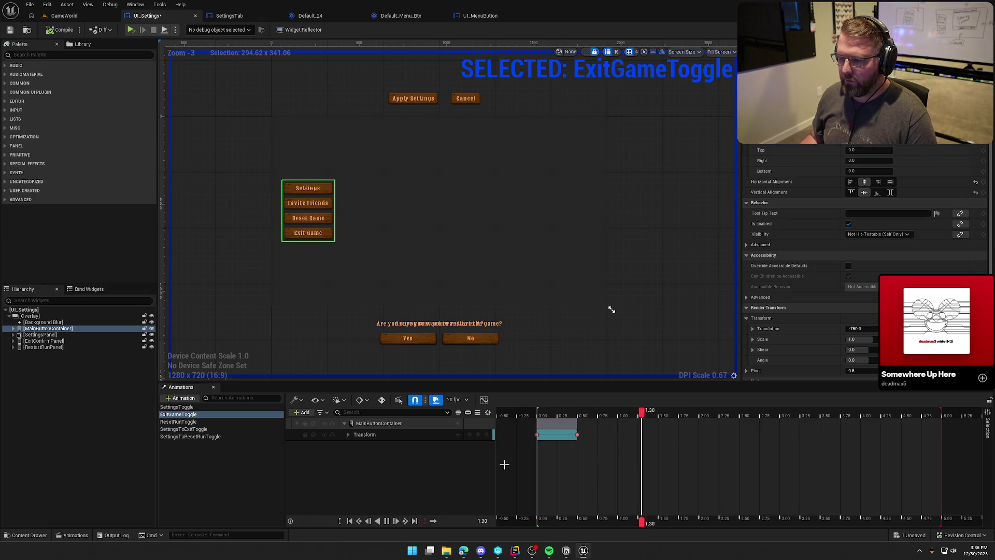
click(378, 521)
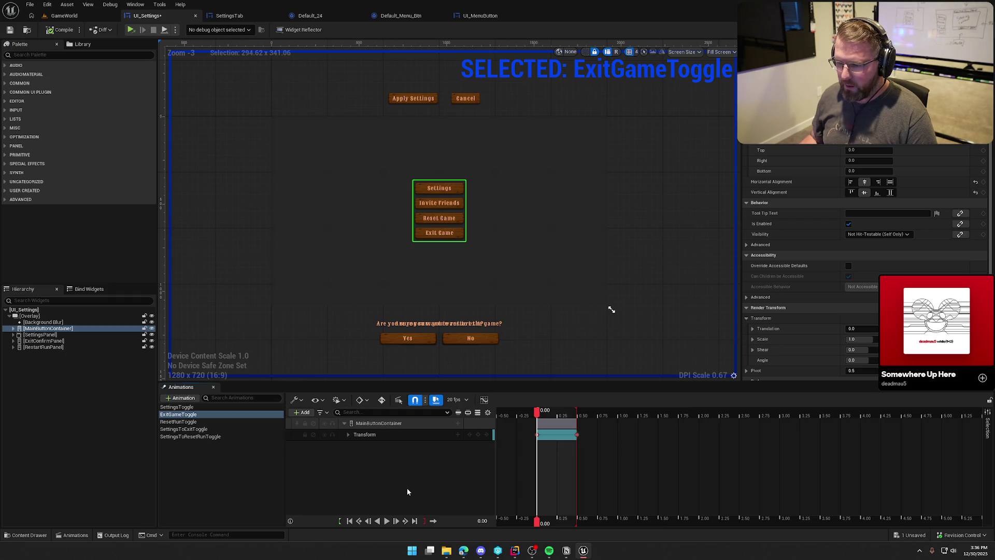
Add an ExitConfirmPanel track with a Transform property to ExitGameToggle
click(47, 341)
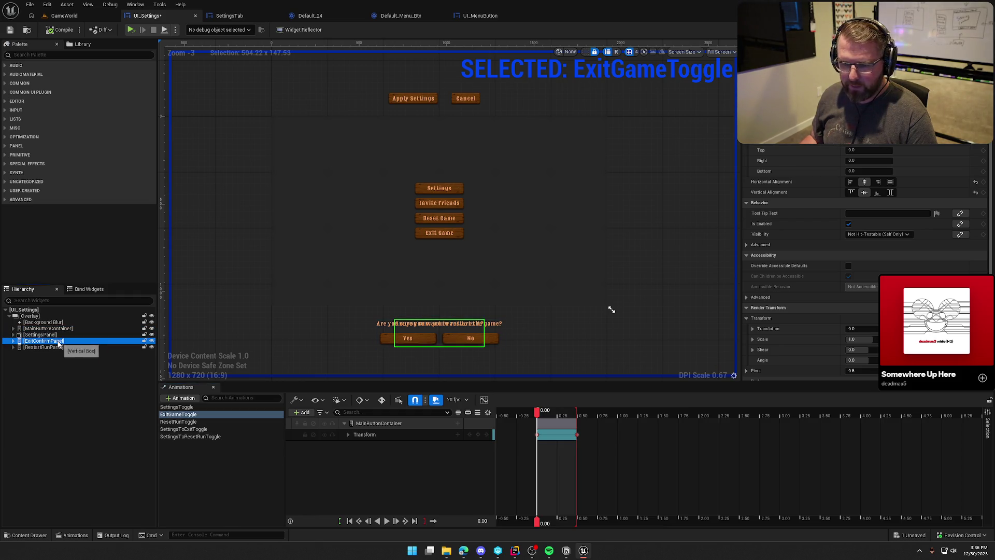
click(302, 412)
click(363, 432)
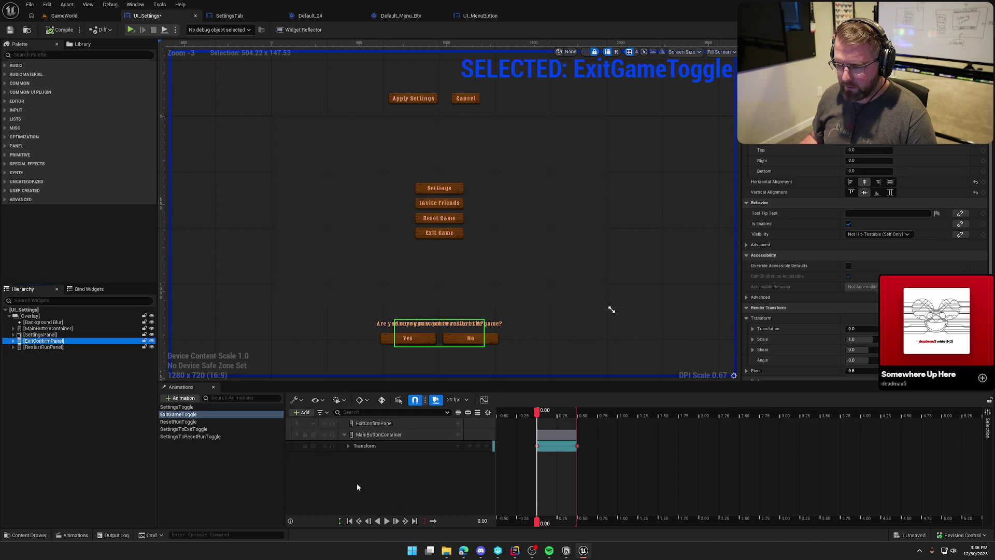
click(458, 423)
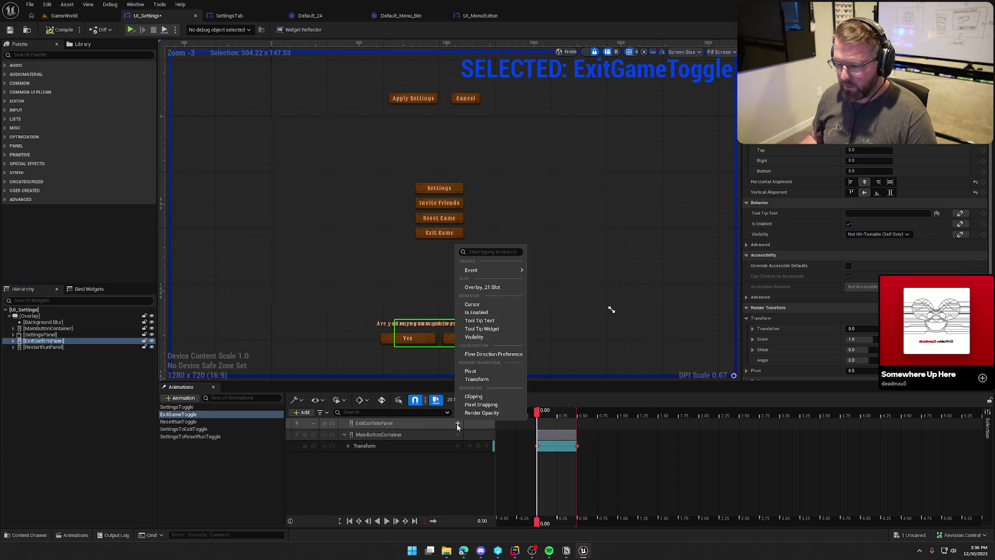
click(484, 381)
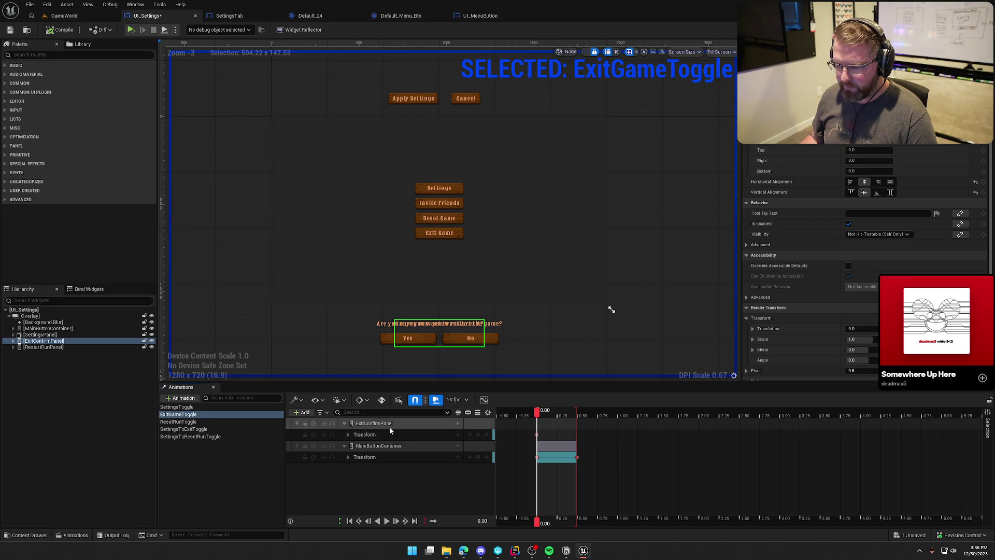
Delete ExitConfirmPanel's Shear, Scale, Rotation and Translation X channels, leaving only Translation Y
click(348, 435)
click(376, 480)
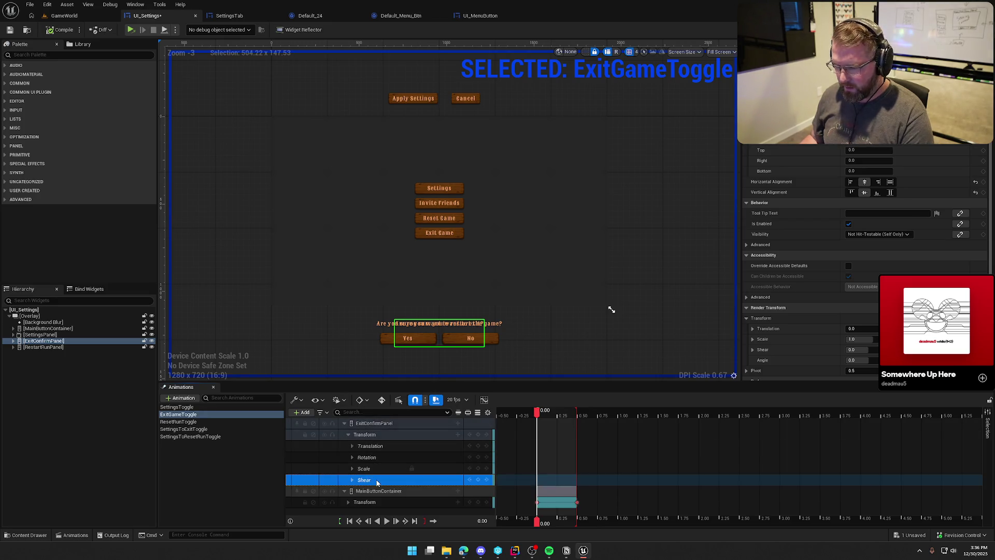
key(Delete)
click(370, 469)
key(Delete)
click(367, 457)
key(Delete)
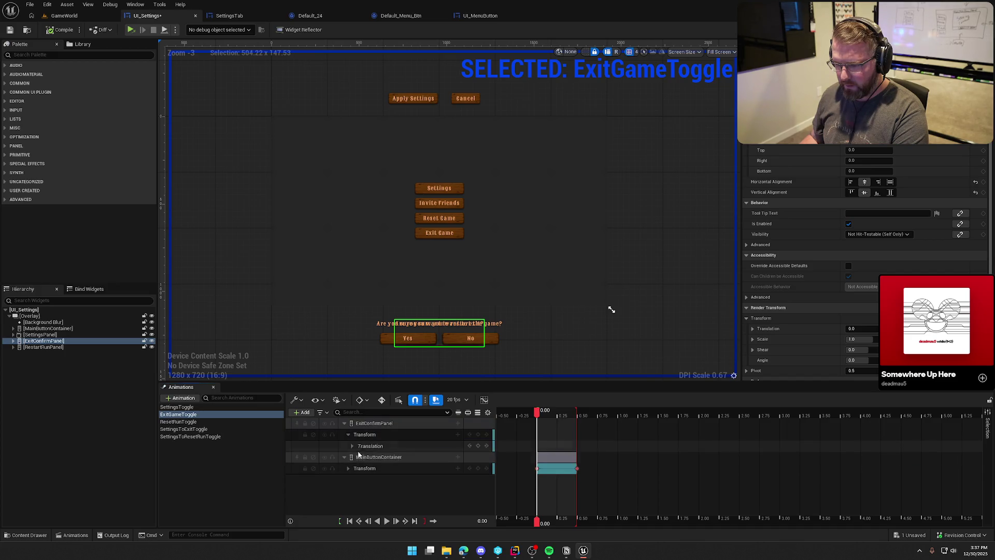
click(352, 445)
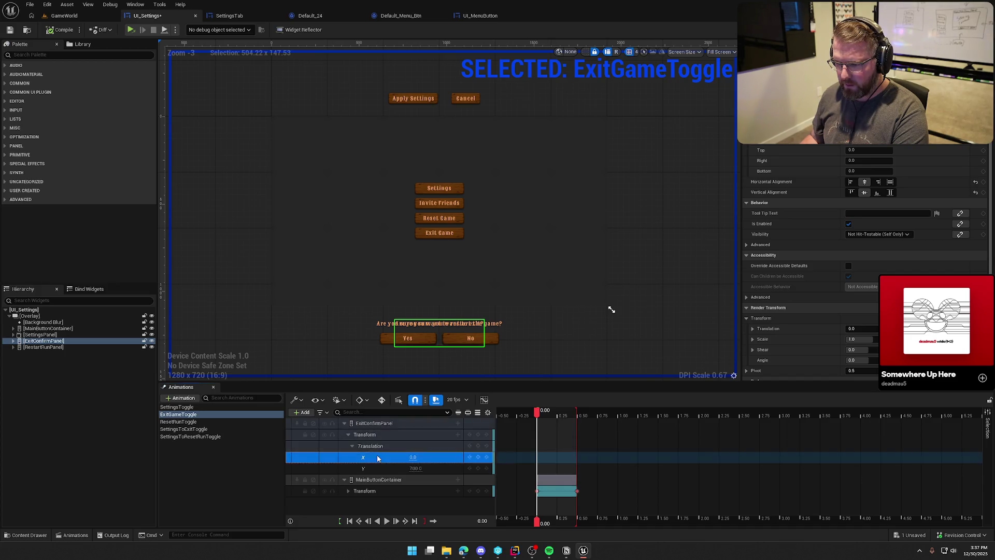
click(378, 455)
key(Delete)
Key ExitConfirmPanel's Y to 0 at 0.50 s, preview the slide, and collapse the tracks
click(389, 523)
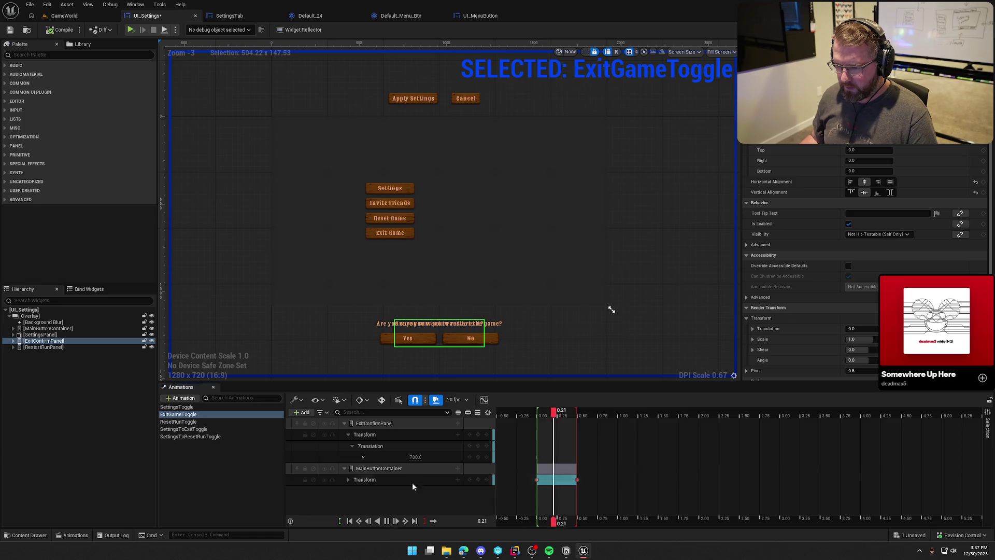
text(0)
key(Return)
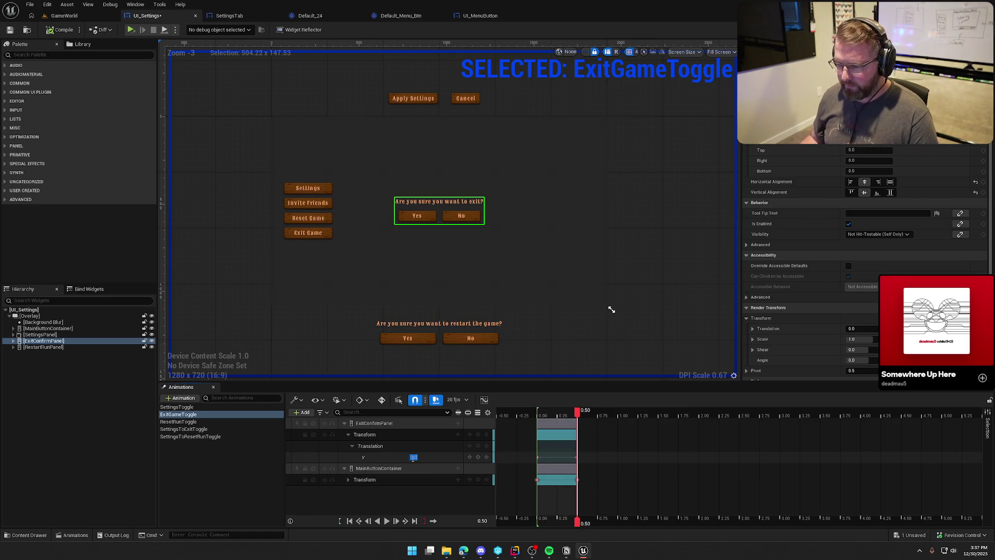
click(378, 521)
click(388, 521)
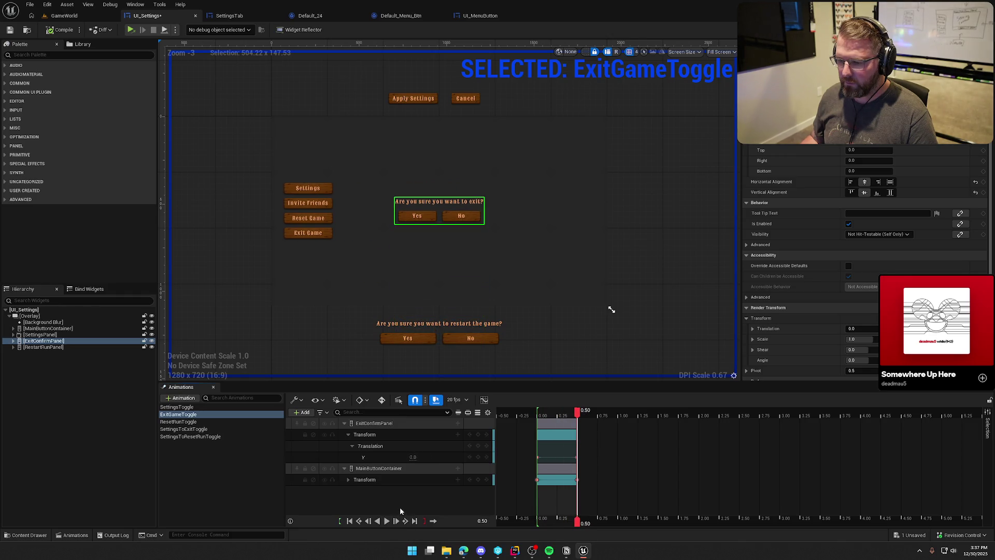
click(344, 468)
click(344, 423)
click(383, 436)
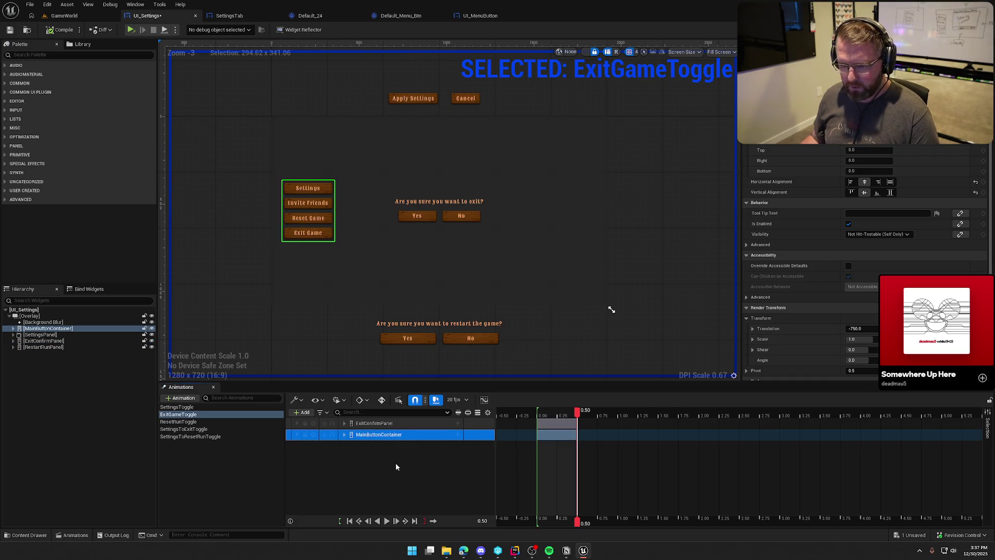
In ResetRunToggle, end the playback range at 0.50 and add a RestartRunPanel Transform track
click(178, 421)
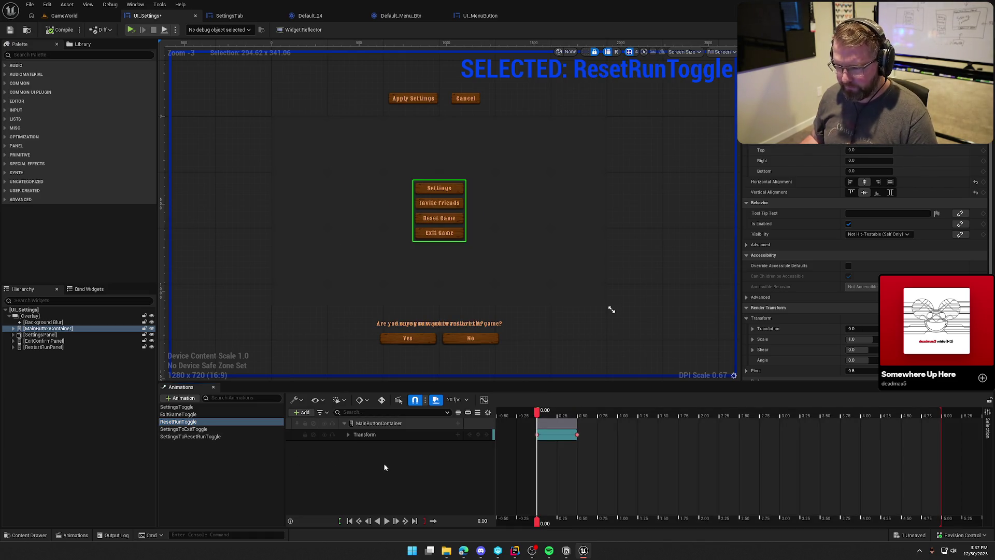
drag(942, 409, 576, 409)
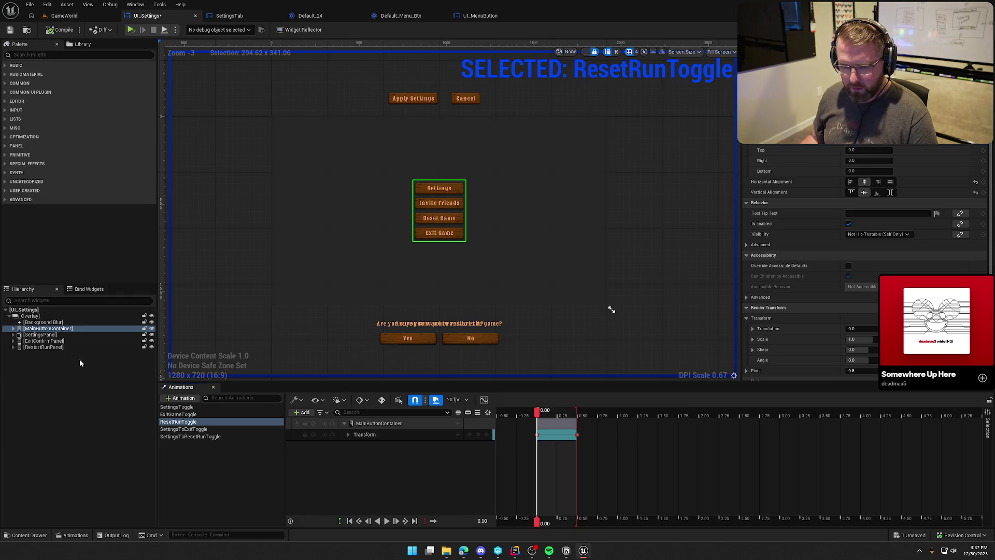
click(62, 347)
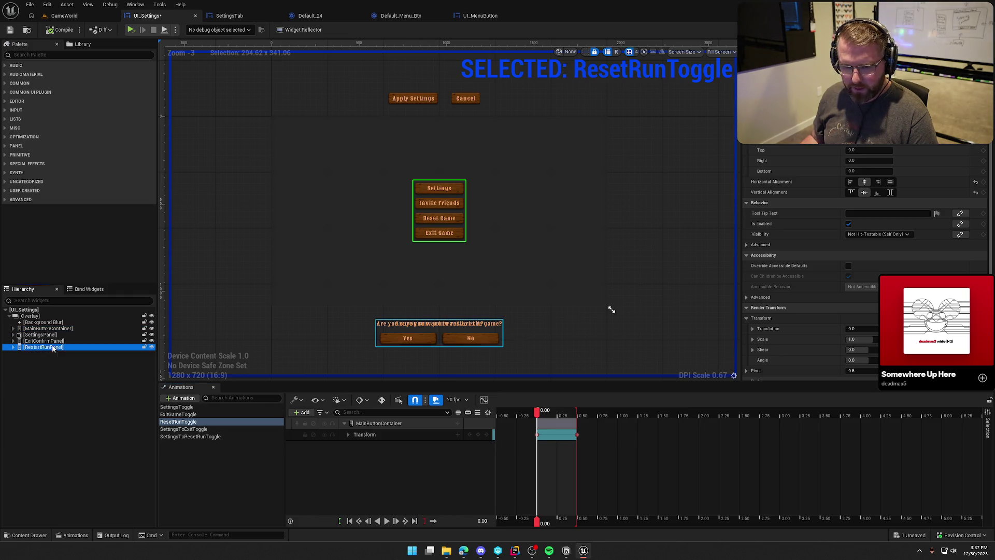
click(307, 412)
click(369, 474)
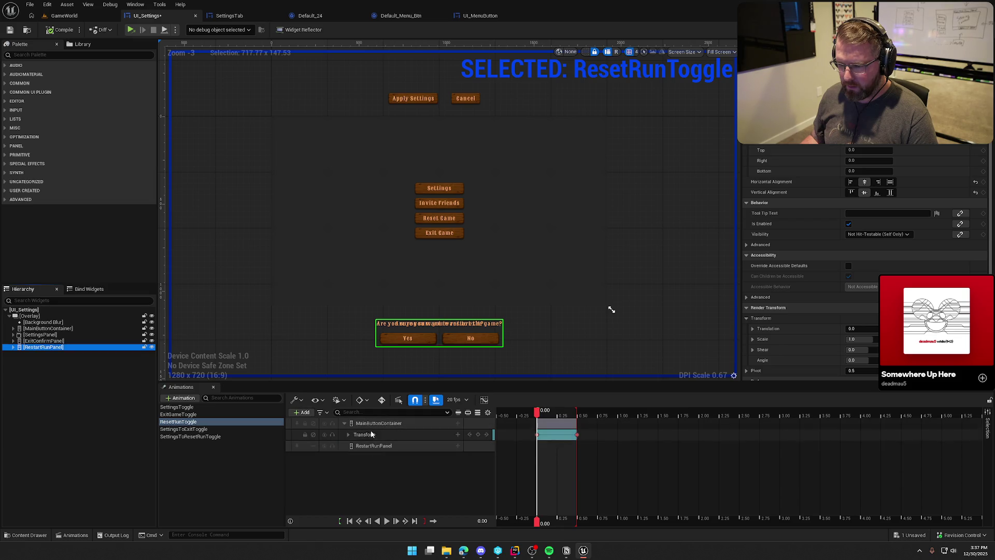
click(459, 446)
click(477, 400)
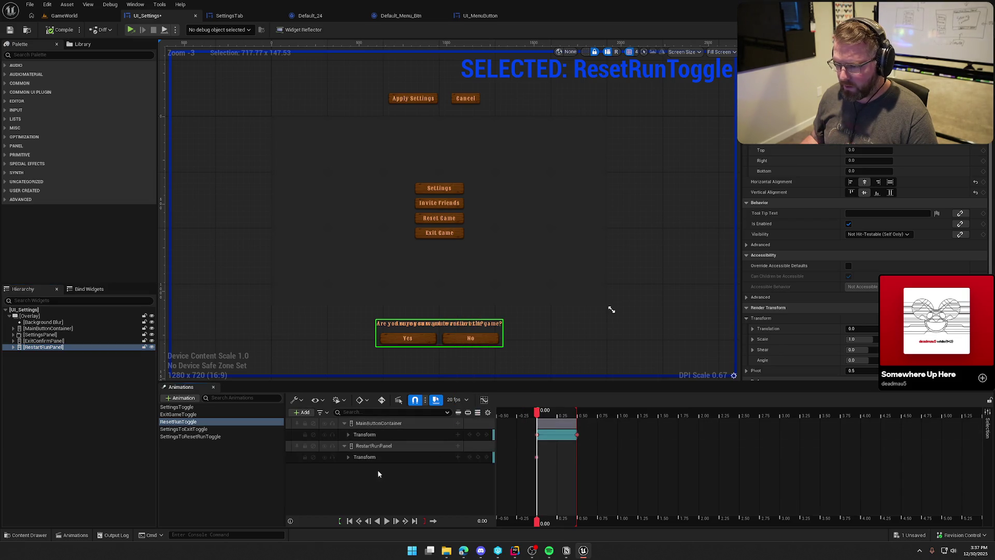
Delete RestartRunPanel's Shear, Scale, Rotation and Translation X channels, leaving only Translation Y
click(347, 456)
click(335, 502)
key(Delete)
click(350, 490)
key(Delete)
click(350, 480)
key(Delete)
click(352, 468)
click(363, 479)
key(Delete)
Key RestartRunPanel's Y to 0 at 0.50 s, preview it in reverse, and collapse the track
click(387, 521)
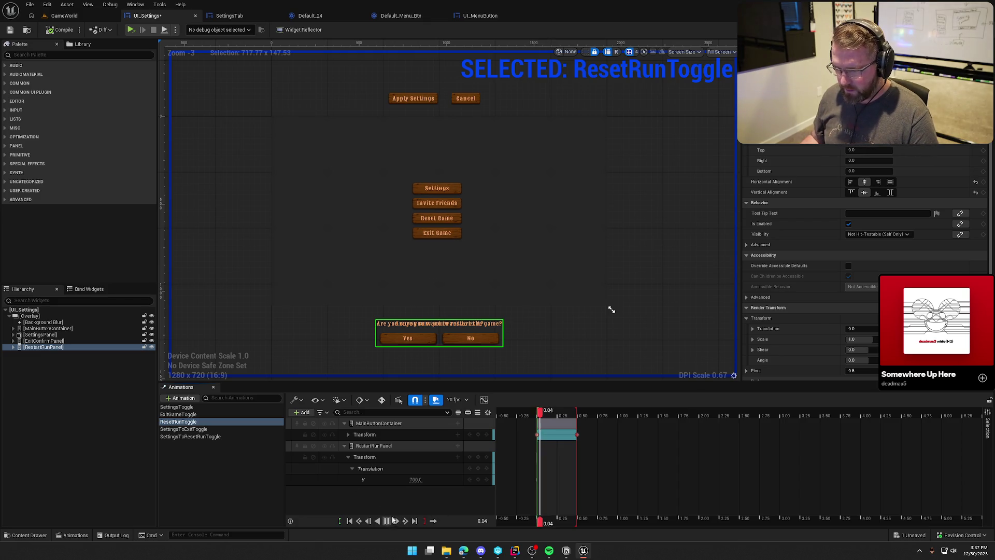
text(0)
key(Return)
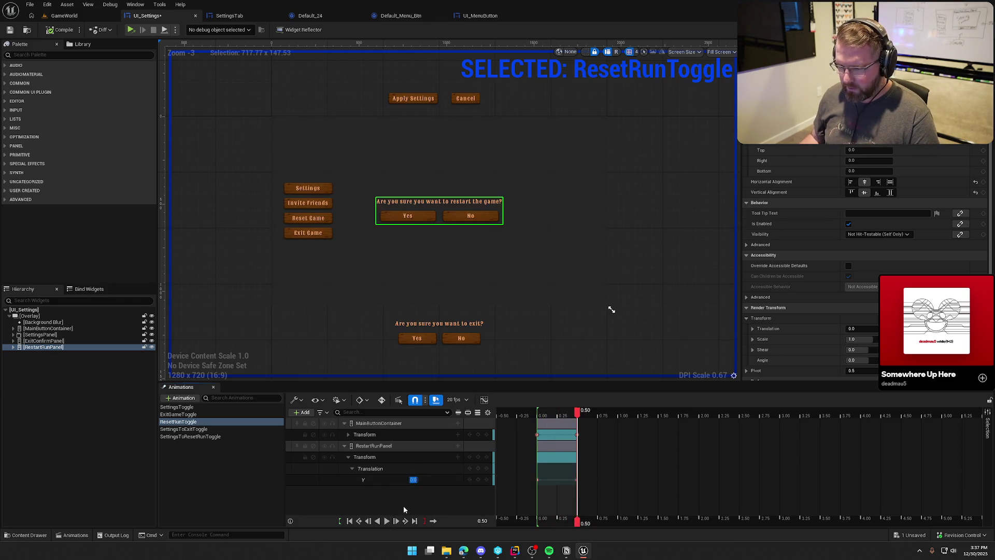
click(395, 518)
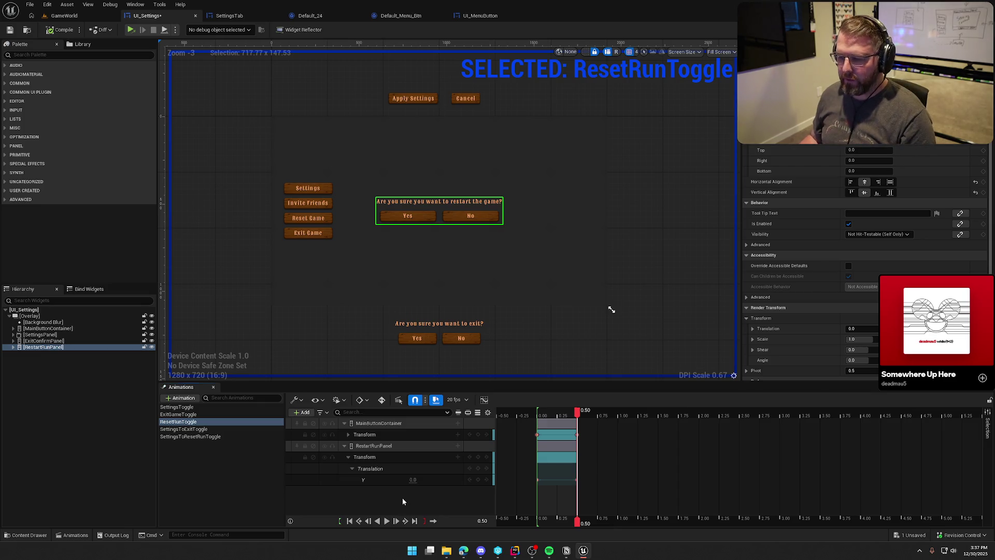
click(344, 447)
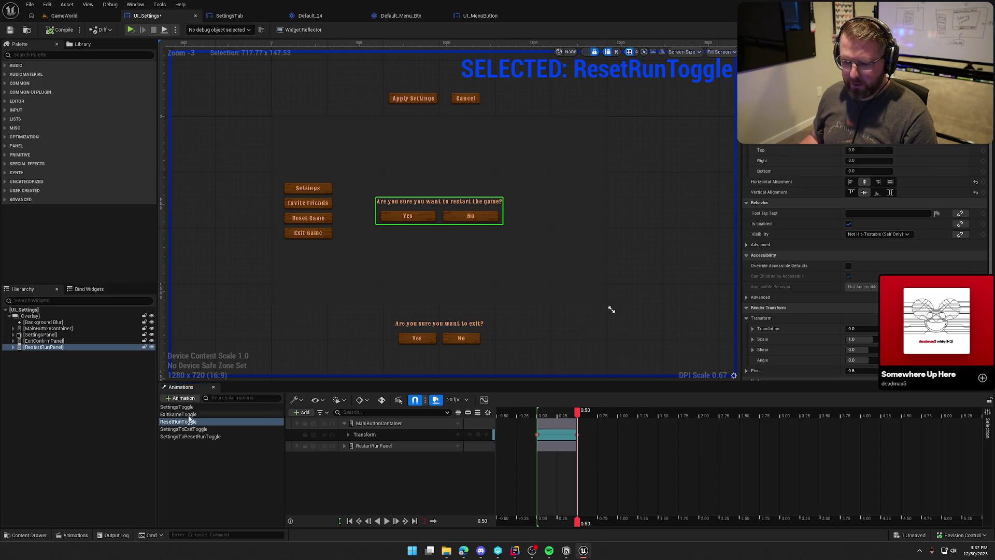
click(188, 408)
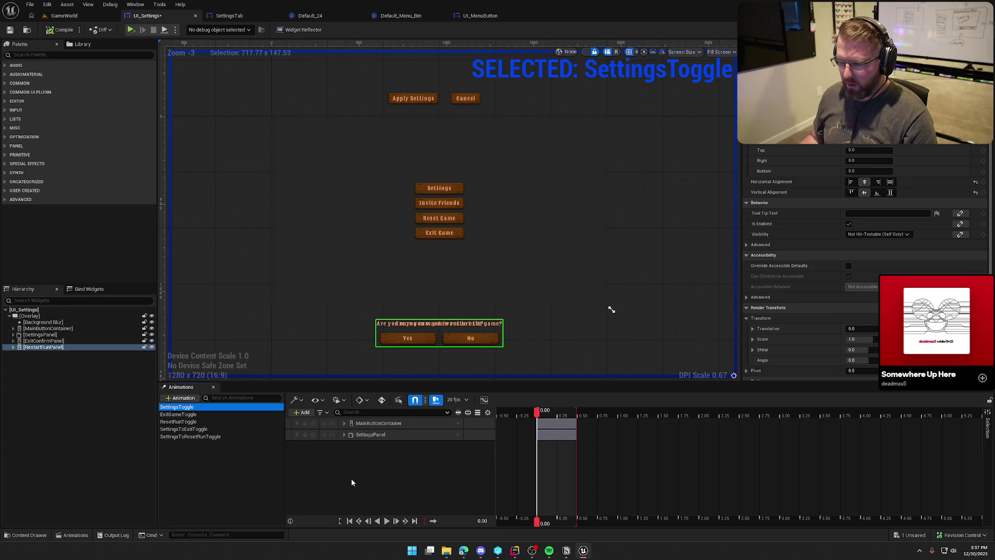
Copy SettingsToggle's MainButtonContainer and SettingsPanel tracks into SettingsToExitToggle and end its range at 0.50
click(387, 521)
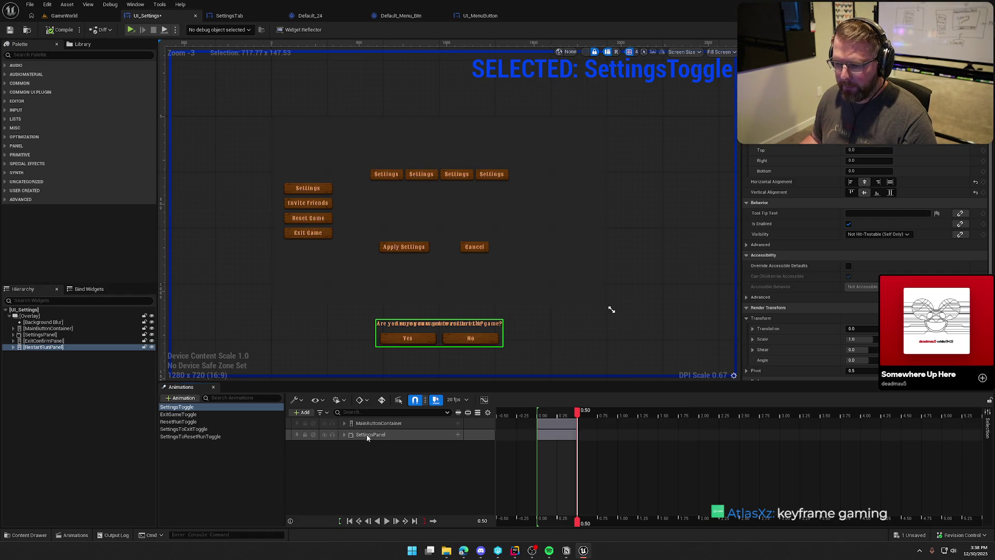
click(347, 424)
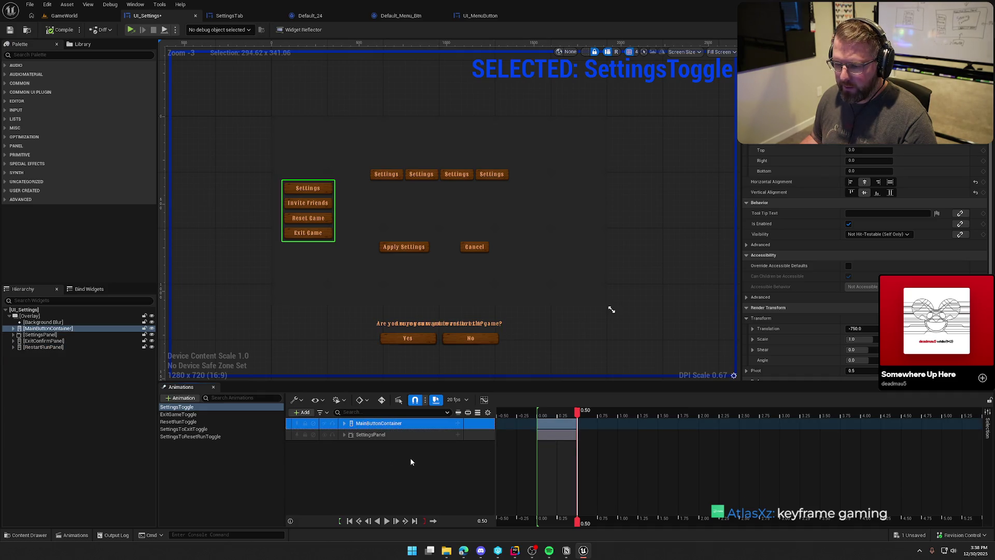
ctrl+click(366, 435)
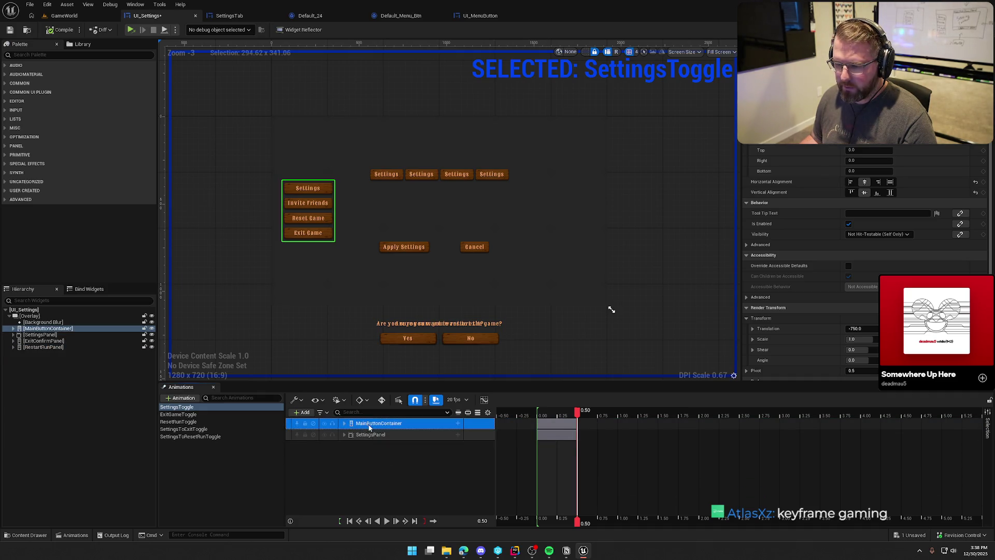
click(397, 474)
click(192, 429)
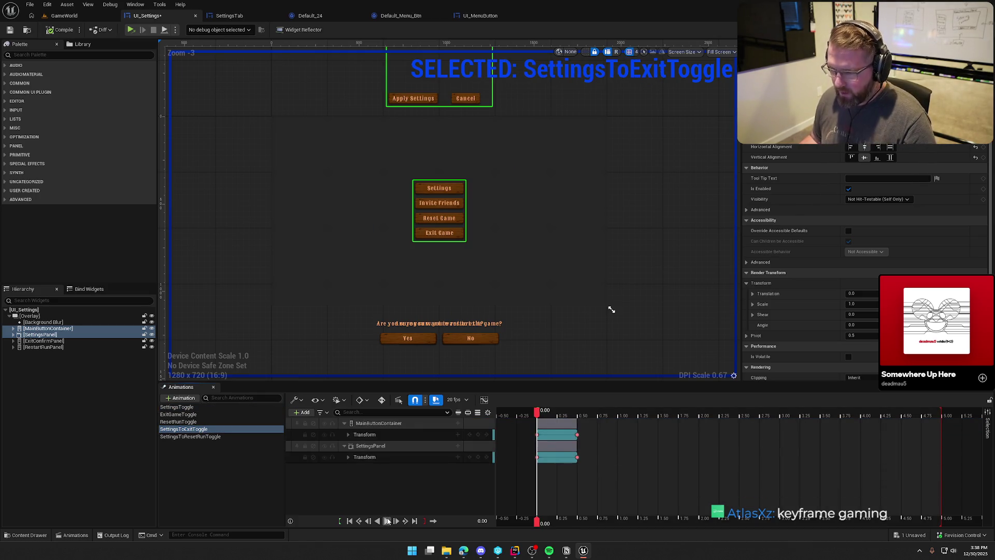
drag(938, 418, 577, 415)
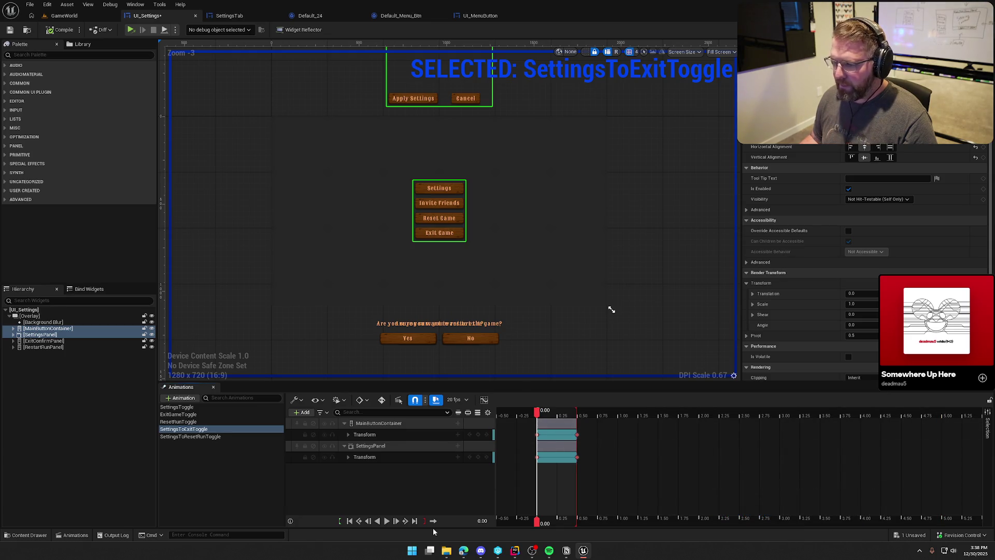
Set MainButtonContainer's Translation X to -750 in SettingsToExitToggle
click(348, 435)
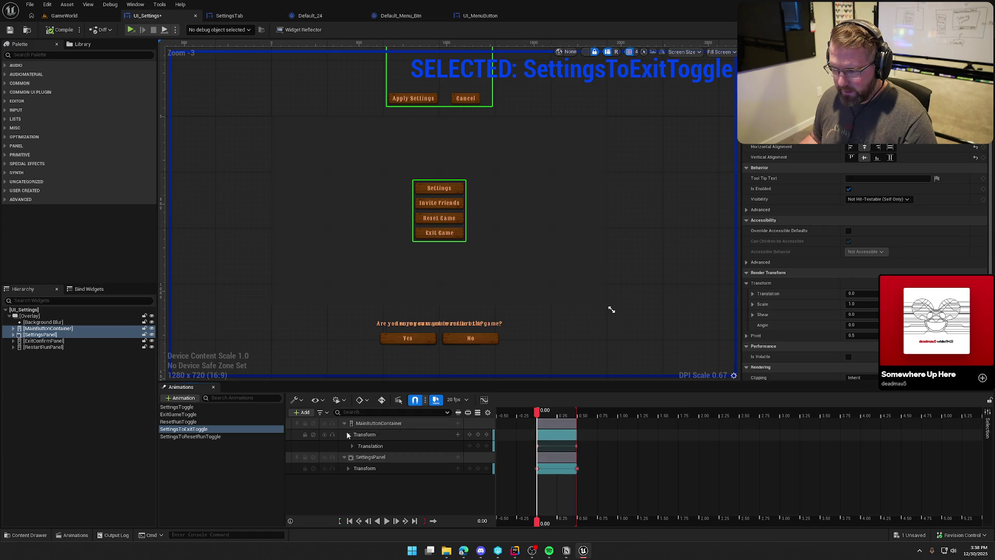
click(352, 446)
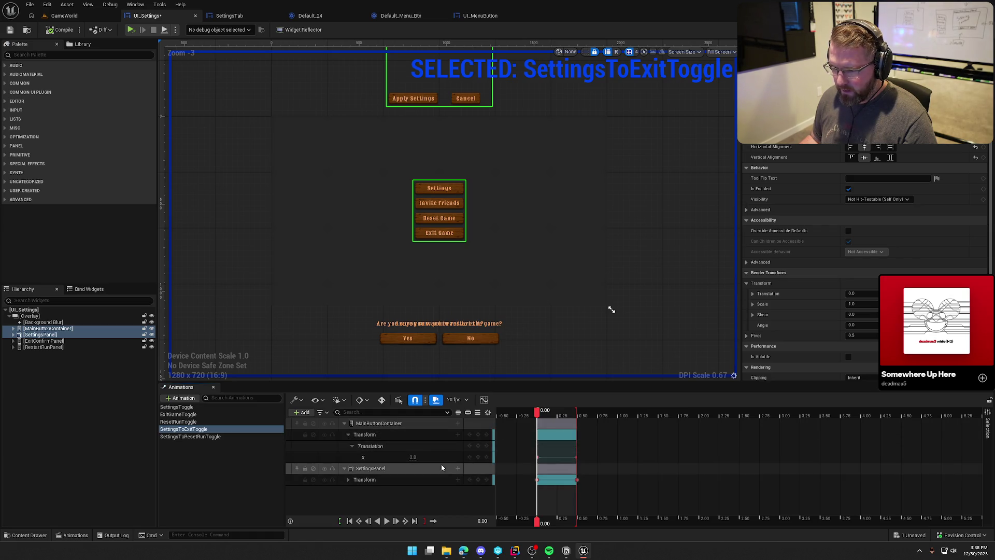
click(389, 521)
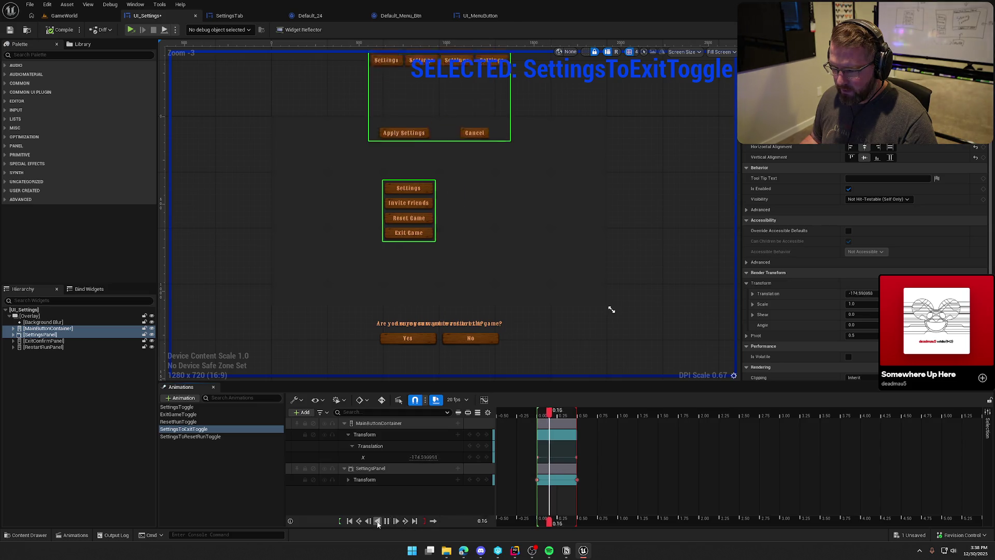
click(377, 520)
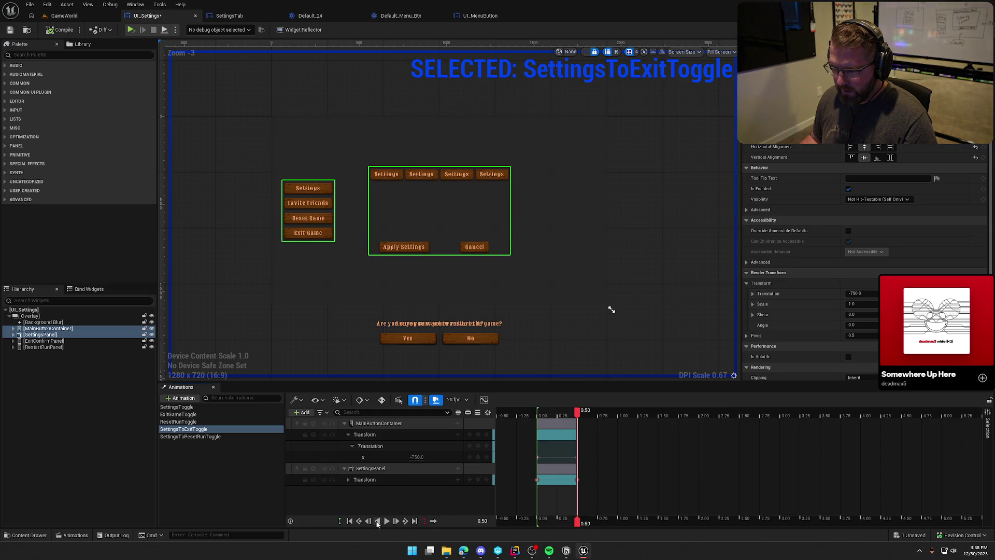
click(415, 457)
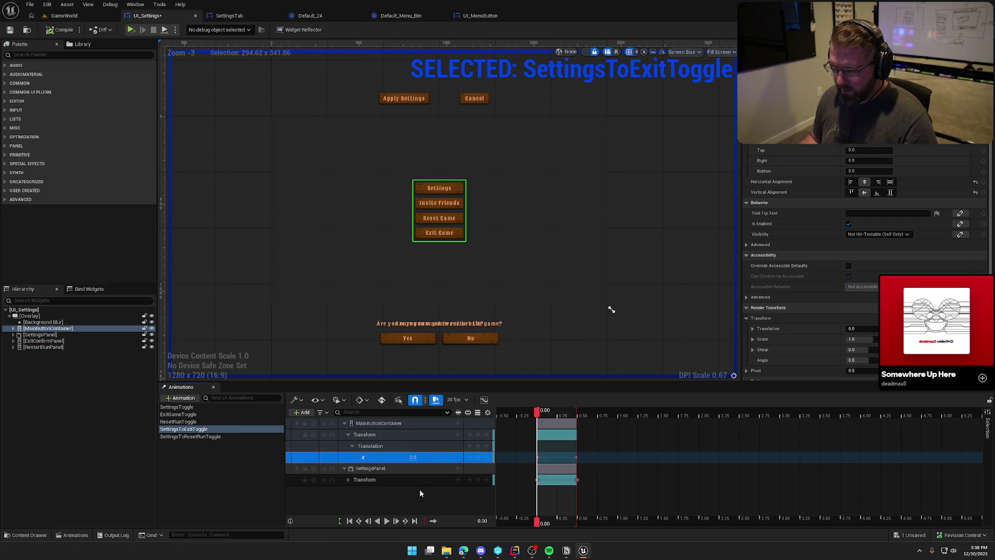
click(413, 458)
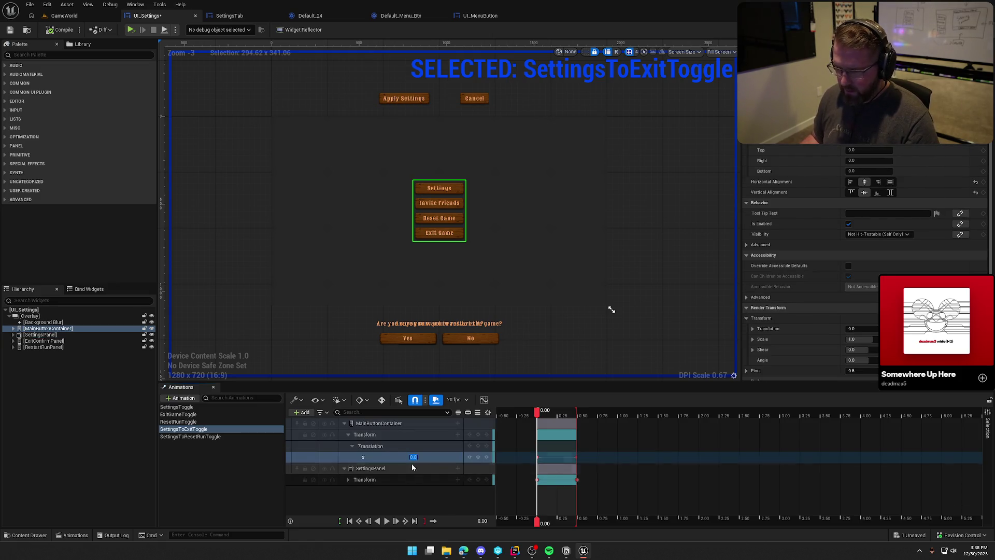
key(BackSpace)
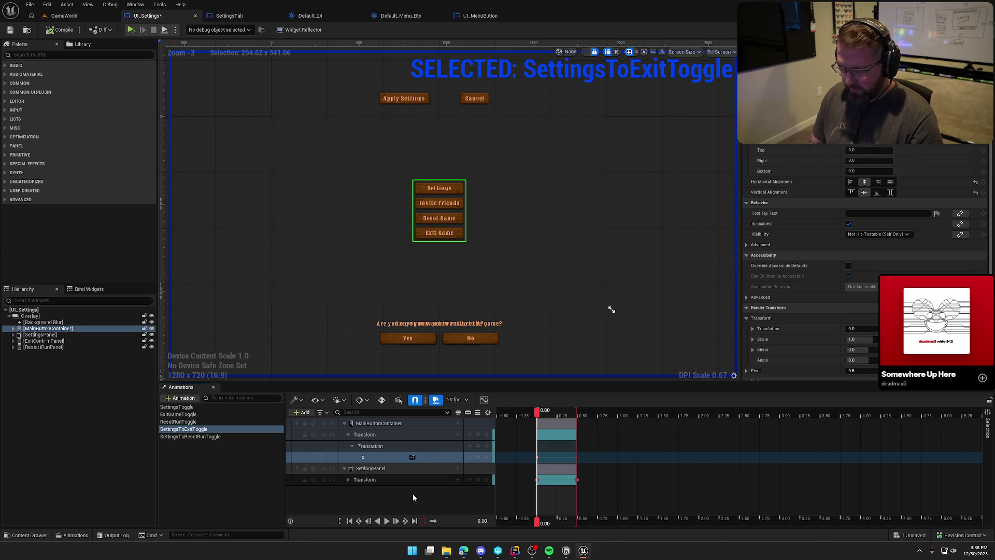
text(-750)
key(Return)
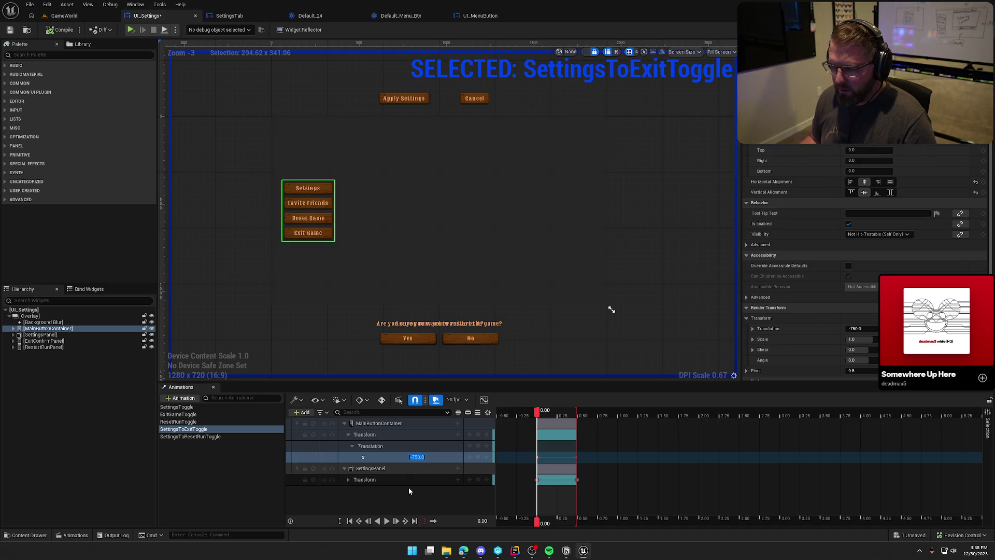
click(349, 435)
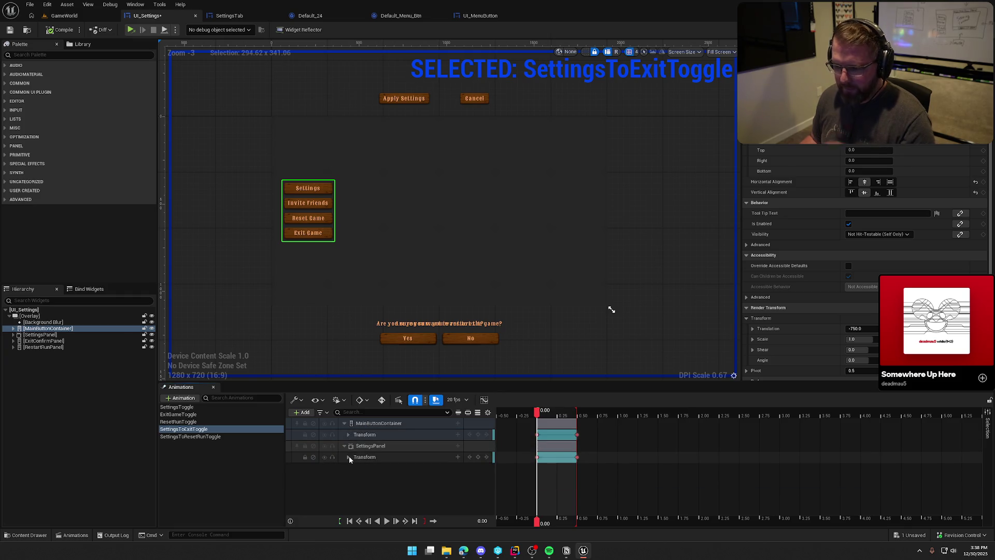
Key SettingsPanel's Y from 0 at the start to -850 at 0.5 s and preview the slide out
click(349, 456)
click(354, 468)
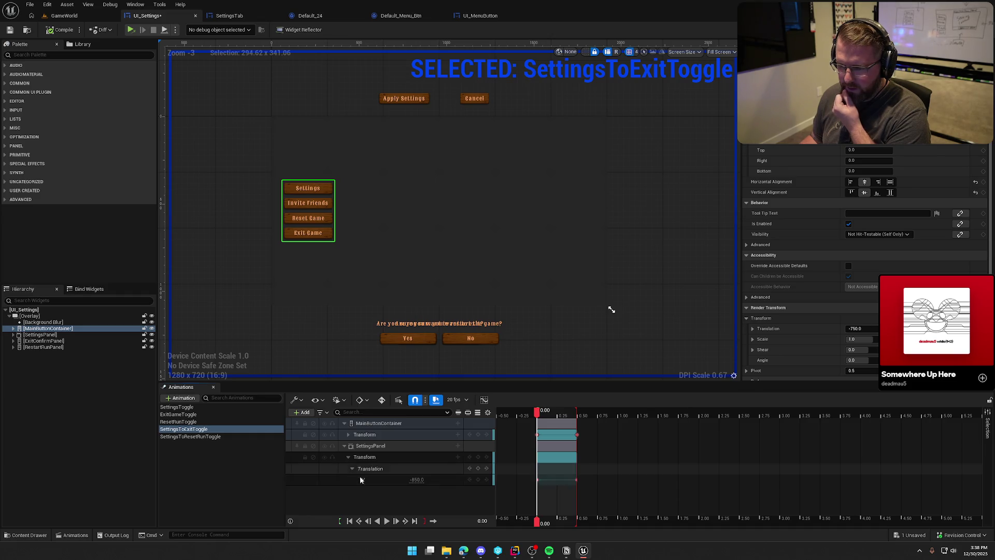
click(416, 479)
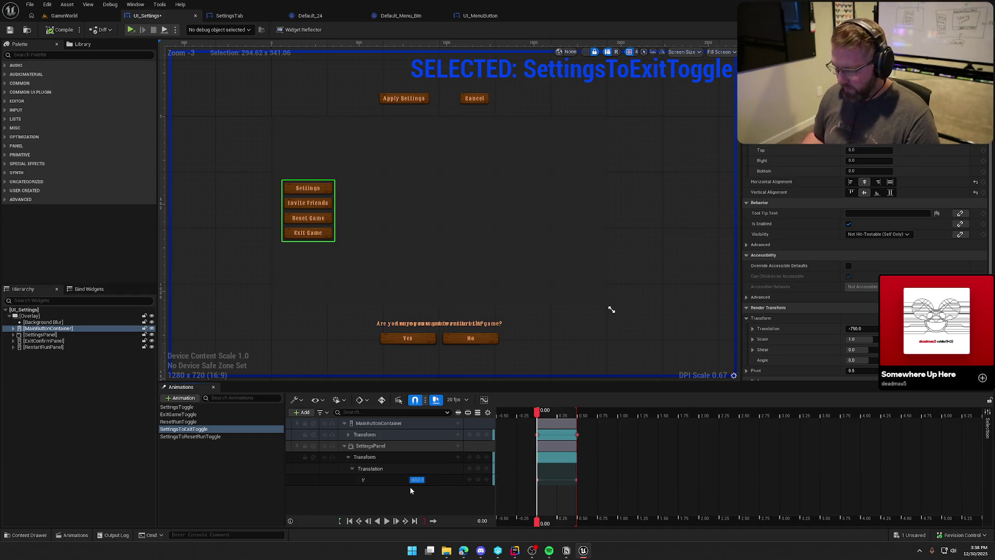
text(0)
key(Return)
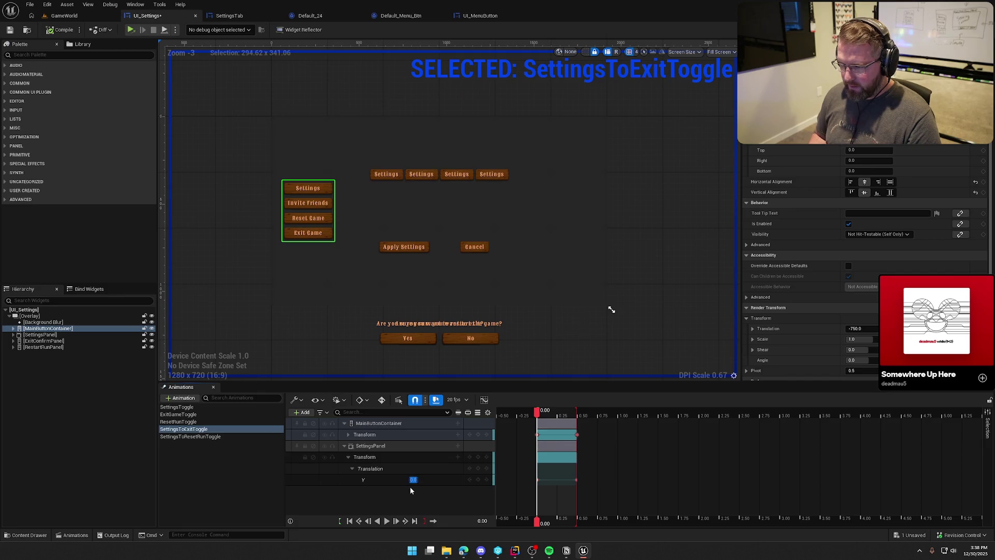
click(387, 520)
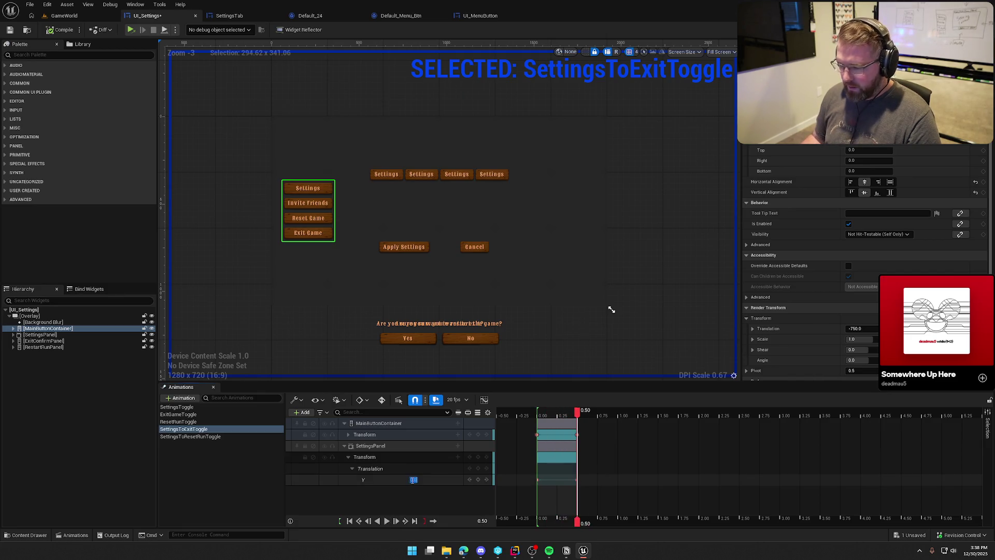
key(Return)
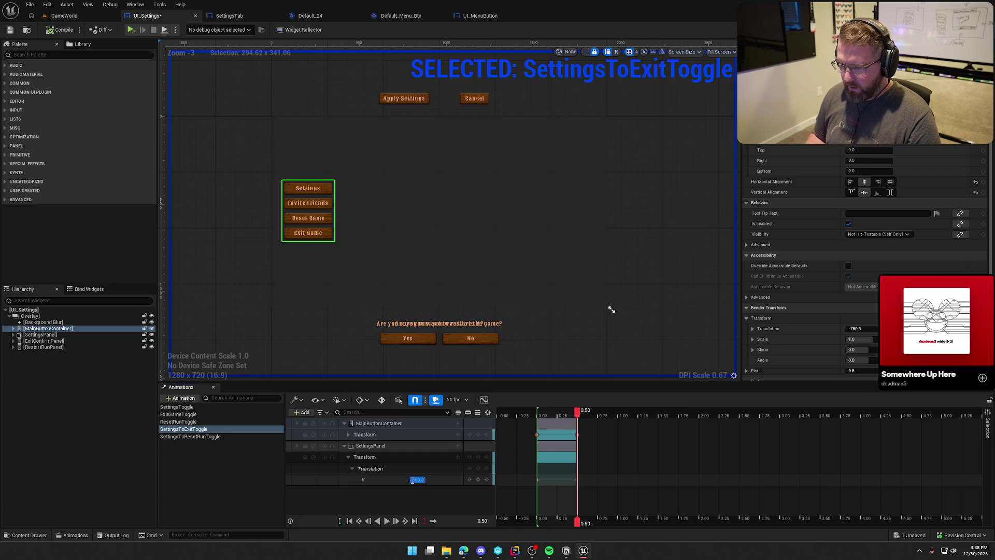
click(386, 521)
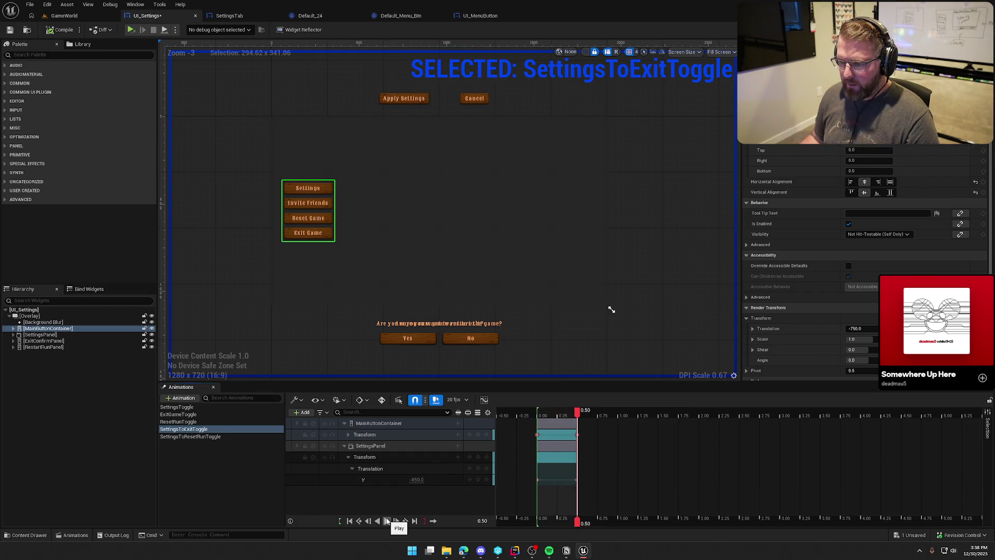
click(344, 447)
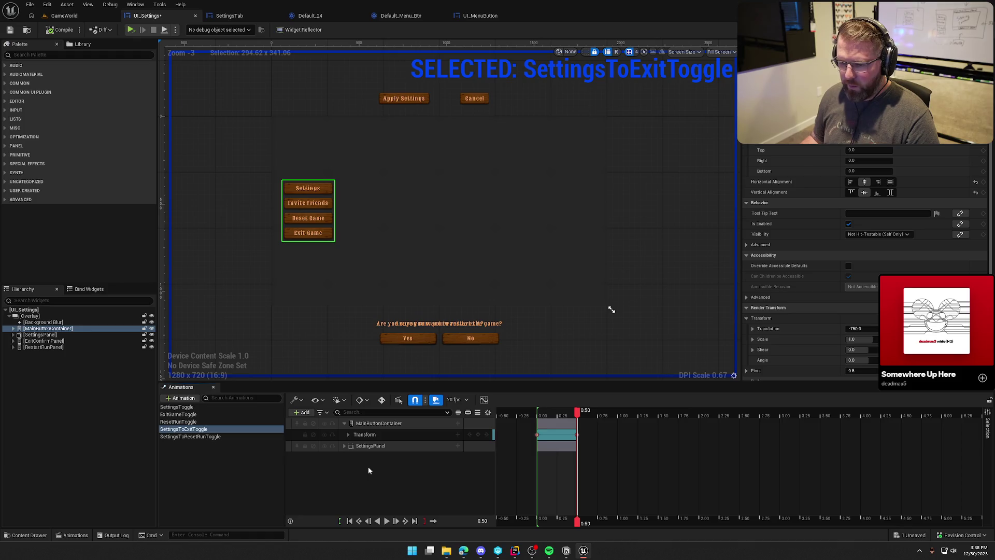
click(47, 341)
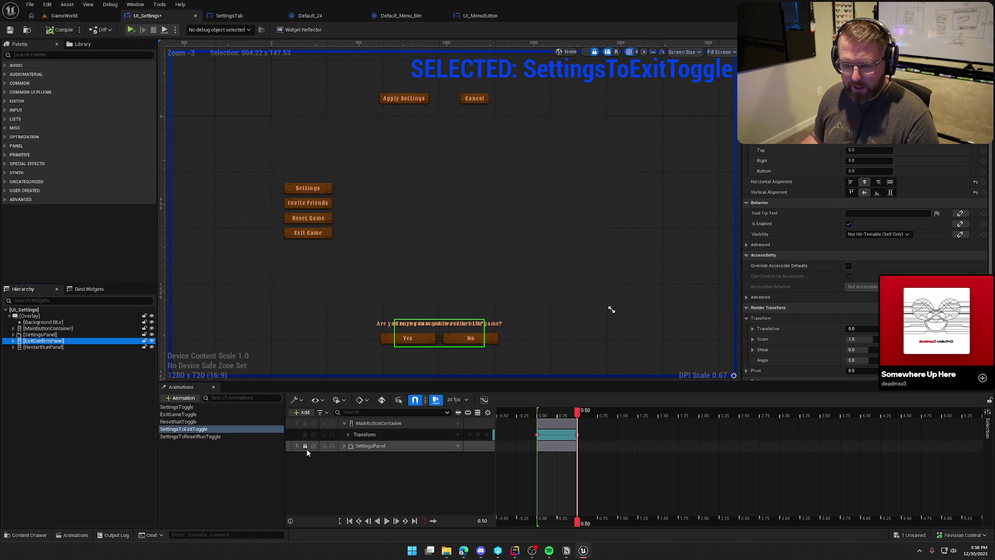
Add an ExitConfirmPanel Transform track, deleting Shear, Scale and Rotation to keep only Translation
click(304, 413)
click(317, 432)
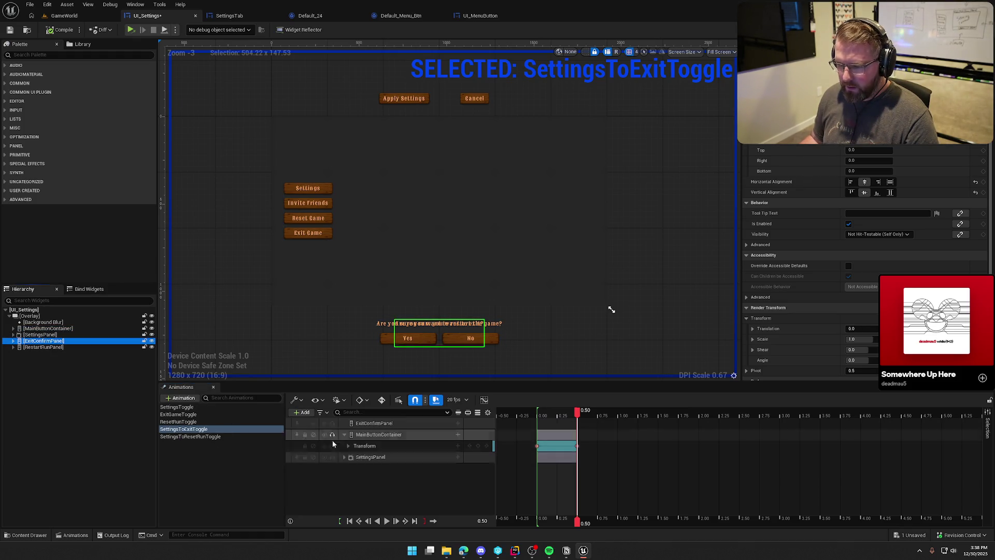
click(458, 424)
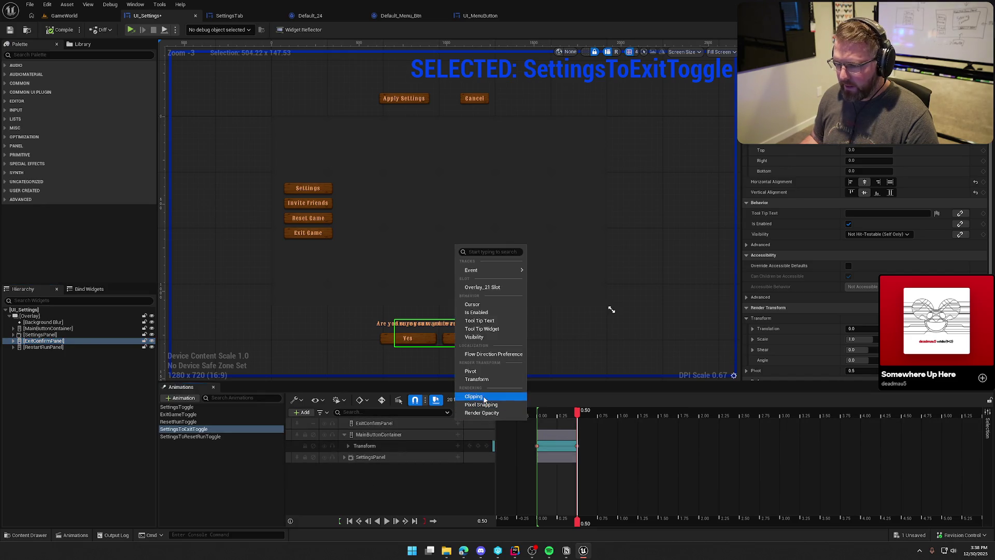
click(484, 380)
click(348, 434)
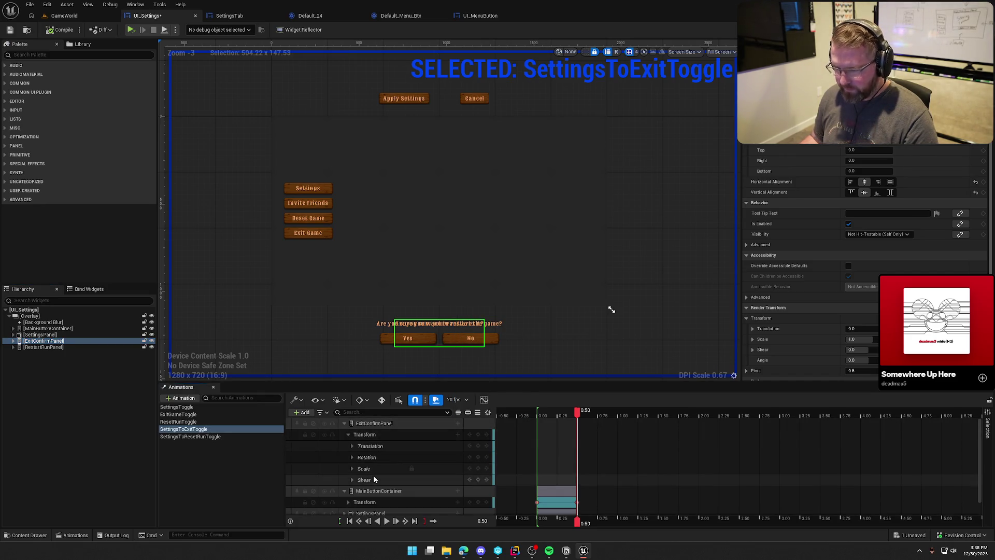
click(374, 480)
key(Delete)
click(375, 468)
key(Delete)
click(376, 457)
key(Delete)
click(352, 446)
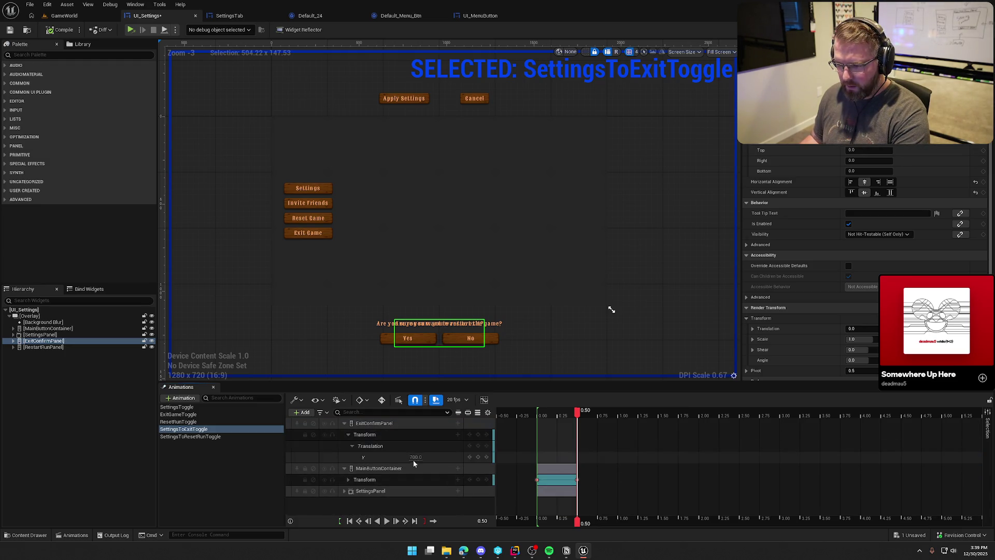
Key ExitConfirmPanel's Y to 0 at 0.50 s, undo a stray change, and preview
click(378, 521)
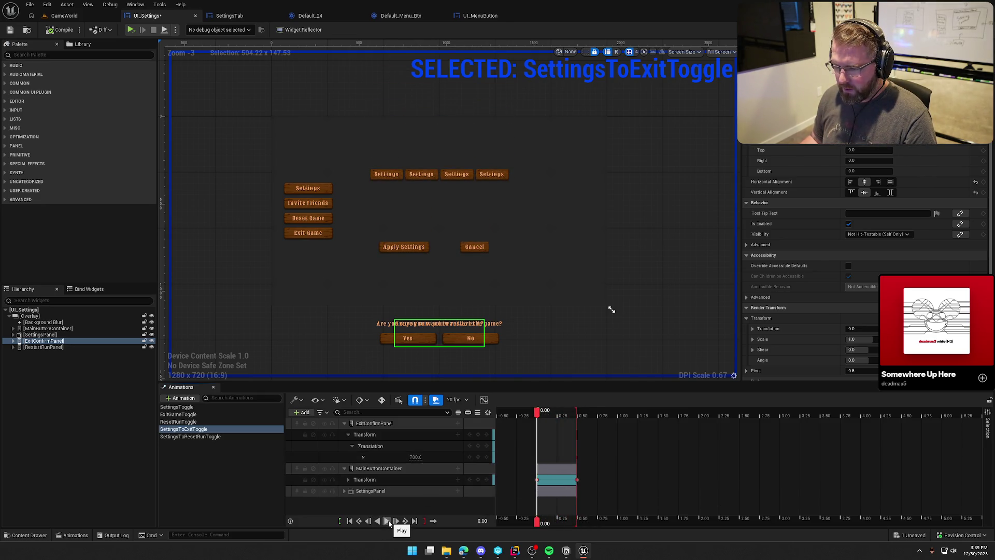
click(388, 521)
double_click(414, 458)
text(0)
key(Return)
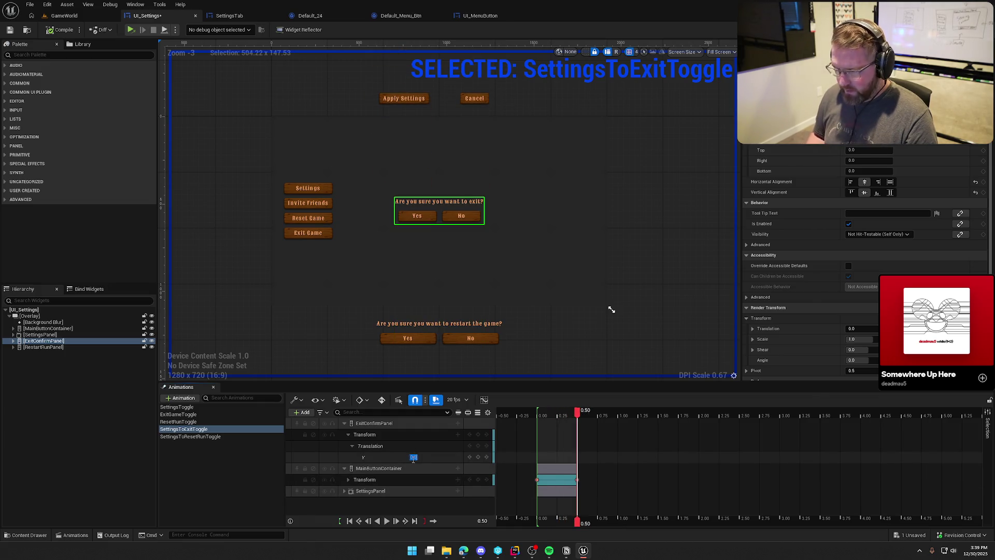
click(378, 521)
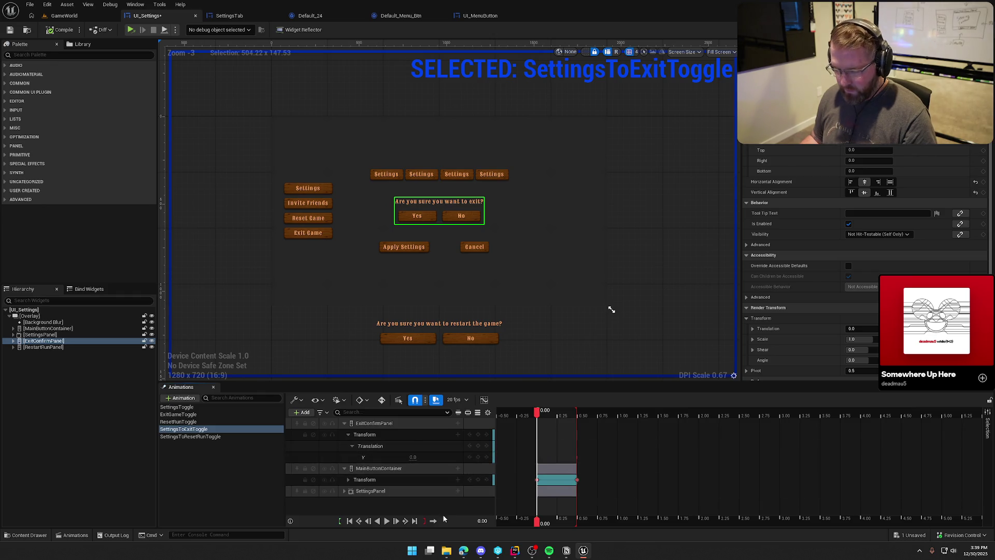
key(ctrl+z)
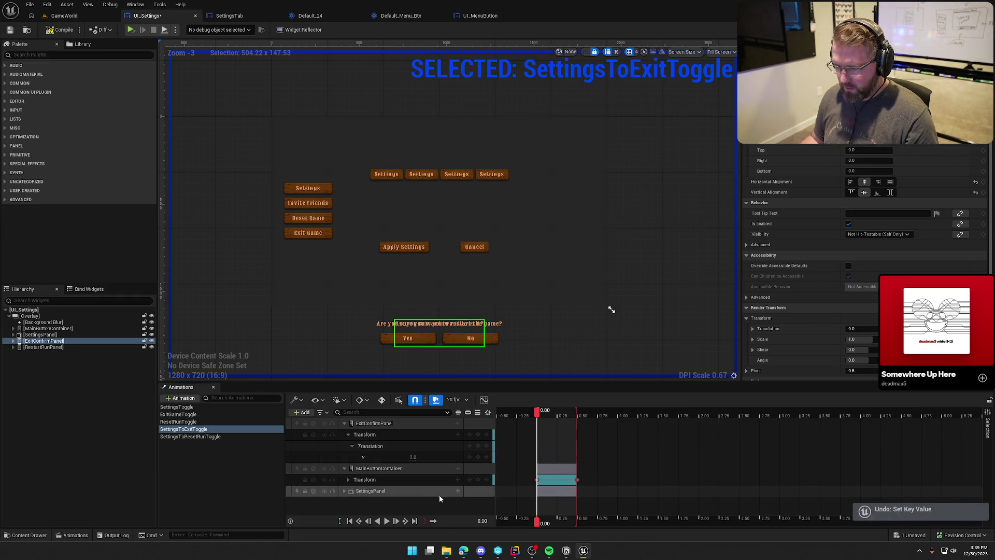
click(386, 521)
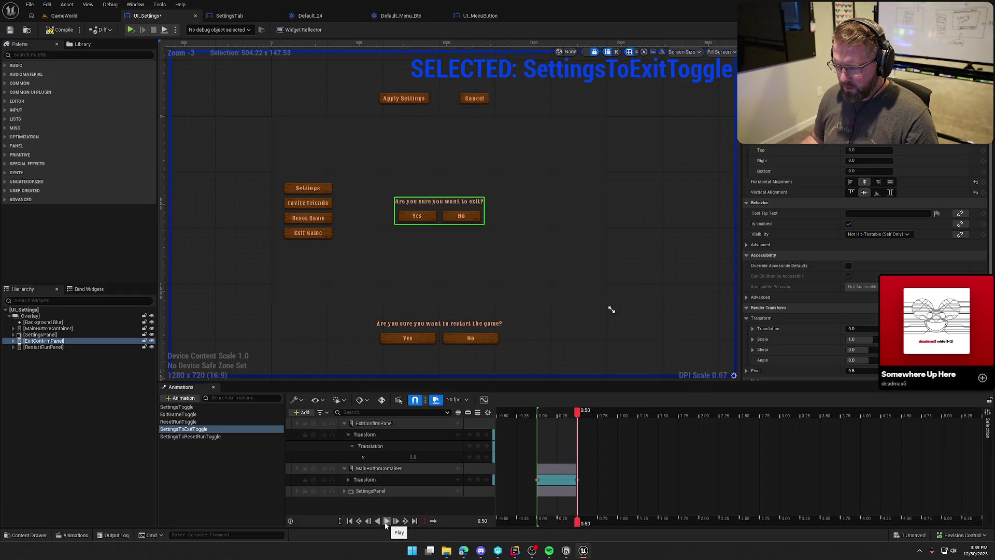
click(386, 521)
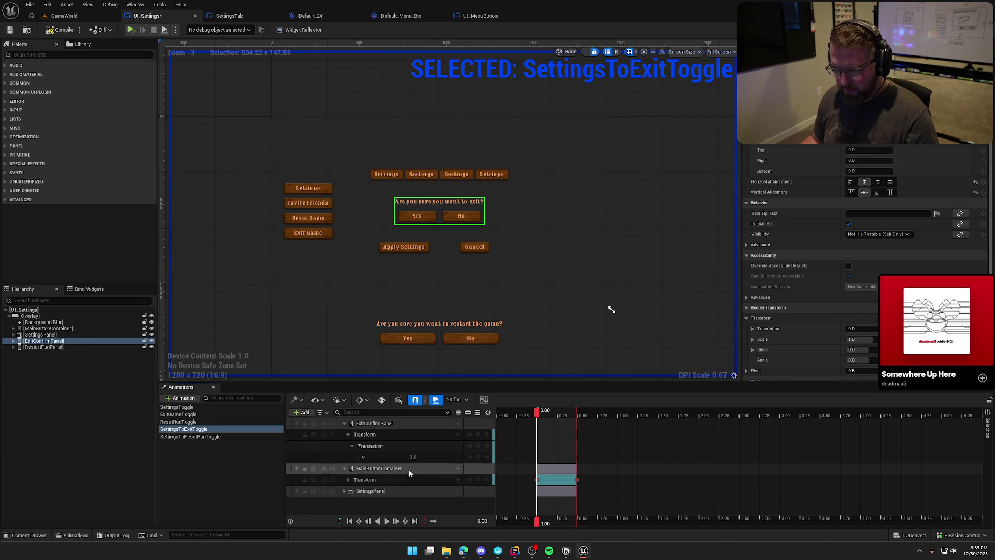
Key ExitConfirmPanel's starting Y to 700 and preview it sliding up into place
text(700)
key(Return)
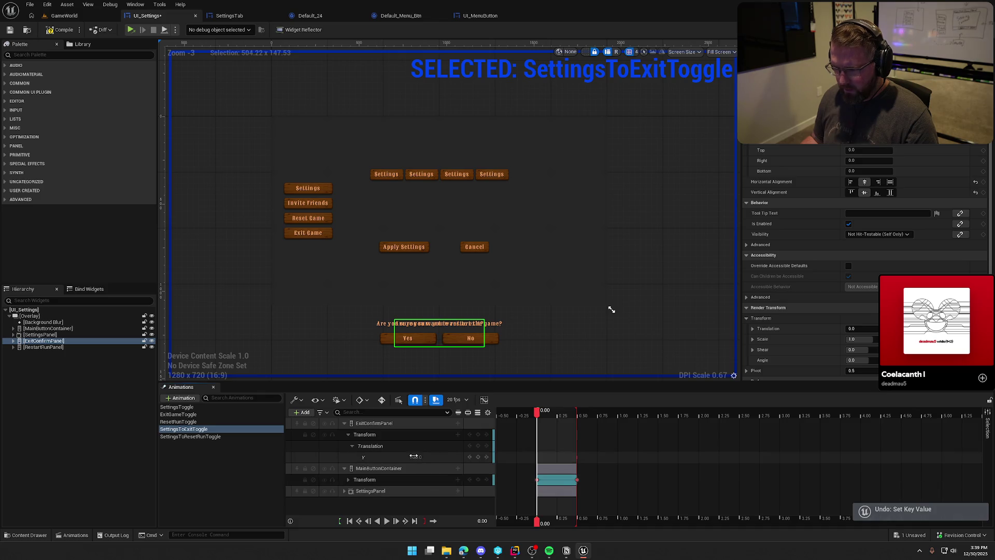
click(386, 521)
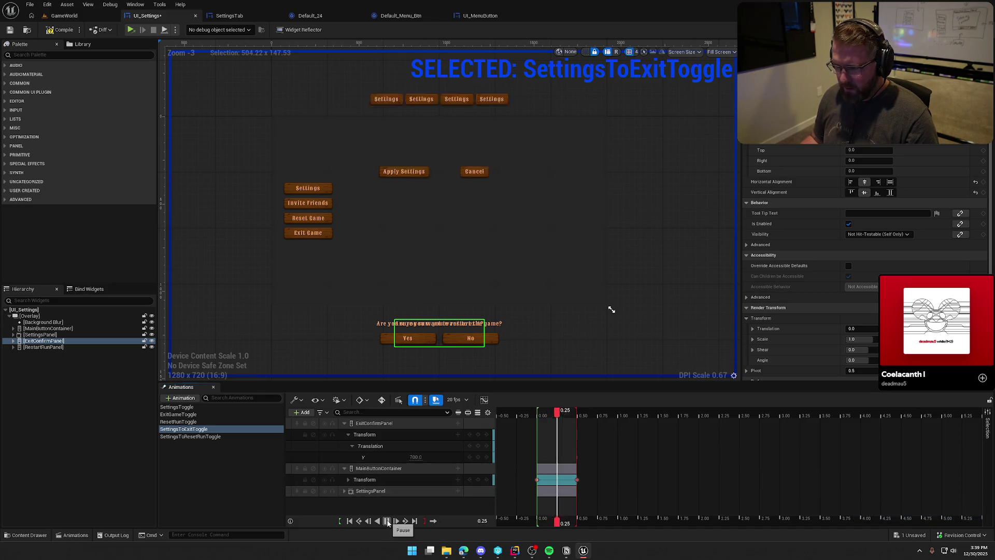
click(378, 521)
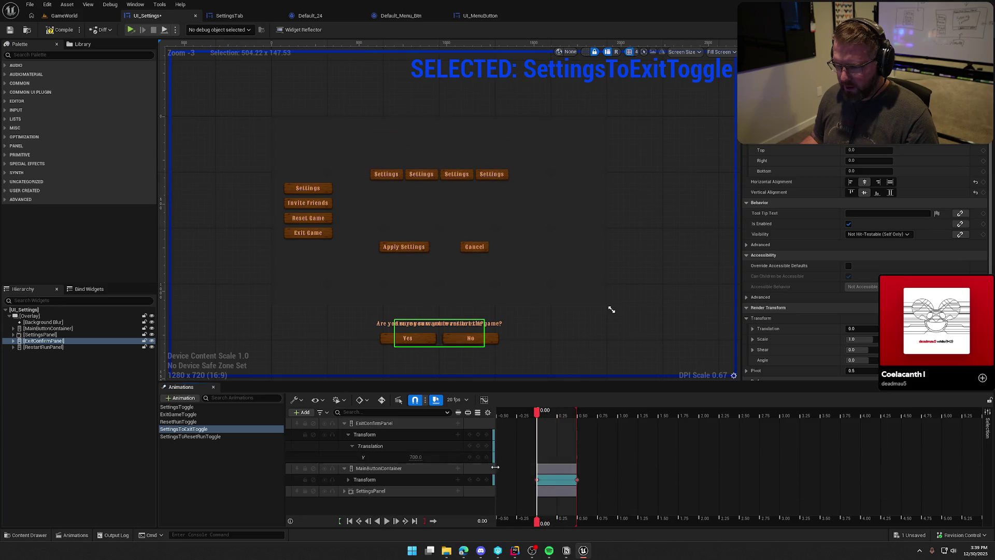
click(477, 455)
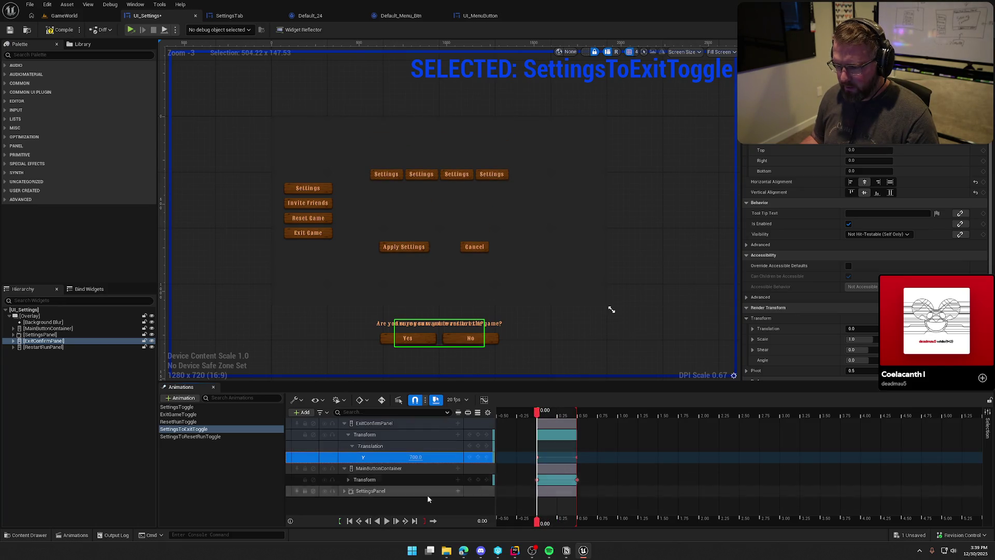
click(386, 521)
click(413, 456)
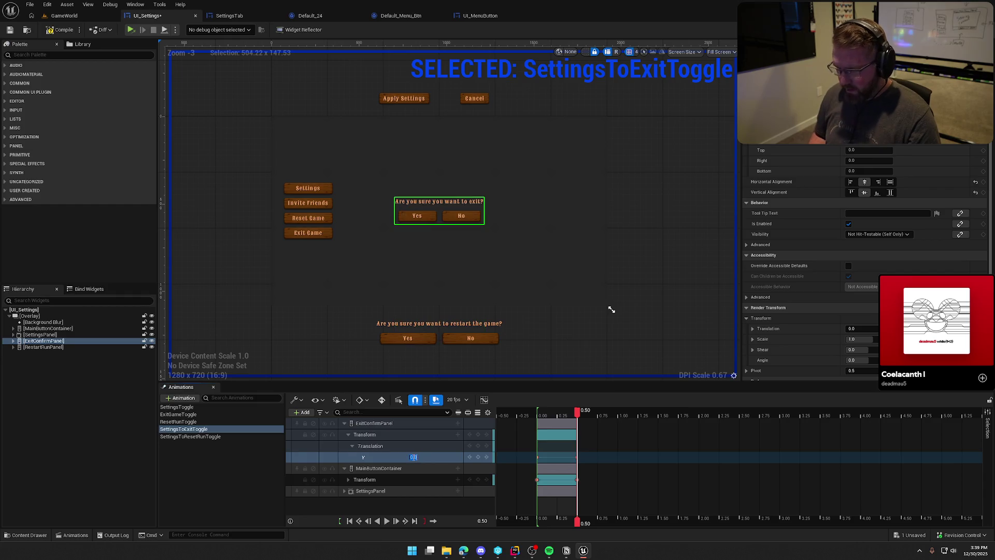
click(395, 517)
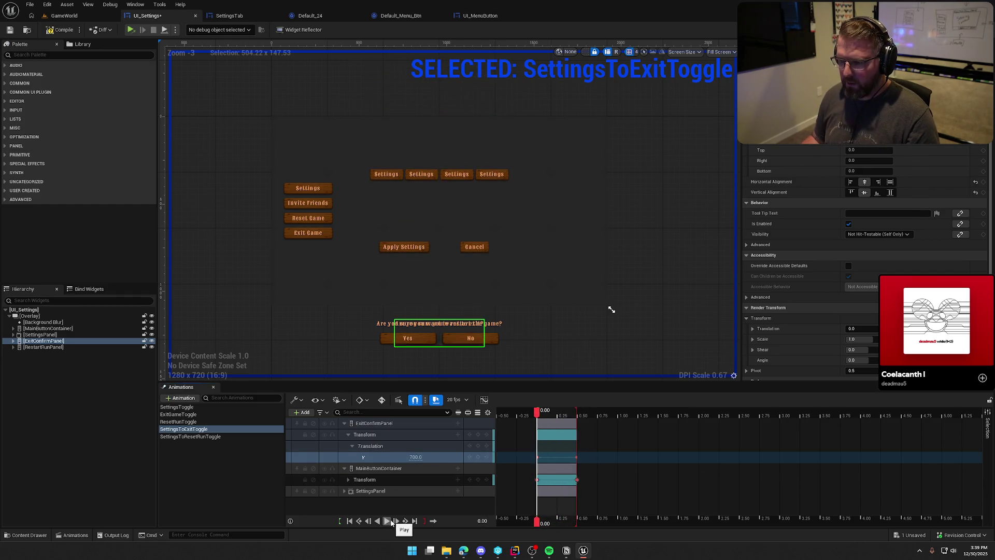
click(393, 521)
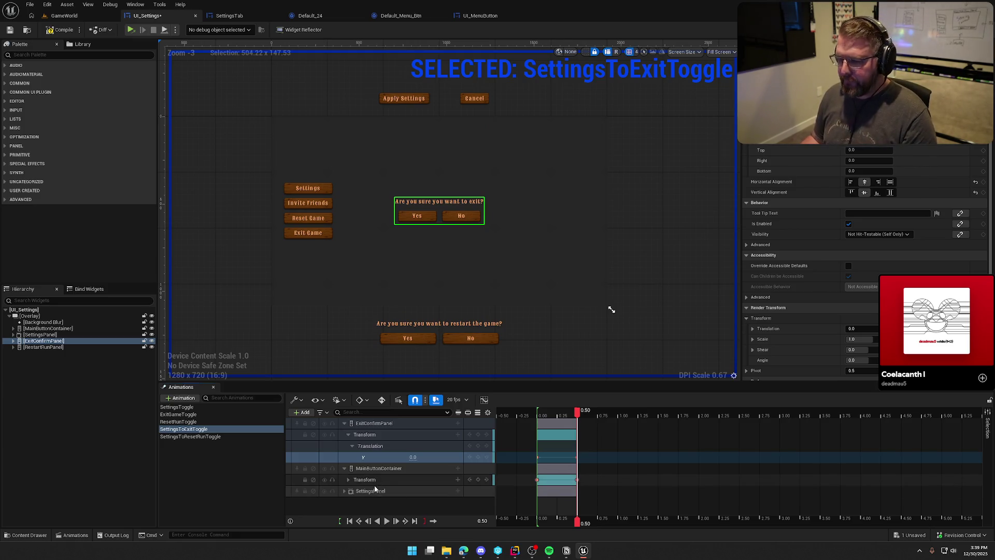
Collapse the tracks and select the ExitConfirmPanel, MainButtonContainer and SettingsPanel tracks
click(344, 468)
click(348, 435)
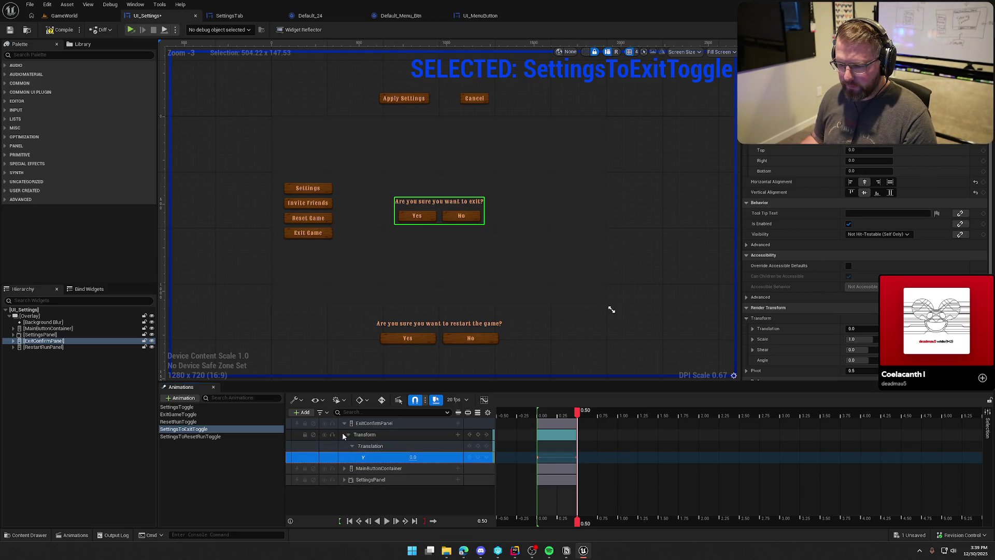
click(344, 423)
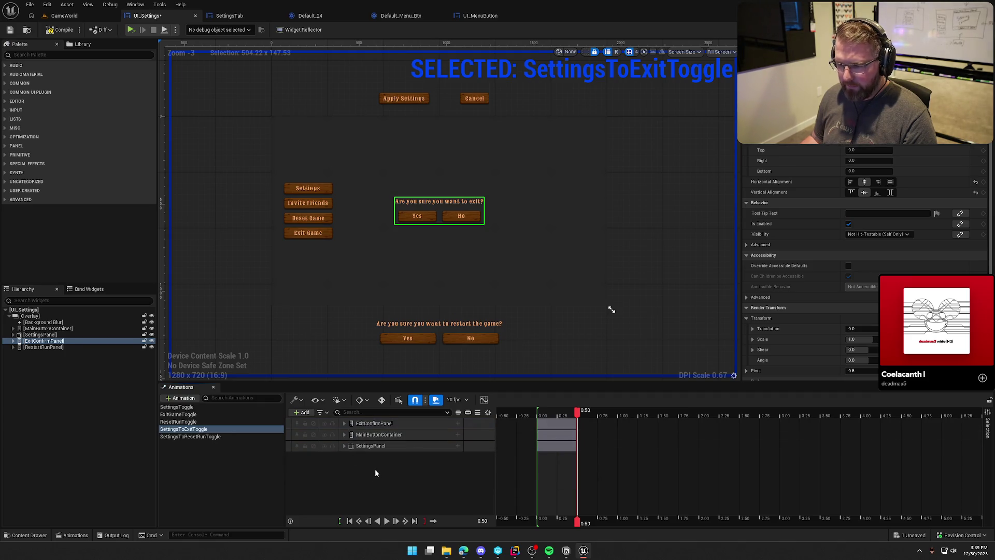
click(378, 423)
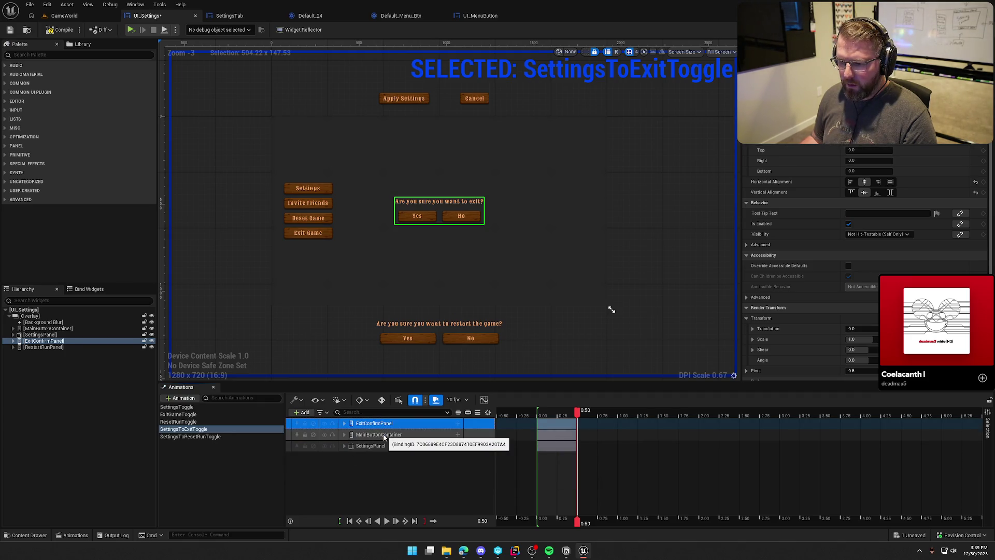
click(384, 435)
shift+click(378, 445)
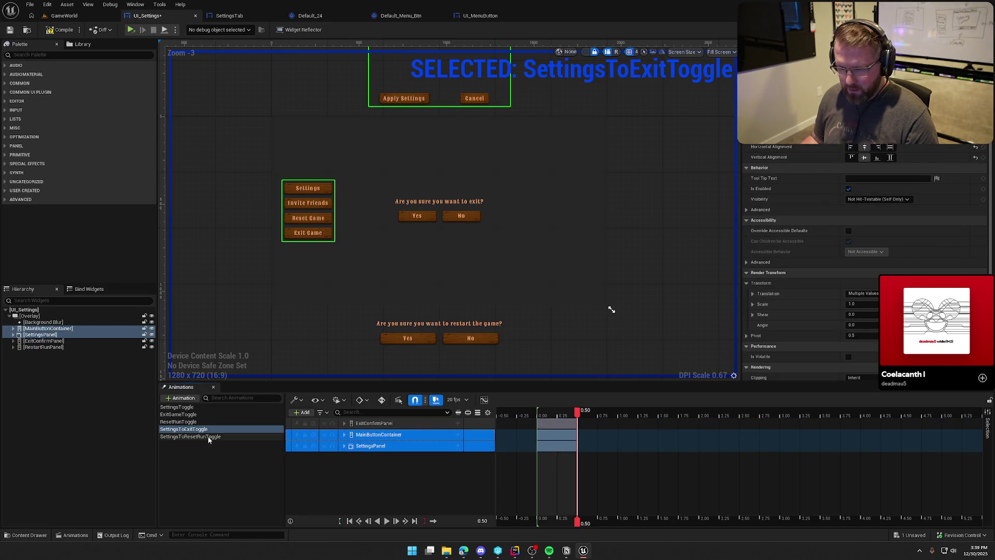
Preview the SettingsToResetRunToggle animation and trim its playback range to end at 0.50
click(207, 436)
click(394, 468)
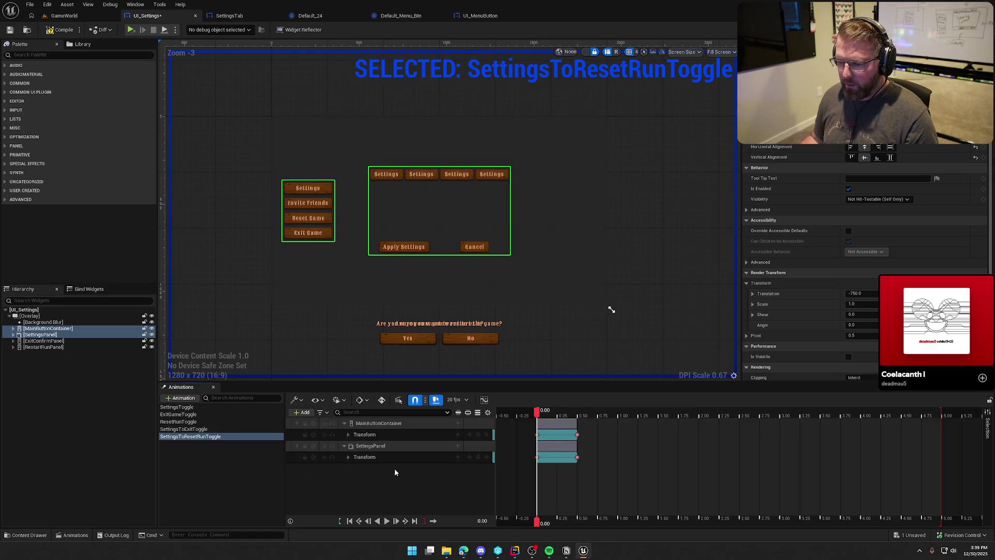
click(386, 522)
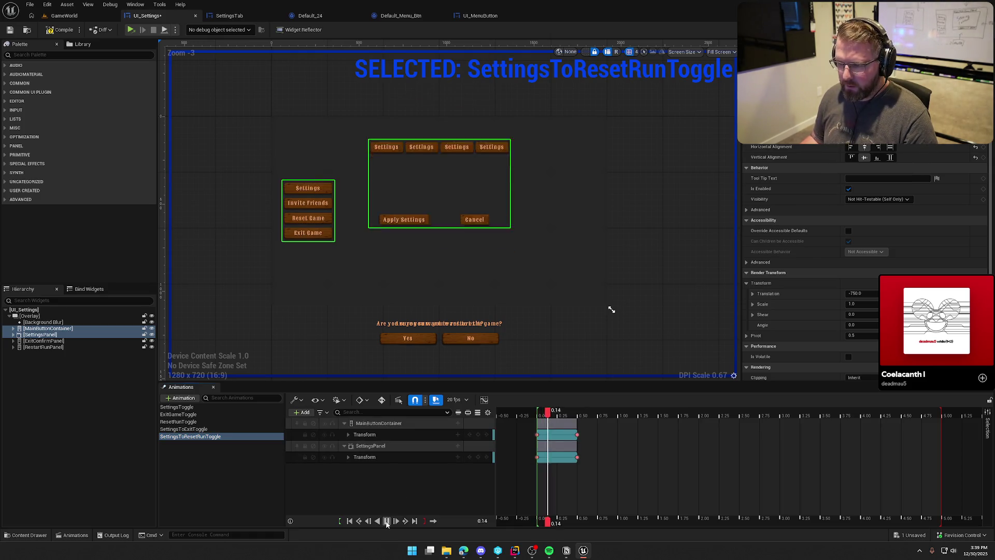
key(space)
drag(942, 418, 577, 417)
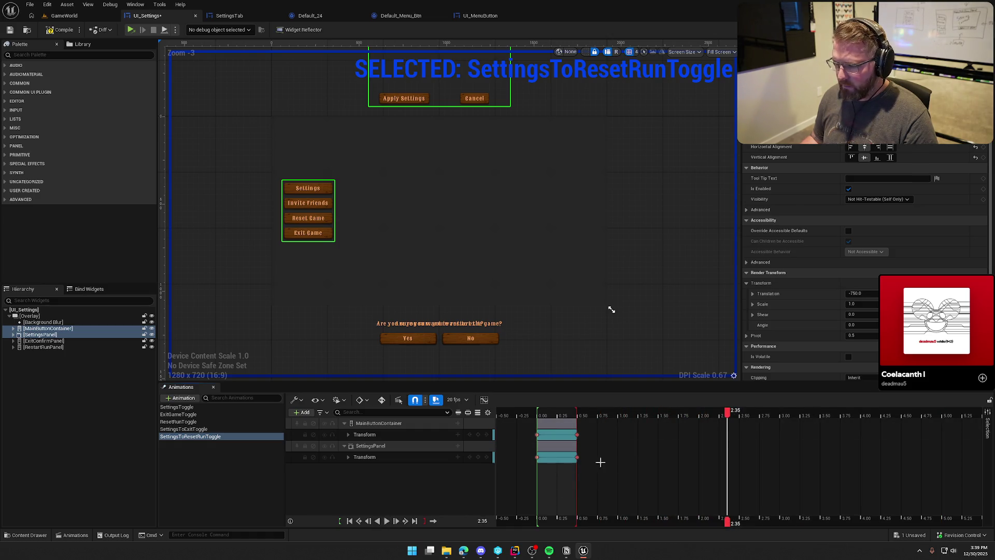
drag(730, 417, 537, 418)
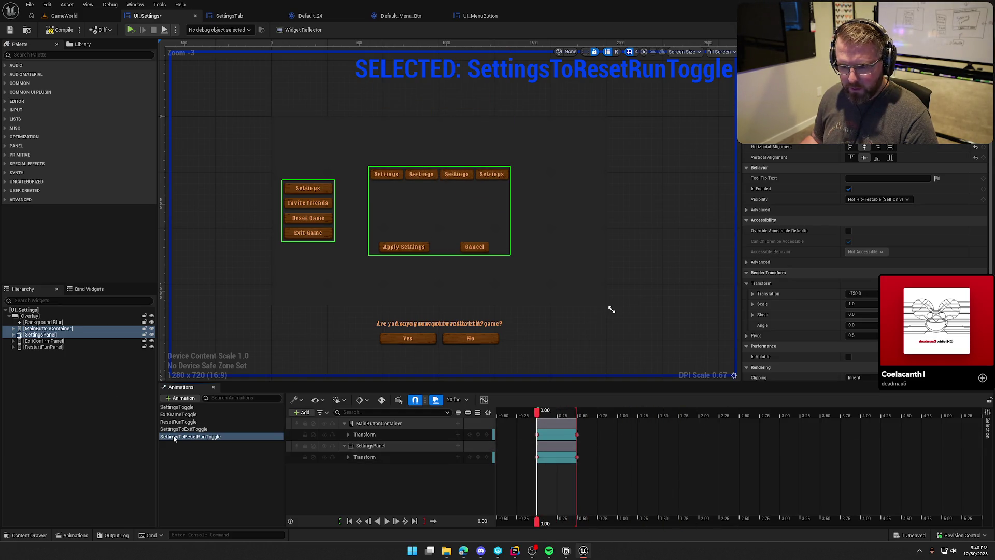
Add a RestartRunPanel Transform track to the animation and delete its X translation channel
click(47, 346)
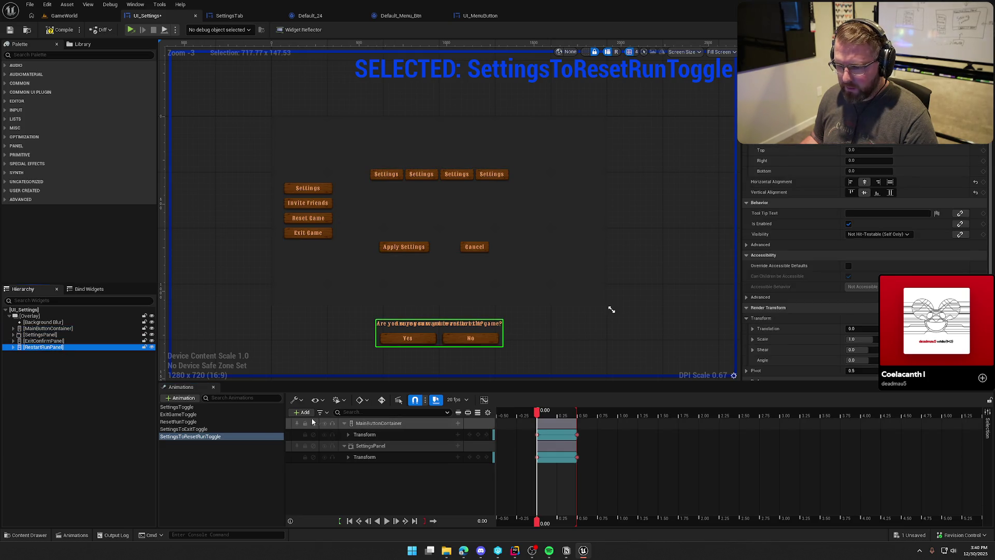
click(304, 412)
click(317, 432)
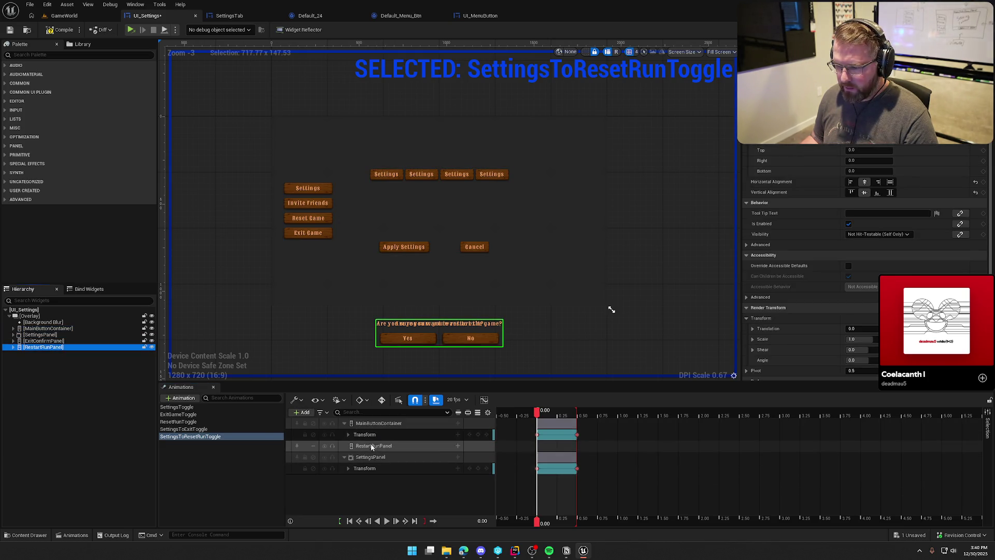
click(459, 449)
click(477, 405)
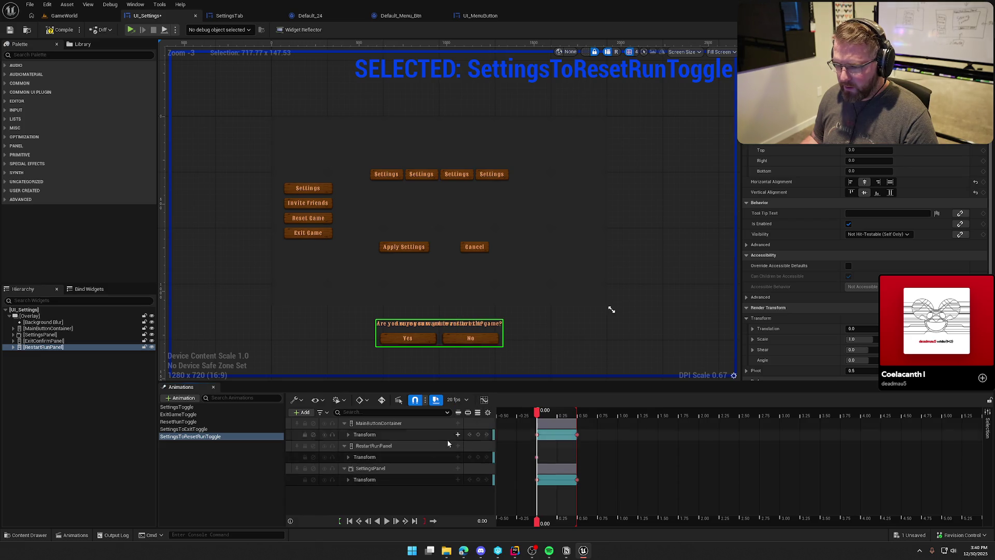
click(349, 457)
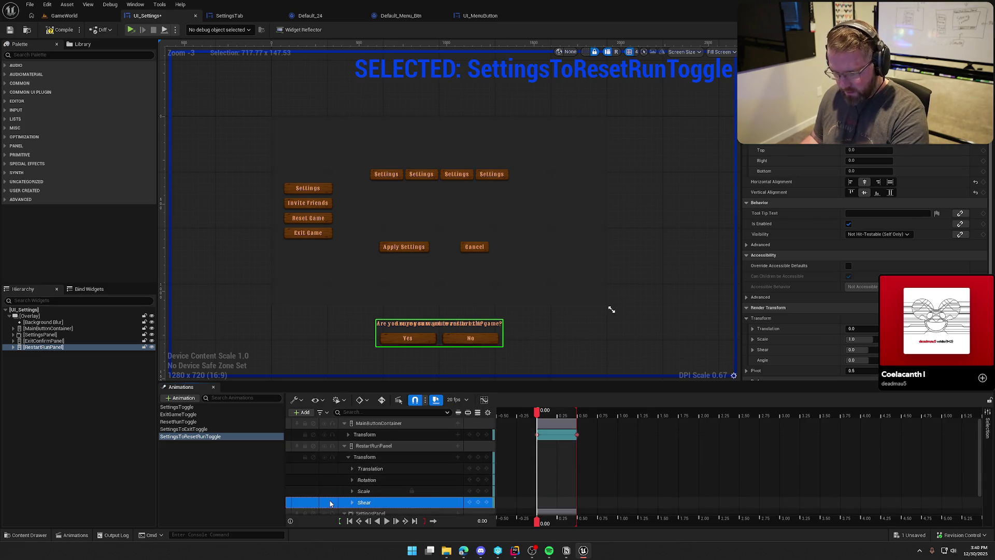
click(351, 467)
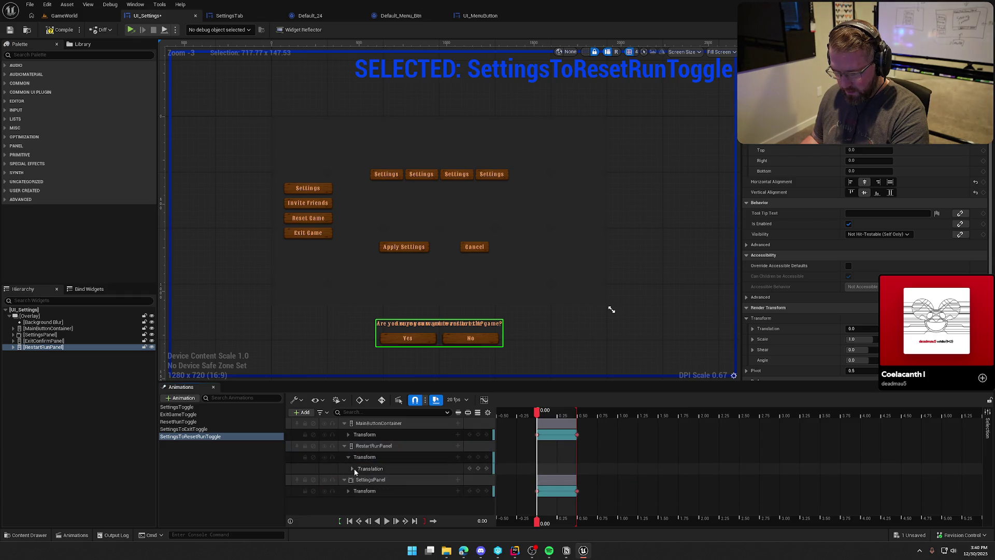
click(351, 480)
key(Delete)
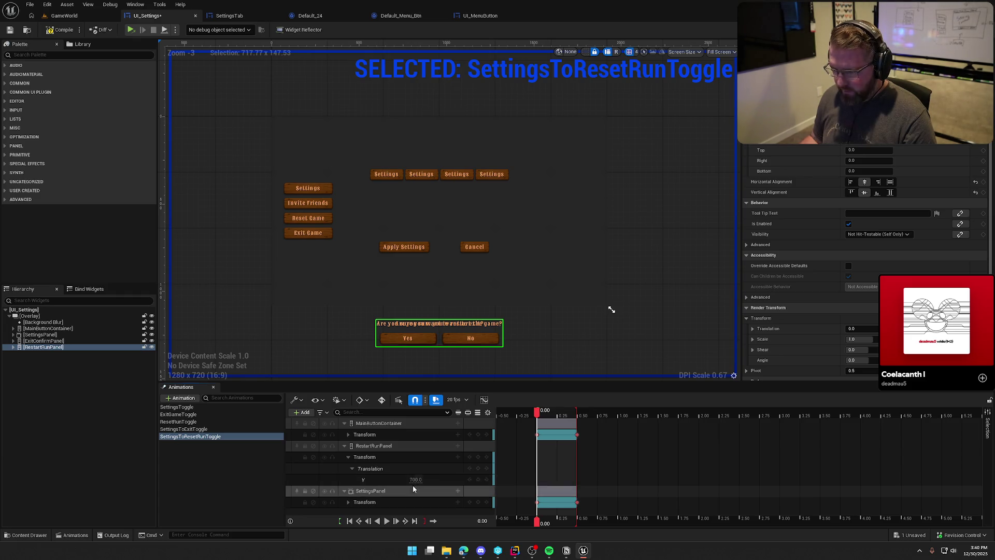
Key RestartRunPanel's Y translation to -400 at the animation's end and preview the slide-up
click(395, 521)
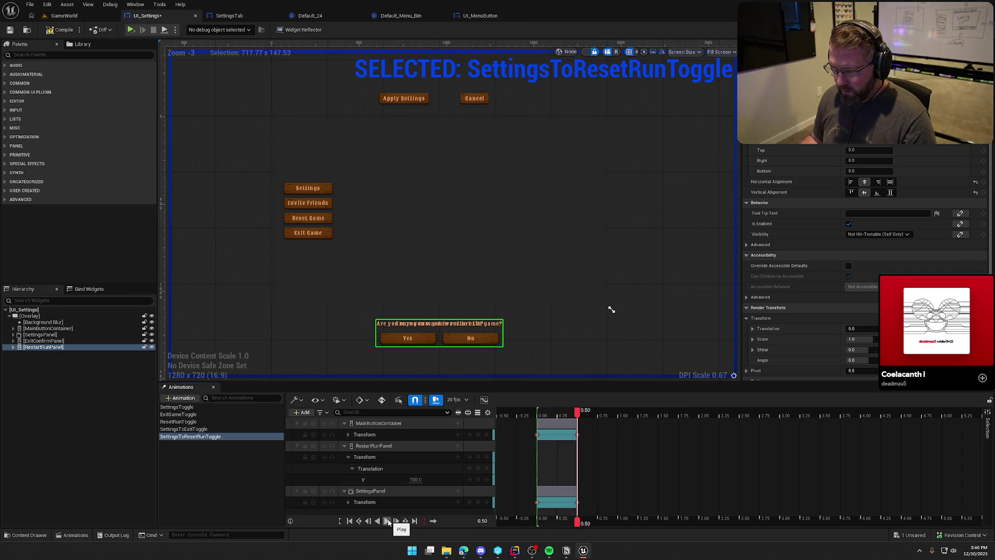
text(-400)
key(Return)
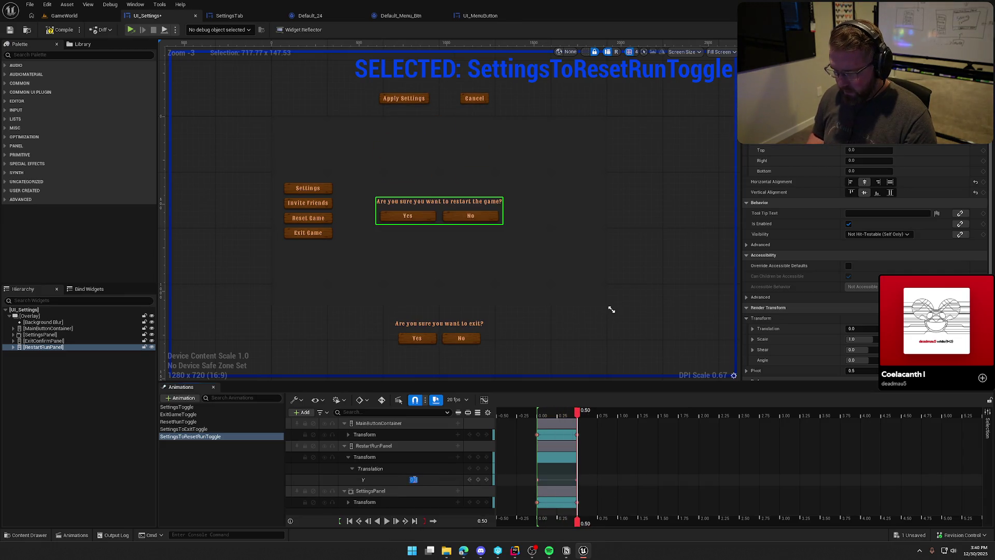
click(380, 523)
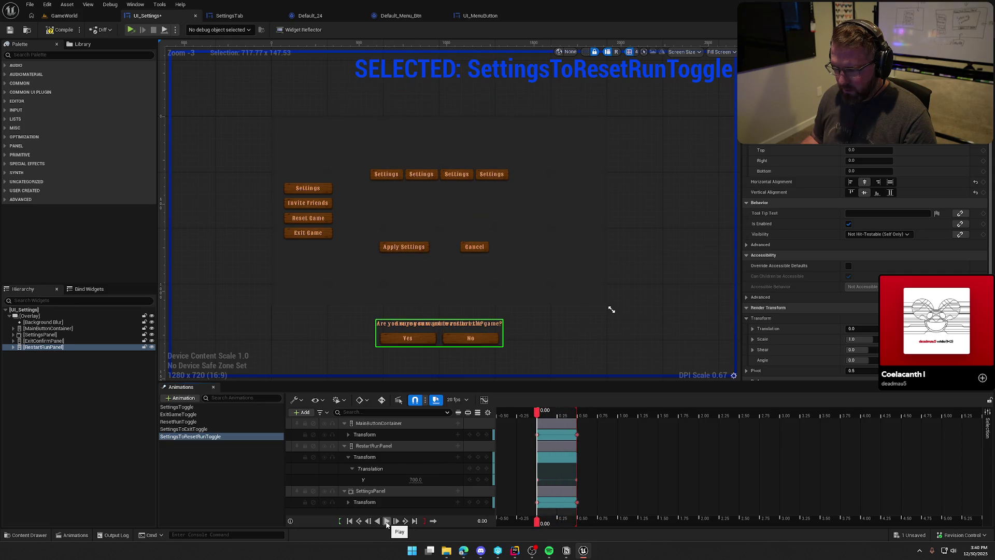
click(387, 521)
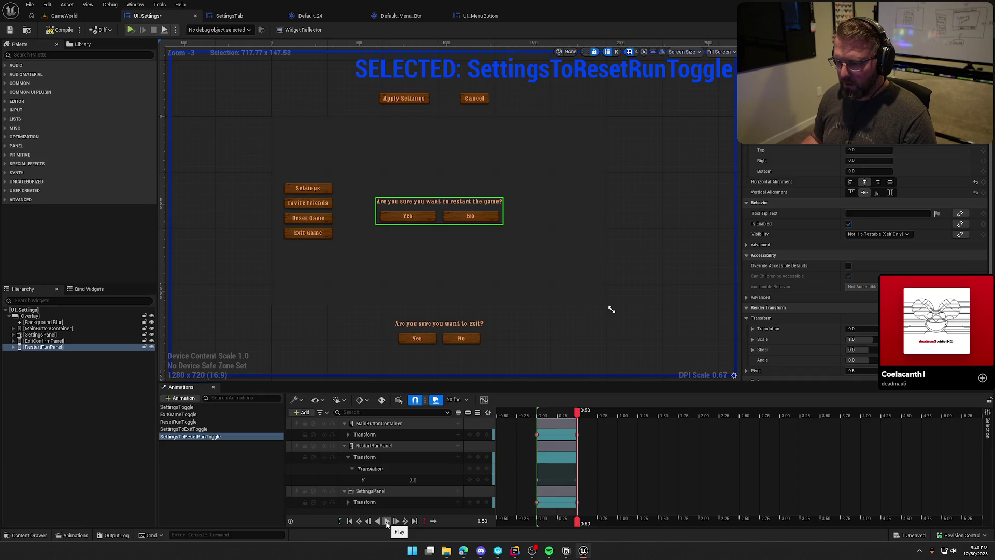
Collapse the animation tracks, clear the selection, and save UI_Settings with Ctrl+S
click(349, 456)
click(344, 446)
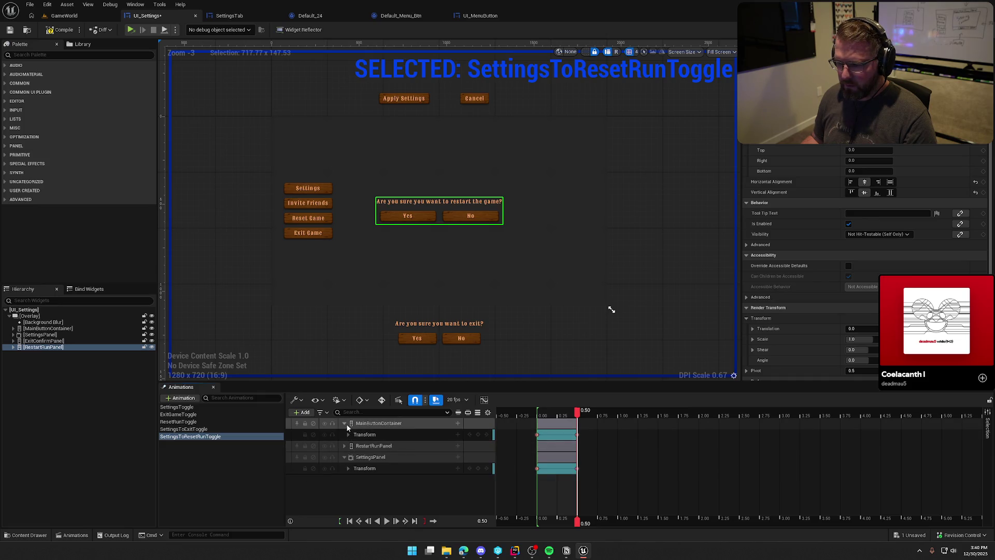
click(344, 422)
click(235, 470)
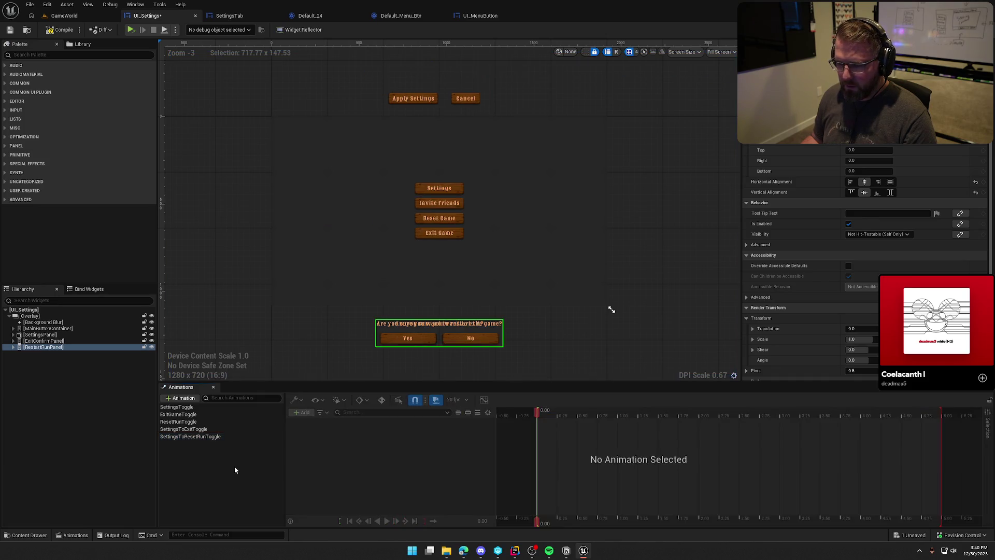
key(ctrl+s)
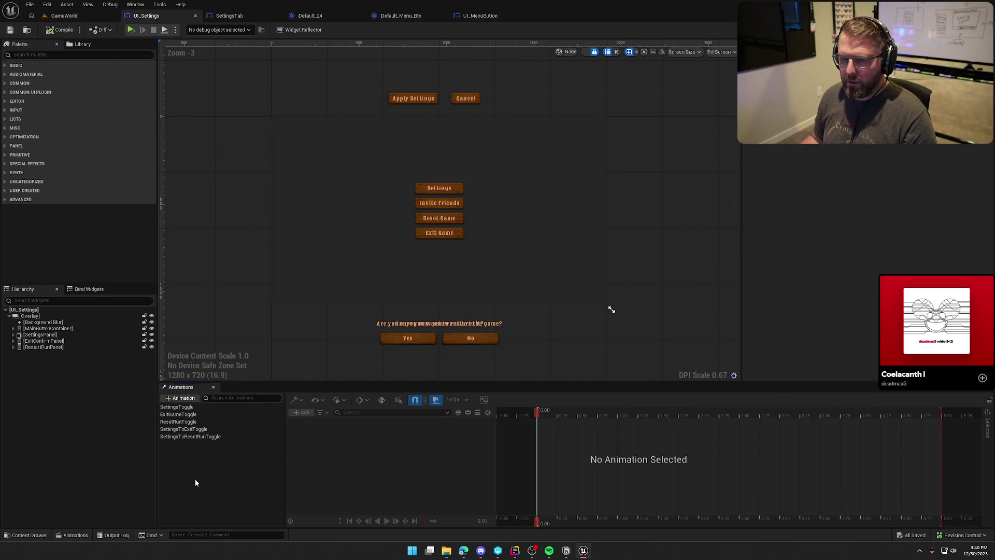
Switch to the GameWorld level and start Play in Selected Viewport
click(64, 16)
drag(333, 187, 304, 164)
click(237, 29)
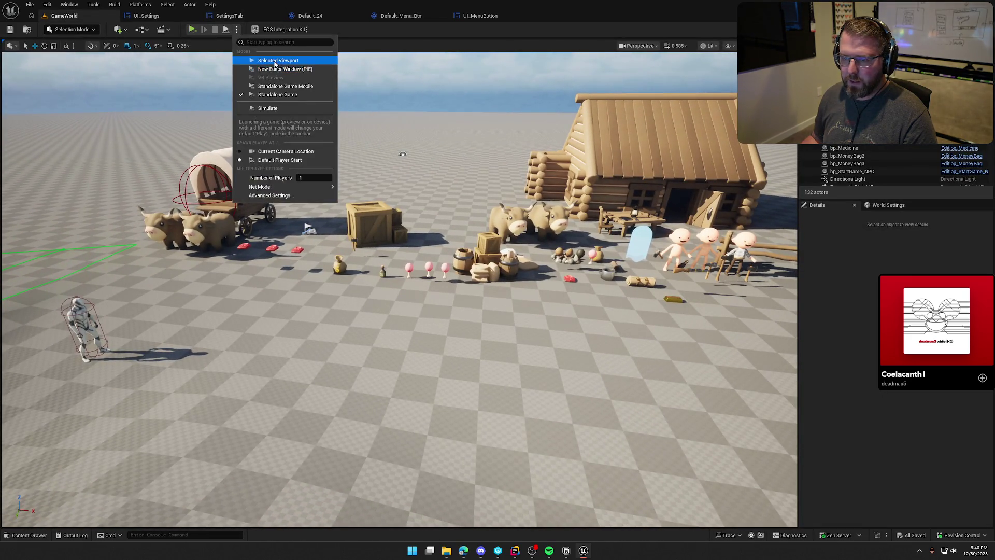
click(275, 61)
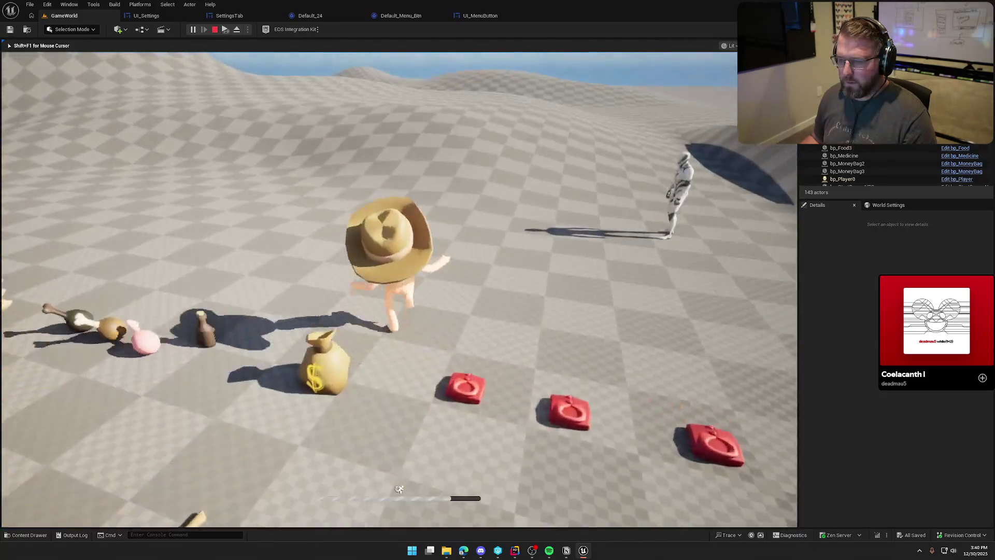
In the pause menu, test the Settings, Reset Game and Exit Game panels in turn
key(Tab)
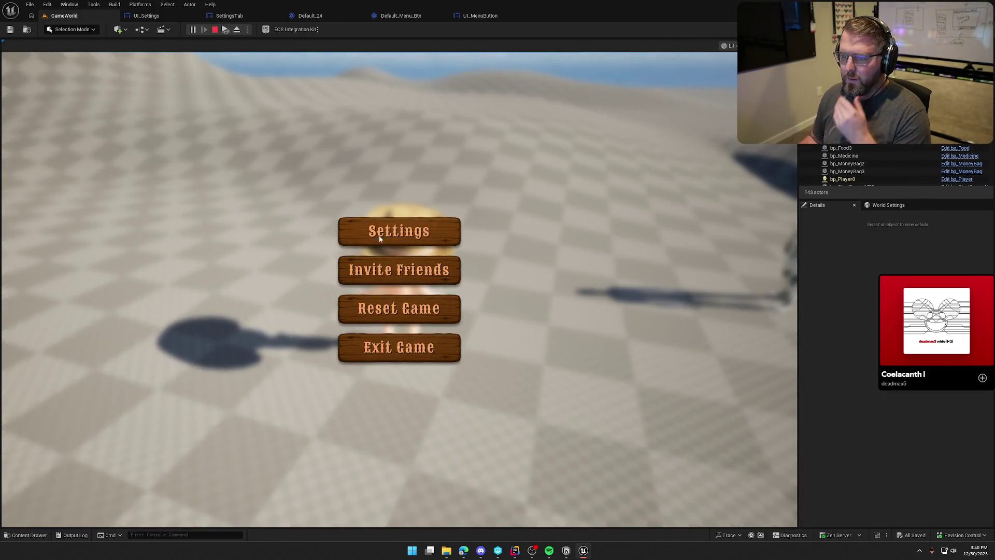
click(438, 232)
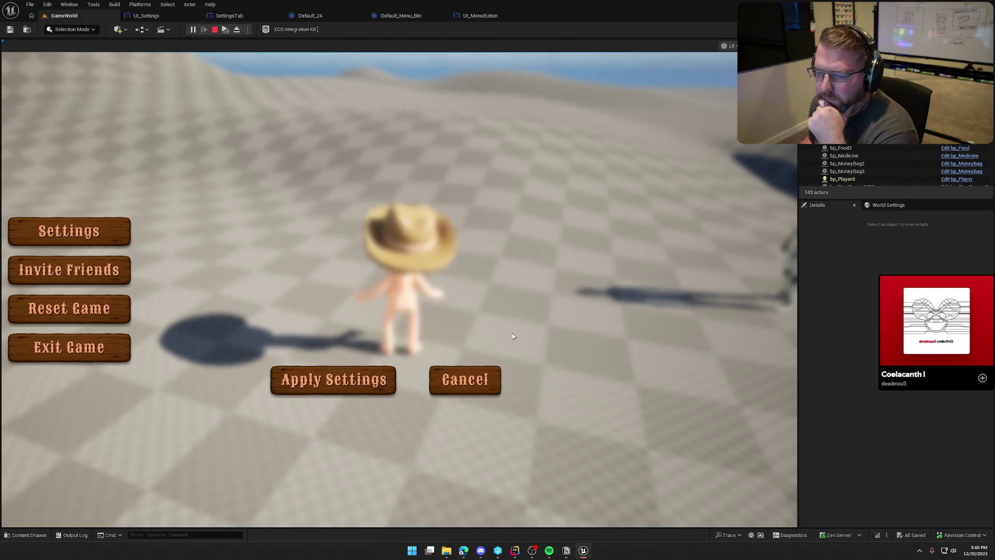
click(476, 384)
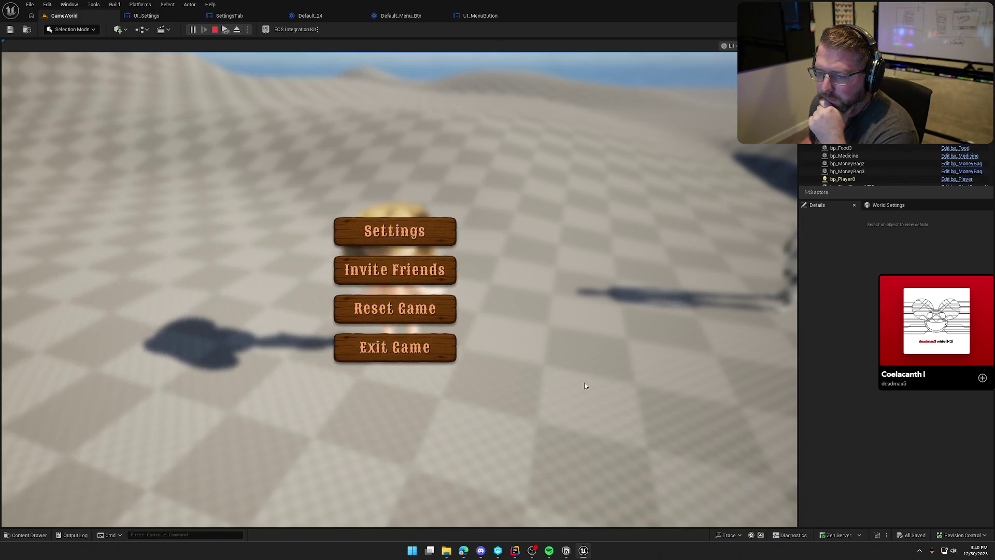
click(419, 312)
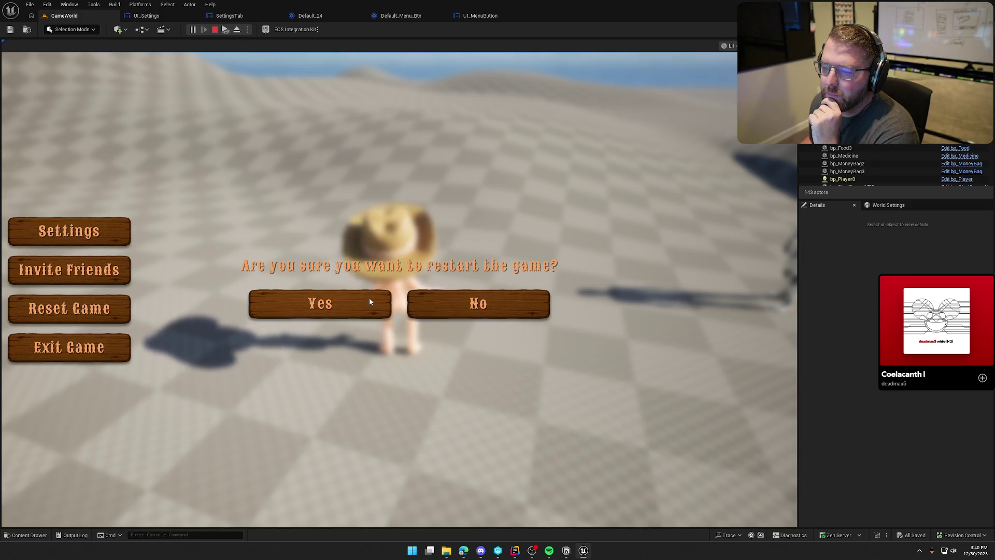
click(188, 220)
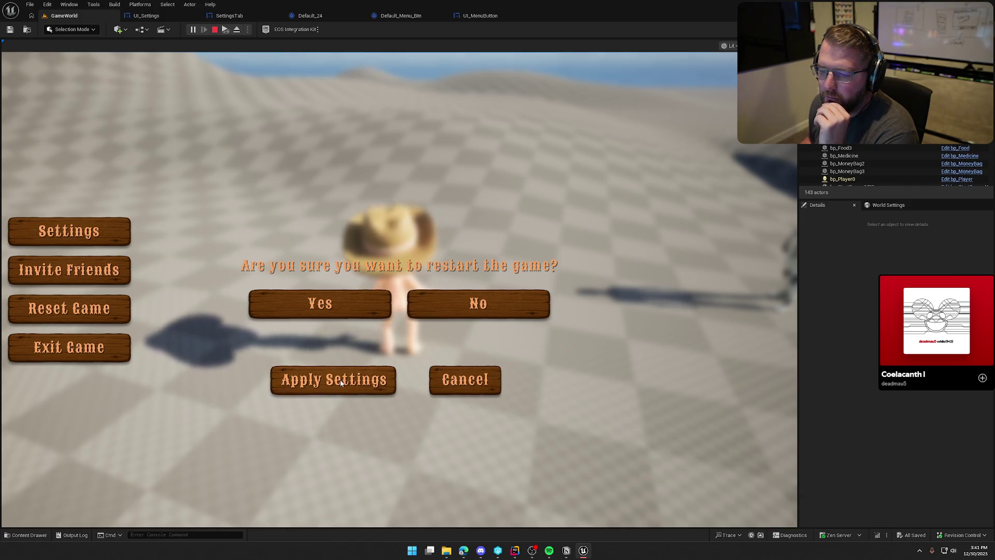
click(452, 380)
click(407, 355)
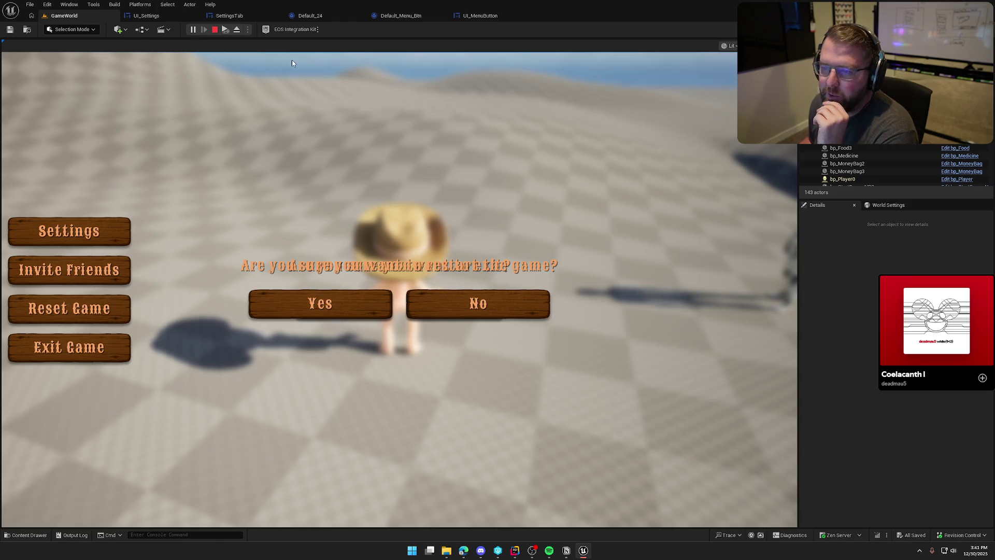
Restart play, check the Exit Game prompt slides in again, then stop and return to Rider
key(Escape)
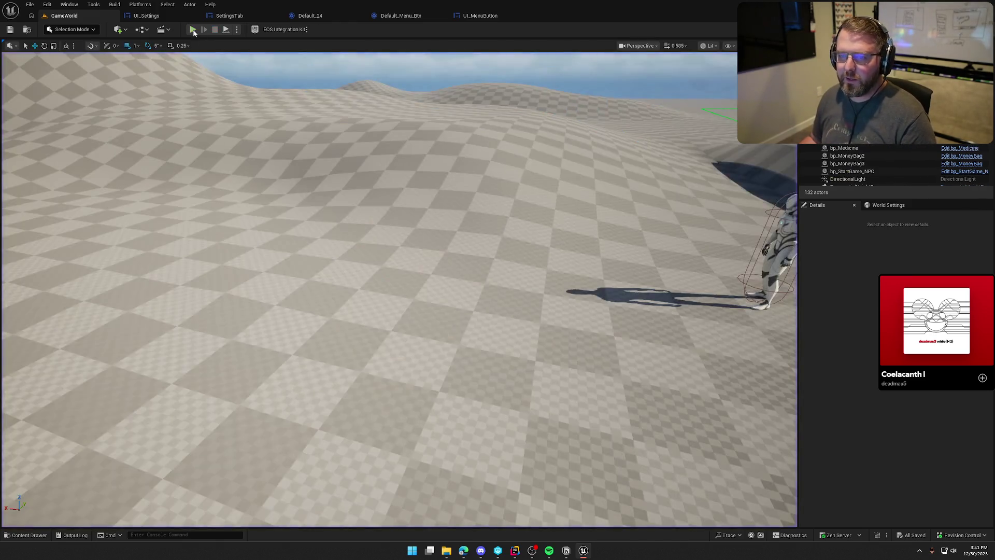
key(alt+p)
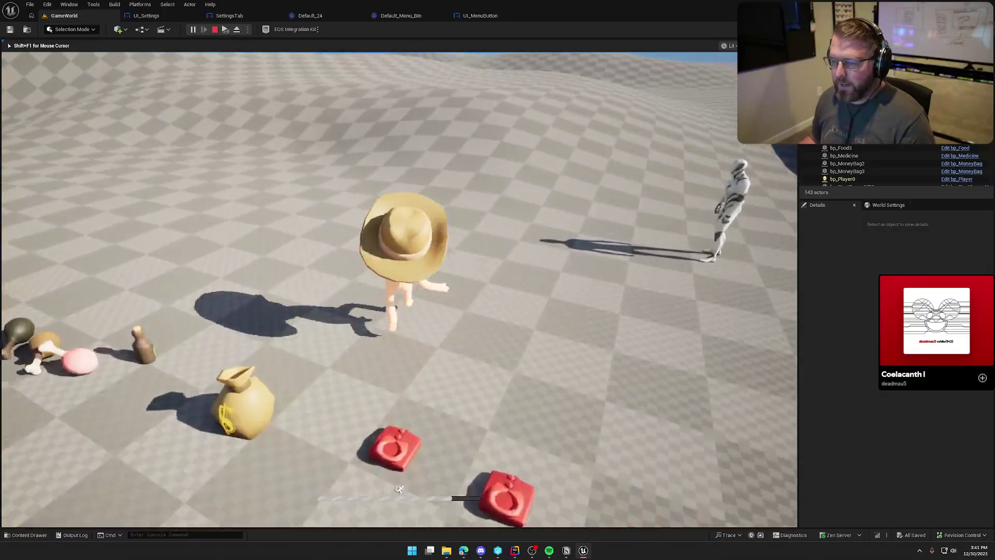
key(Escape)
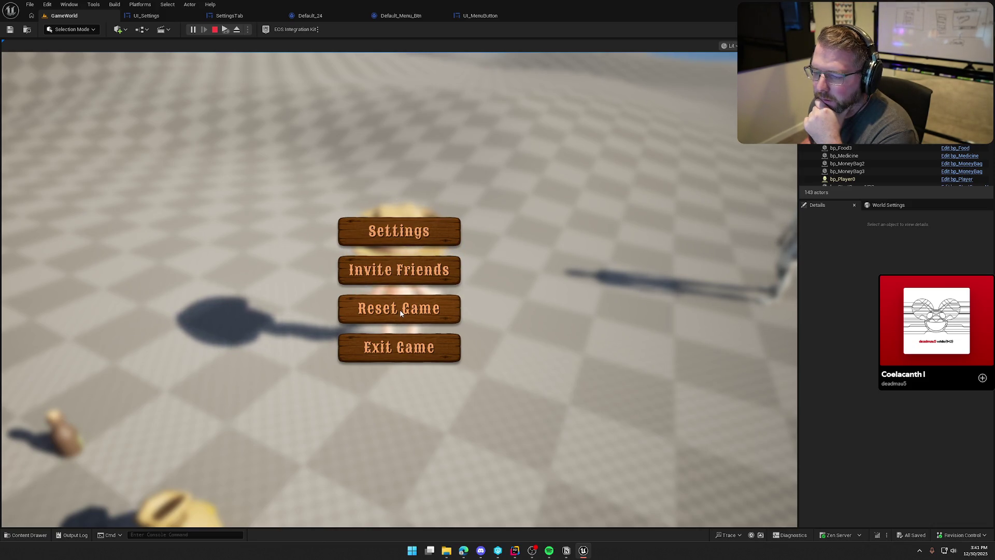
click(398, 352)
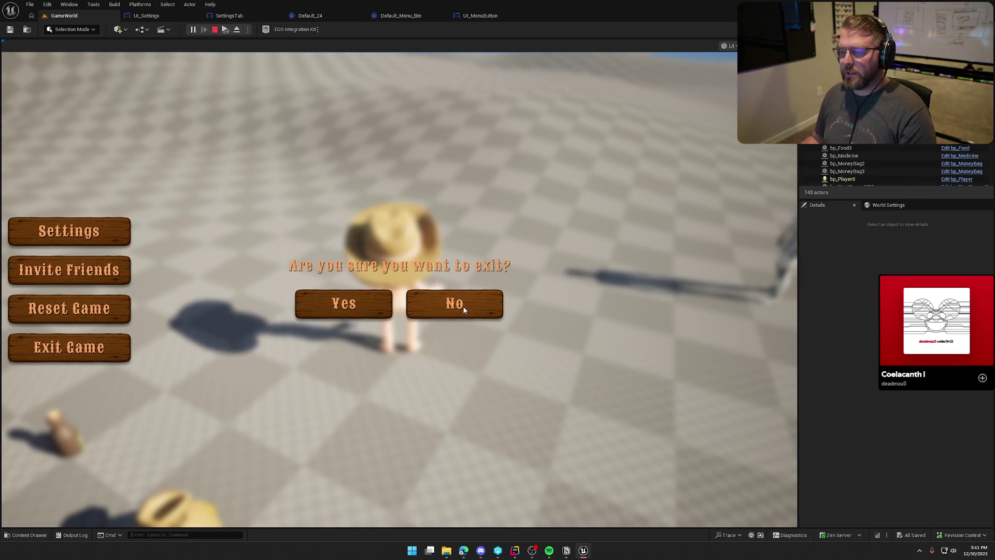
key(Escape)
click(511, 553)
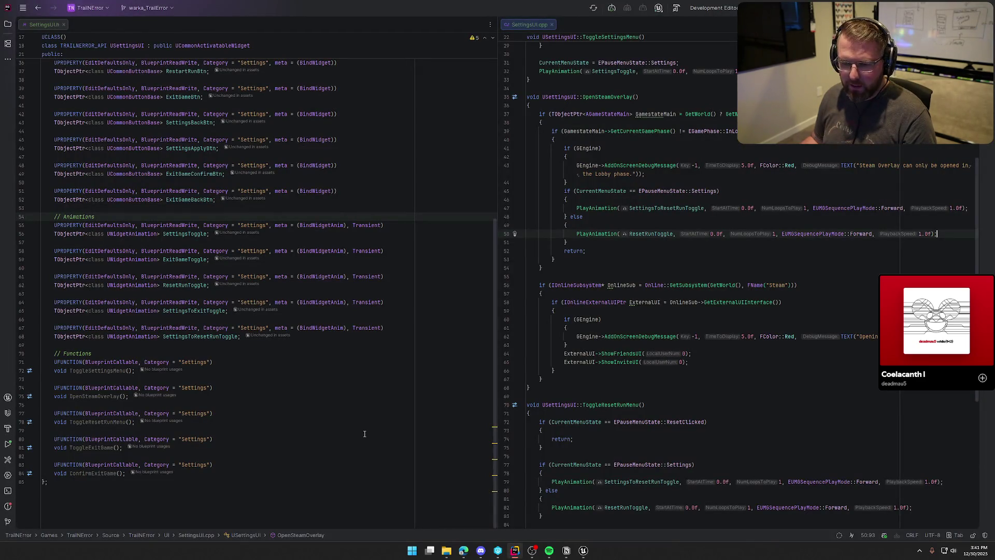
Navigate SettingsUI.cpp to the ExitClicked check inside ToggleExitGame
click(193, 208)
scroll(569, 189, up, 5)
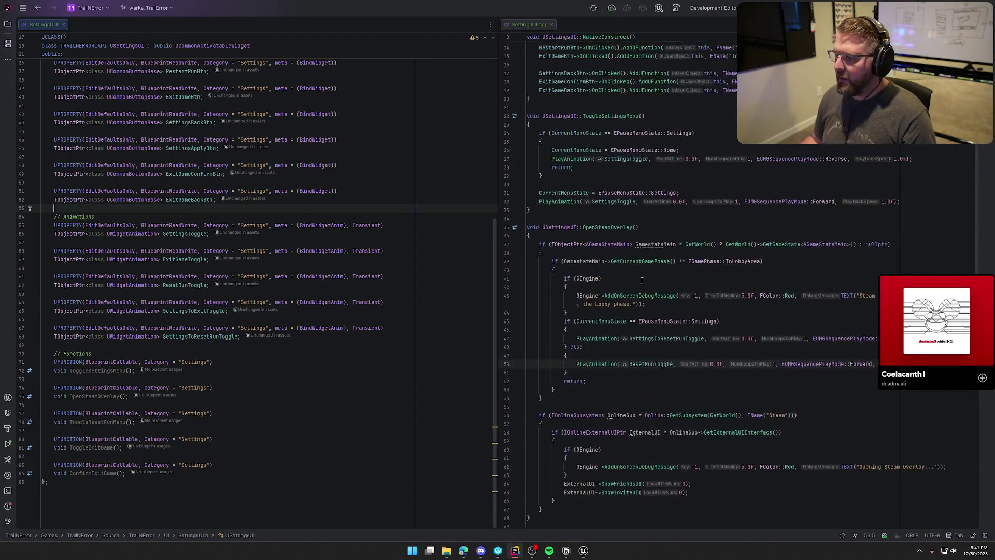
click(555, 140)
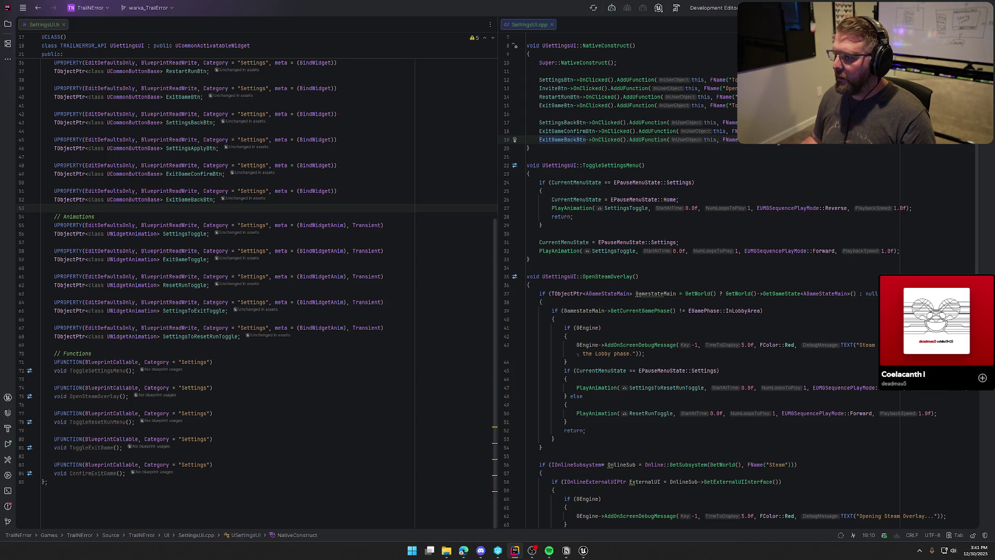
scroll(765, 368, down, 15)
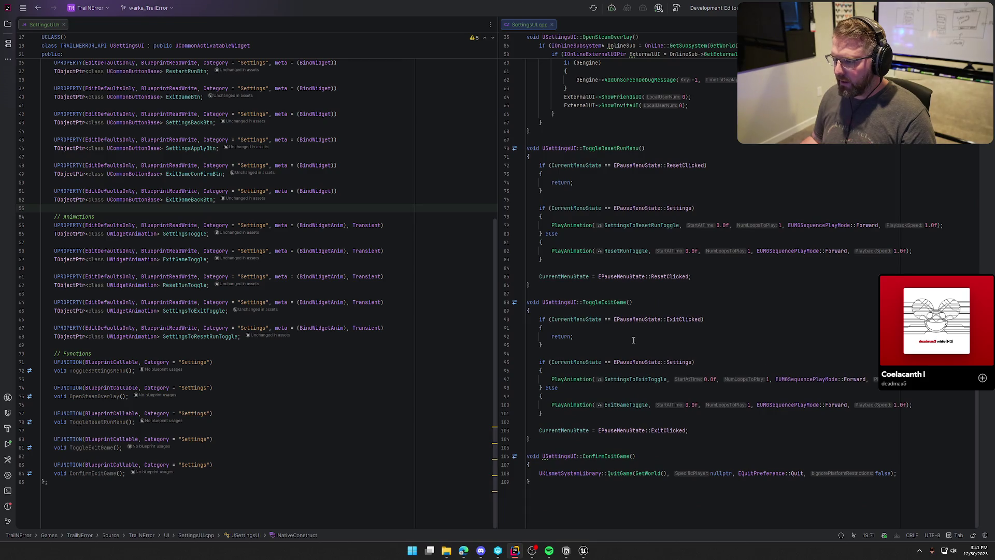
click(673, 334)
click(712, 320)
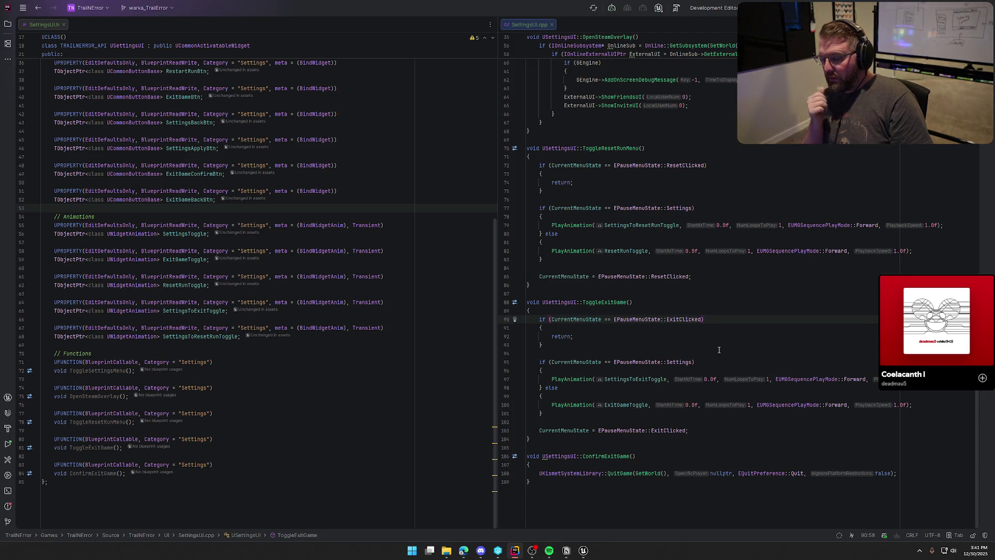
Add PlayAnimation(ExitGameToggle, …, EUMGSequencePlayMode::Reverse) in the ExitClicked branch and Live Coding recompile
key(Down)
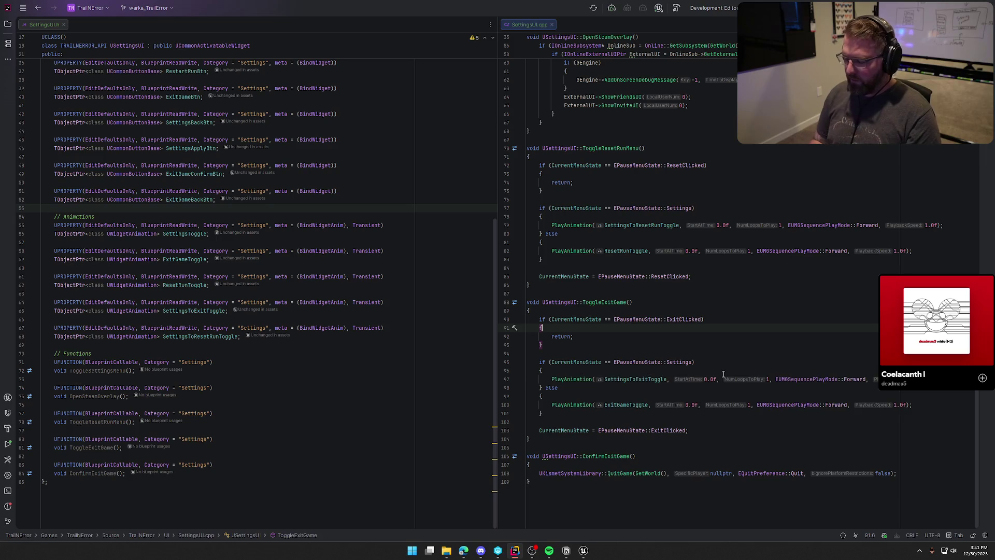
key(Return)
text(Play)
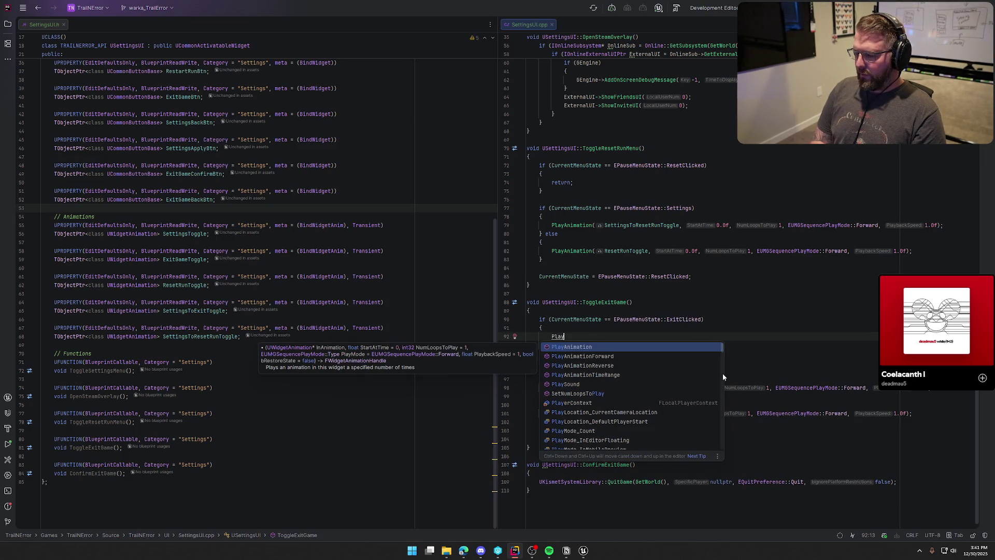
key(Return)
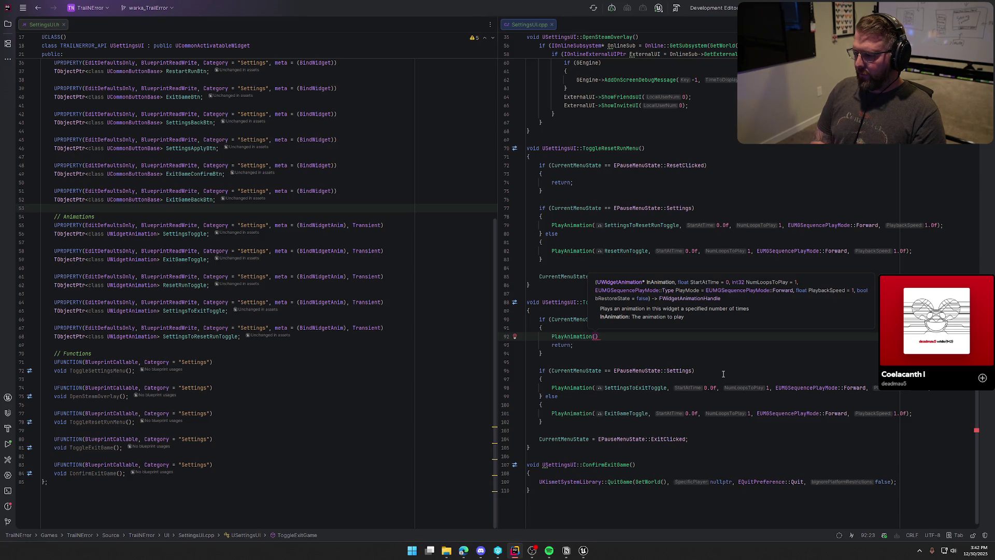
text(Exi)
key(Return)
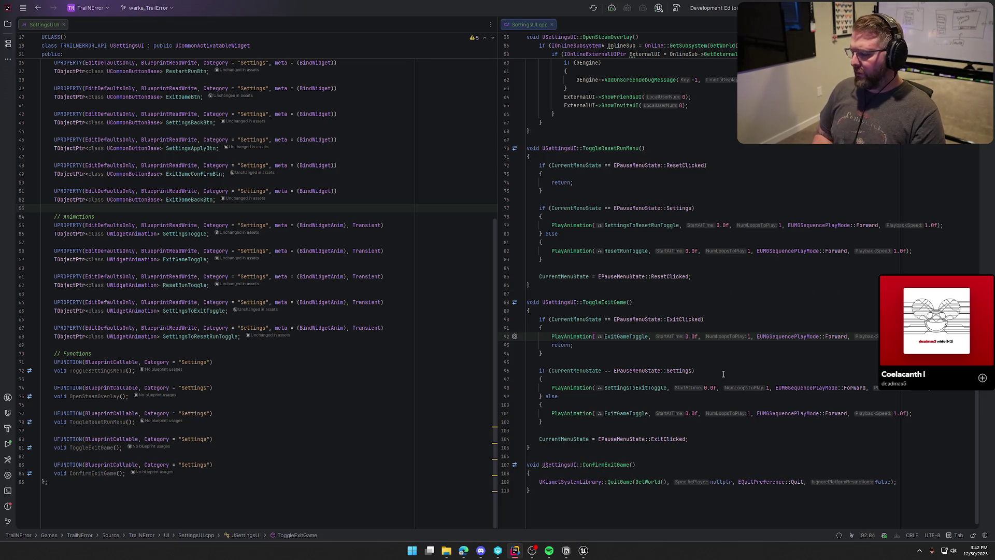
key(Left)
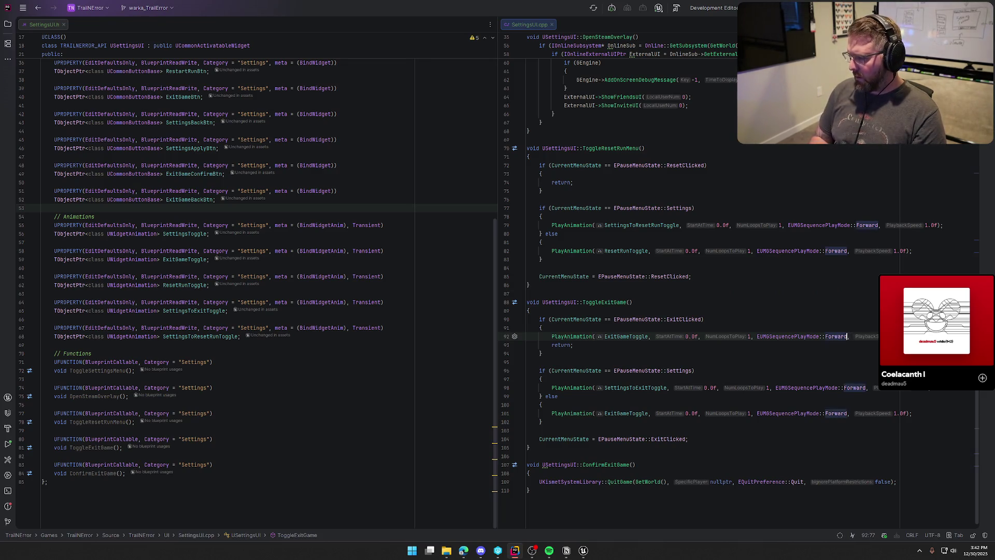
text(Re)
key(Return)
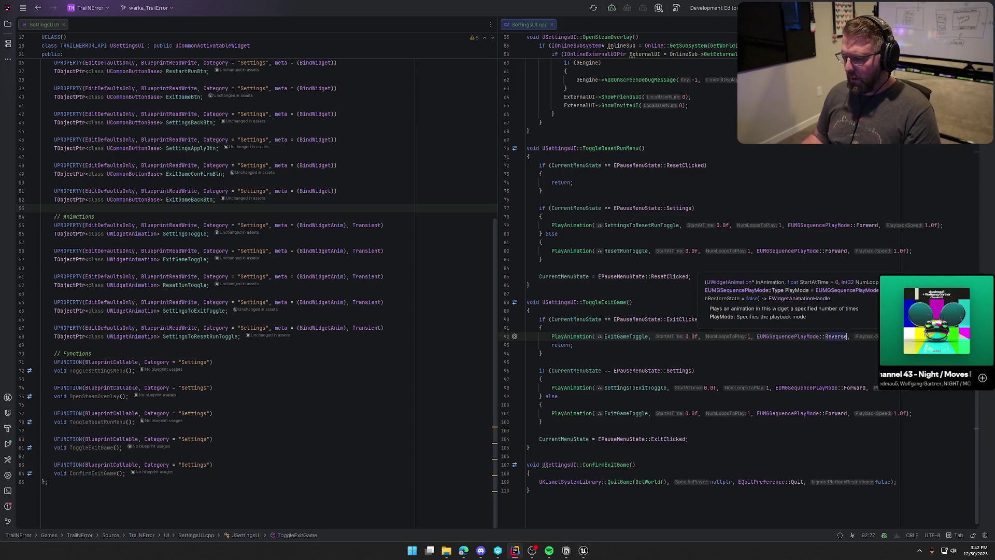
click(588, 553)
key(ctrl+alt+F11)
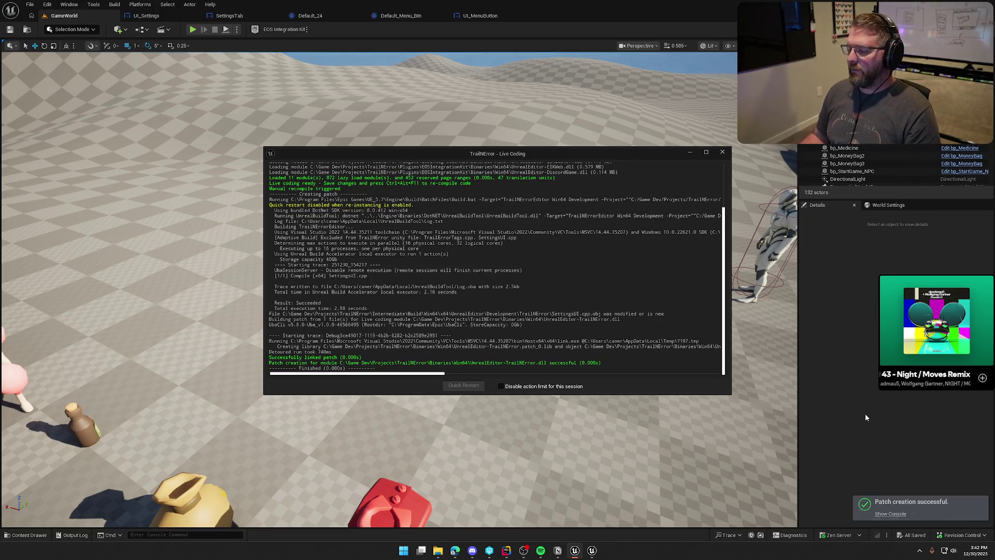
Playtest the exit prompt twice, confirming a second click reverses it to the main buttons, then stop play
click(722, 152)
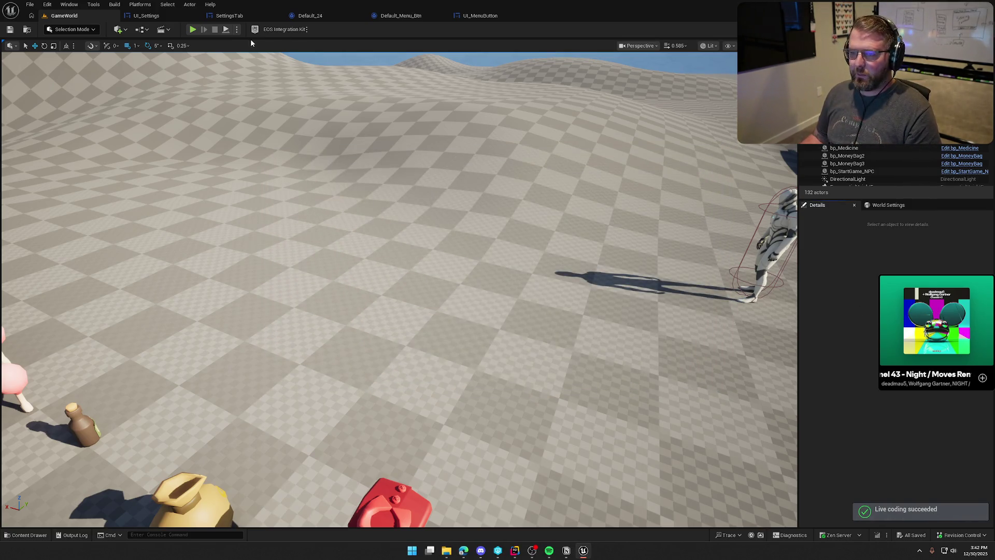
click(193, 30)
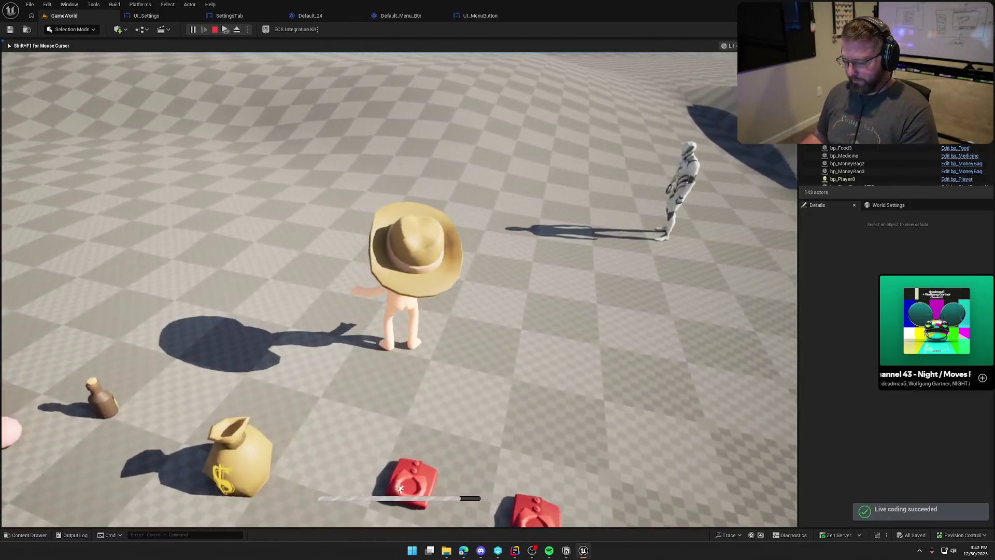
key(Escape)
click(440, 346)
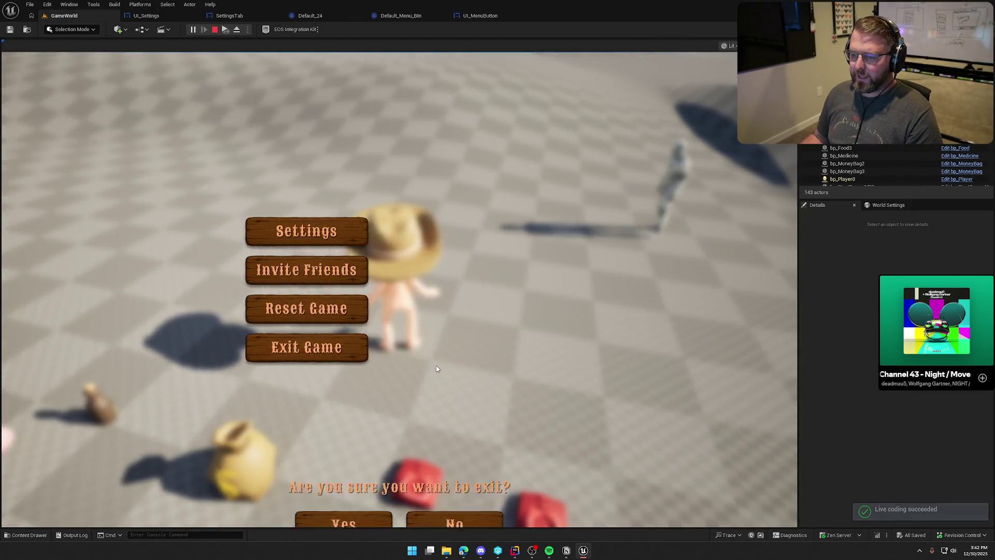
click(468, 309)
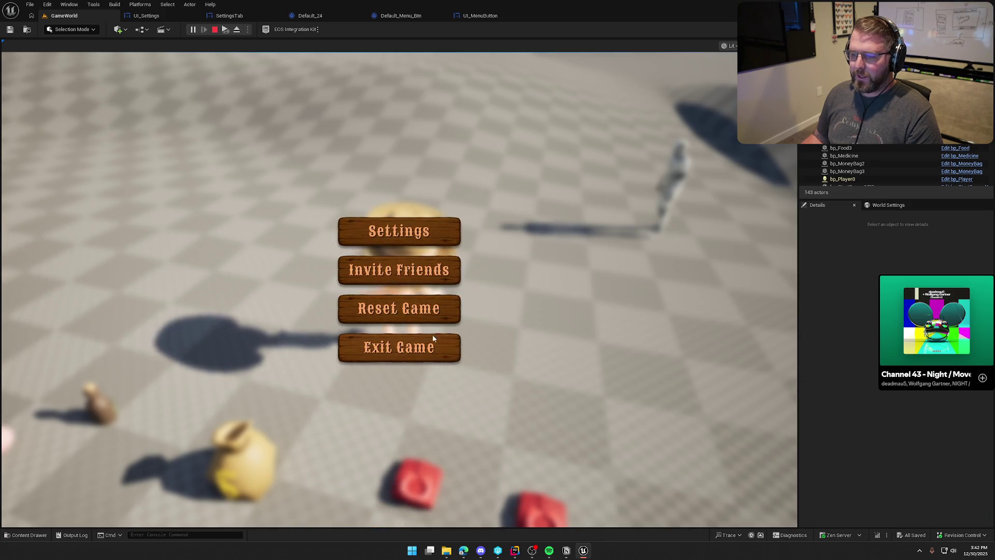
click(412, 352)
click(414, 355)
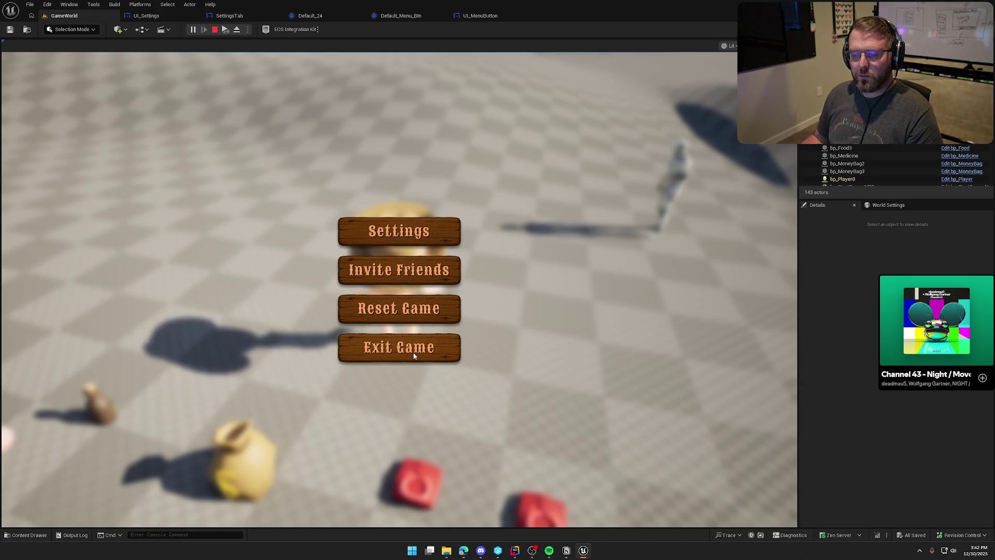
key(Escape)
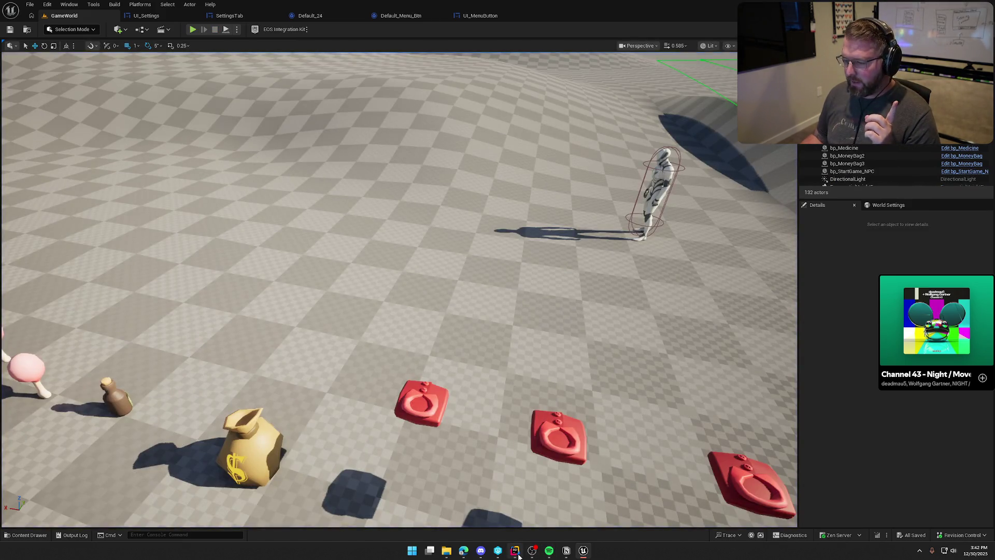
click(517, 552)
Add 'CurrentMenuState = EPauseMenuState::Home;' to the ExitClicked branch and Live Coding recompile with Ctrl+Alt+F11
click(568, 329)
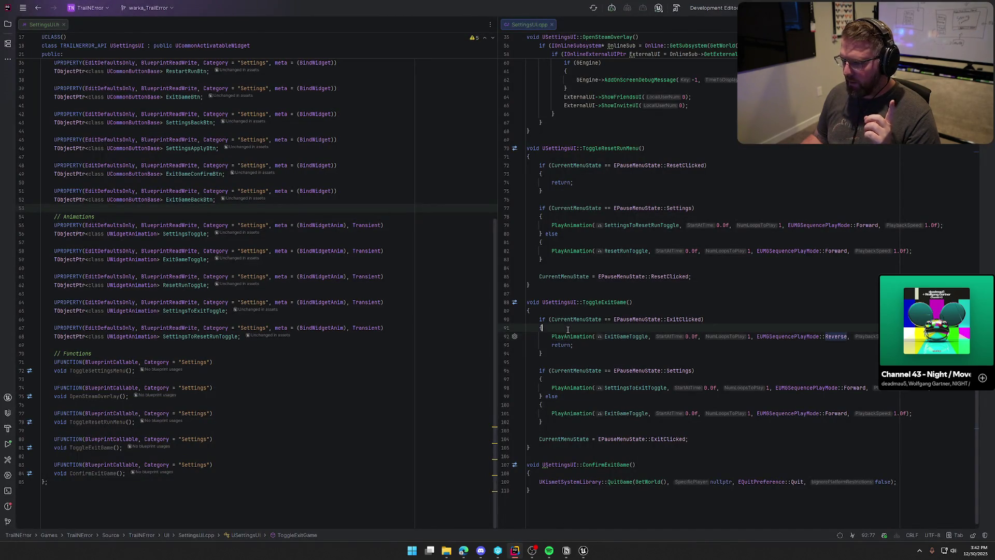
key(Return)
text(CurrentMenuState = EPauseMenuState::Settings;)
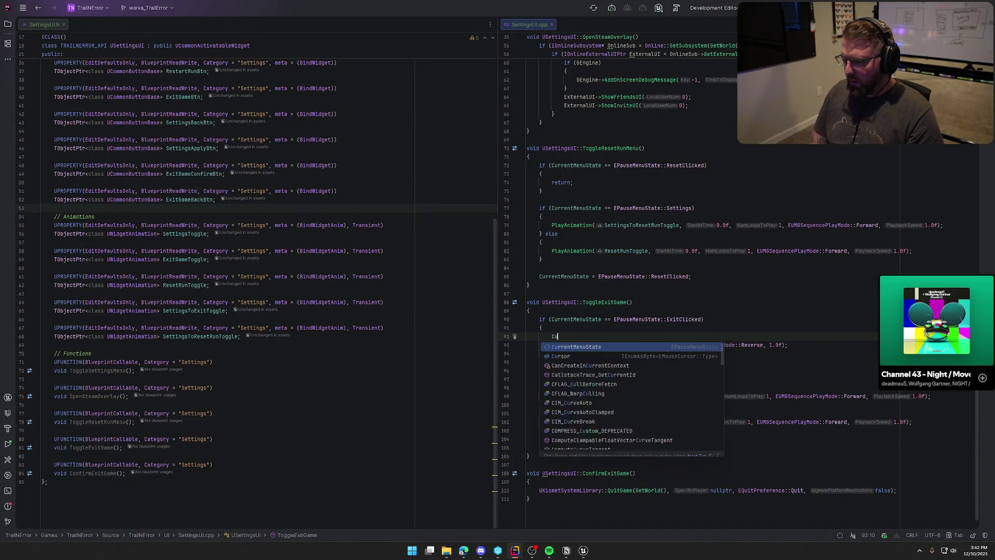
key(BackSpace)
key(BackSpace)
key(Tab)
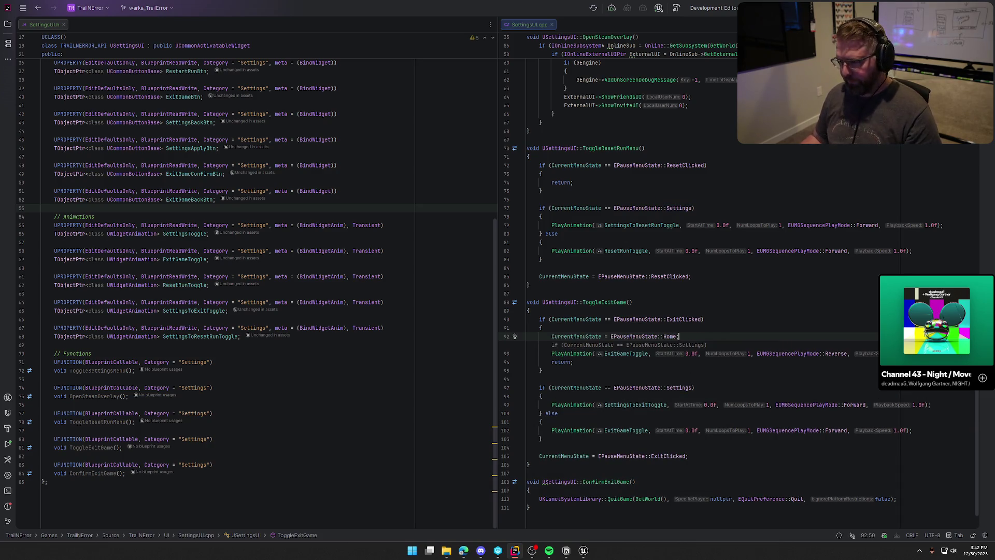
key(Escape)
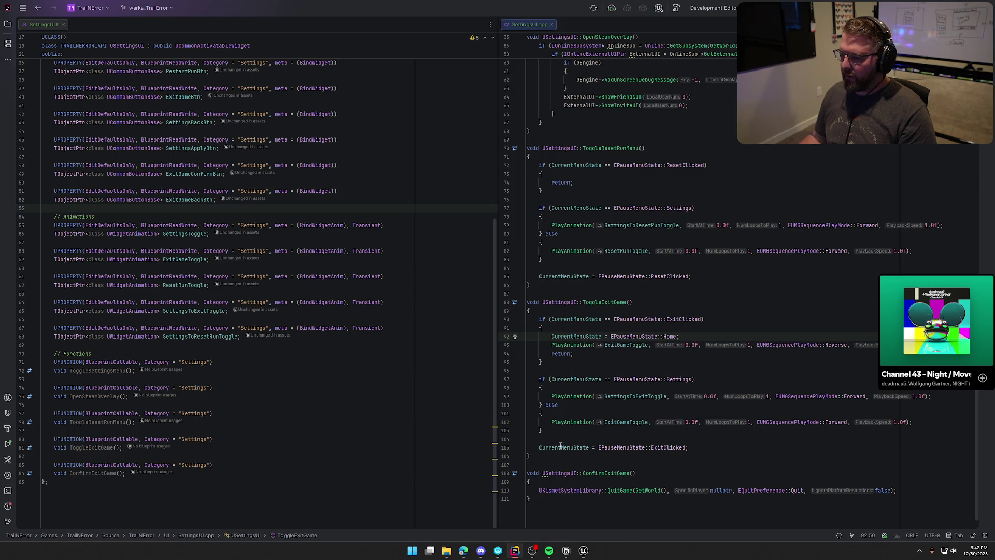
click(583, 551)
key(ctrl+alt+F11)
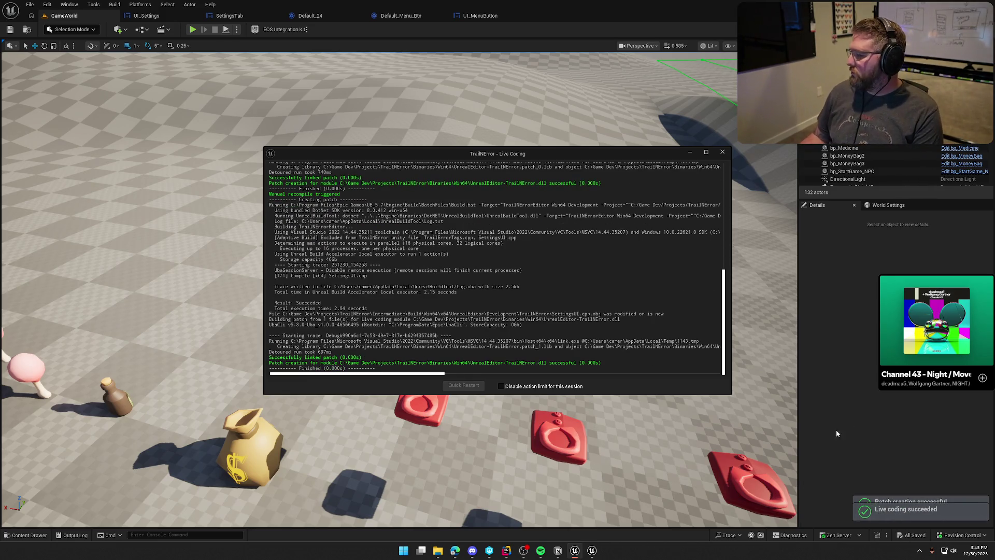
Playtest opening, dismissing and reopening the Exit Game prompt from the pause menu, then stop play
click(722, 153)
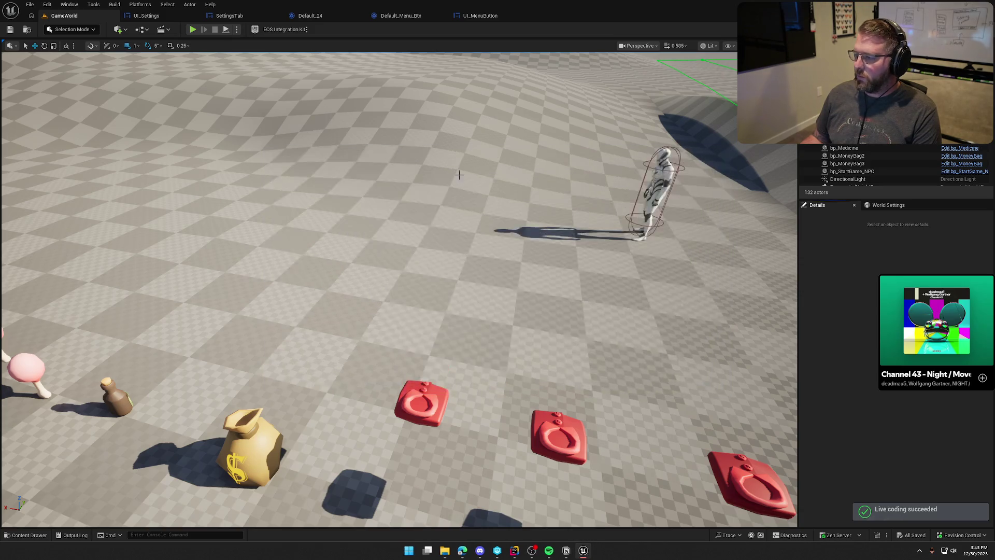
click(192, 29)
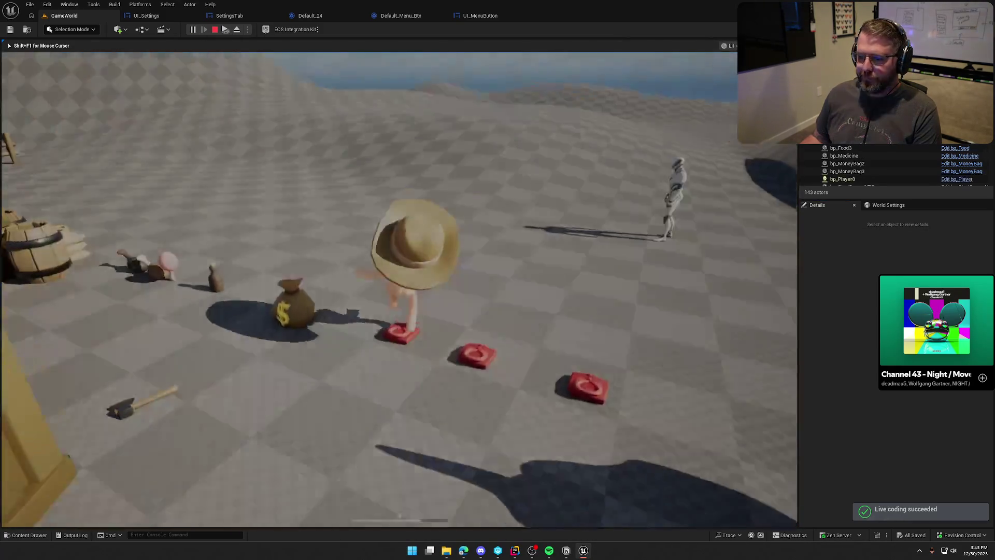
key(Tab)
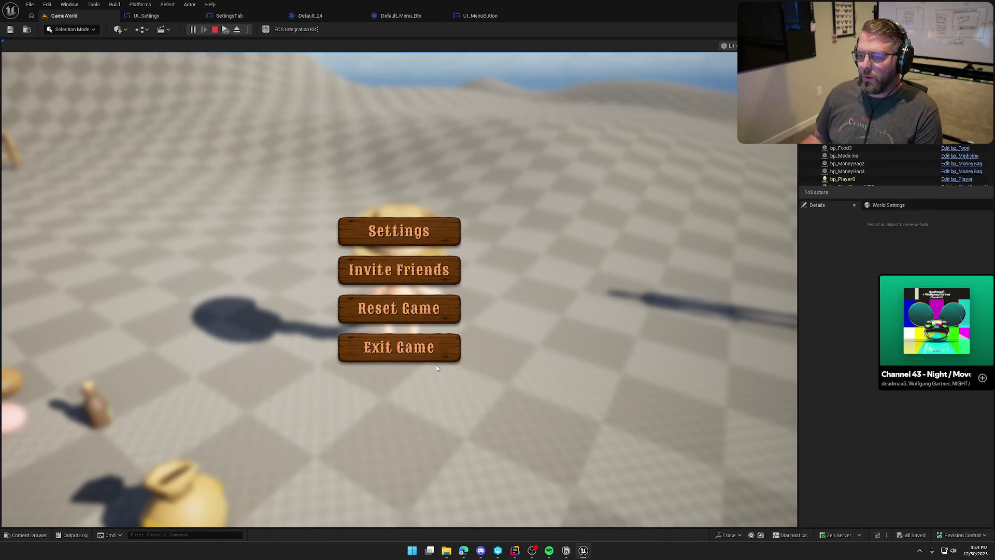
click(435, 368)
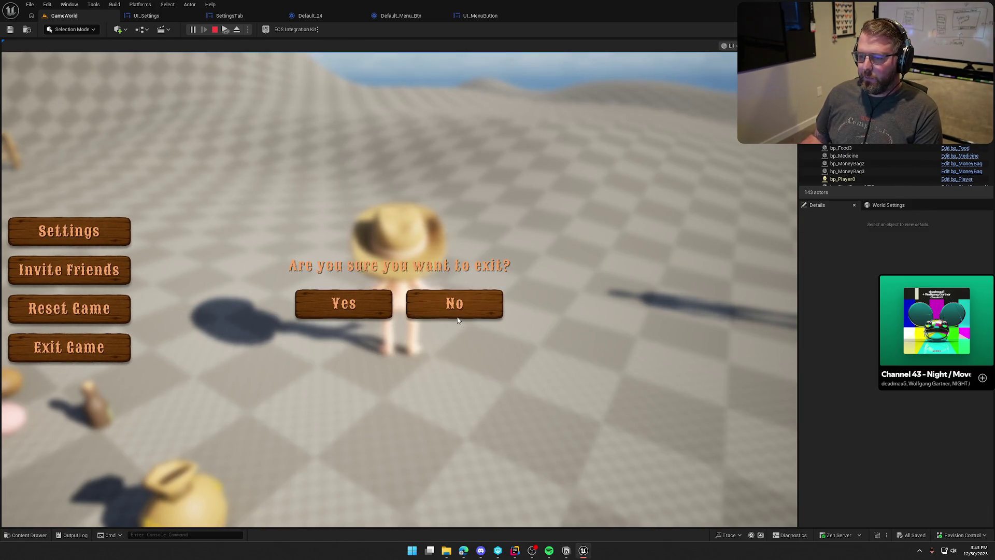
click(456, 311)
click(419, 357)
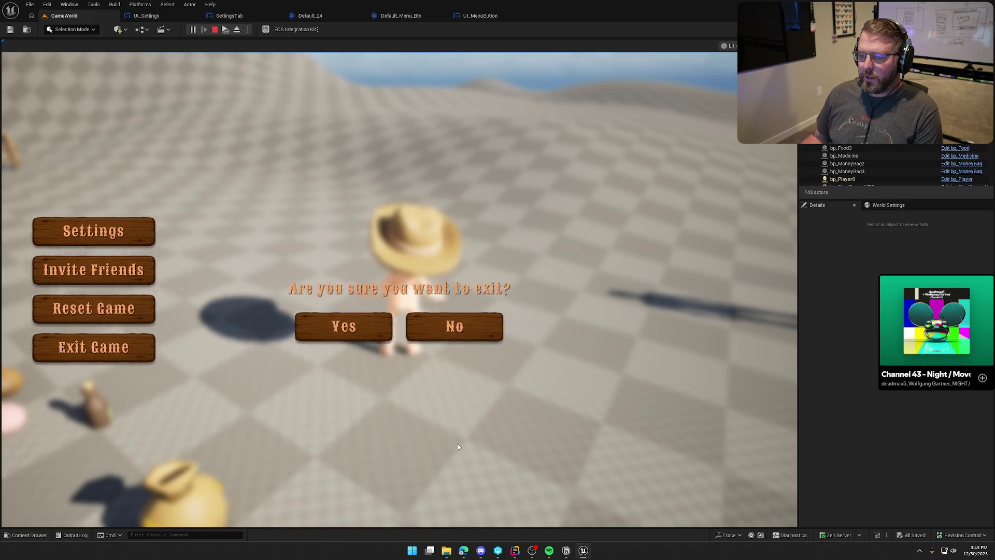
key(Escape)
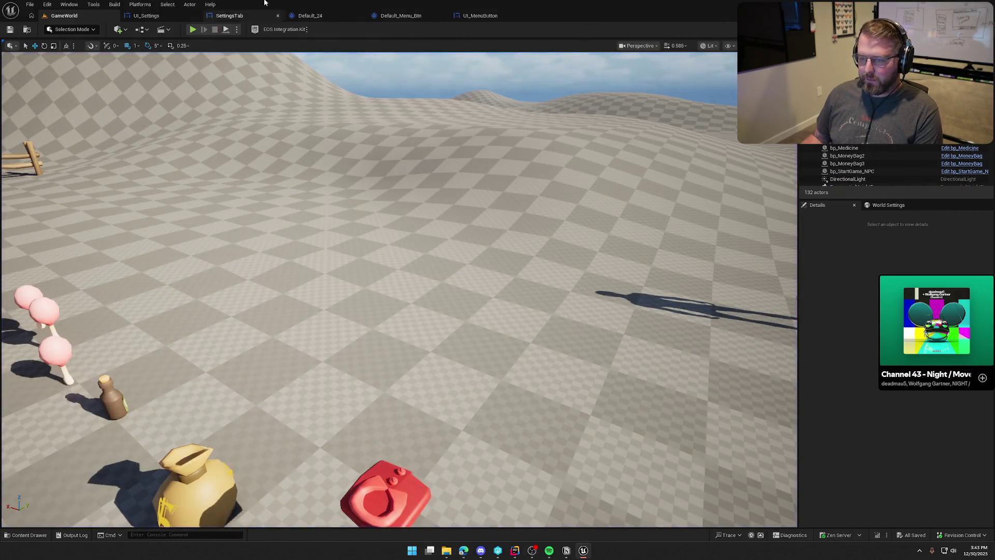
Play again, open the exit prompt then Settings, showing both panels overlapping, and stop
click(193, 29)
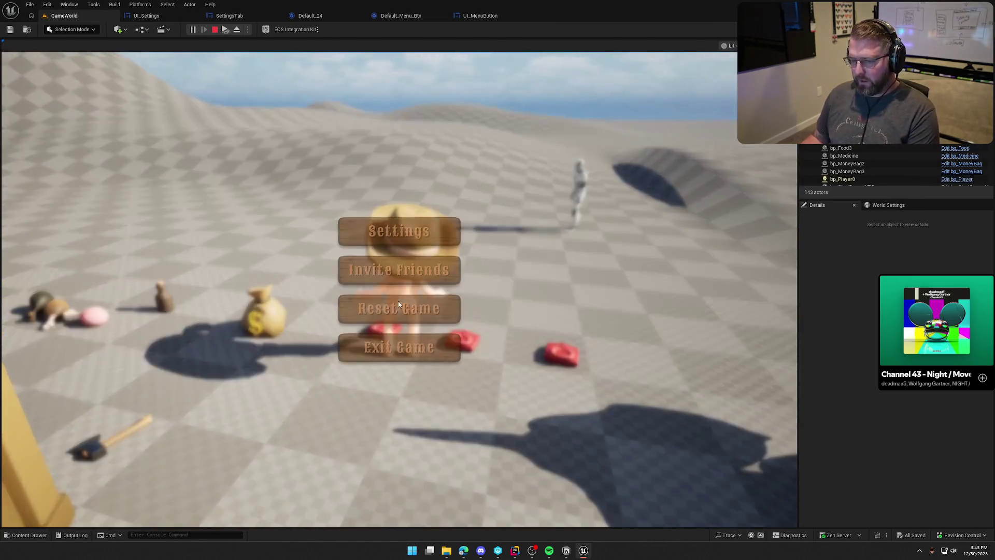
click(399, 347)
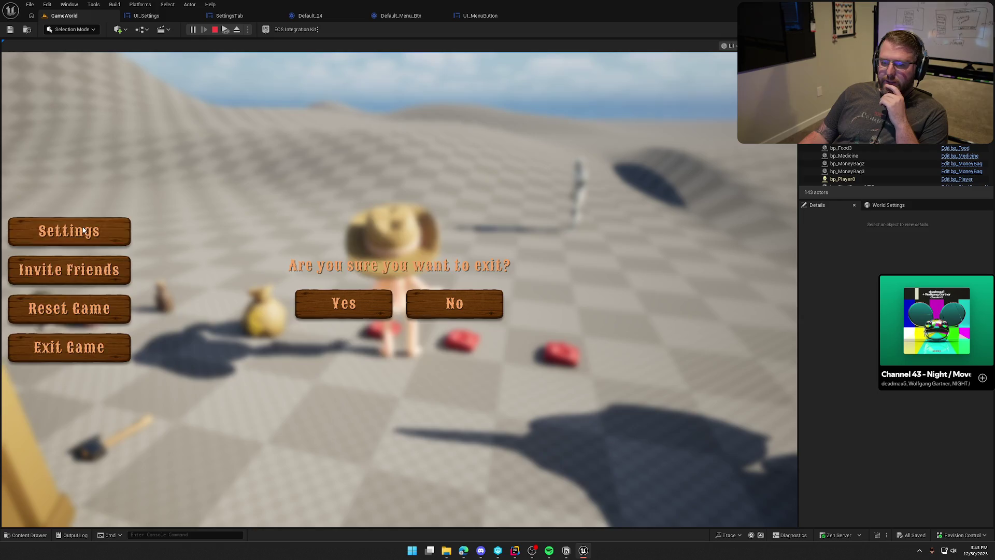
click(106, 231)
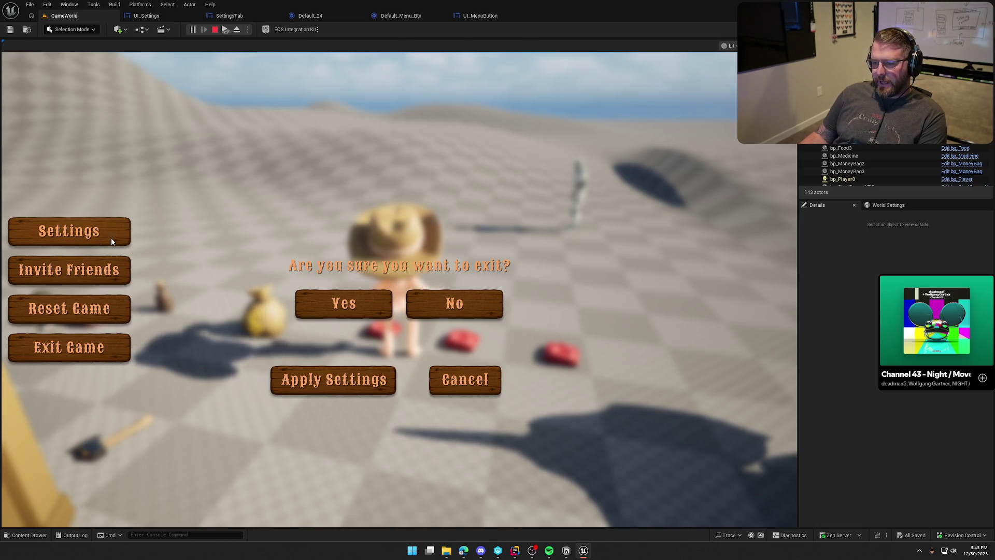
key(Escape)
Review ToggleSettingsMenu's Settings-state check and SettingsToggle usage, making room above its if statement
click(515, 551)
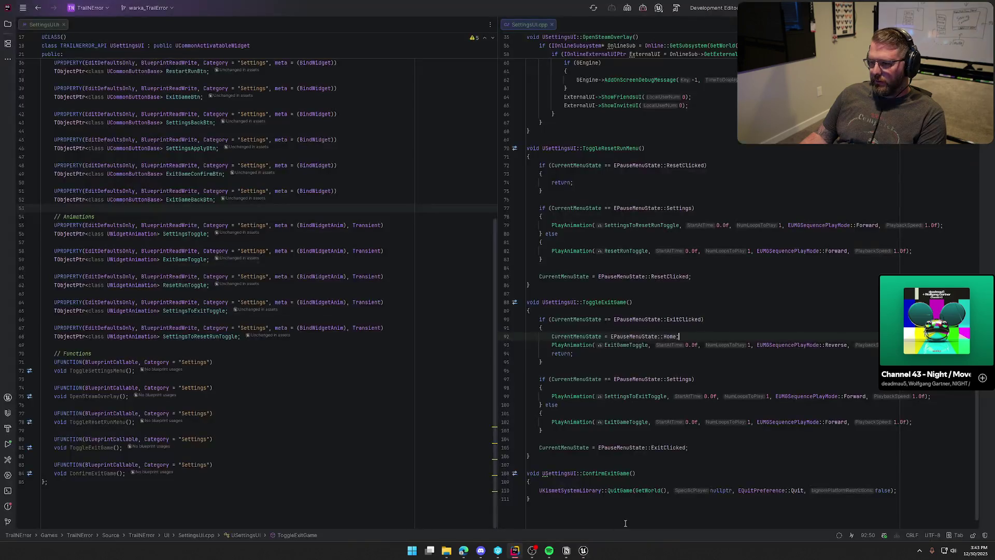
scroll(752, 328, up, 10)
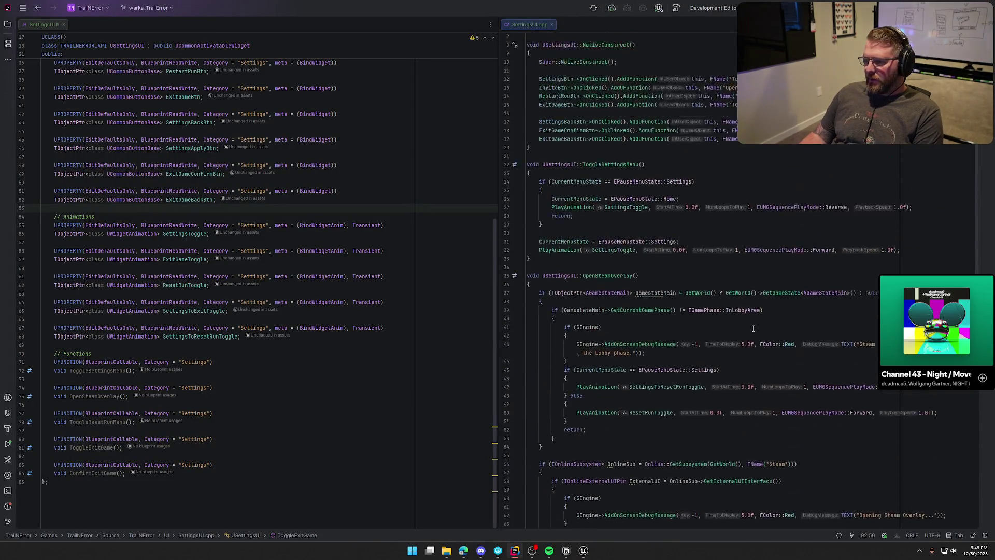
key(ctrl+alt+Left)
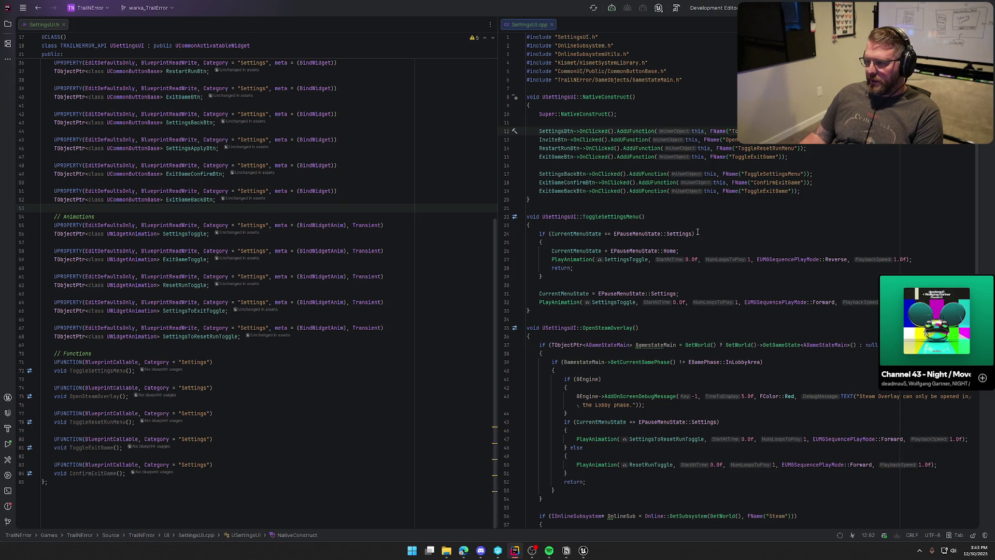
click(698, 233)
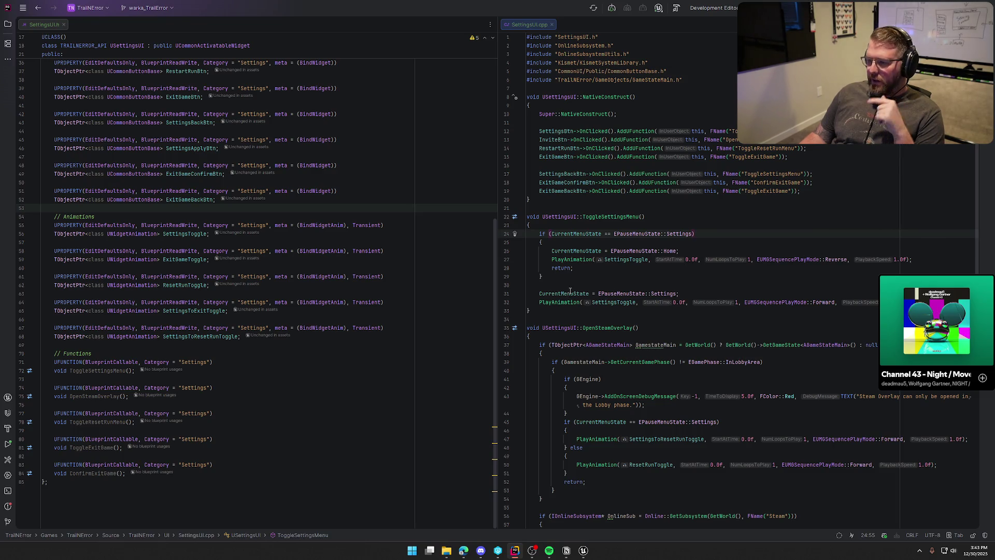
click(692, 293)
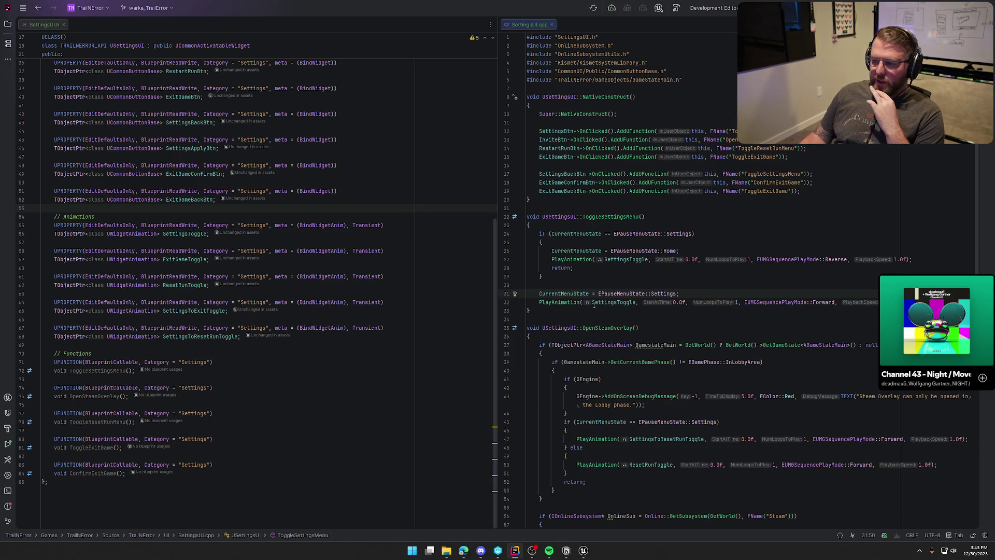
click(599, 303)
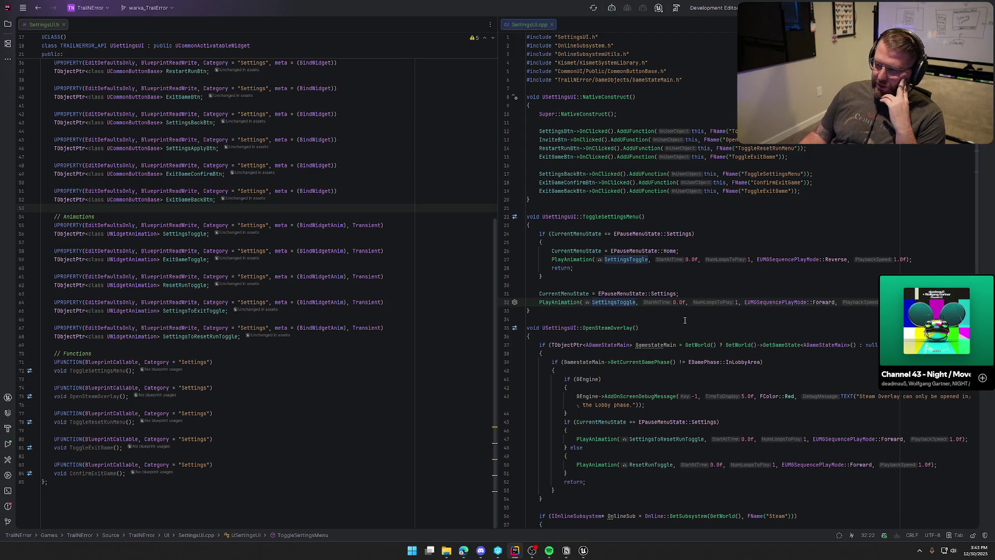
key(ctrl+alt+Left)
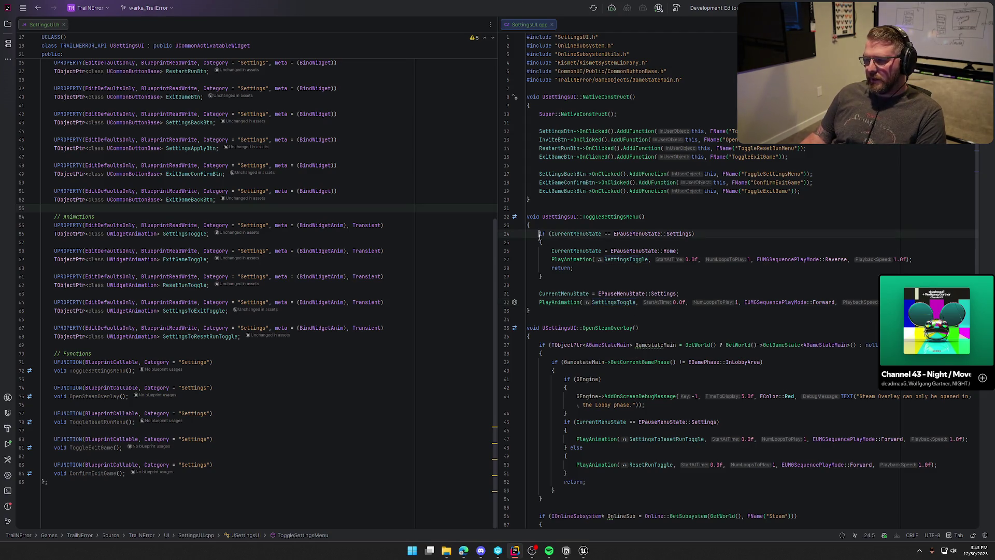
key(Return)
key(Return)
Start a switch on CurrentMenuState with an empty braced case EPauseMenuState::Home block
key(Up)
key(Up)
text(switch)
key(Return)
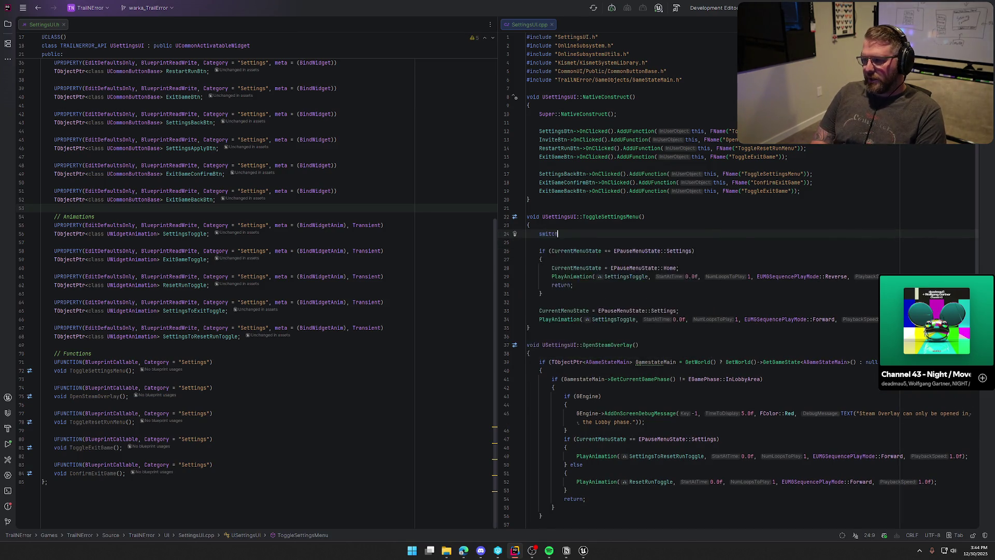
key(Return)
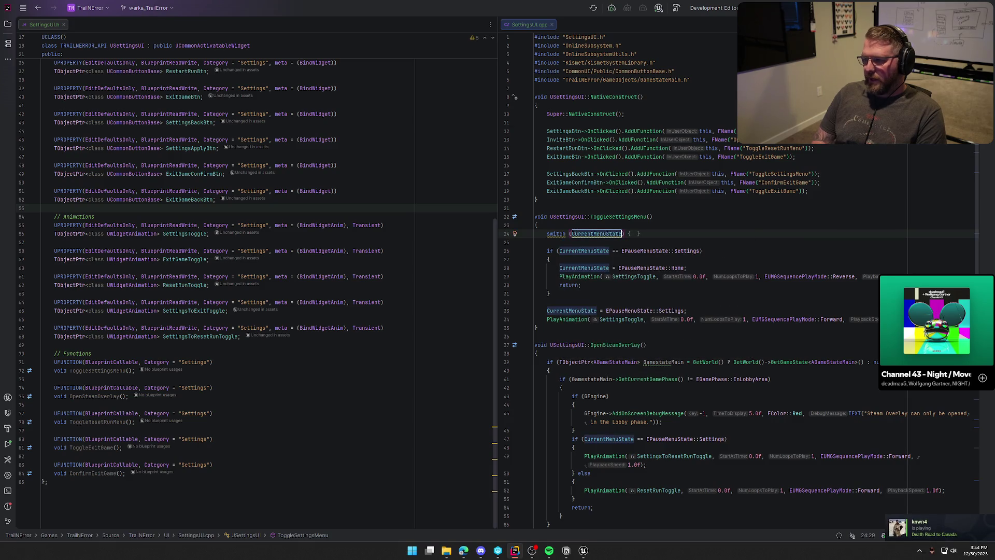
key(Right)
key(Return)
text({)
key(Return)
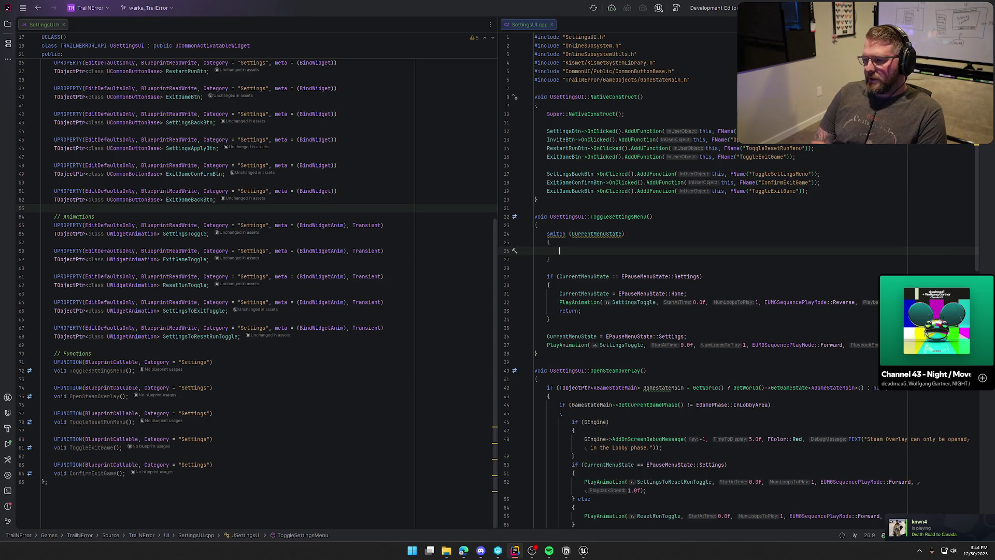
text(case EPauseMenuState::Home:)
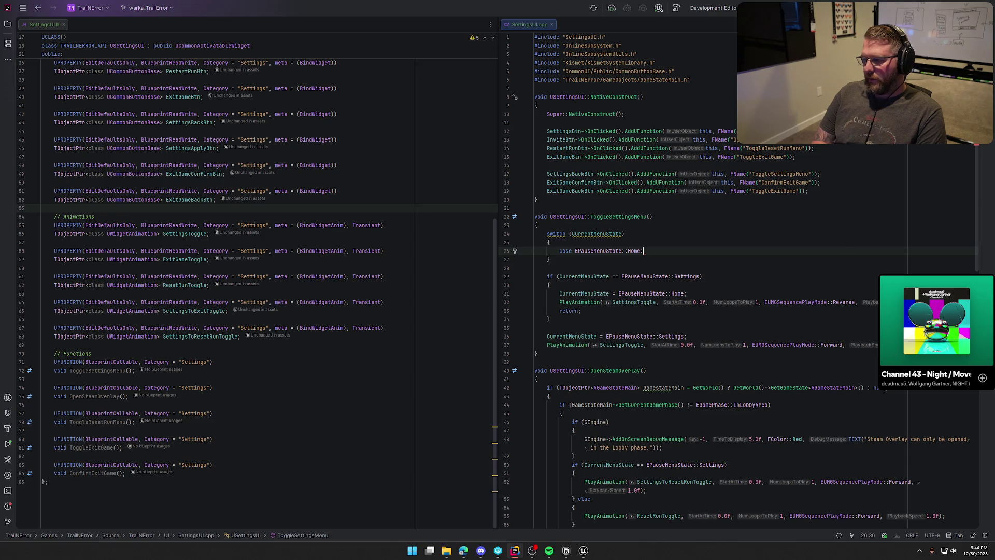
key(Return)
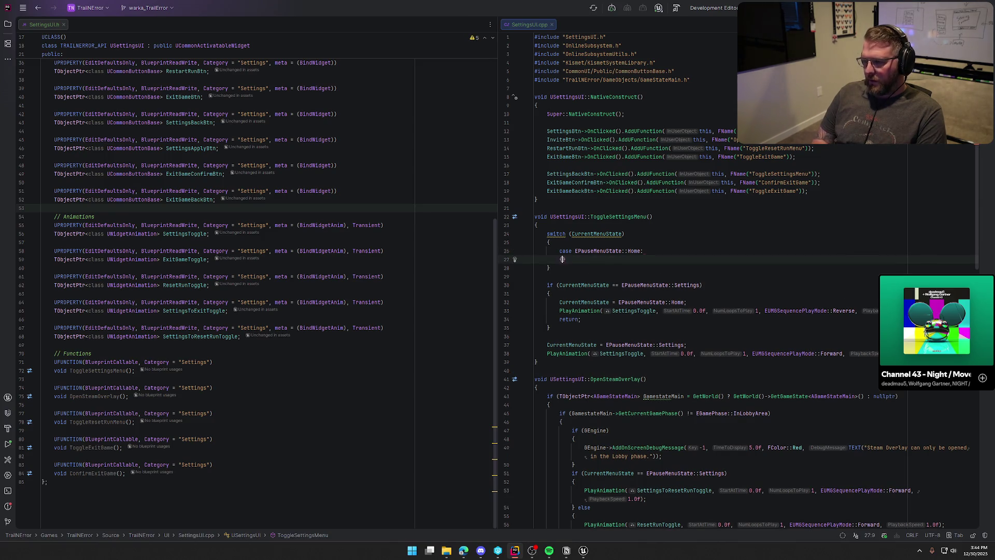
text({)
key(Return)
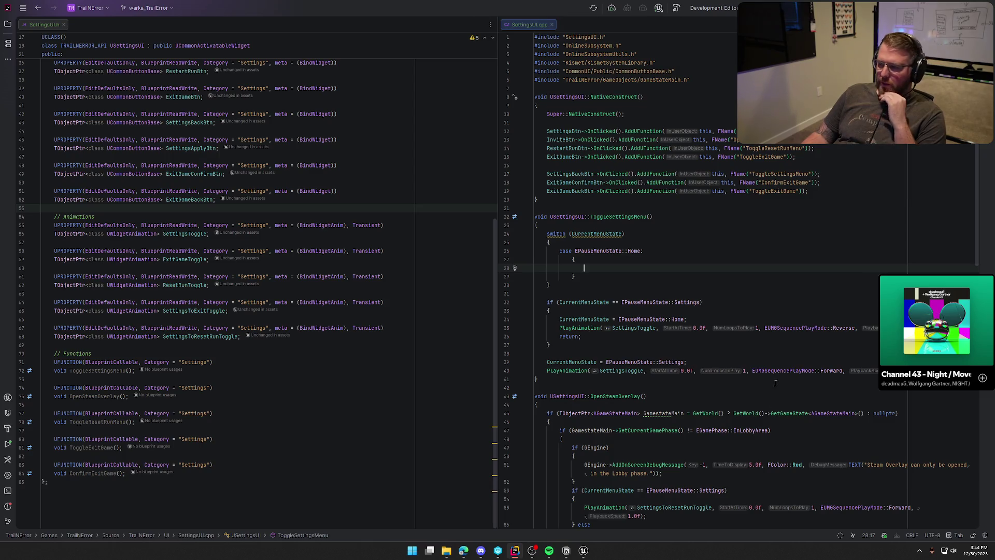
Move the Settings-state and SettingsToggle PlayAnimation lines into the Home case and add break;
mouse_move(556, 234)
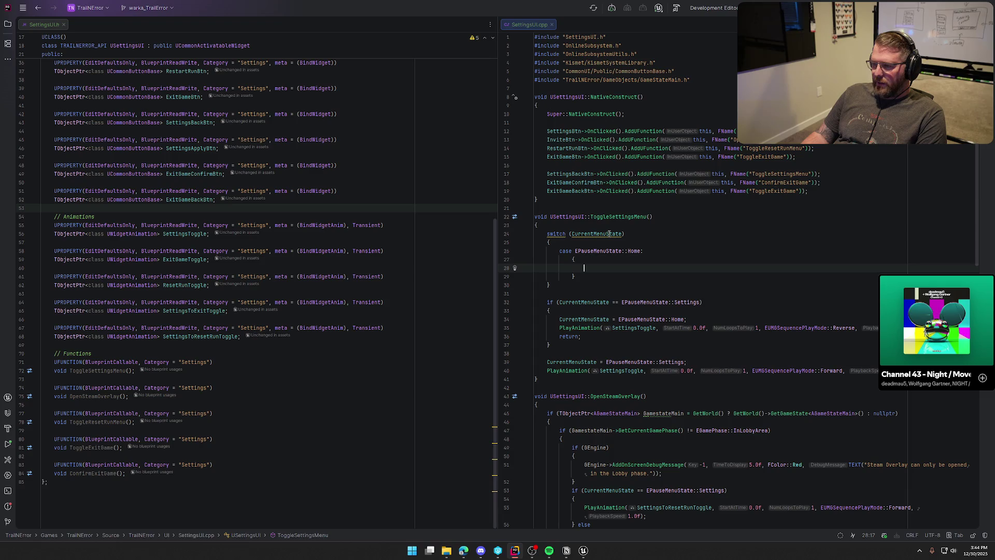
mouse_move(609, 234)
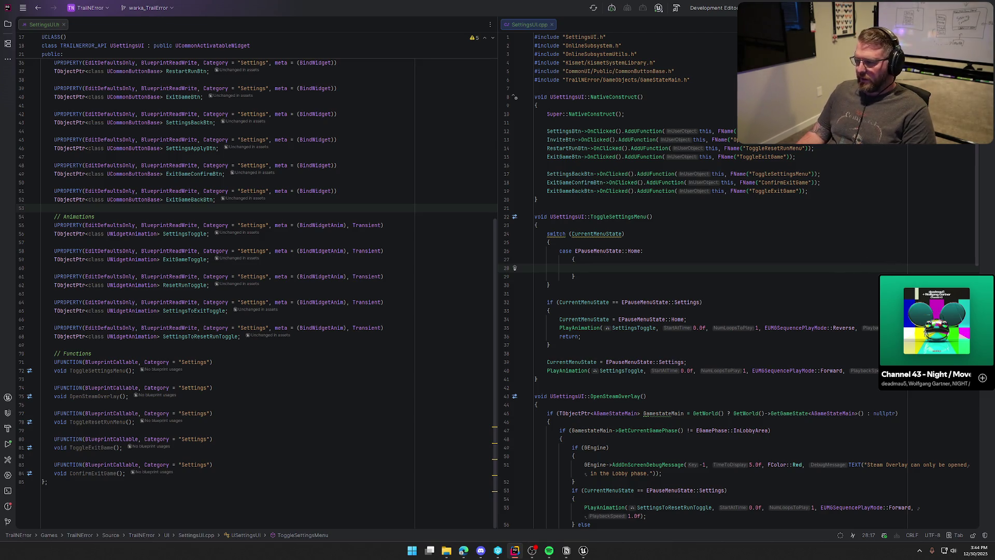
drag(547, 361, 879, 371)
key(ctrl+c)
key(BackSpace)
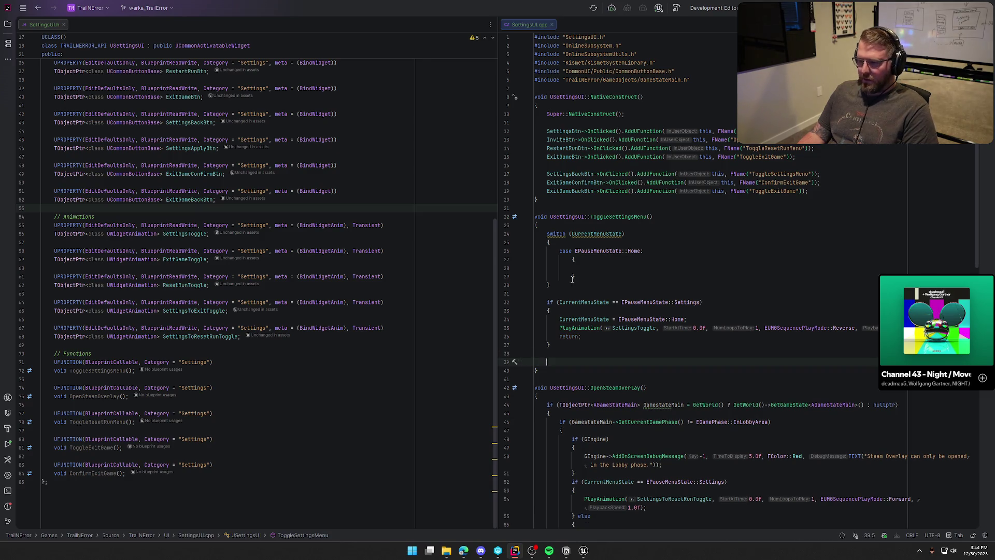
click(576, 268)
key(ctrl+v)
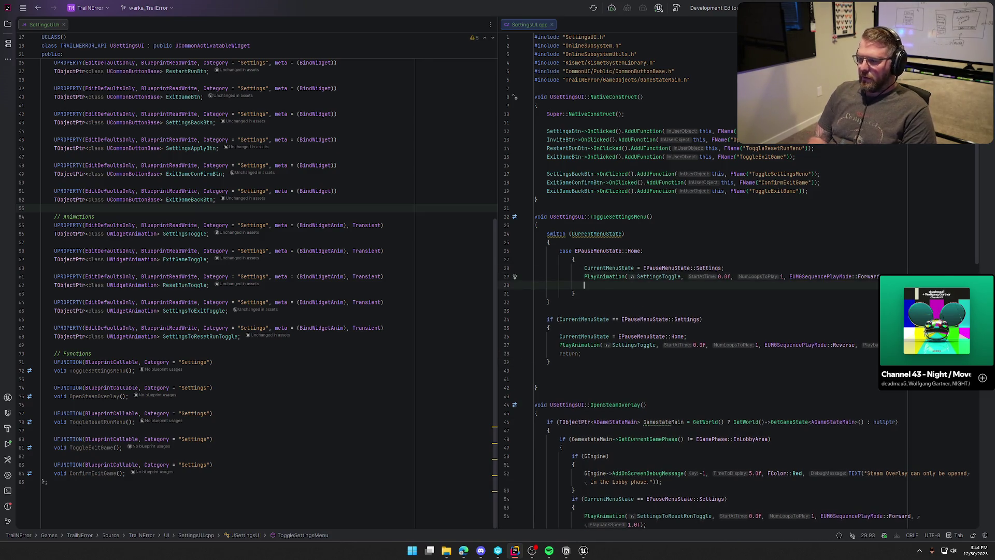
text(break;)
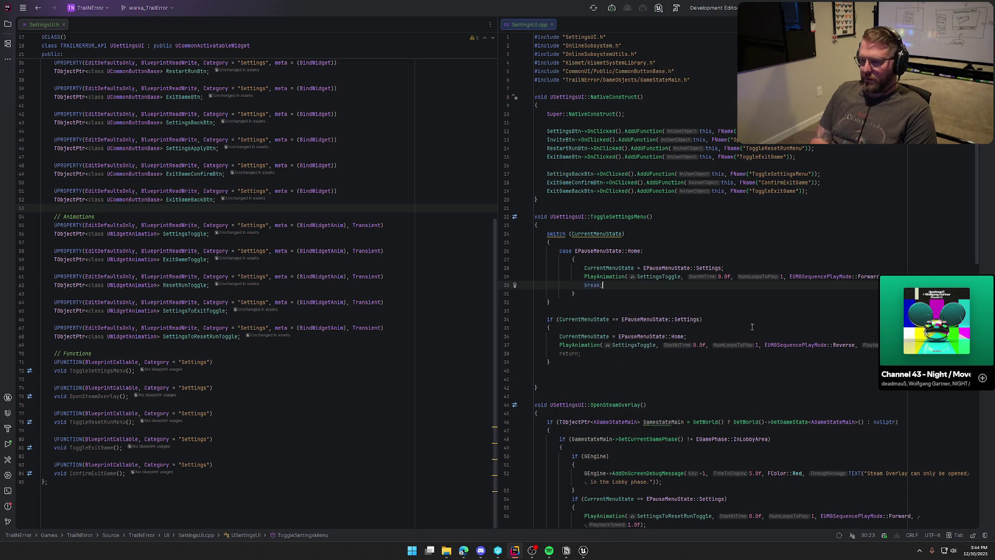
key(Return)
key(BackSpace)
key(Down)
key(Return)
Add a ResetClicked case reverting to Settings and reversing SettingsToResetRunToggle; dedent the Home case
text(case)
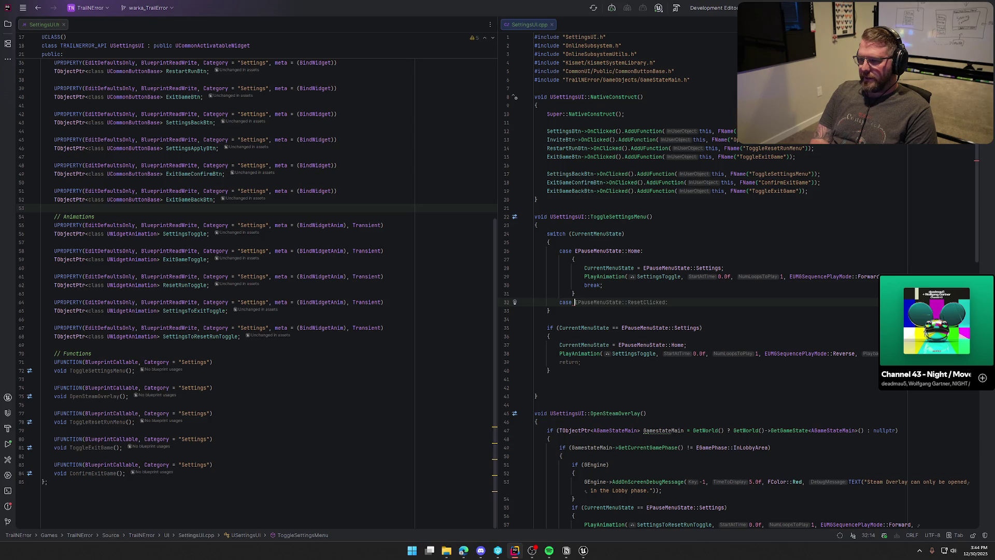
key(Tab)
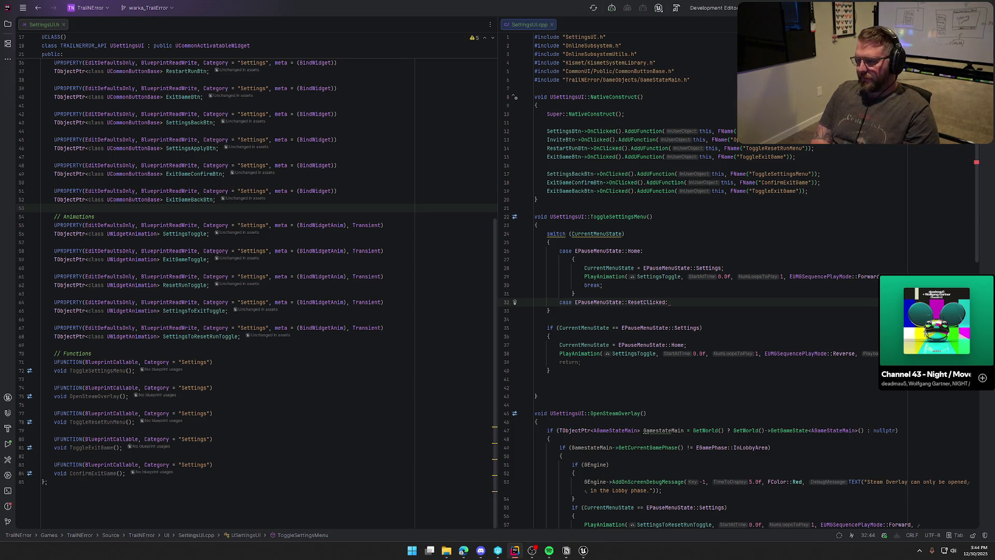
key(Return)
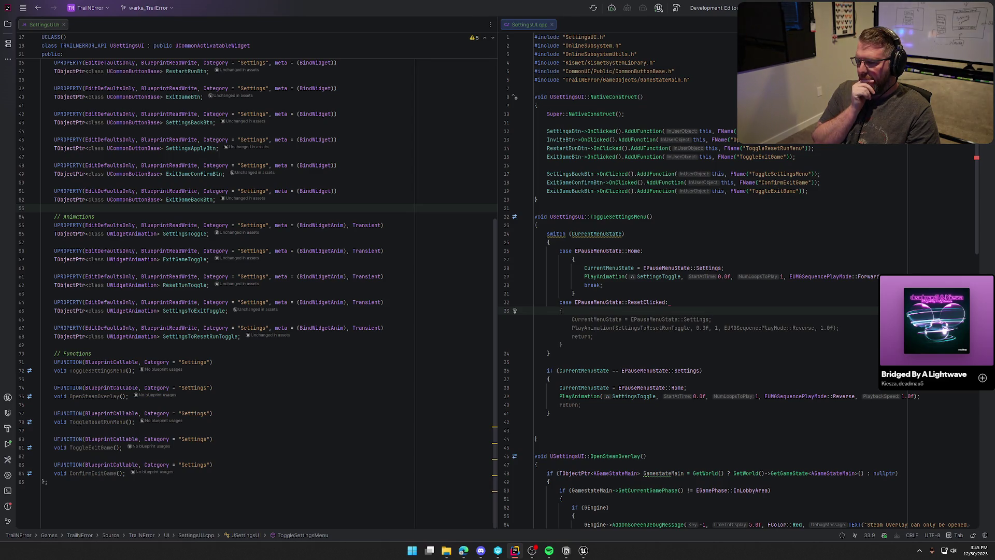
key(Tab)
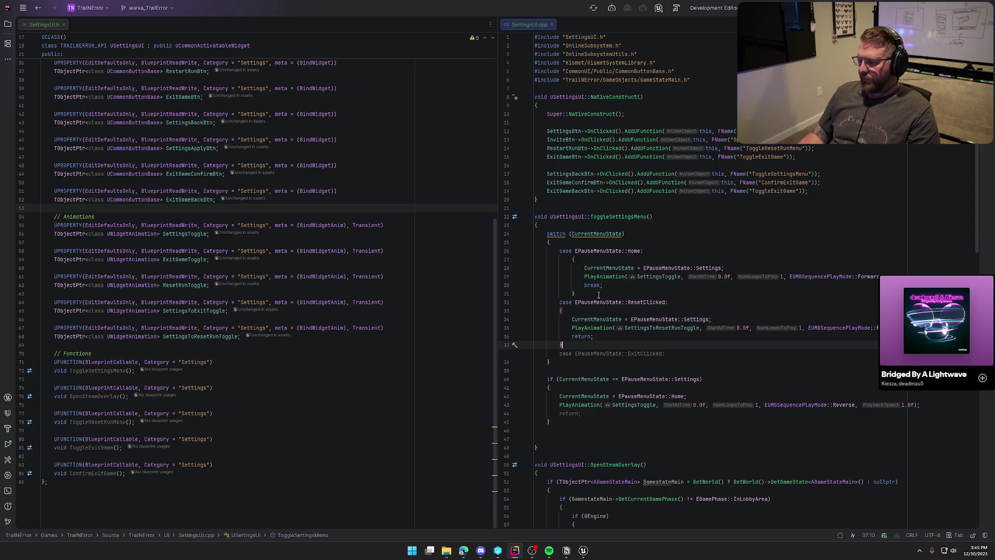
drag(579, 295, 537, 257)
key(shift+Tab)
Add an ExitClicked case reversing SettingsToExitToggle, then select InviteError in the enum
click(572, 343)
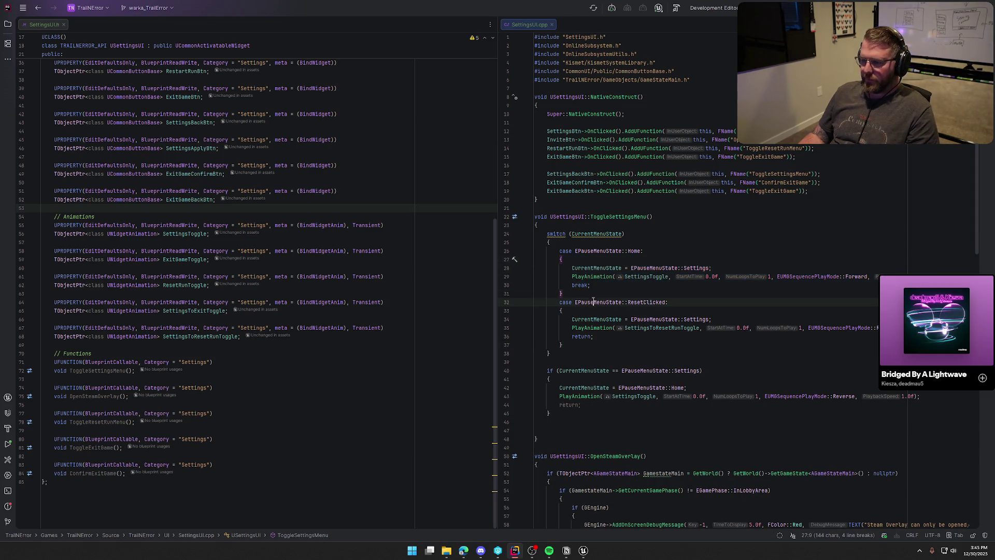
key(Return)
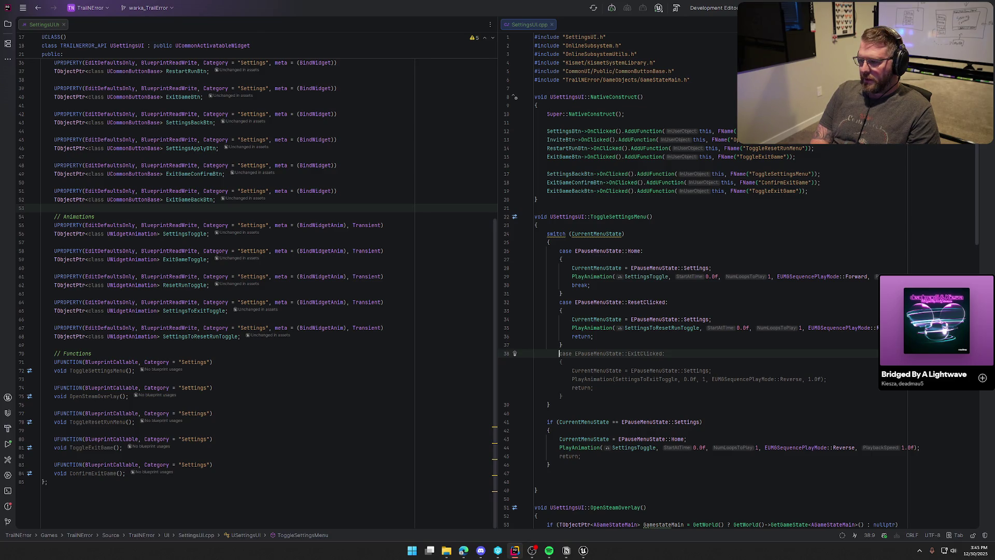
key(Tab)
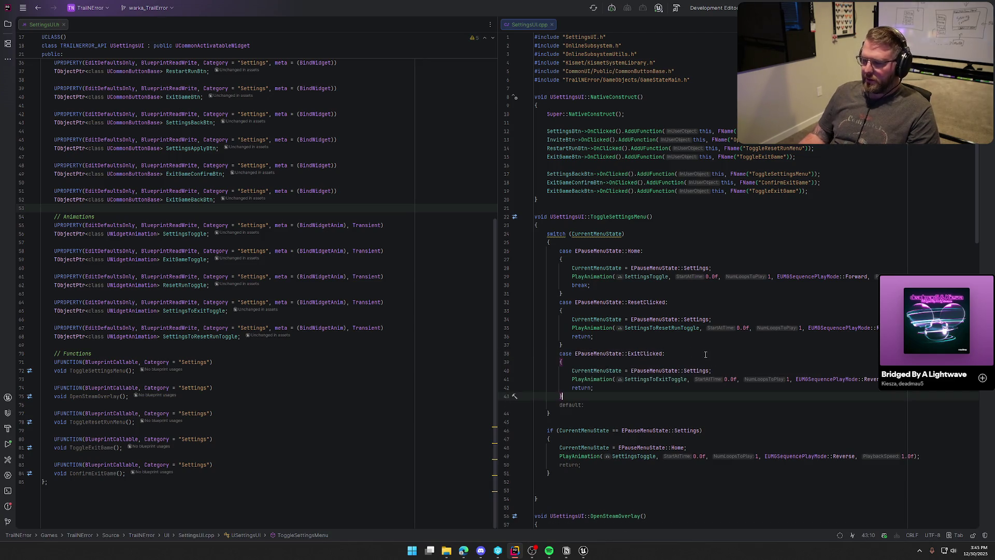
scroll(801, 412, down, 2)
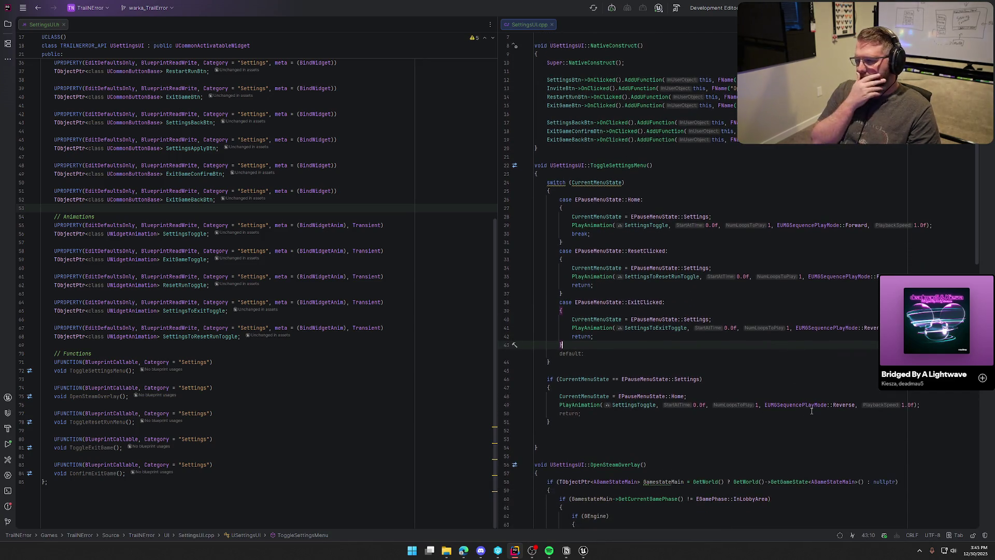
scroll(299, 318, up, 10)
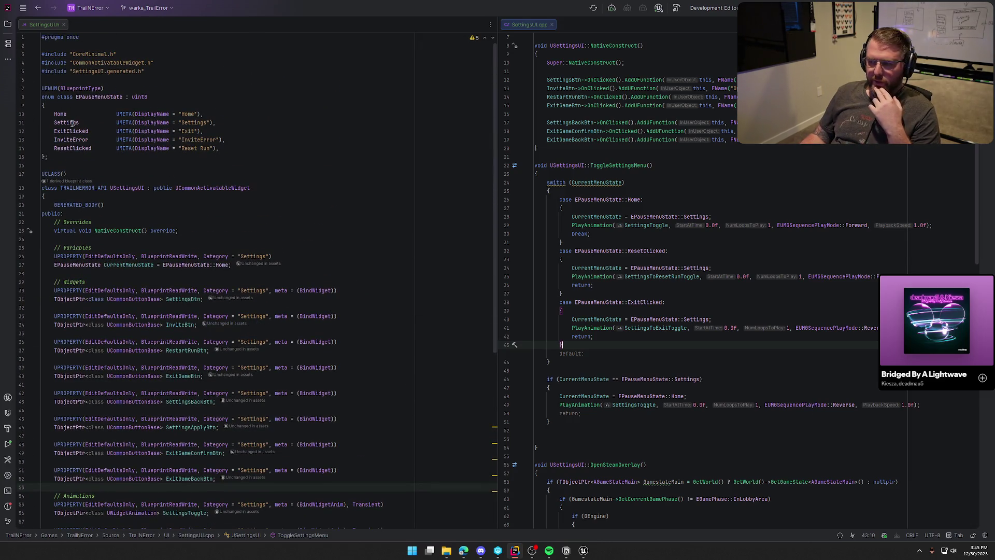
mouse_move(71, 123)
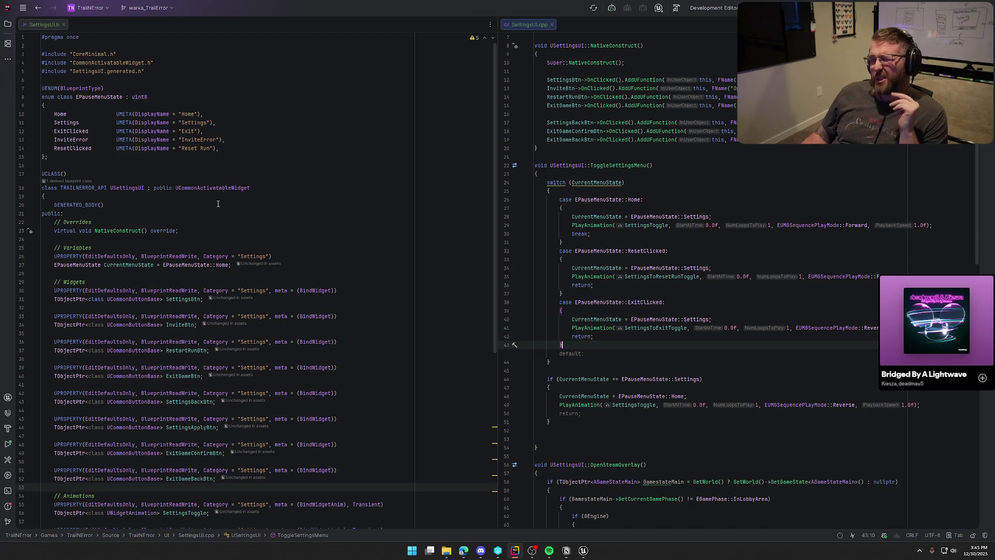
click(235, 140)
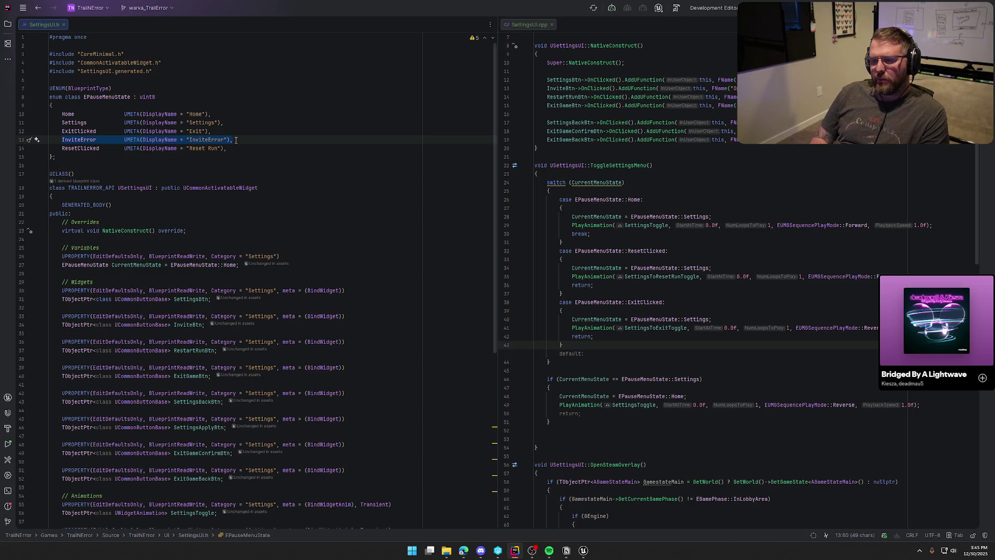
Delete the InviteError entry from the EPauseMenuState enum in SettingsUI.h
key(BackSpace)
key(BackSpace)
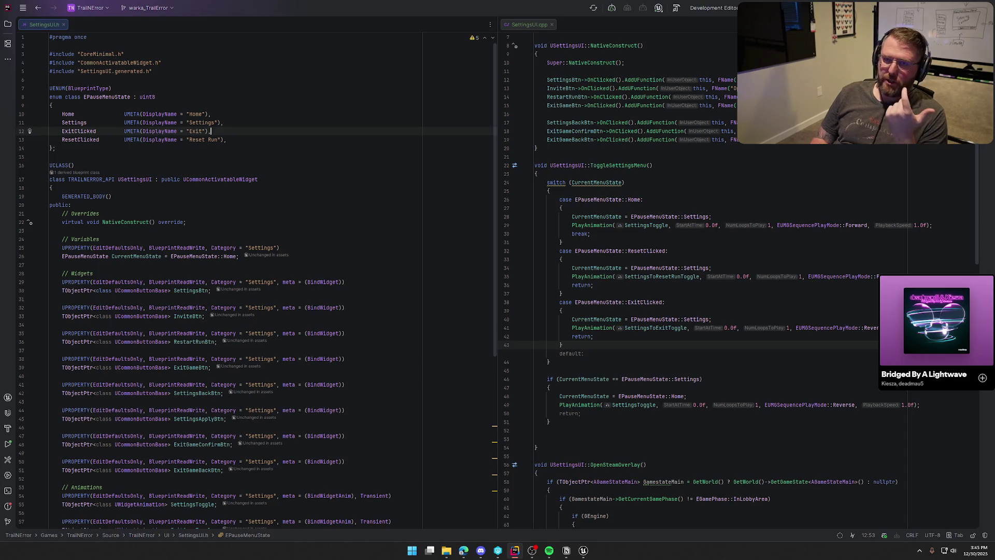
scroll(718, 396, down, 5)
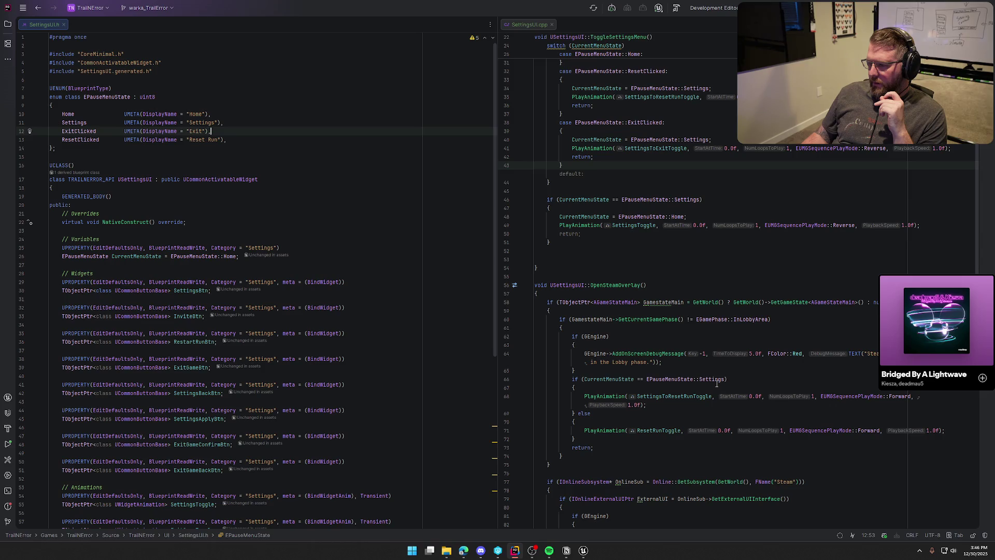
scroll(717, 384, up, 4)
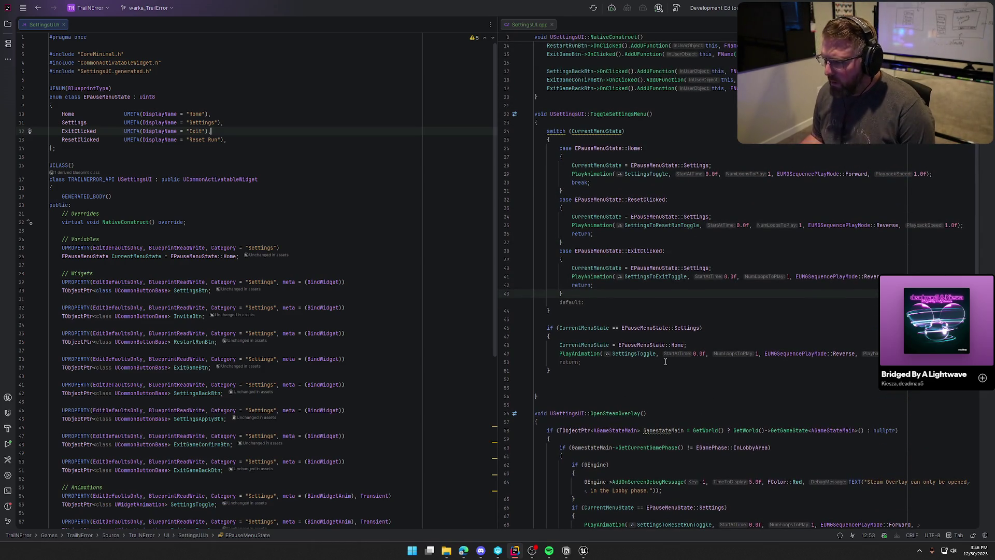
Add a default case with break; at the switch's end and select the old Settings if-block
click(584, 292)
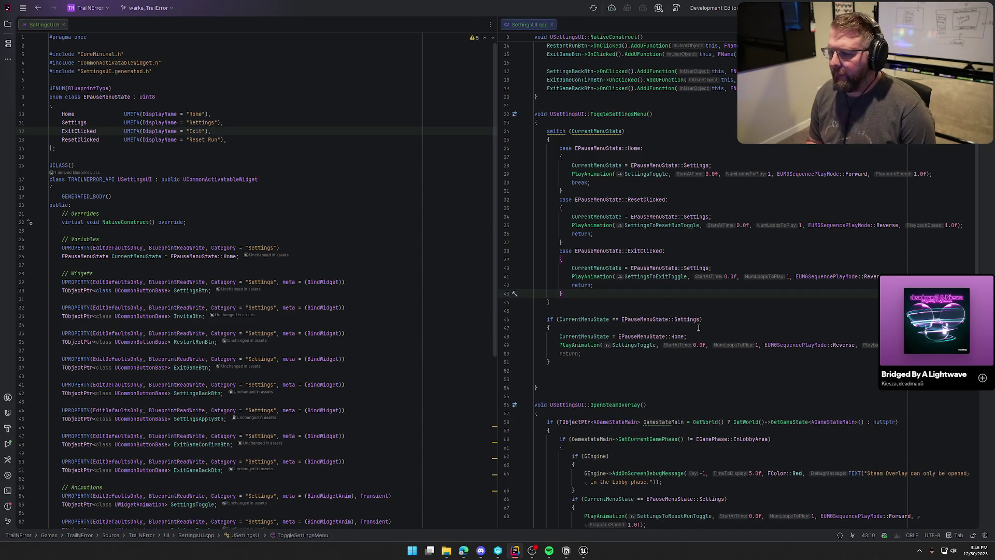
key(Tab)
key(Tab)
key(Tab)
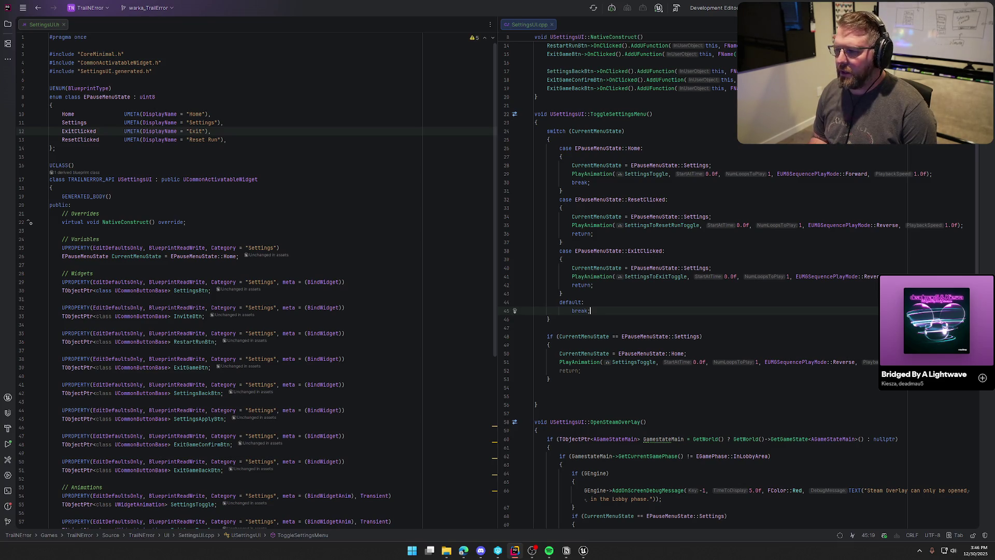
click(584, 303)
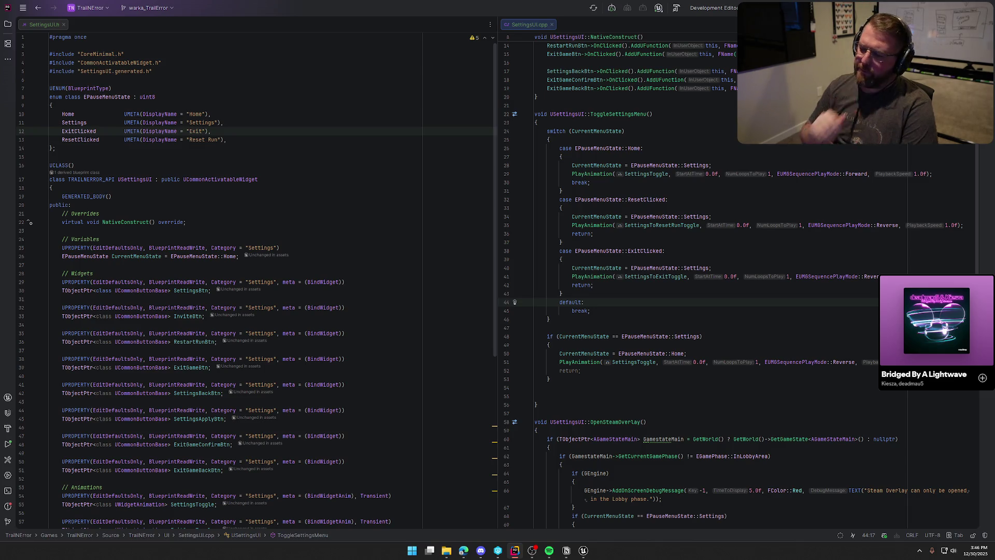
click(547, 328)
key(Down)
key(Down)
key(Down)
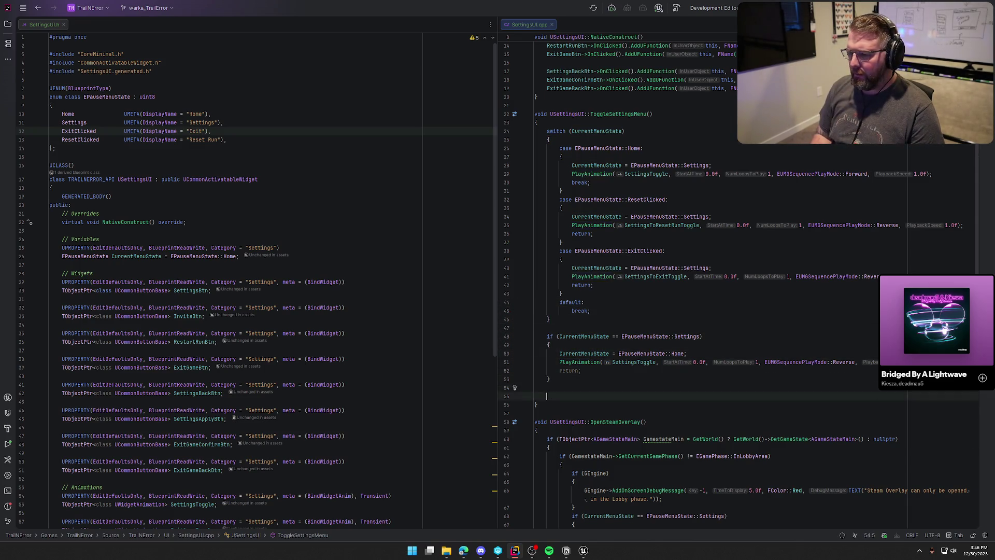
Delete the leftover Settings if-block, change the ResetClicked and ExitClicked returns to break, then switch to Unreal Editor
key(shift+Up)
key(shift+Up)
key(shift+Up)
key(BackSpace)
key(BackSpace)
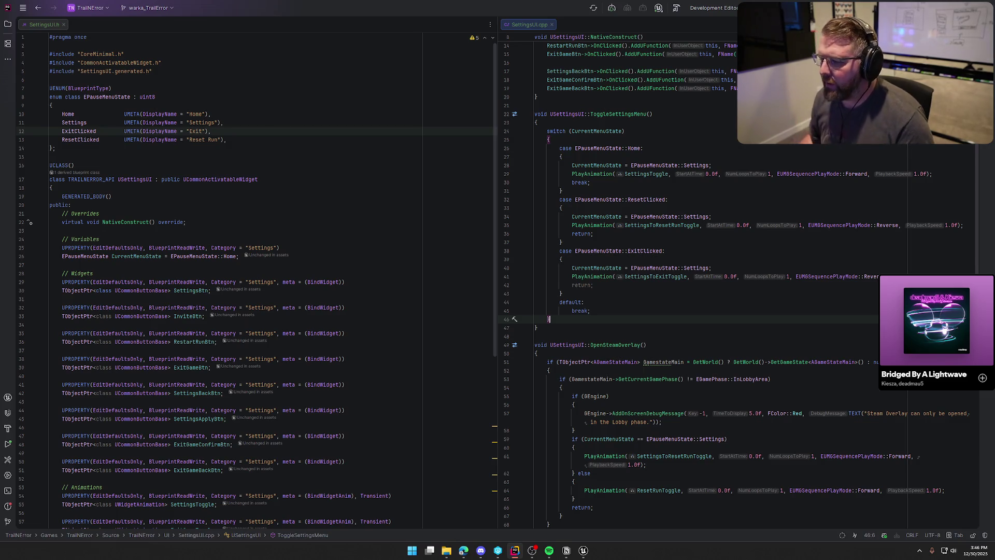
double_click(580, 182)
key(ctrl+c)
double_click(581, 233)
key(ctrl+v)
double_click(581, 285)
key(ctrl+v)
key(End)
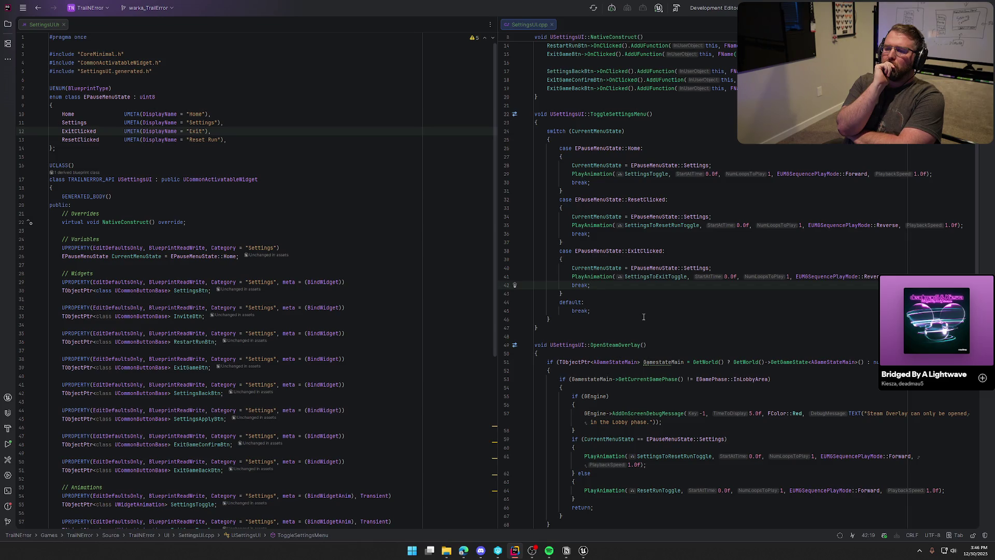
click(583, 550)
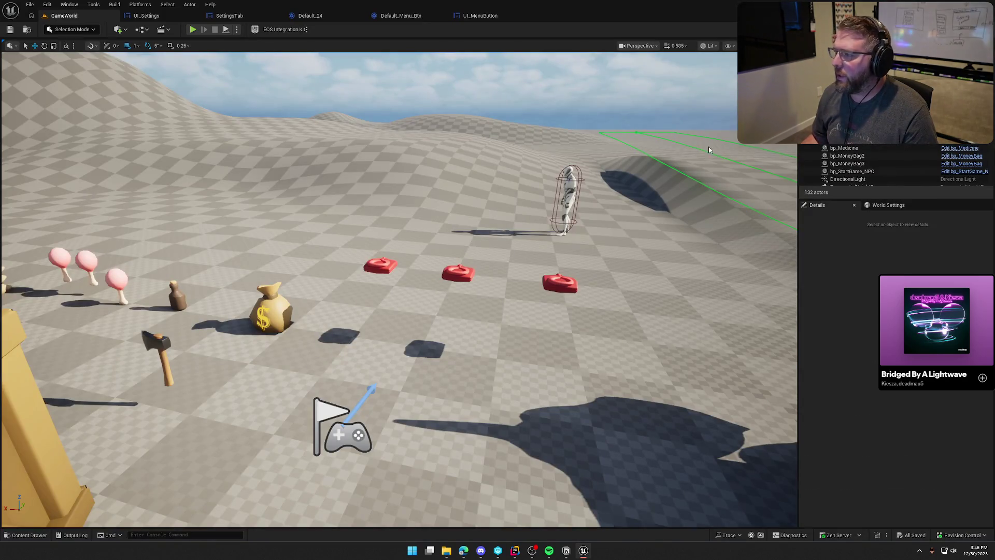
Close Unreal Editor and rebuild the project in Rider with Ctrl+Shift+B, succeeding with warnings
key(alt+F4)
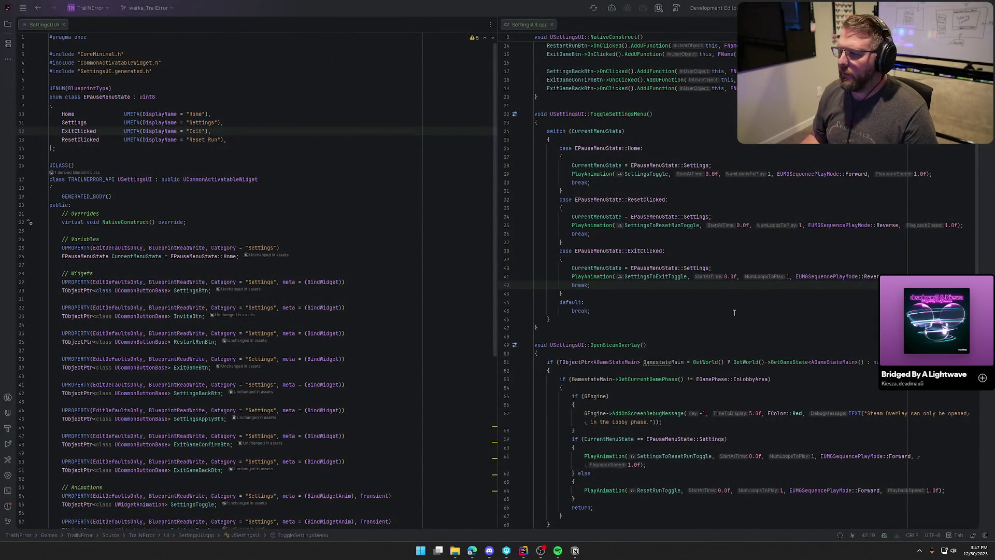
scroll(734, 313, down, 5)
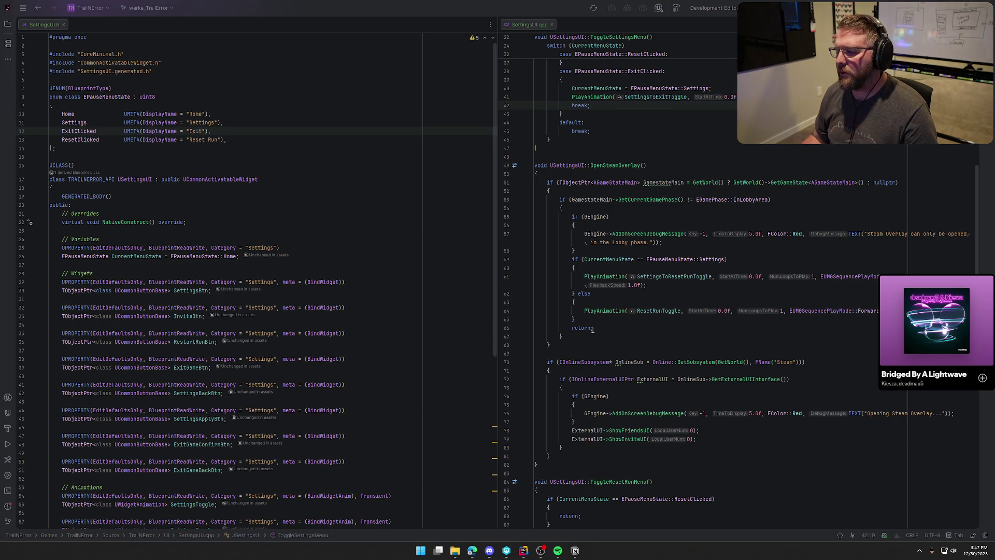
click(585, 252)
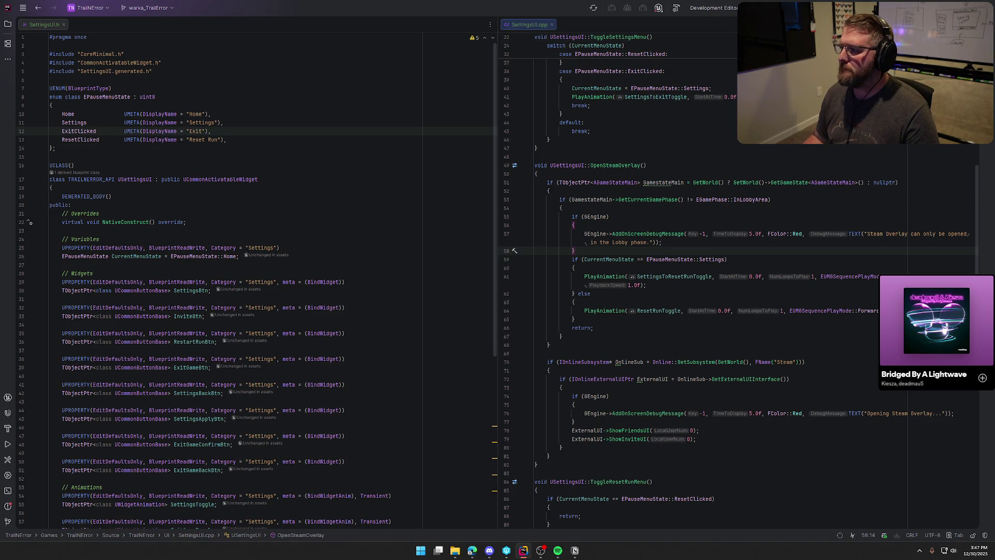
key(ctrl+shift+b)
scroll(629, 235, up, 10)
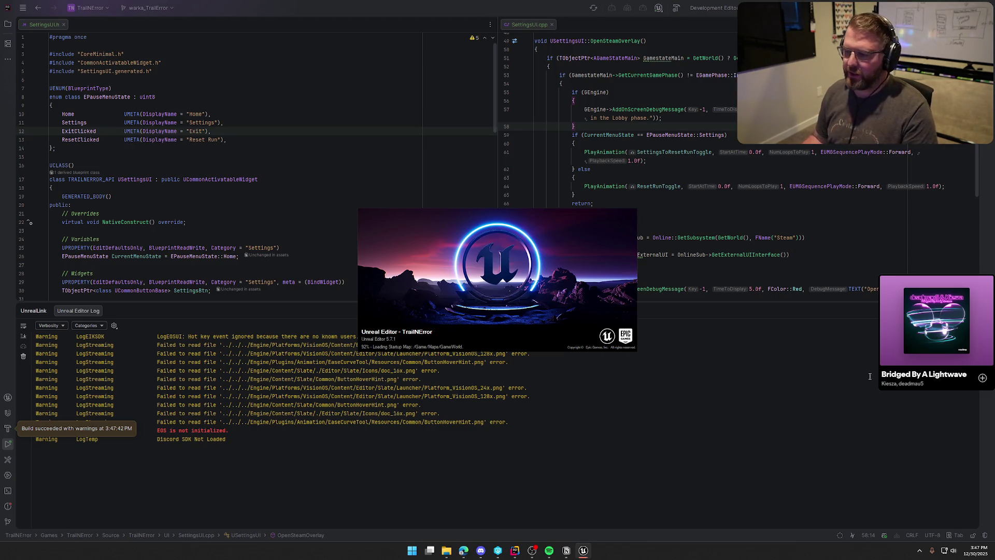
Return to the GameWorld level, start a play session and open the pause menu
click(583, 550)
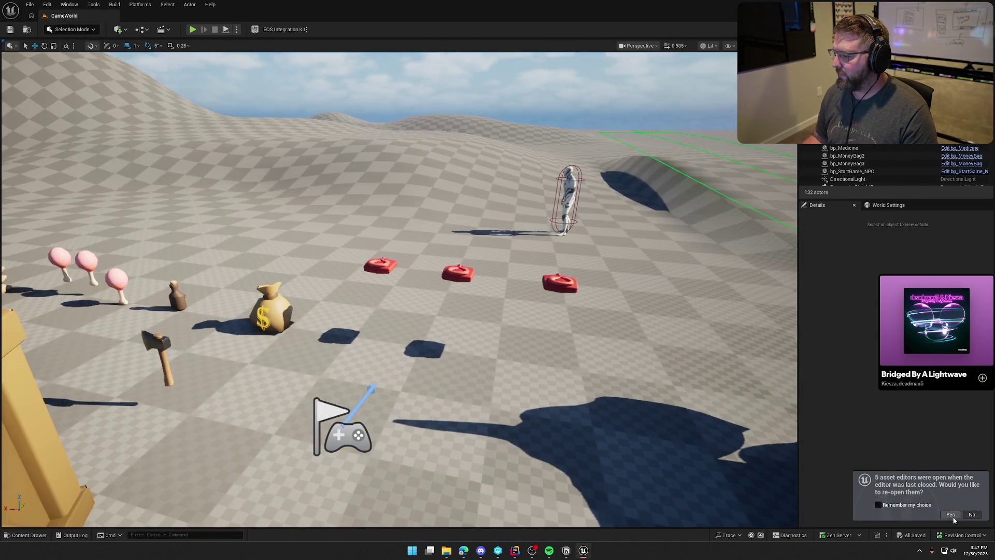
click(950, 515)
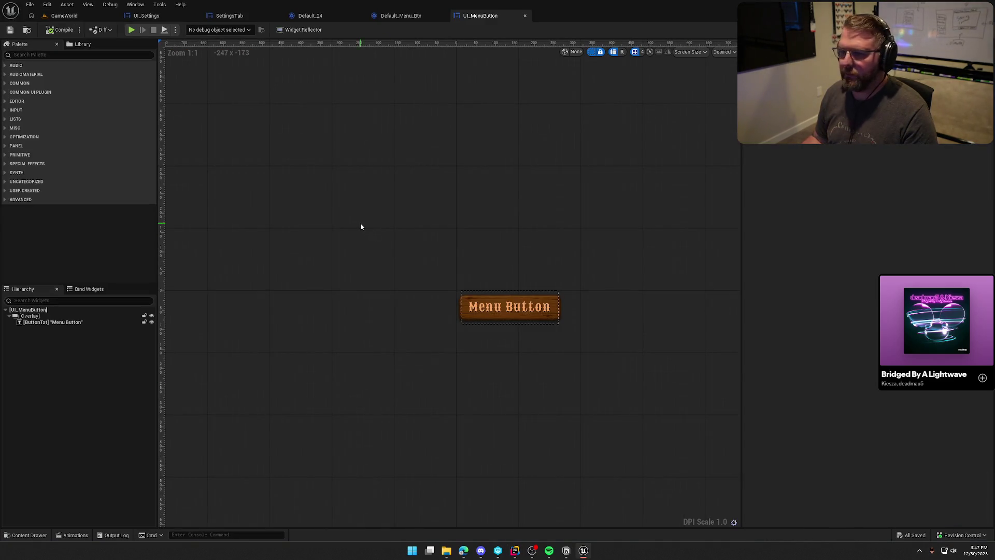
click(63, 16)
click(192, 29)
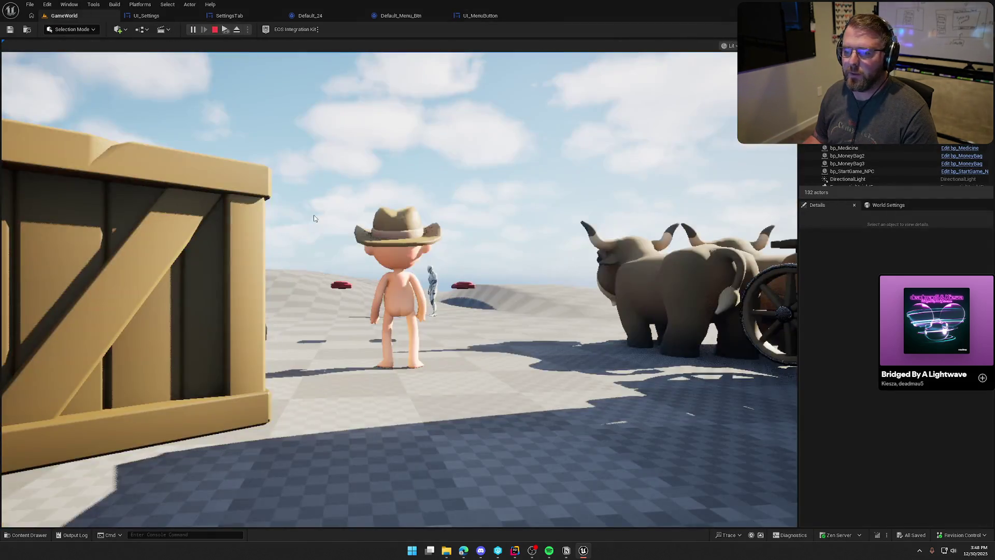
key(w)
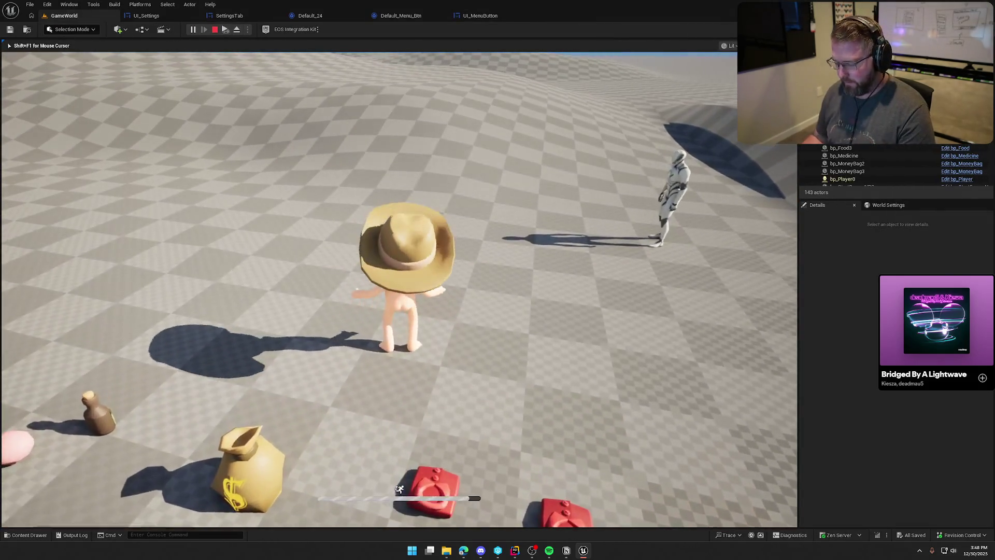
key(Escape)
Slide in the Settings panel, then the restart prompt, confirm Reset Game, and end the session
click(427, 233)
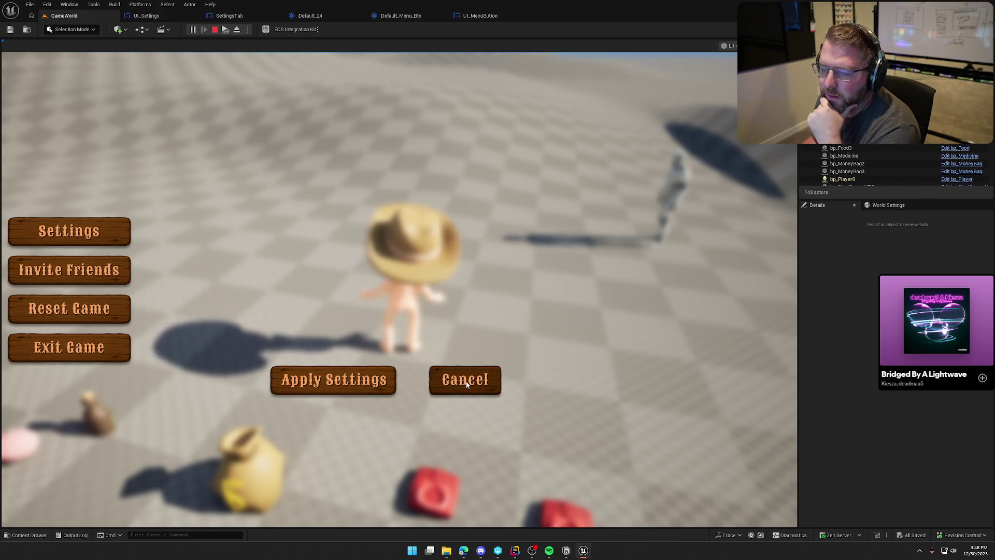
click(65, 310)
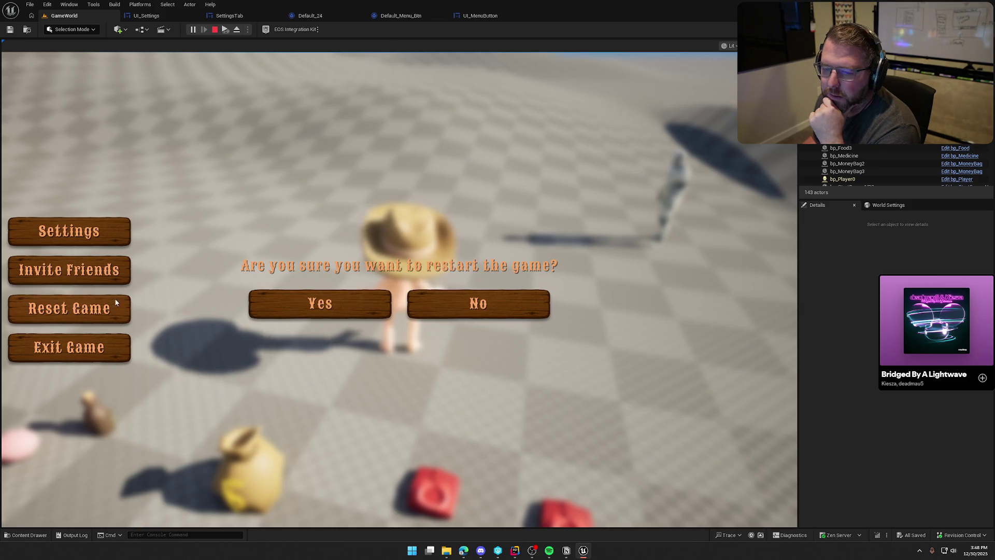
click(356, 305)
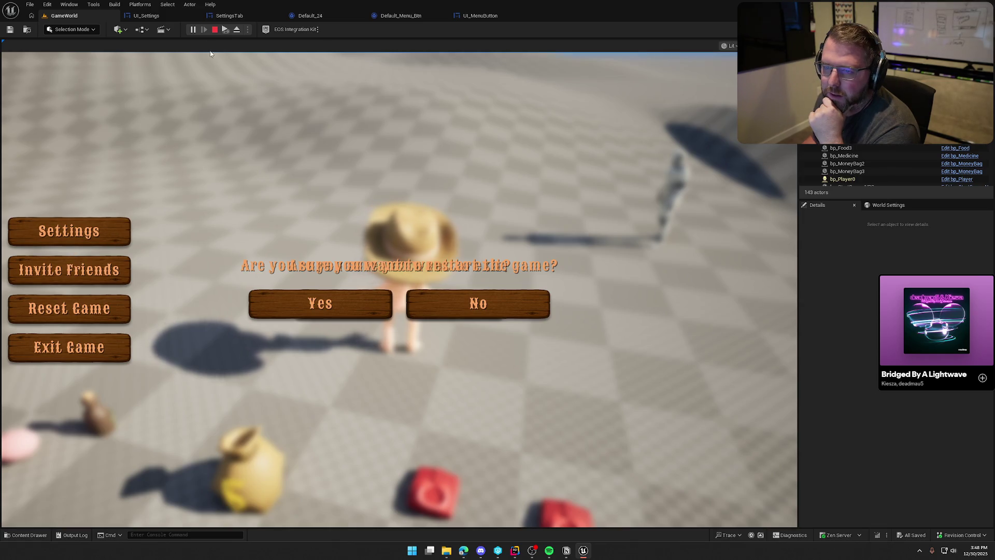
key(Escape)
Play again and swap between the exit confirmation and settings panels, declining the exit prompt
click(193, 30)
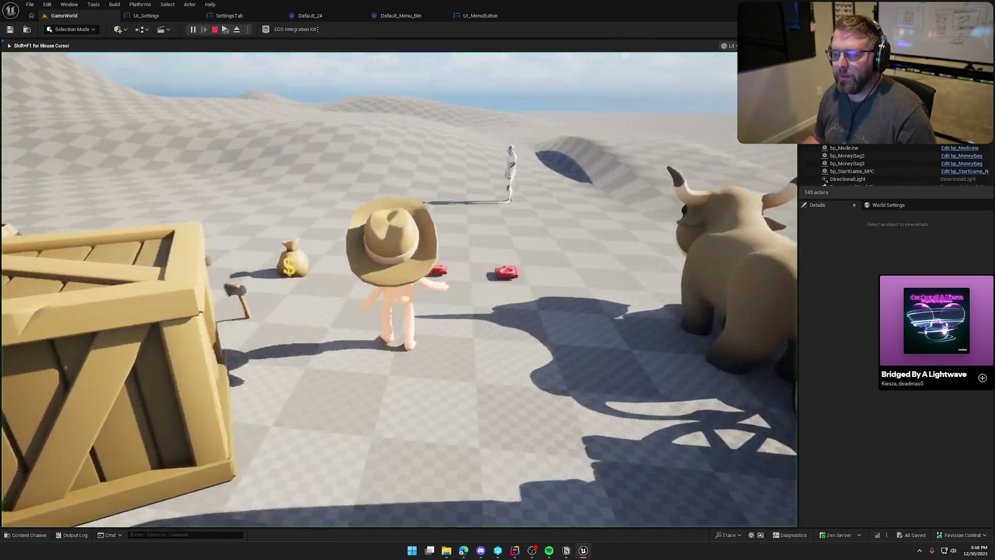
key(Tab)
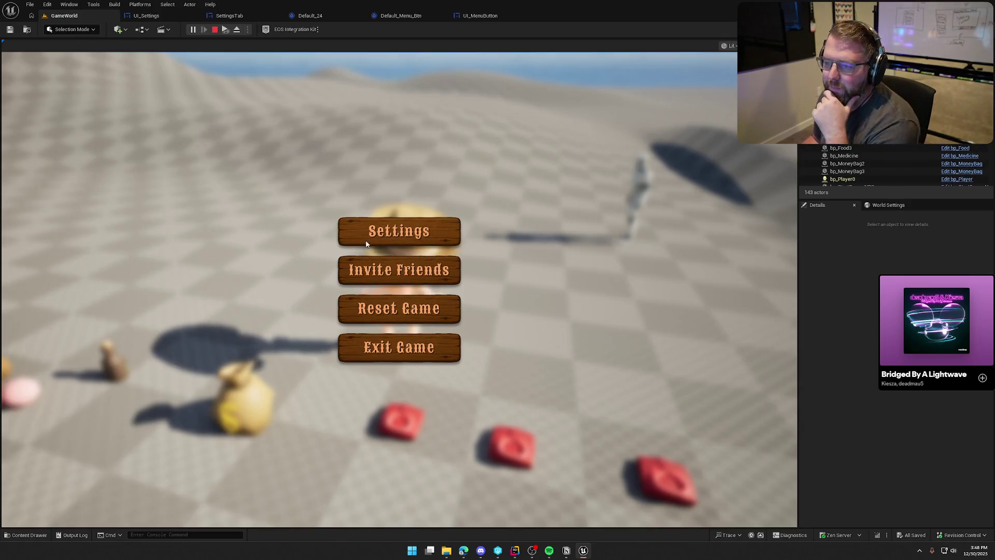
click(399, 348)
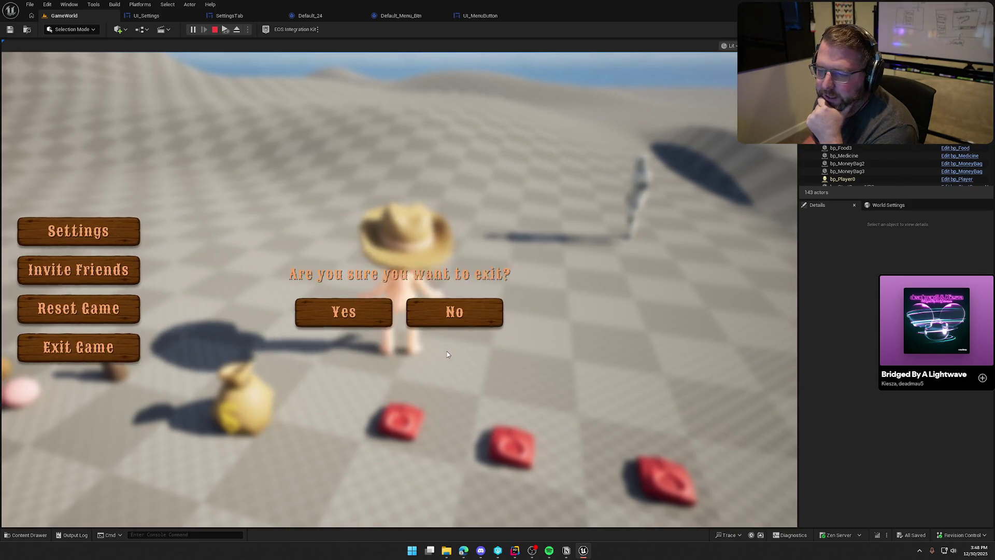
click(101, 231)
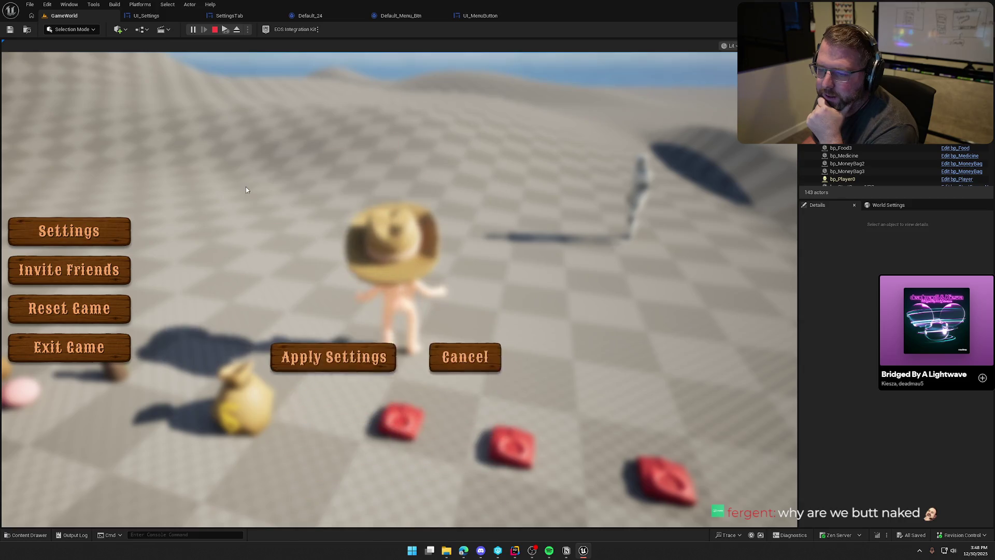
click(74, 338)
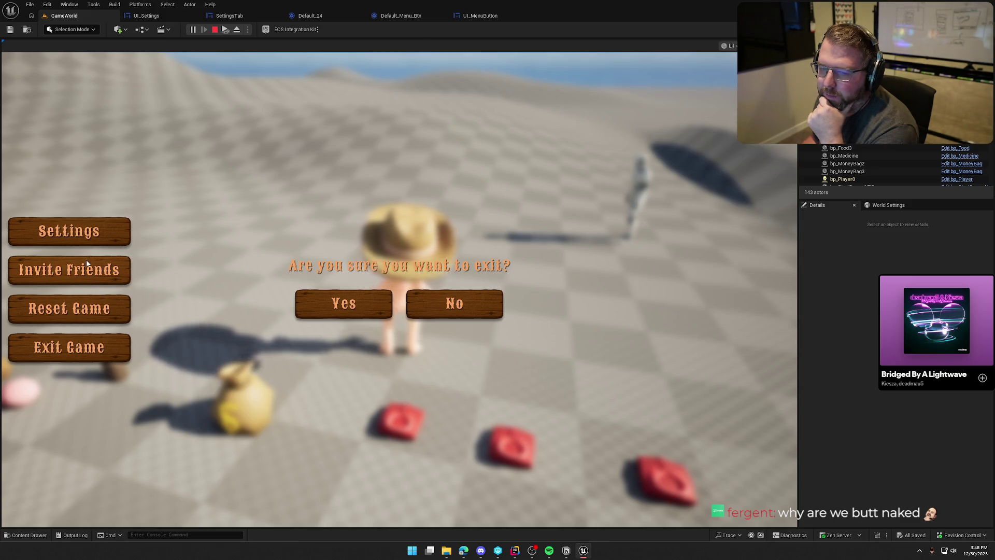
click(470, 307)
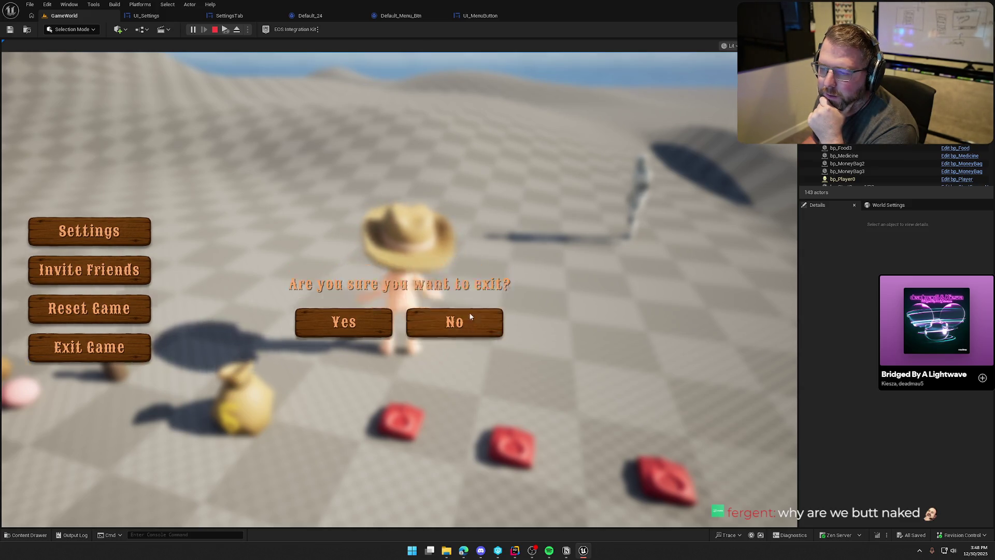
click(400, 347)
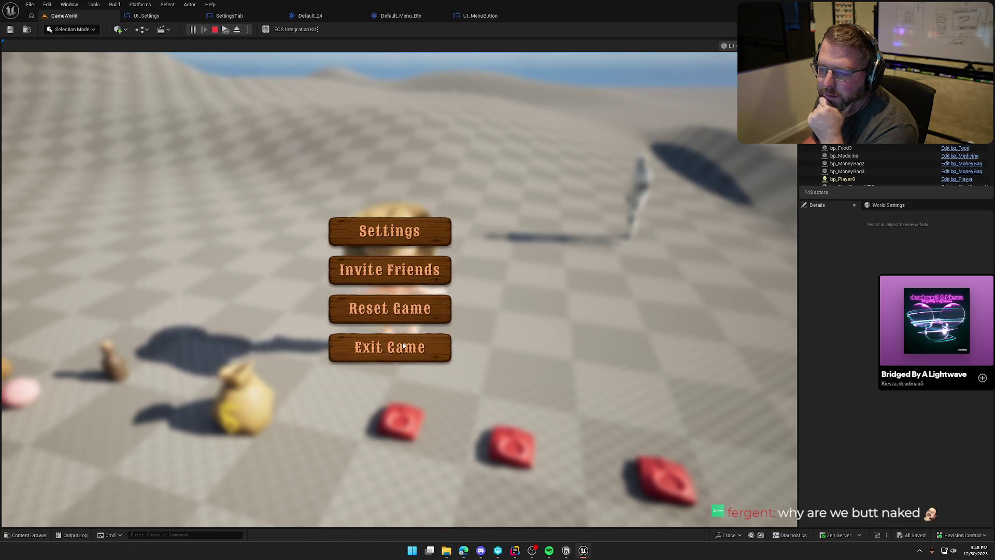
click(446, 309)
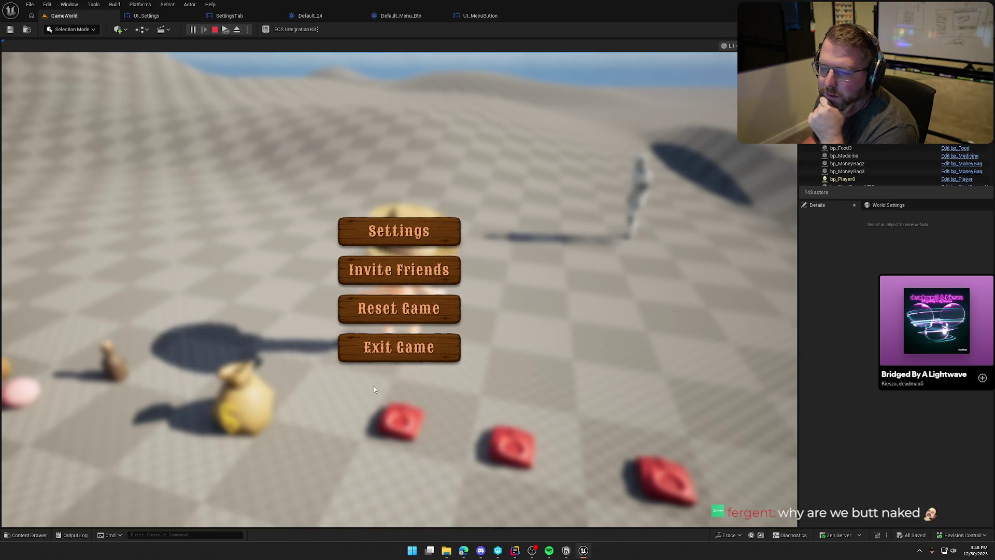
Cycle through the settings, exit and restart panels once more, then close the pause menu
click(409, 272)
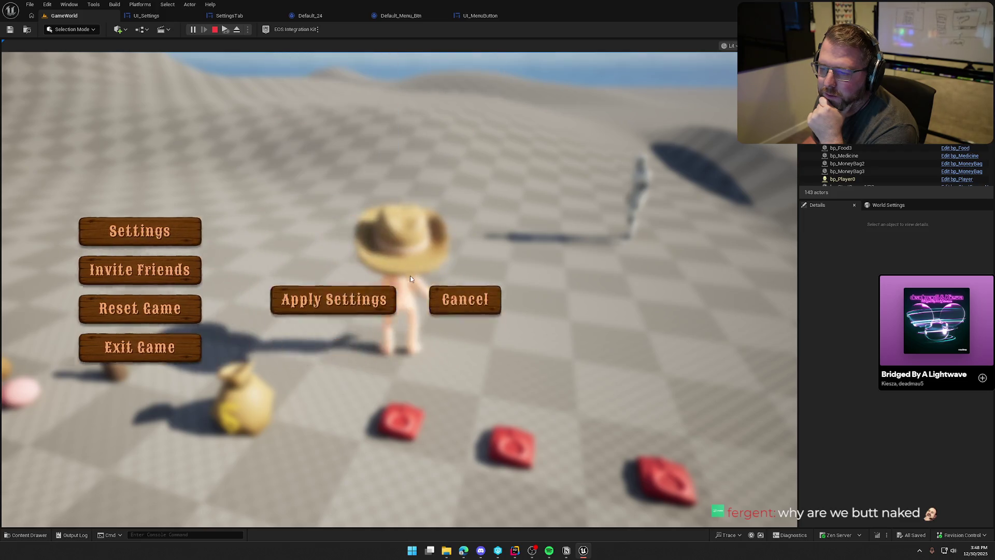
click(104, 358)
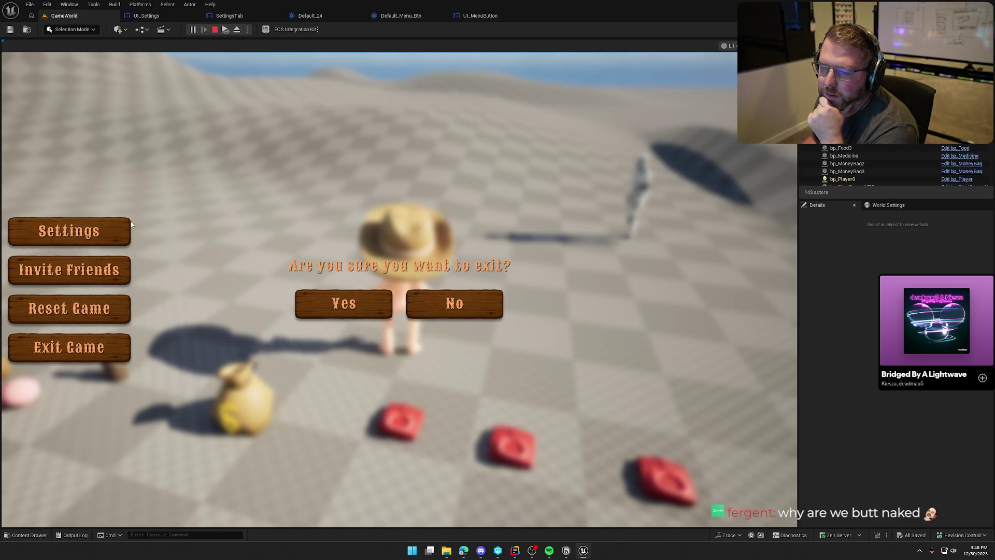
click(455, 304)
click(397, 231)
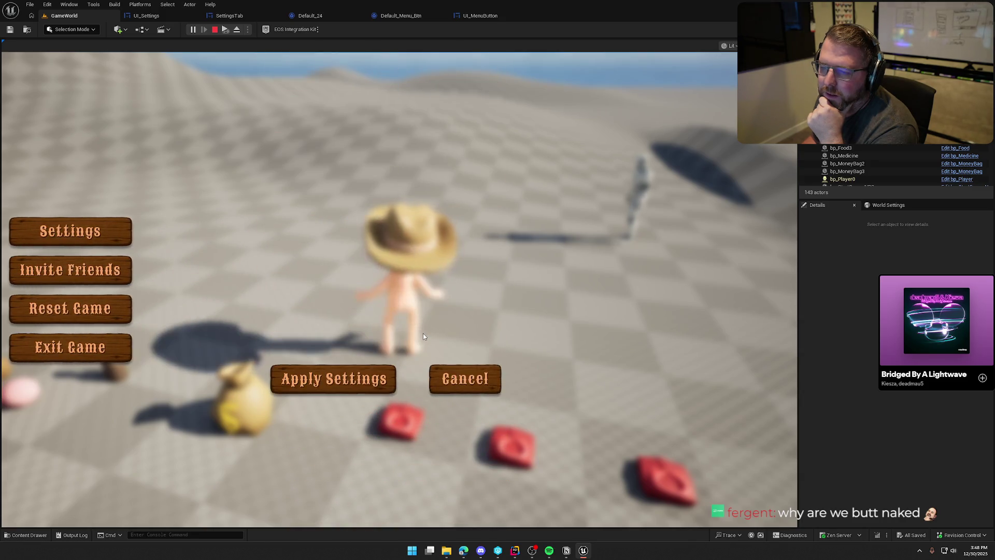
click(93, 310)
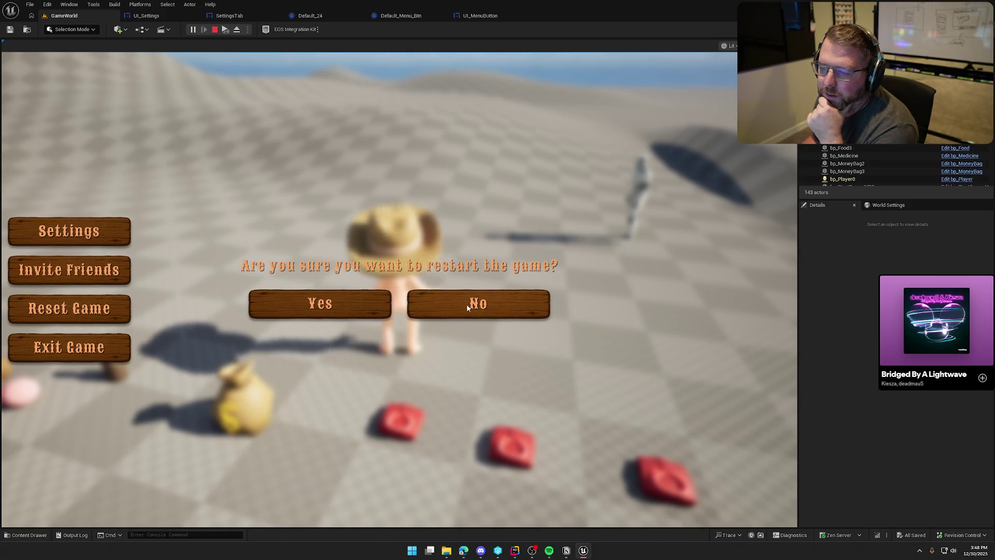
key(Escape)
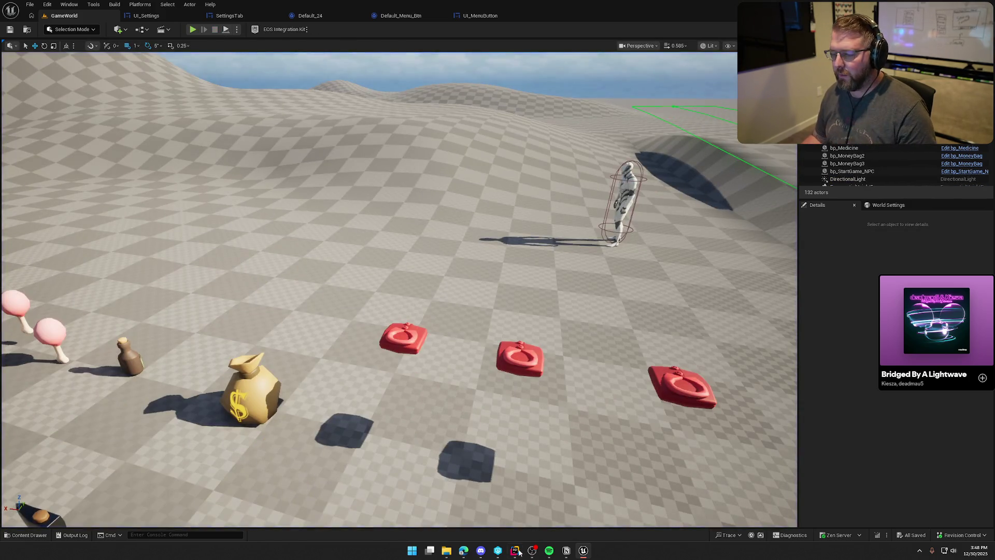
Bring Rider back showing SettingsUI.h beside SettingsUI.cpp at the OpenSteamOverlay function
key(alt+Tab)
key(alt+Tab)
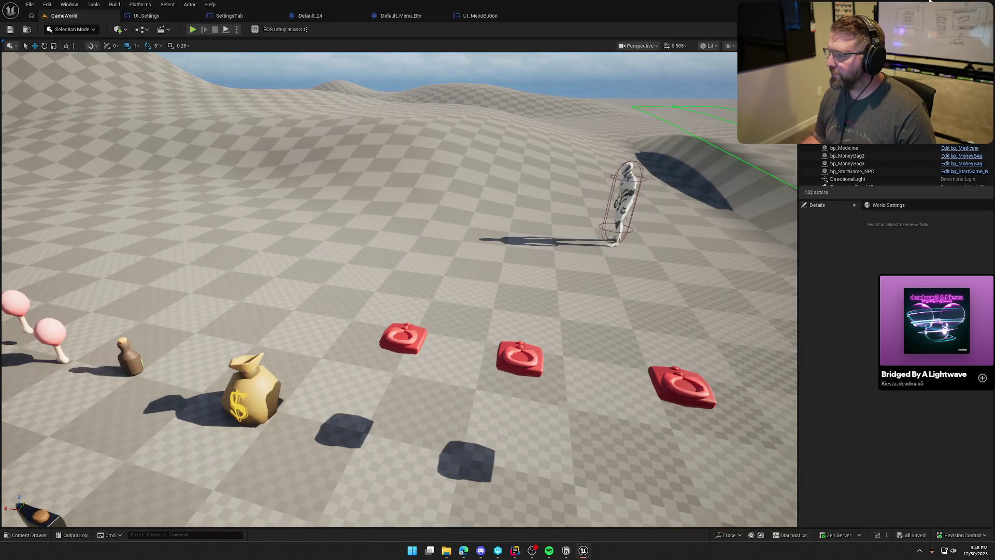
key(alt+F4)
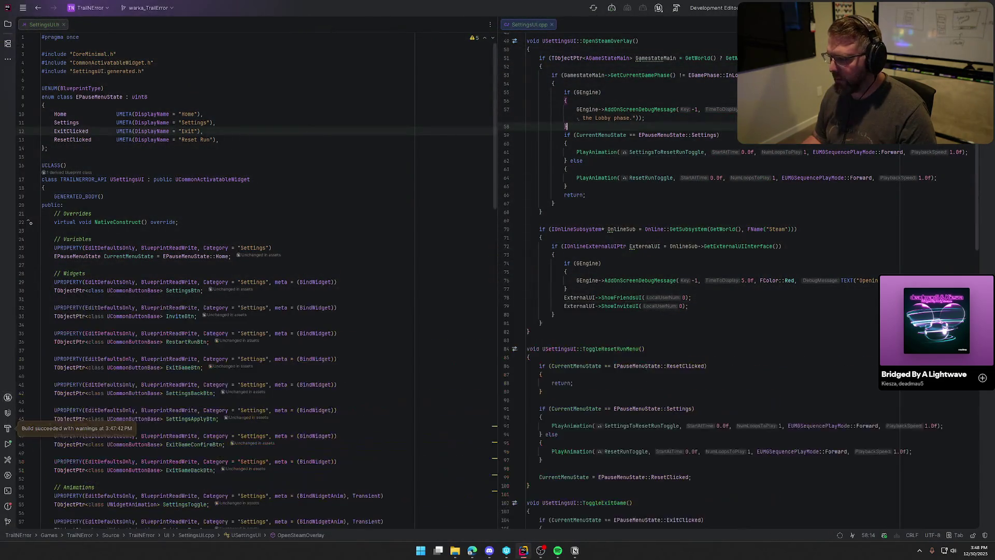
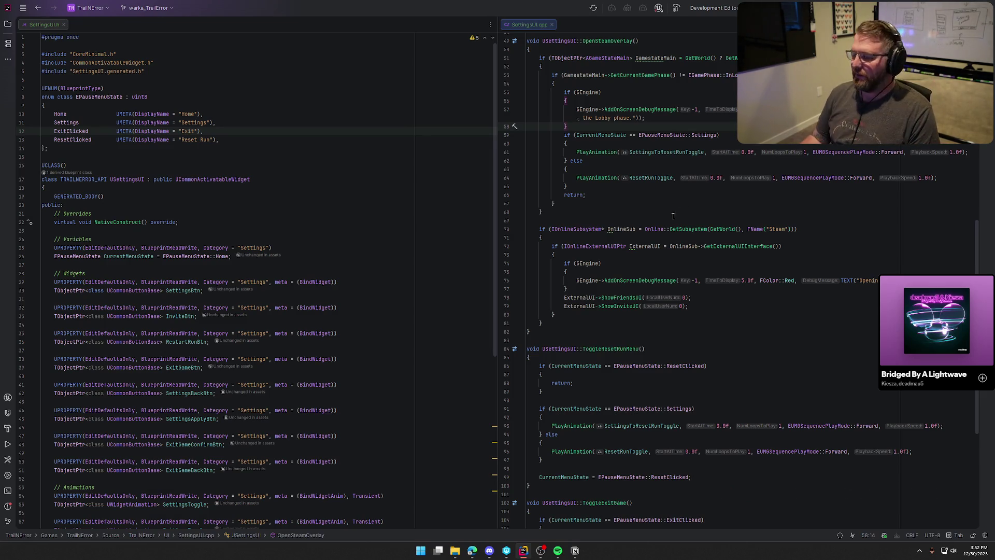
After the lobby check, insert a switch on CurrentMenuState and type its first label, case EPauseMenuState::Home:
scroll(748, 327, up, 4)
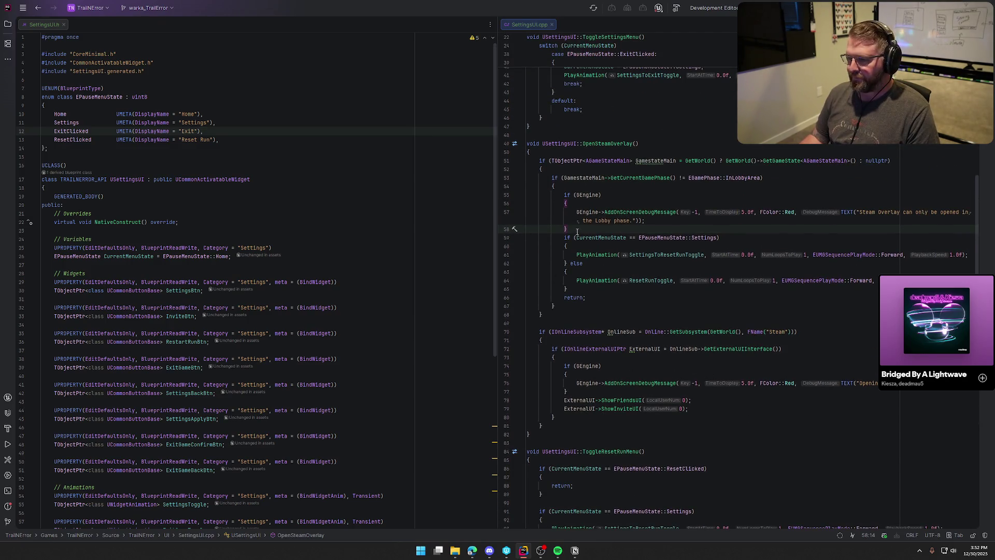
key(Return)
key(Return)
key(Return)
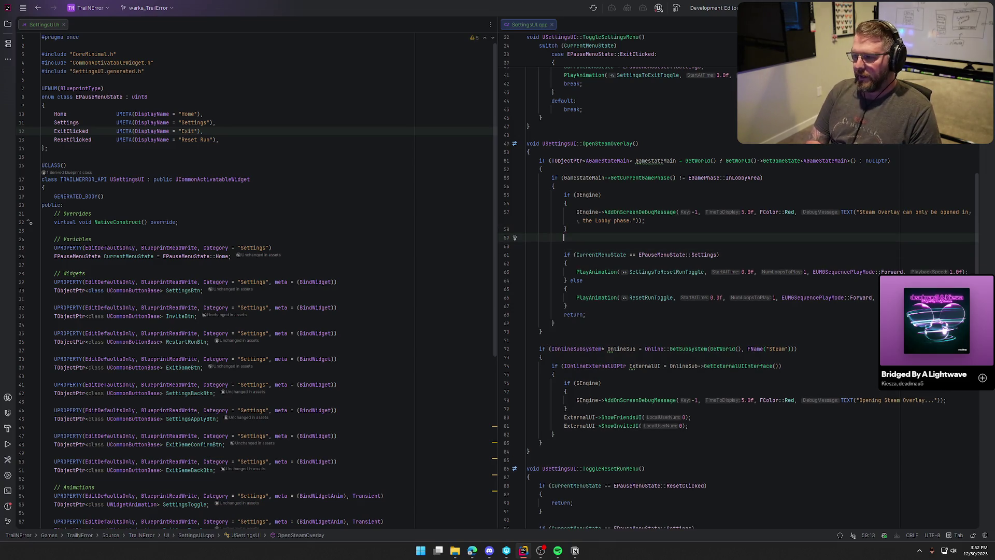
key(Up)
text(switch)
key(Return)
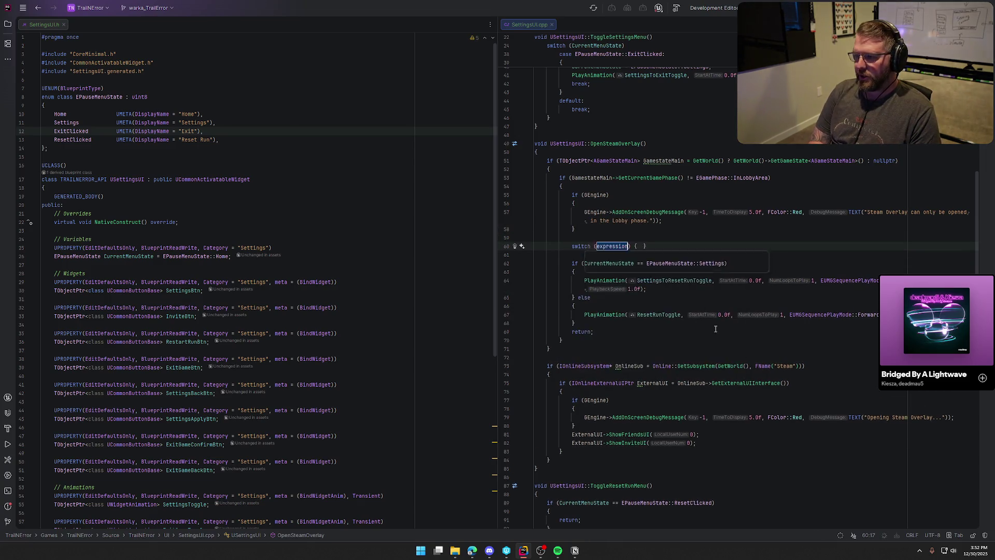
text(Cur)
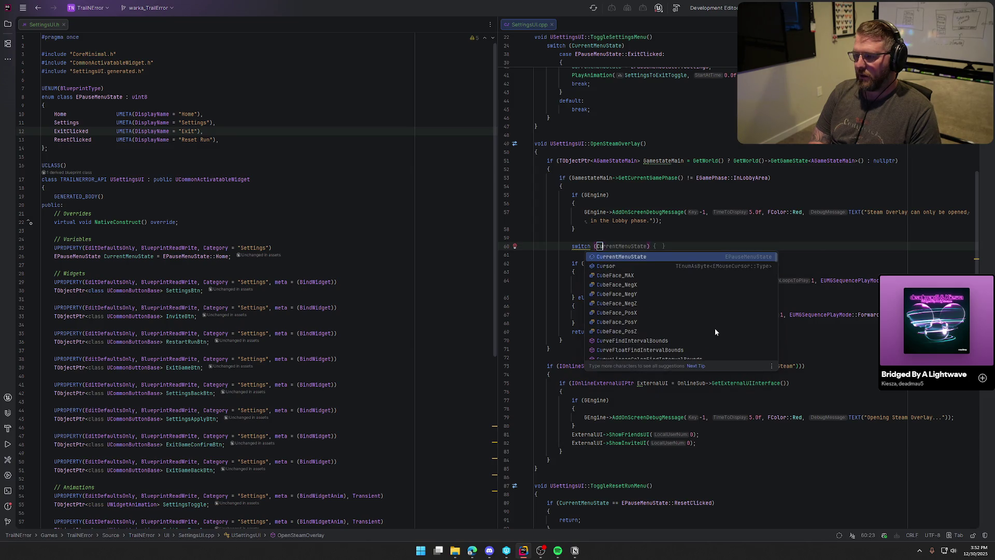
key(Return)
key(Return)
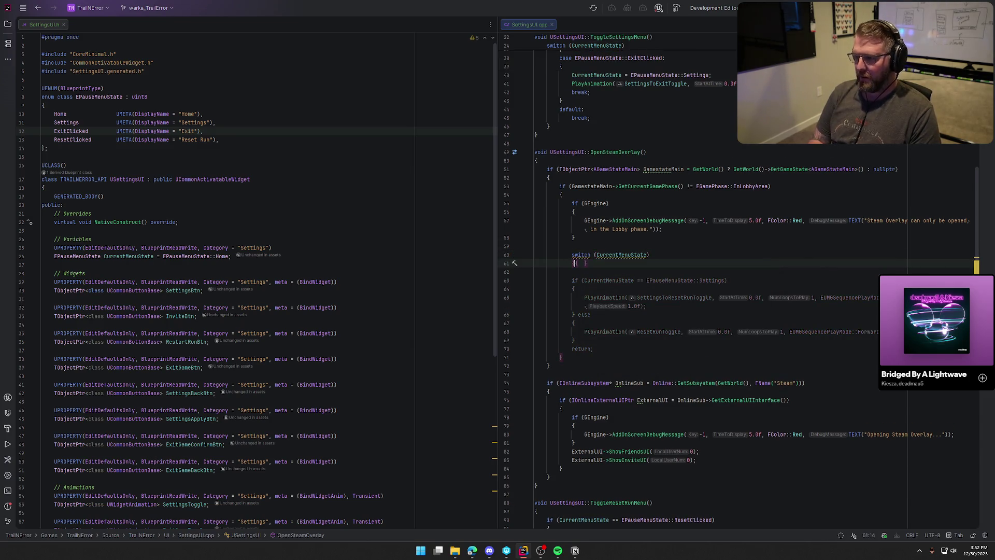
key(Delete)
key(Return)
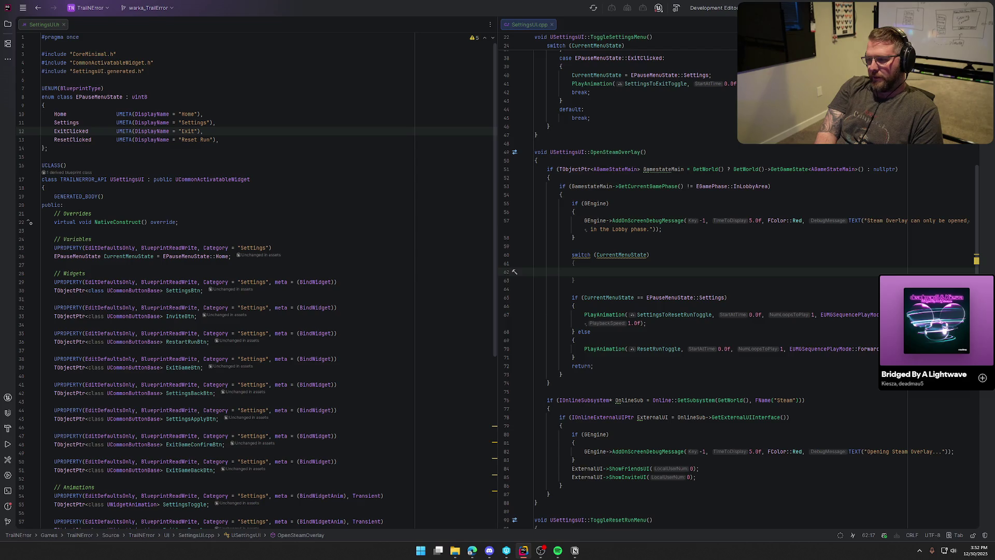
text(case EPauseMenuState::Home:)
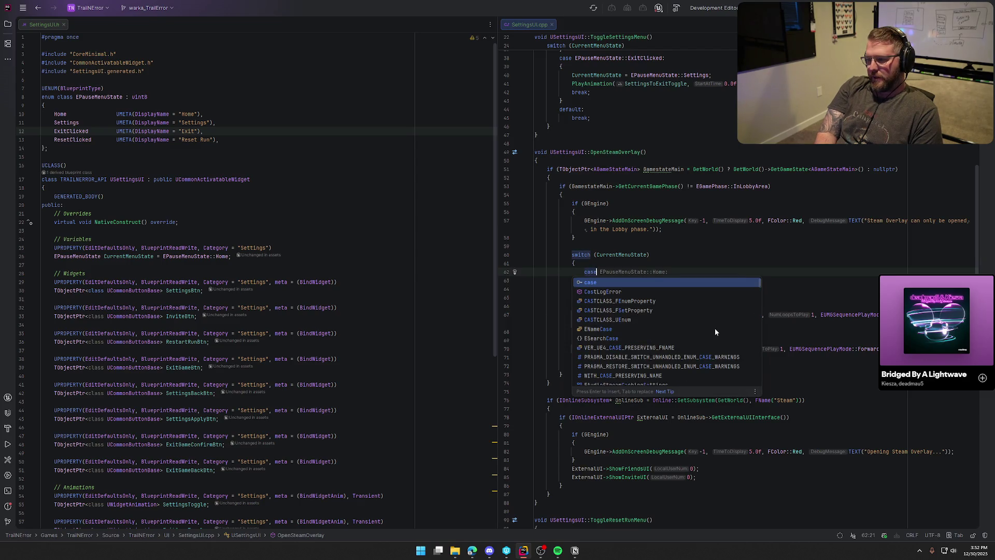
Give the Home case a brace block aligned with the case label
key(Return)
text({)
key(Return)
key(ctrl+w)
key(ctrl+w)
key(shift+Tab)
key(Escape)
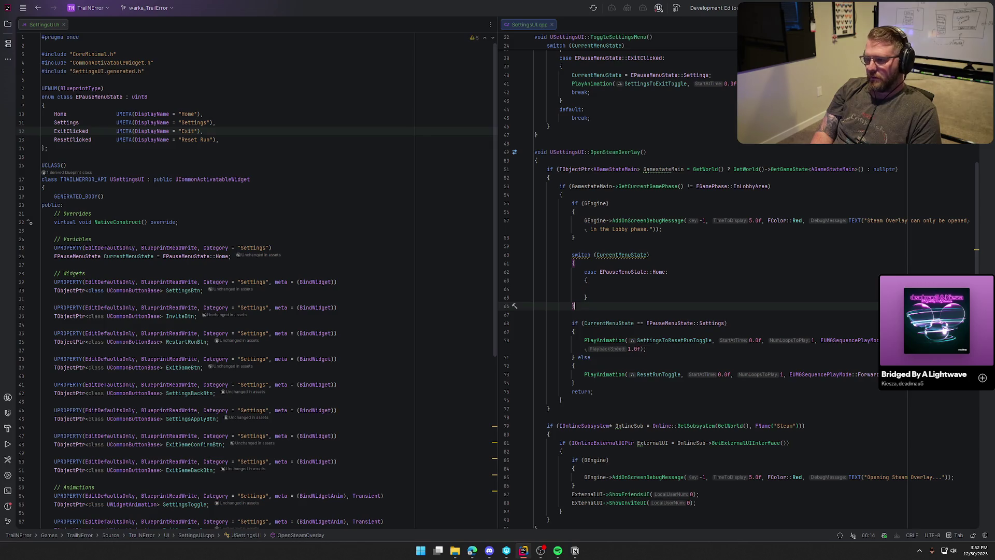
key(Up)
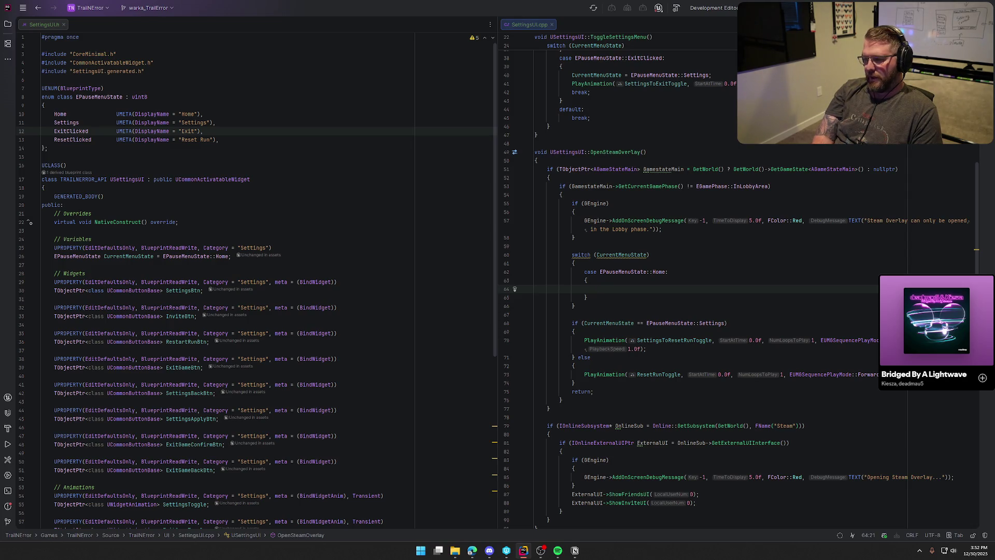
Copy the existing PlayAnimation(ResetRunToggle…) call into the Home case and follow it with break;
click(589, 373)
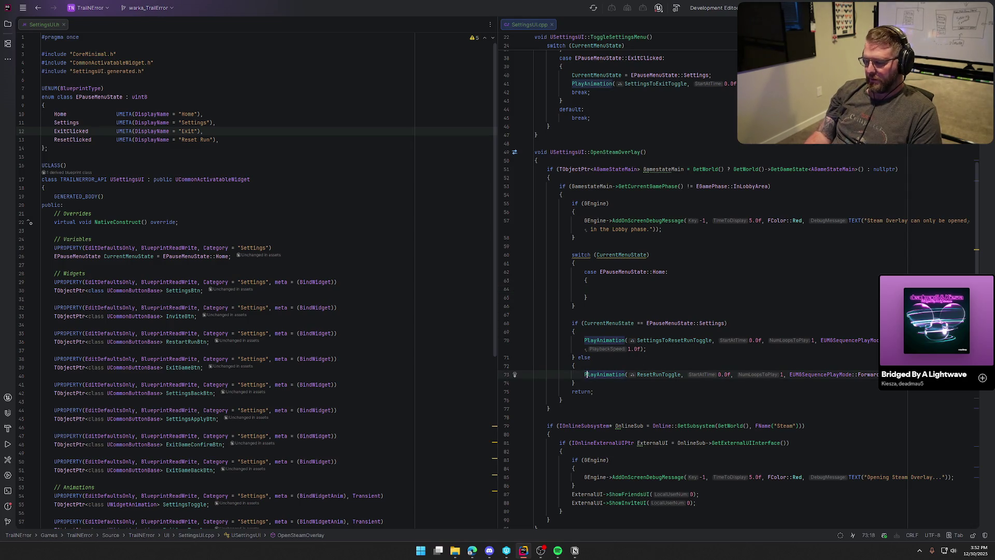
key(shift+End)
key(ctrl+c)
click(705, 289)
key(ctrl+v)
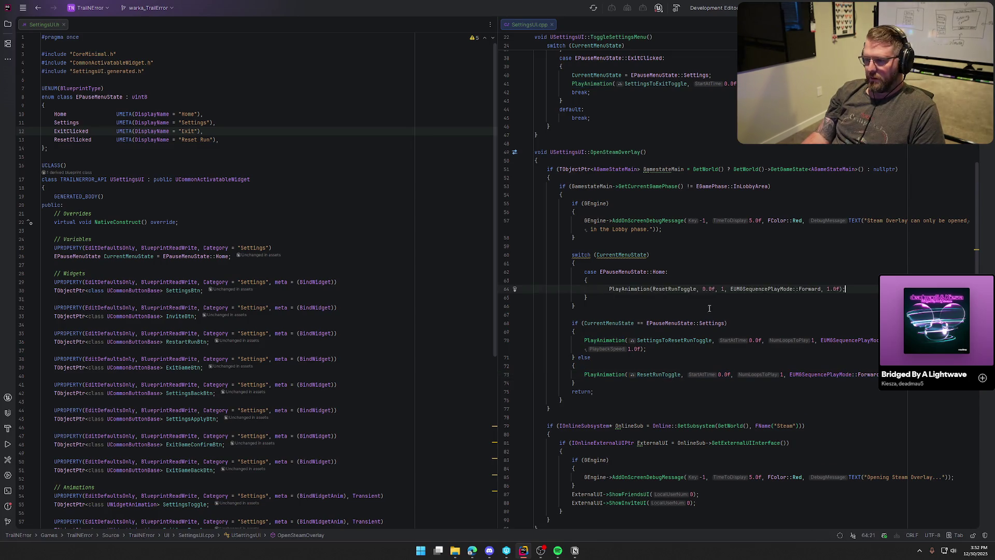
key(ctrl+Left)
key(ctrl+Left)
key(ctrl+Left)
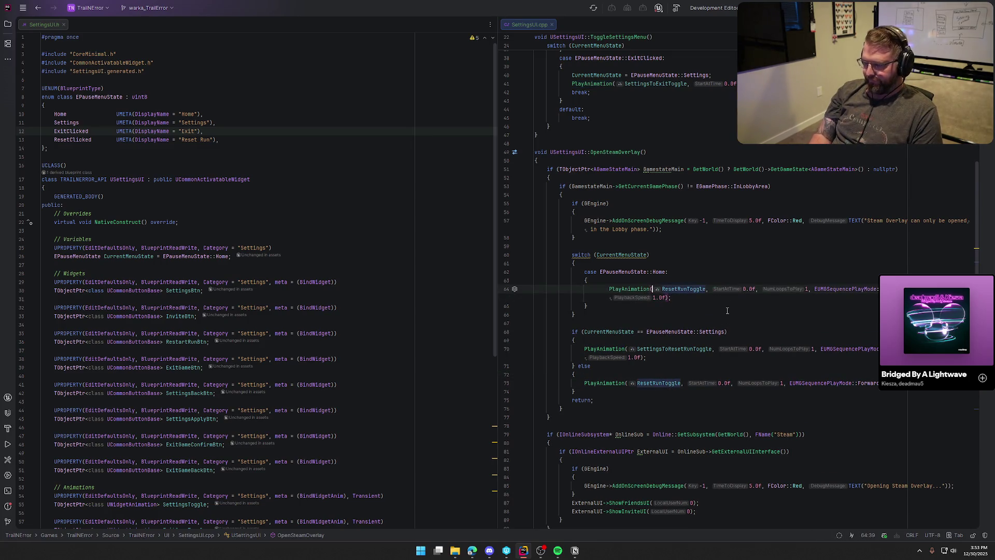
key(ctrl+Left)
key(ctrl+Left)
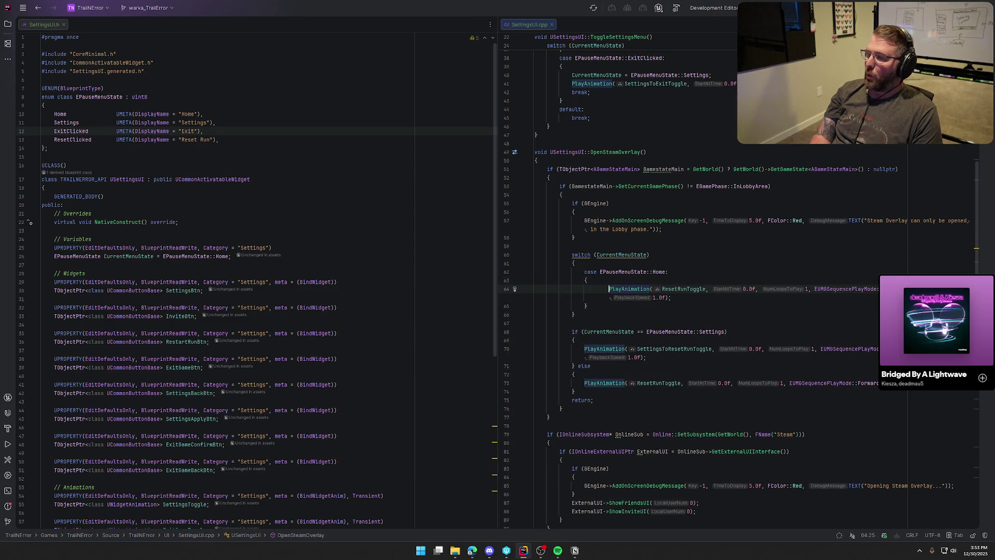
key(BackSpace)
key(End)
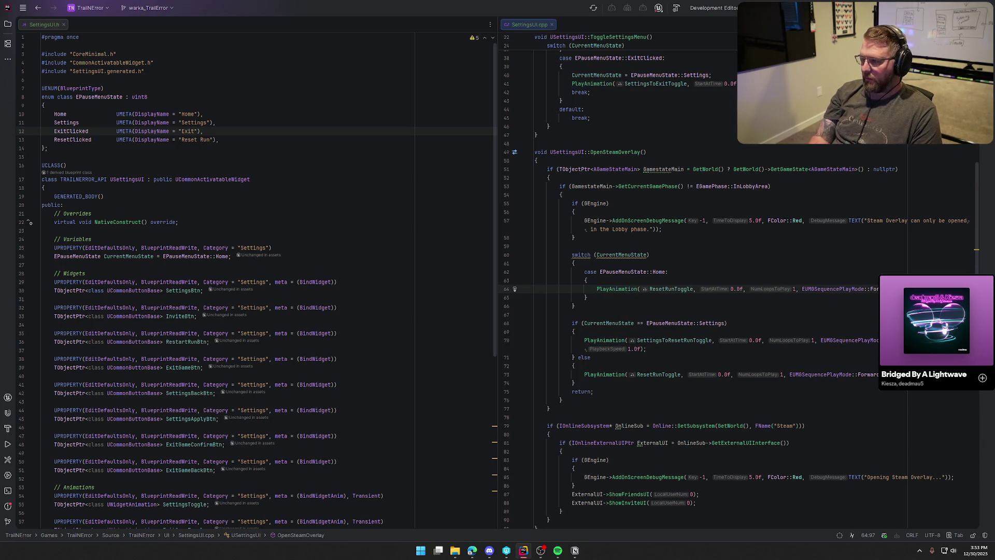
key(Return)
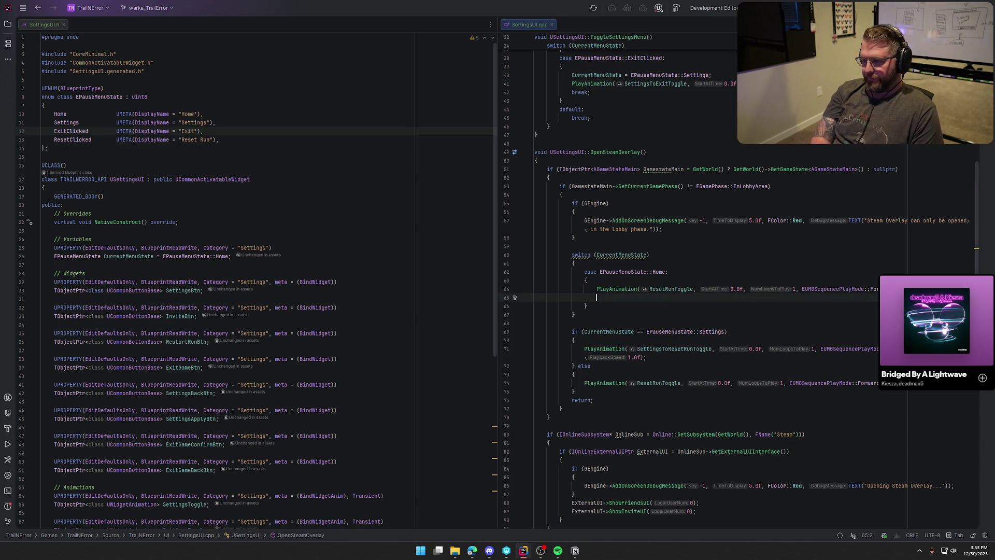
text(break;)
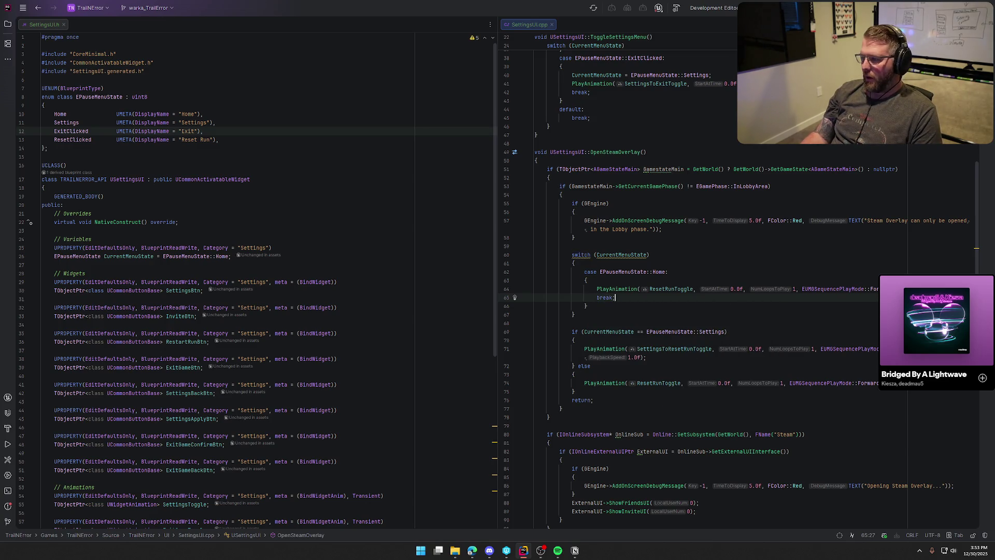
Add CurrentMenuState = EPauseMenuState::ResetClicked; at the top of the Home case, then start a line after it
click(614, 280)
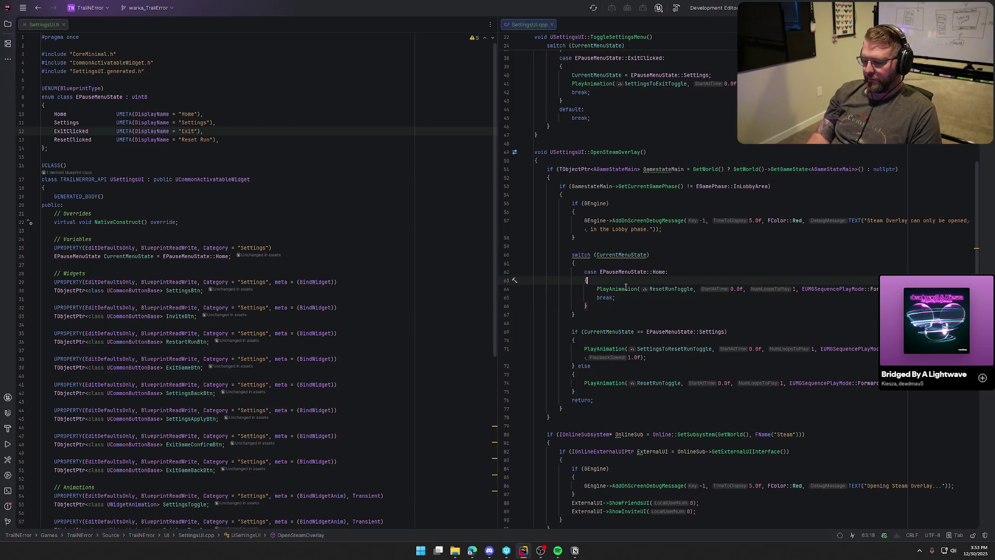
key(Return)
text(Cu)
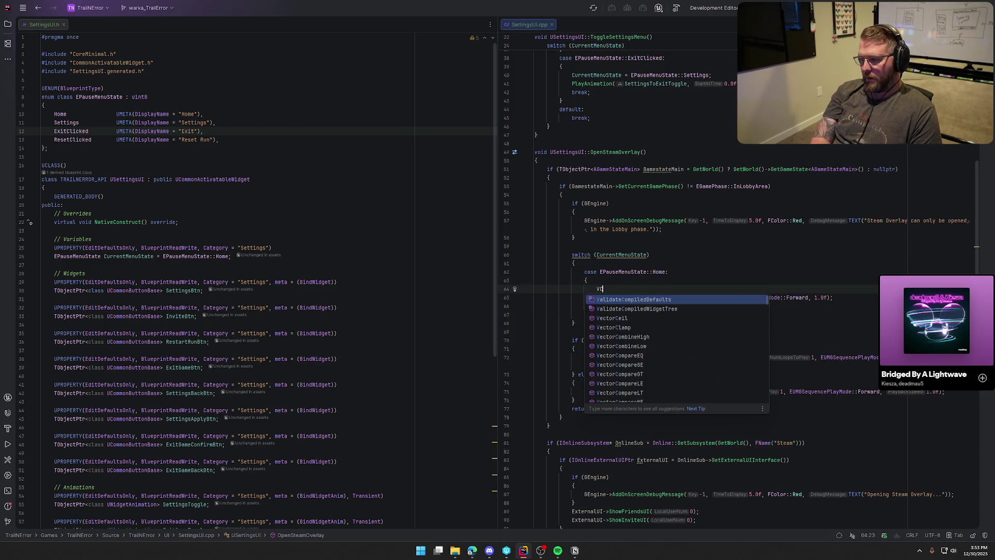
key(Return)
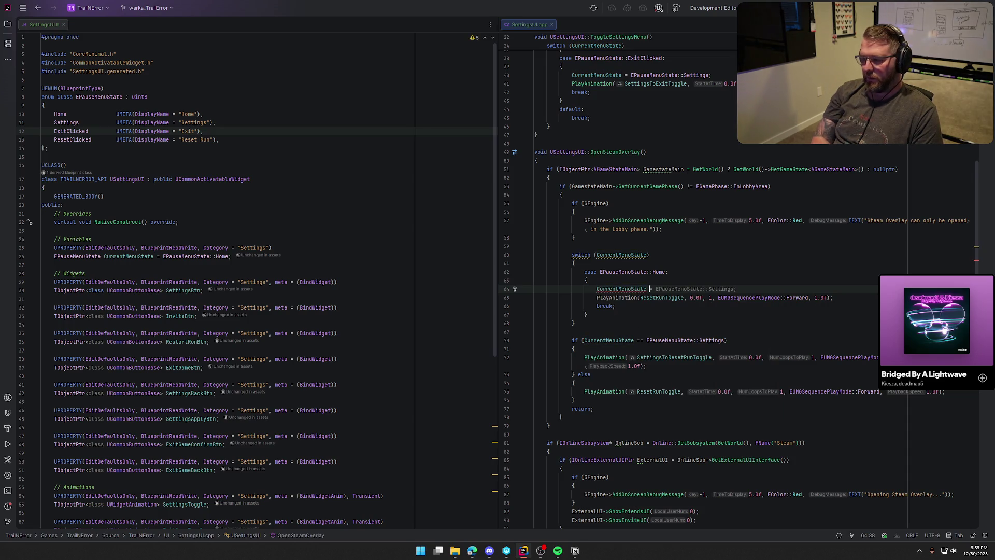
text(=)
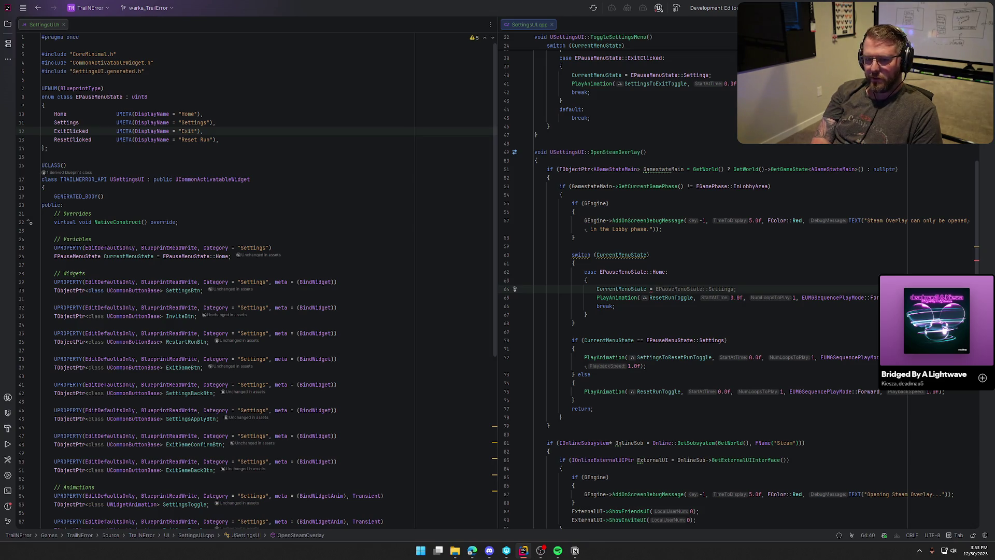
text(ResetClick)
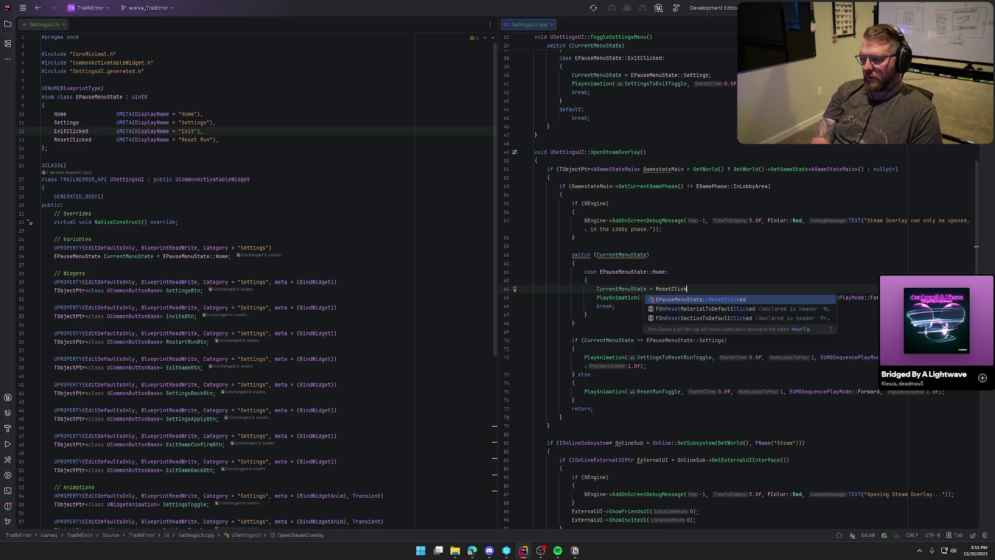
key(Return)
text(;)
key(Down)
key(Down)
key(Down)
key(Return)
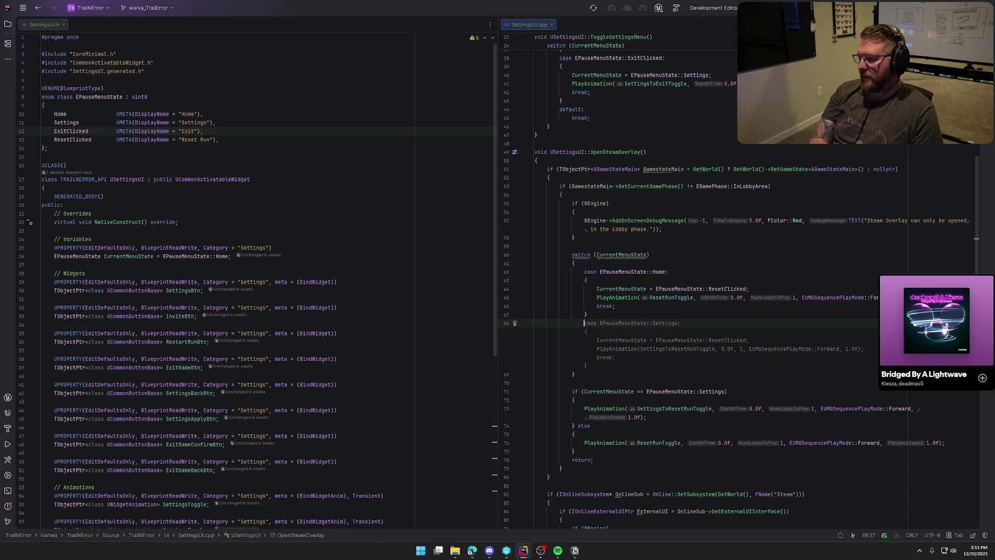
Accept the suggested Settings case that sets ResetClicked and plays SettingsToResetRunToggle, then start a line after it
key(Tab)
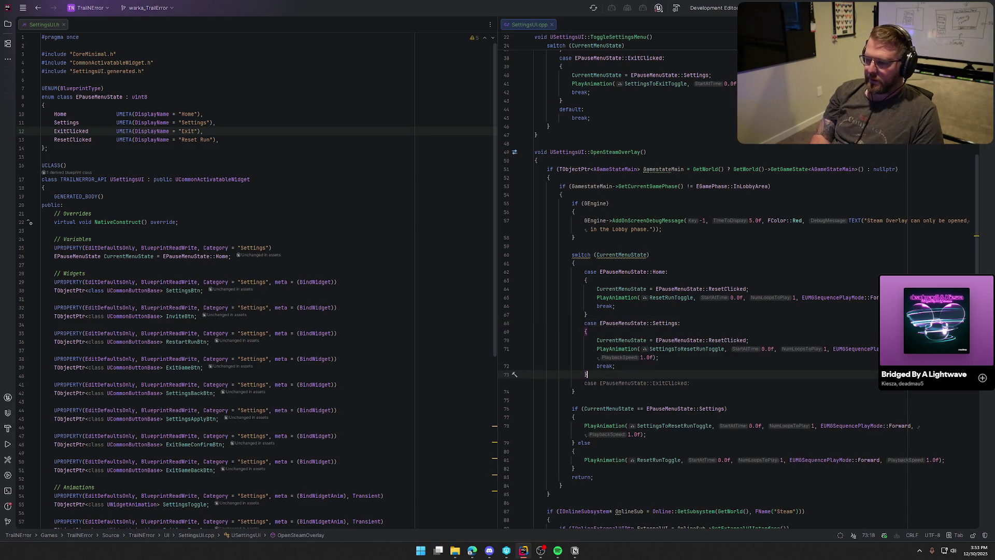
scroll(679, 228, down, 2)
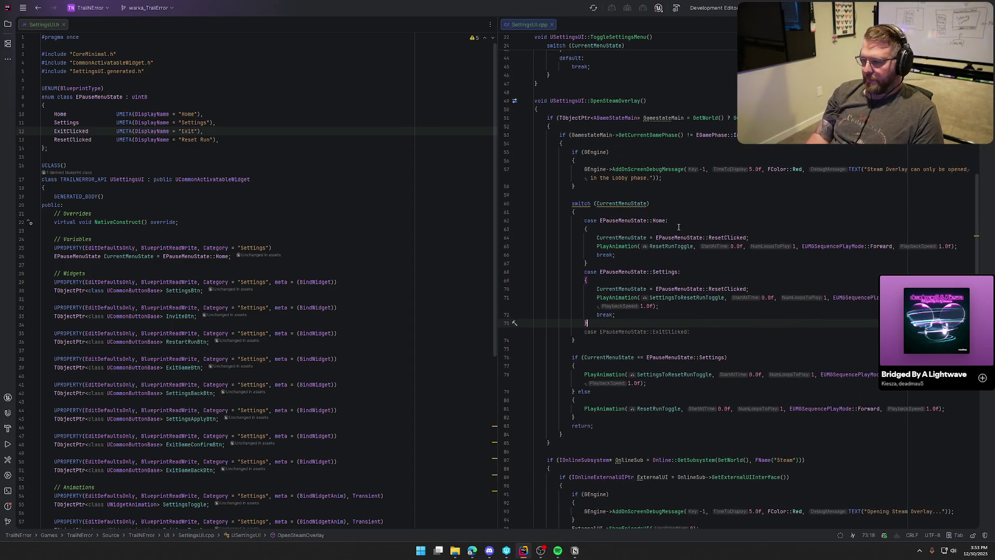
key(Return)
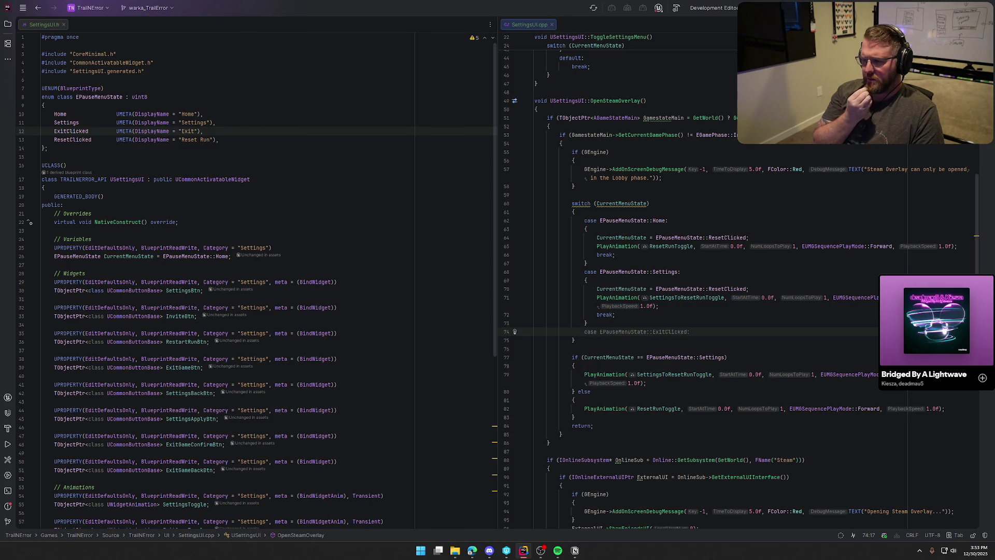
scroll(394, 280, down, 9)
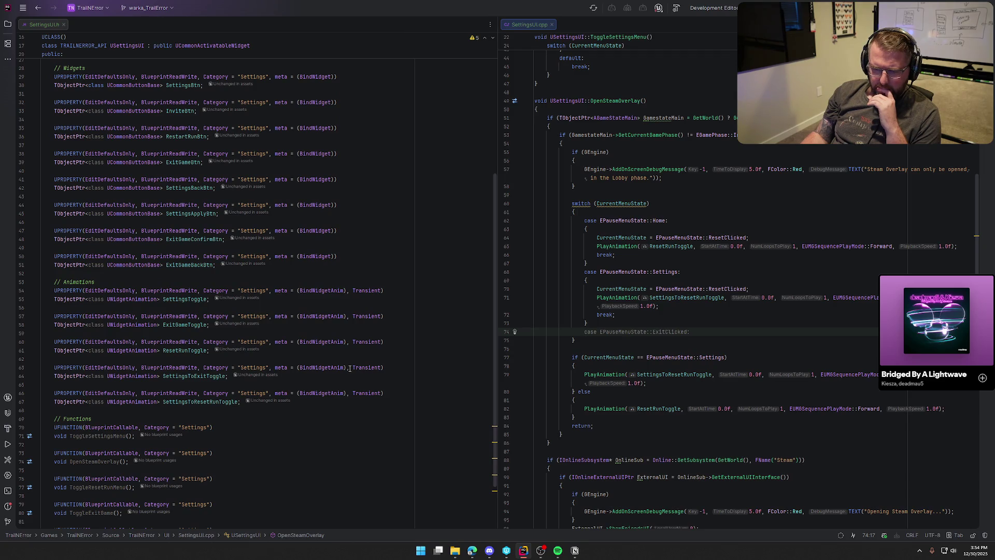
Below the ResetRunToggle declaration in SettingsUI.h, add a UPROPERTY(BindWidgetAnim, Transient) specifier
scroll(349, 368, down, 3)
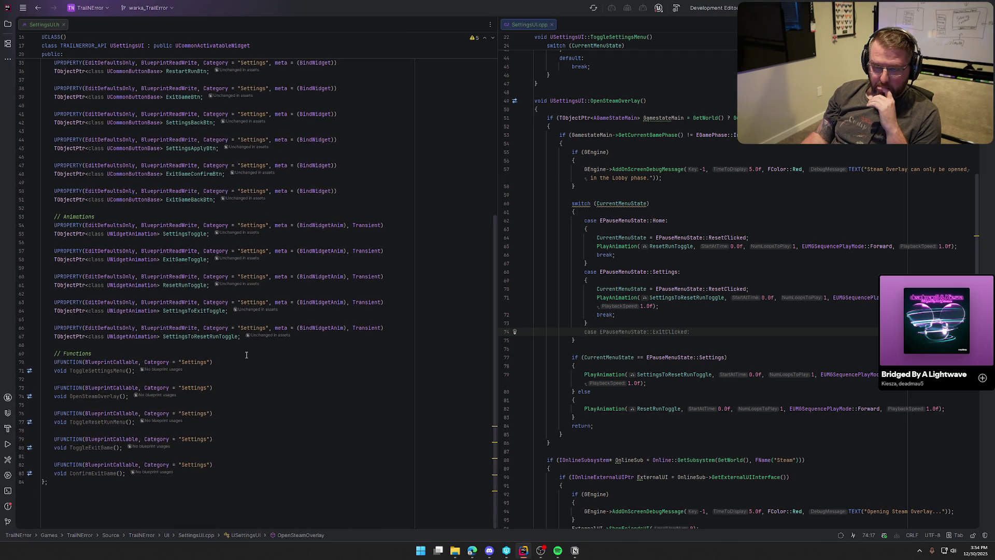
click(212, 285)
key(Return)
key(Return)
text(UPRO)
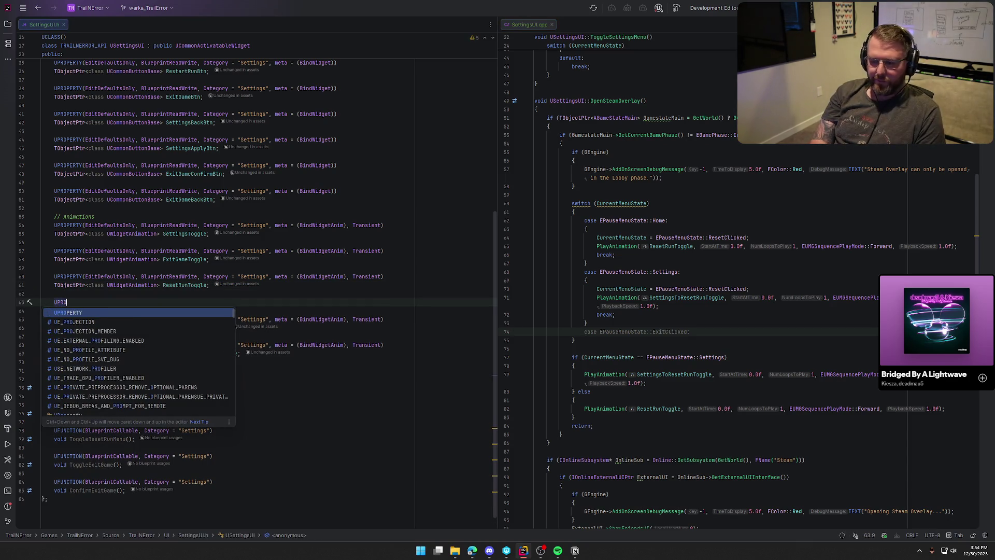
key(Tab)
key(BackSpace)
key(BackSpace)
key(BackSpace)
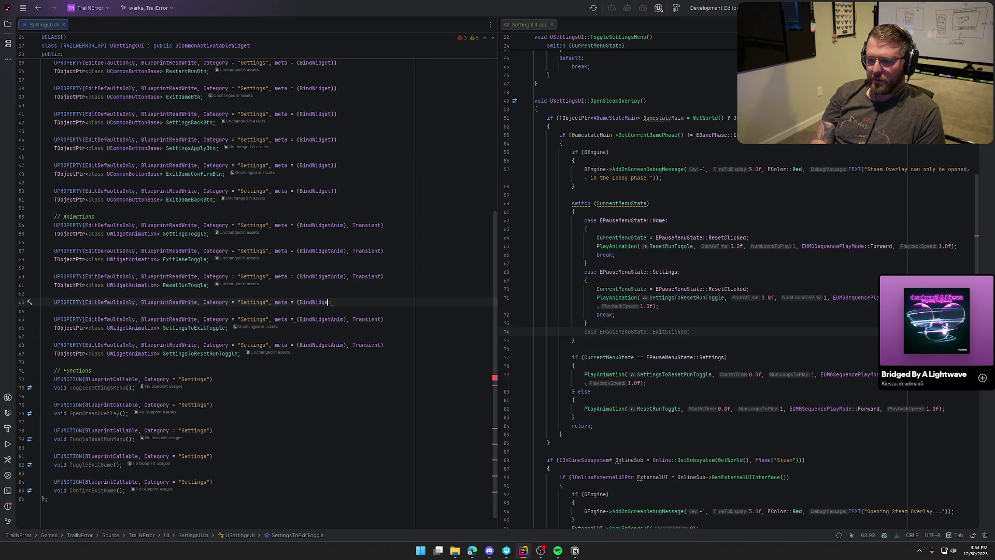
text(t)
key(Tab)
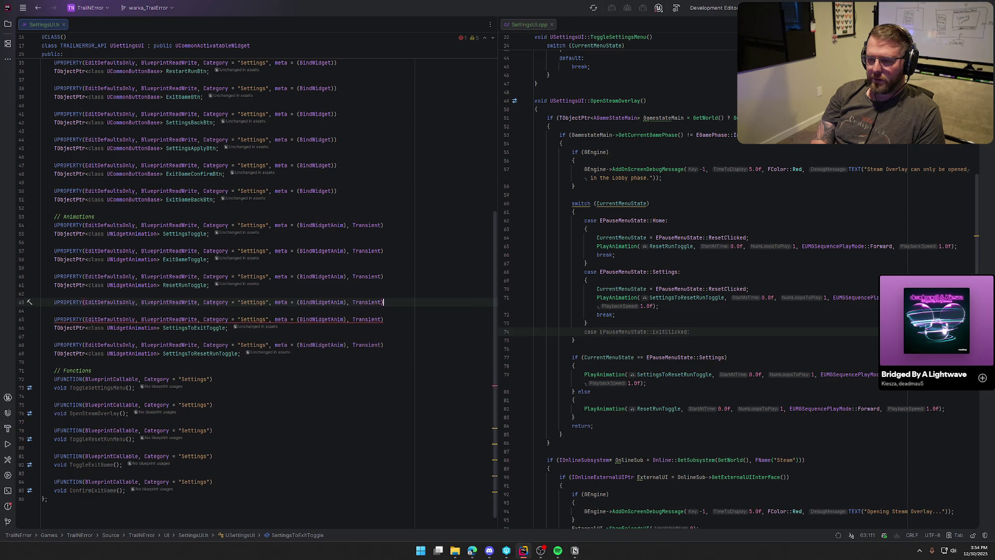
Declare the TObjectPtr<UWidgetAnimation> property under it, named ExitToResetRunToggle
key(Return)
key(Tab)
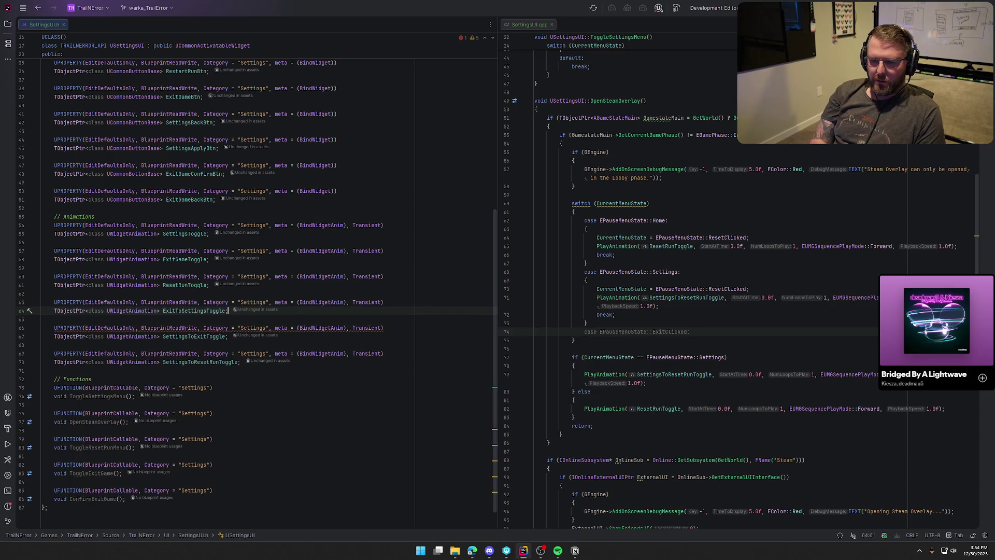
key(Left)
key(Left)
key(Left)
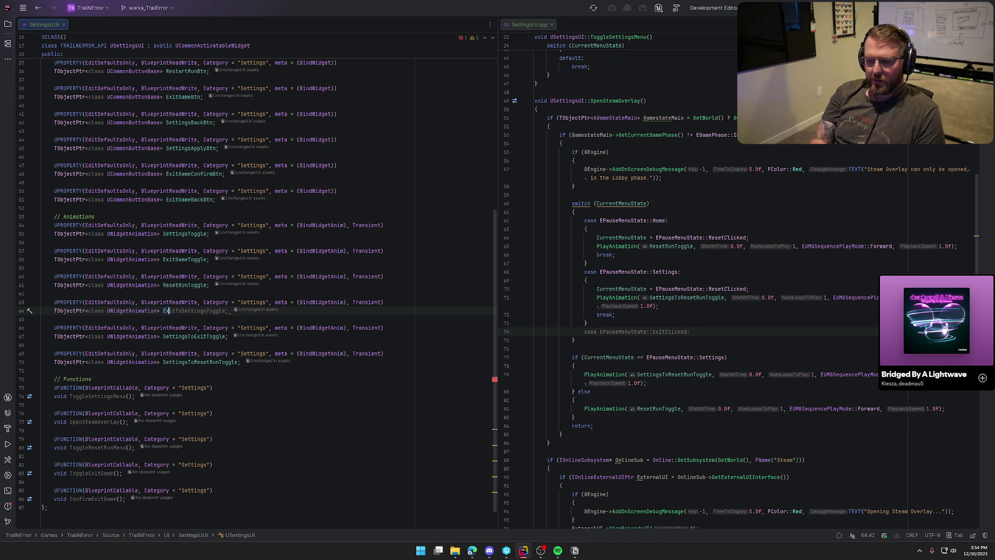
key(Right)
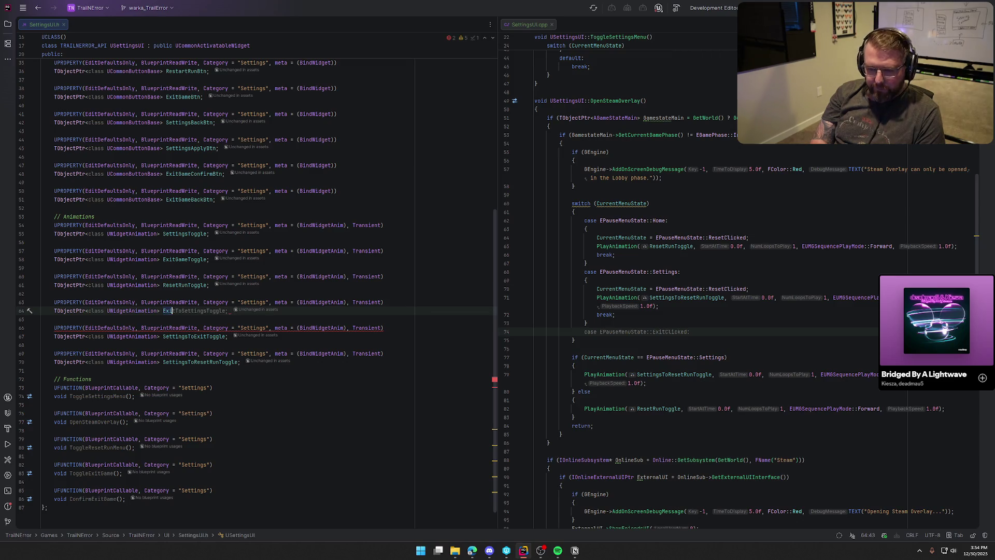
text(tToResetRunT)
key(Tab)
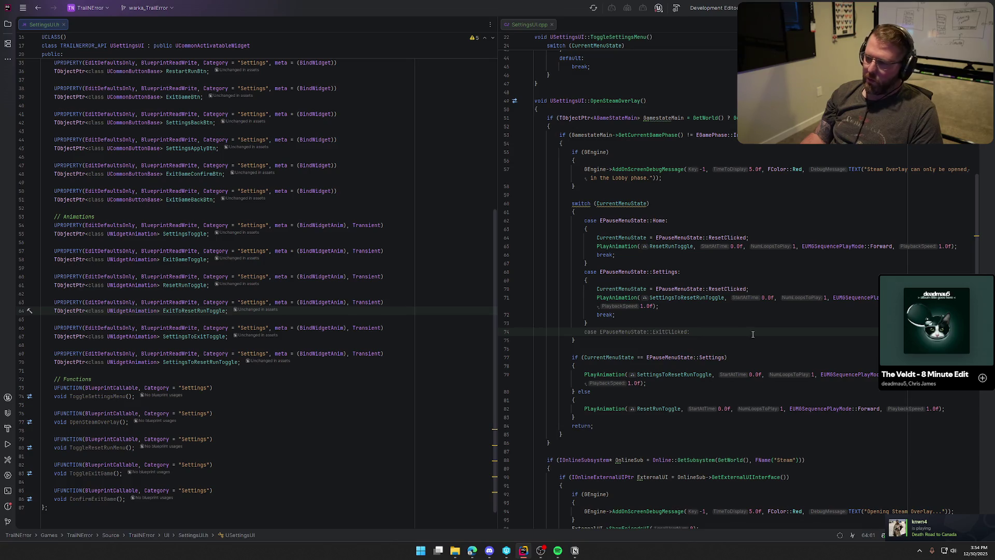
Add an ExitClicked case that sets ResetClicked, plays ExitToResetRunToggle and breaks, aligned with the other cases
click(616, 332)
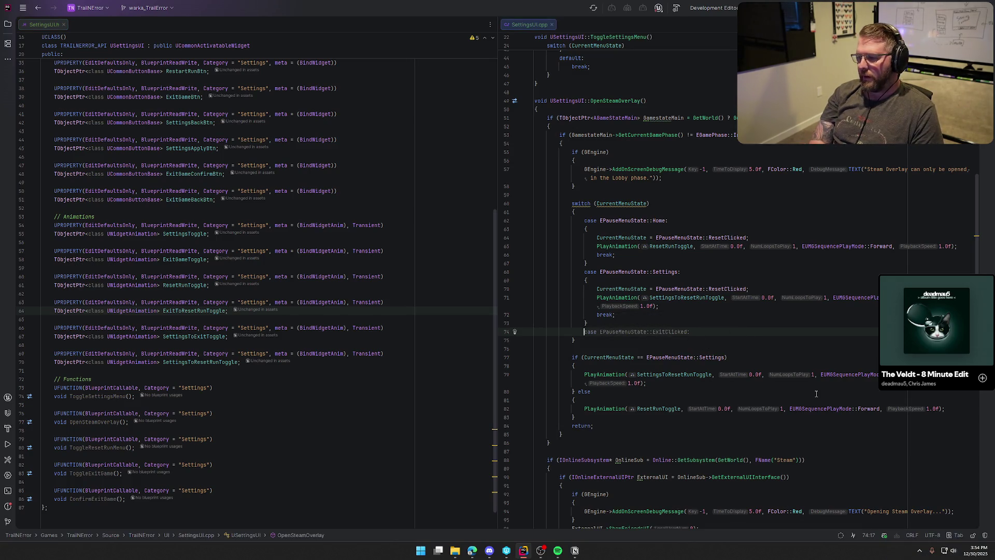
key(Tab)
key(Tab)
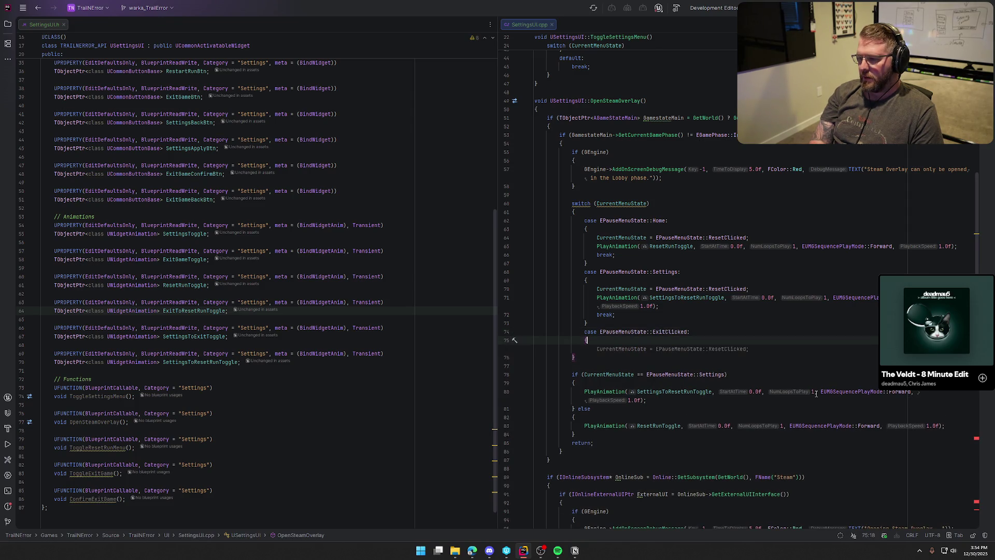
key(Tab)
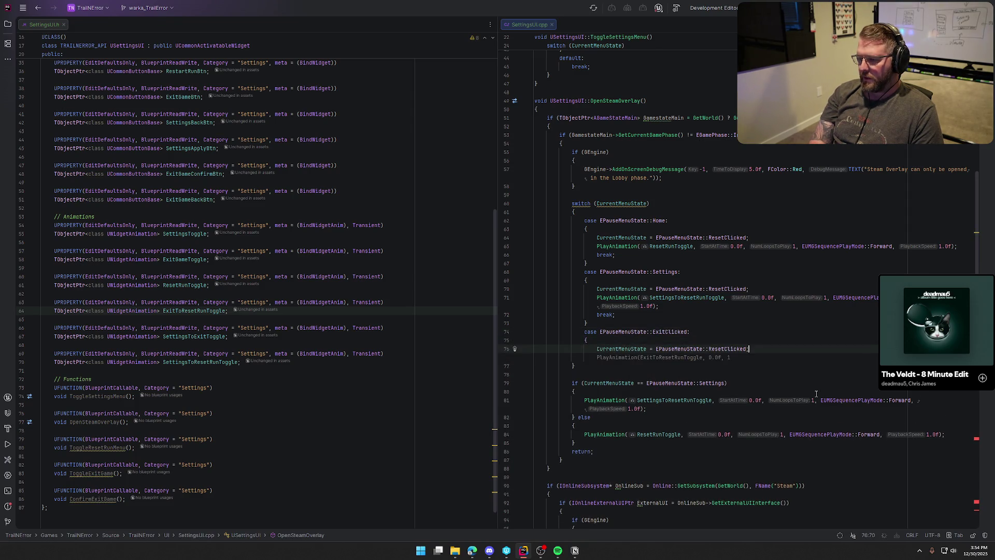
key(Tab)
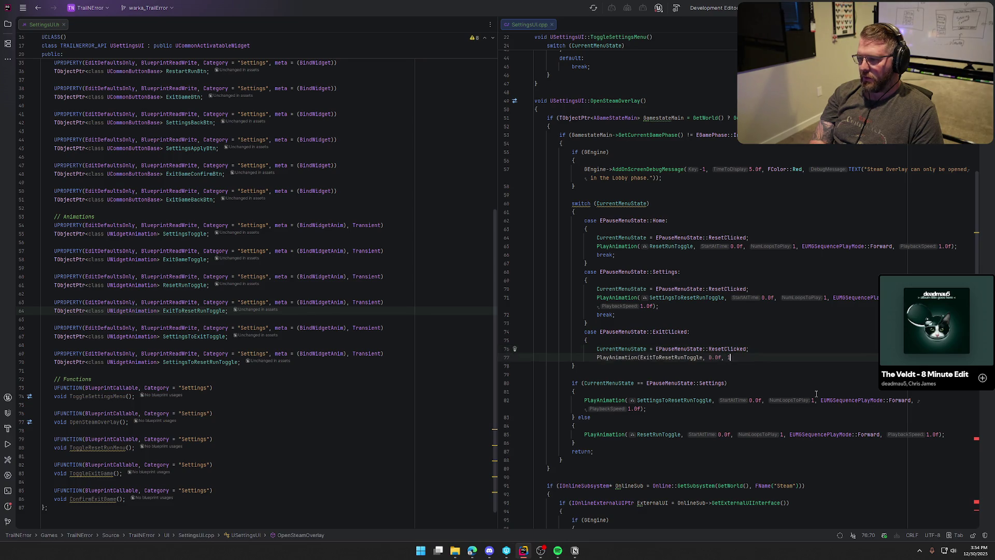
key(Tab)
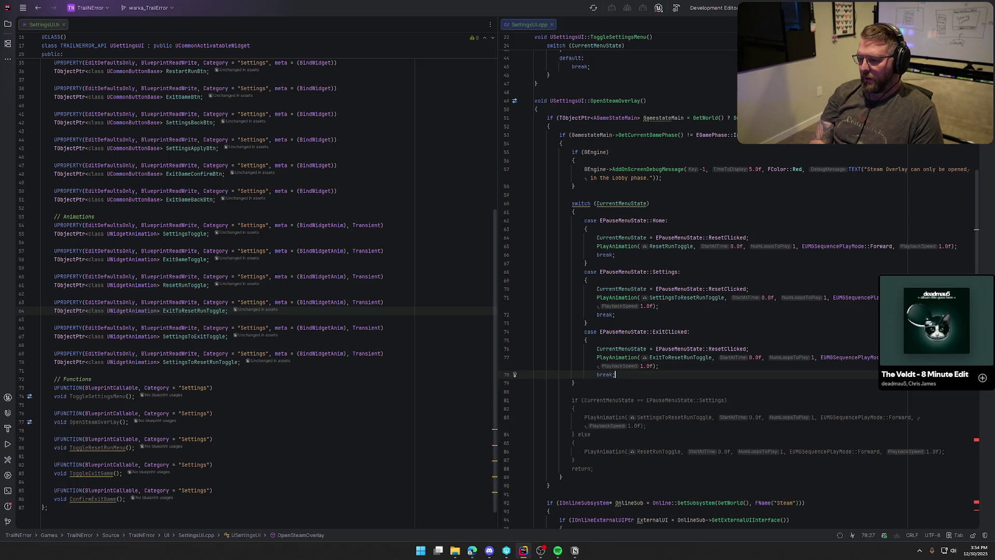
key(Return)
text(})
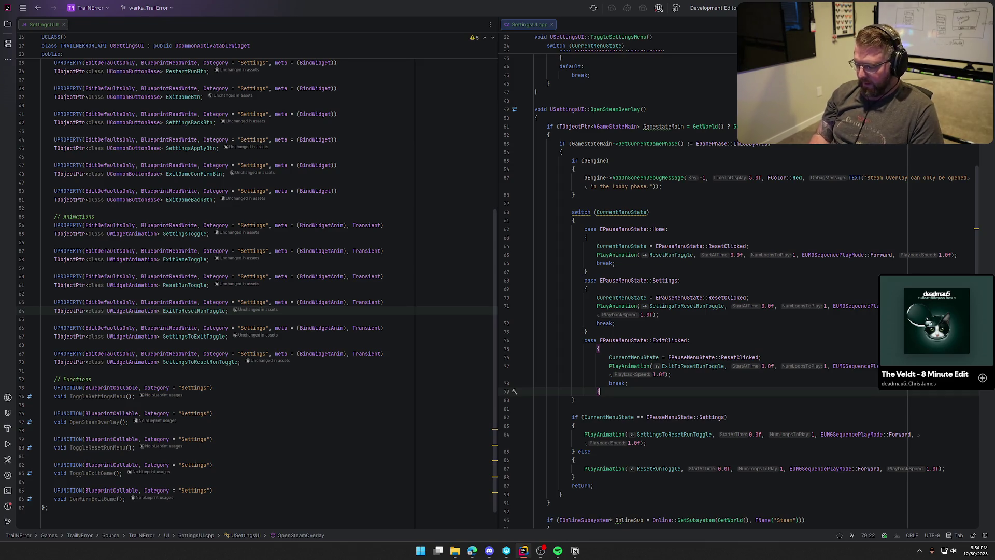
key(shift+Up)
key(shift+Up)
key(shift+Up)
key(shift+Tab)
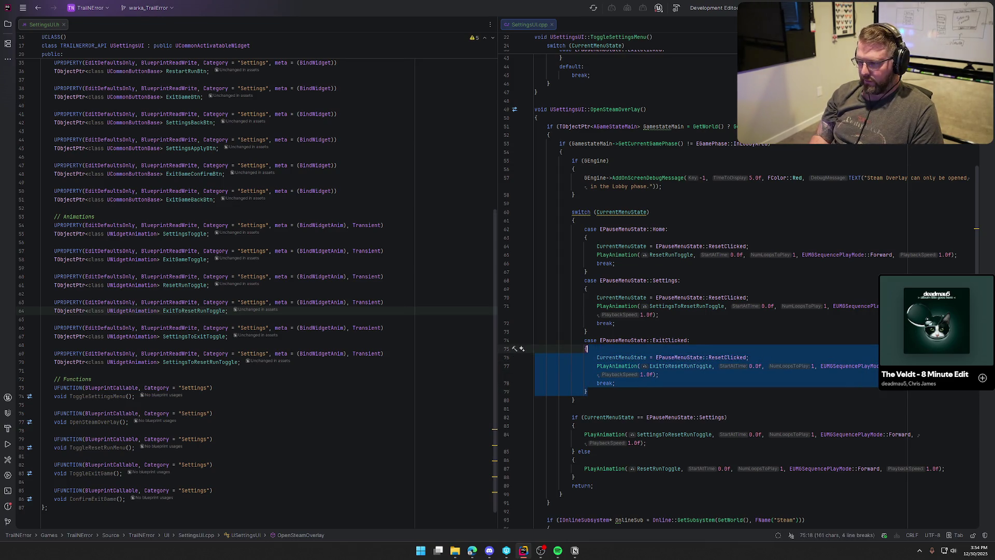
key(Right)
key(Return)
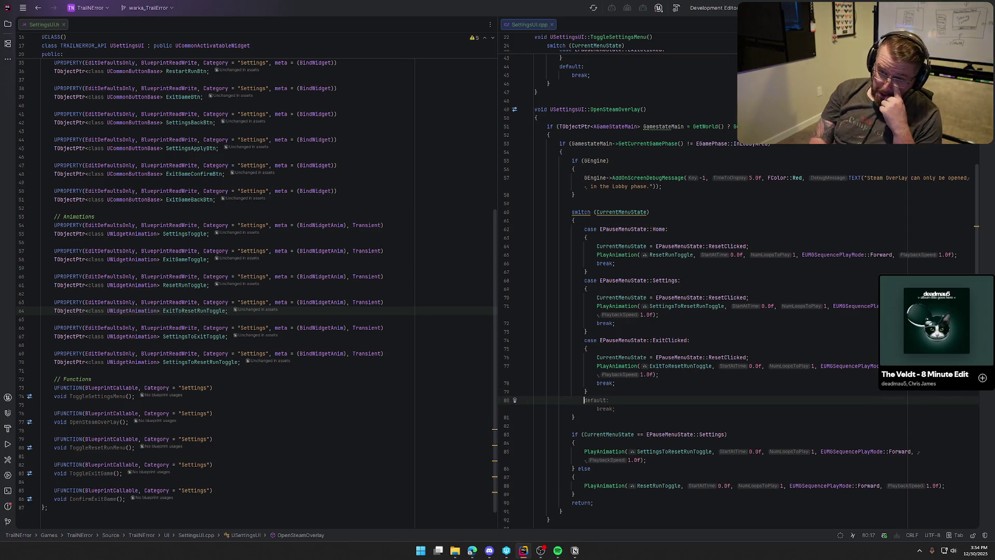
Close the switch with a default: break; branch
scroll(298, 363, up, 10)
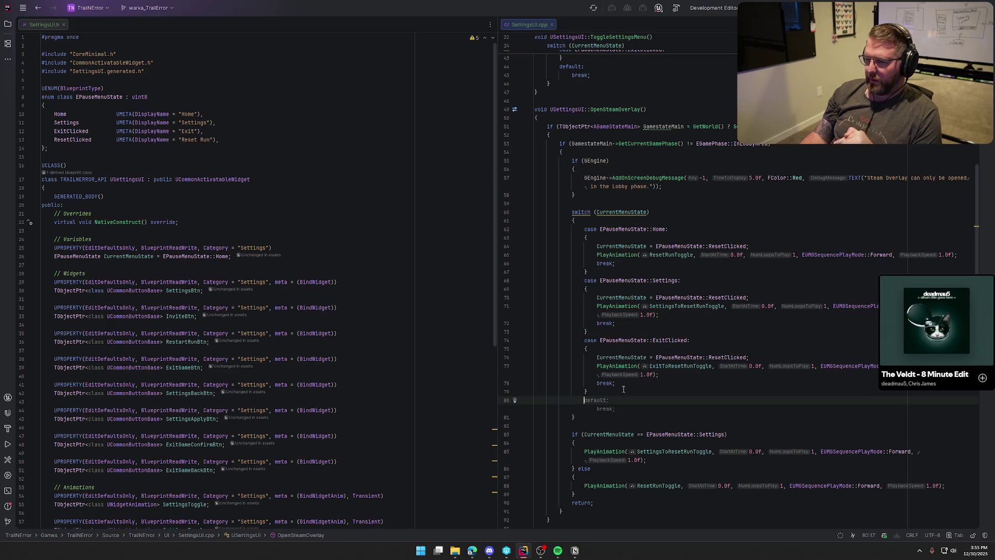
scroll(716, 403, down, 4)
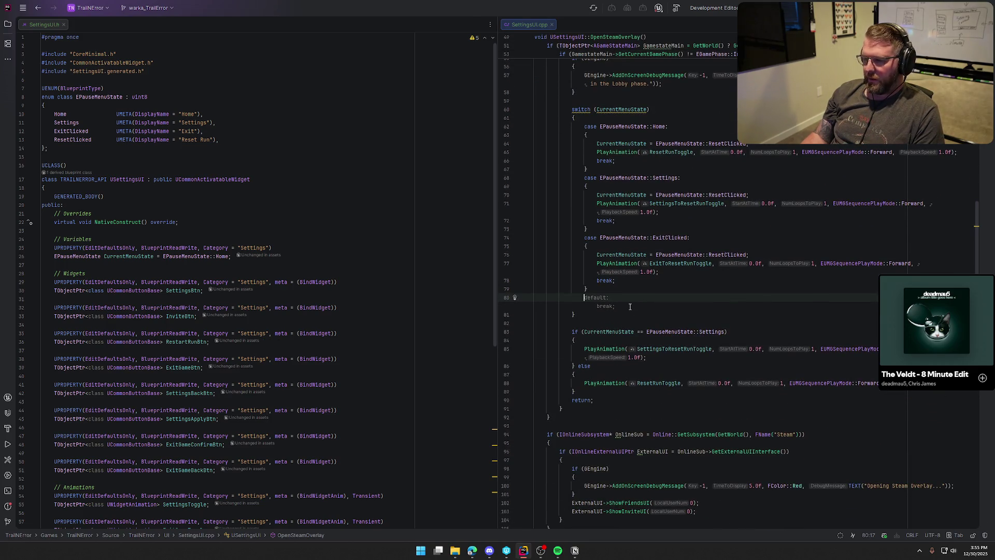
key(Escape)
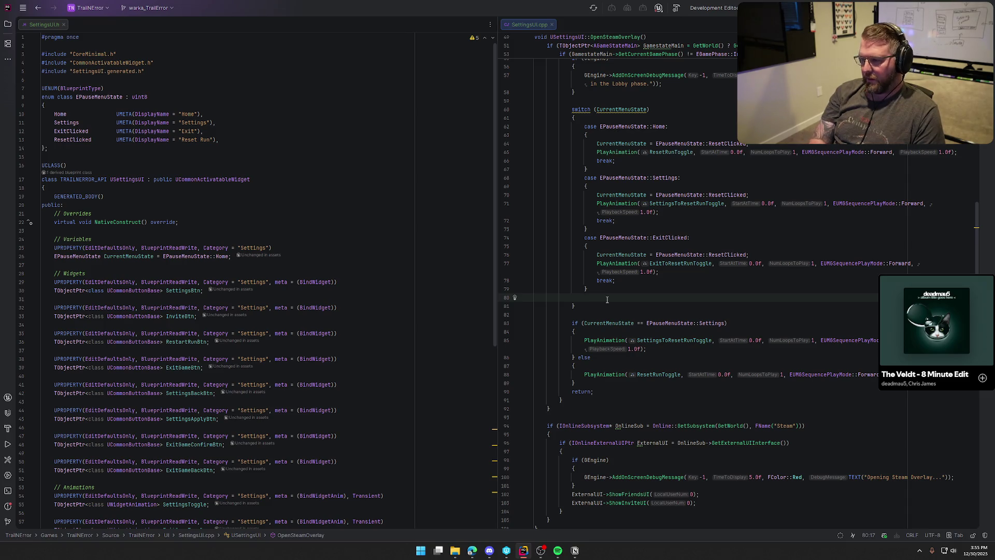
key(Tab)
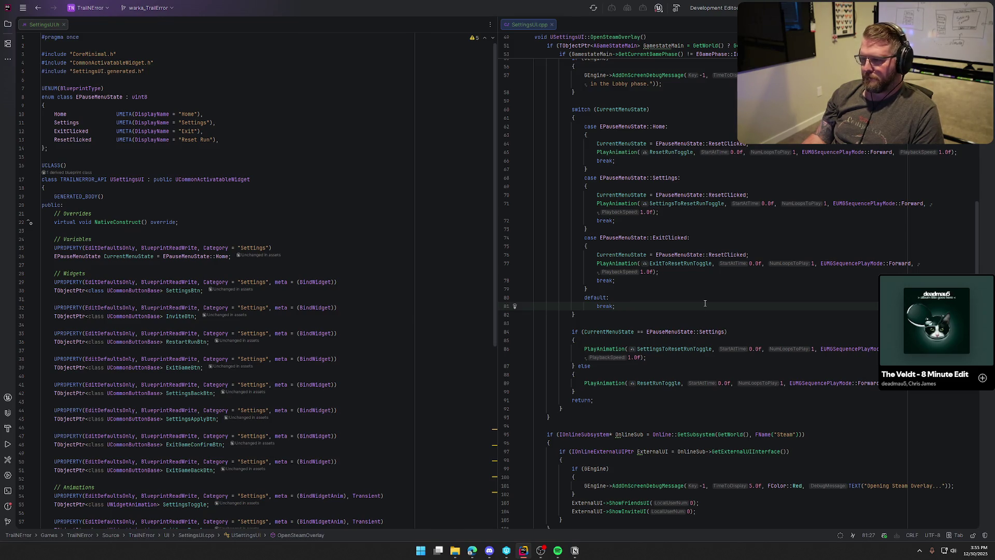
Delete the leftover if/else animation block and select the whole switch statement
mouse_move(567, 330)
mouse_down()
mouse_move(596, 383)
mouse_move(622, 393)
mouse_up()
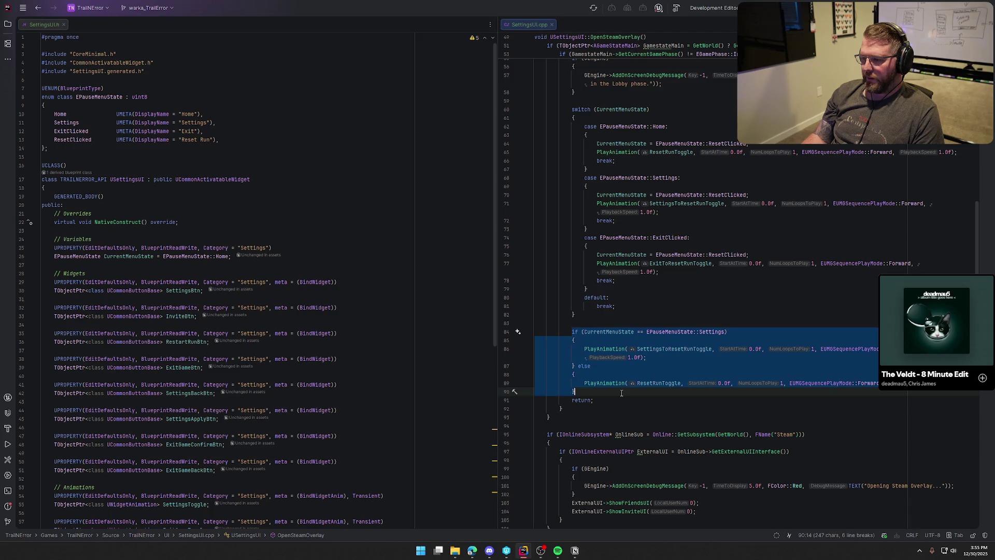
key(BackSpace)
key(BackSpace)
key(BackSpace)
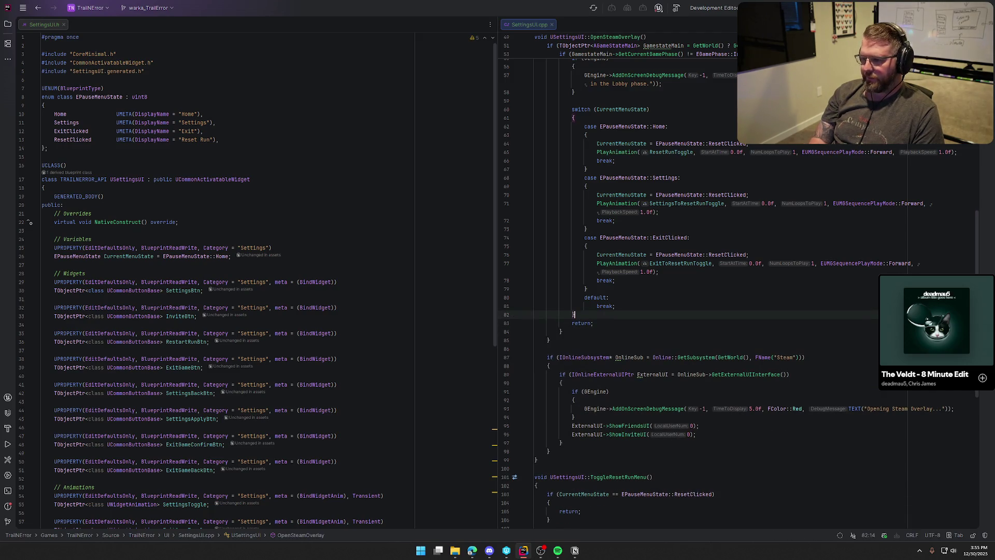
scroll(723, 423, up, 5)
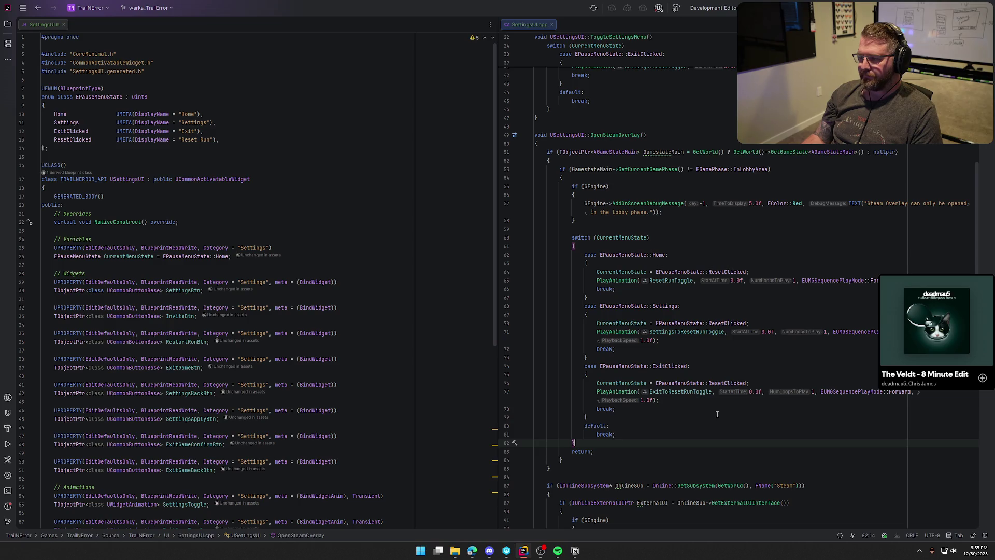
scroll(717, 414, down, 10)
scroll(696, 400, down, 8)
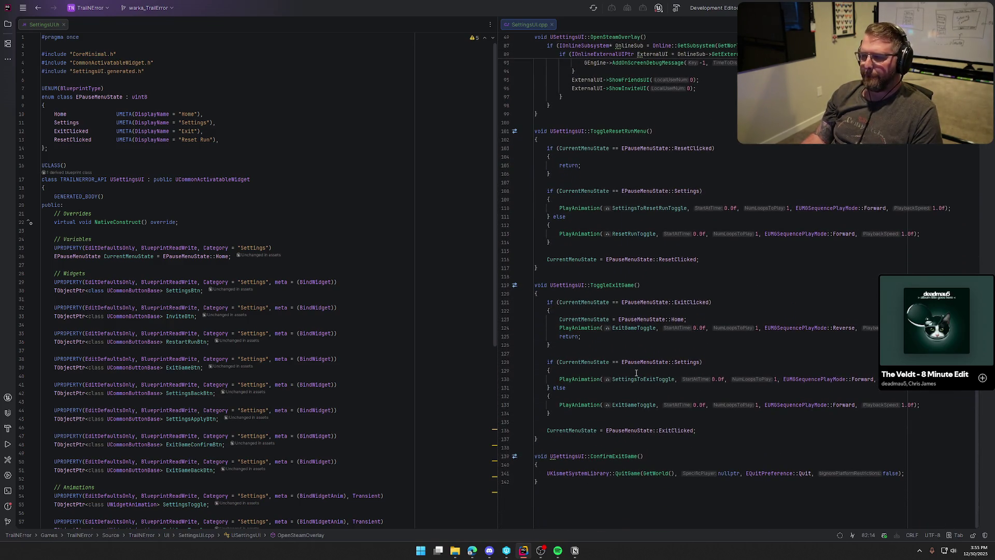
scroll(648, 367, up, 1)
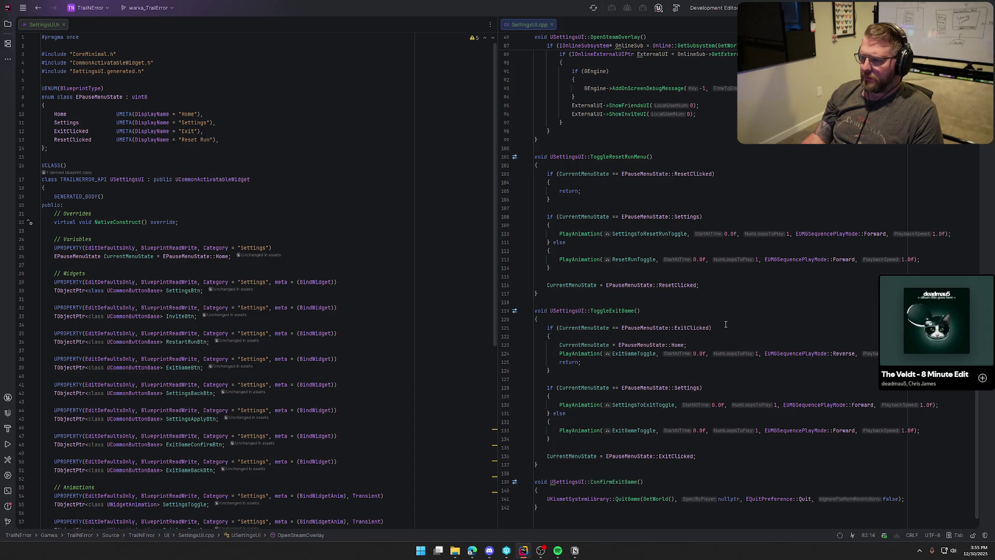
scroll(715, 296, up, 10)
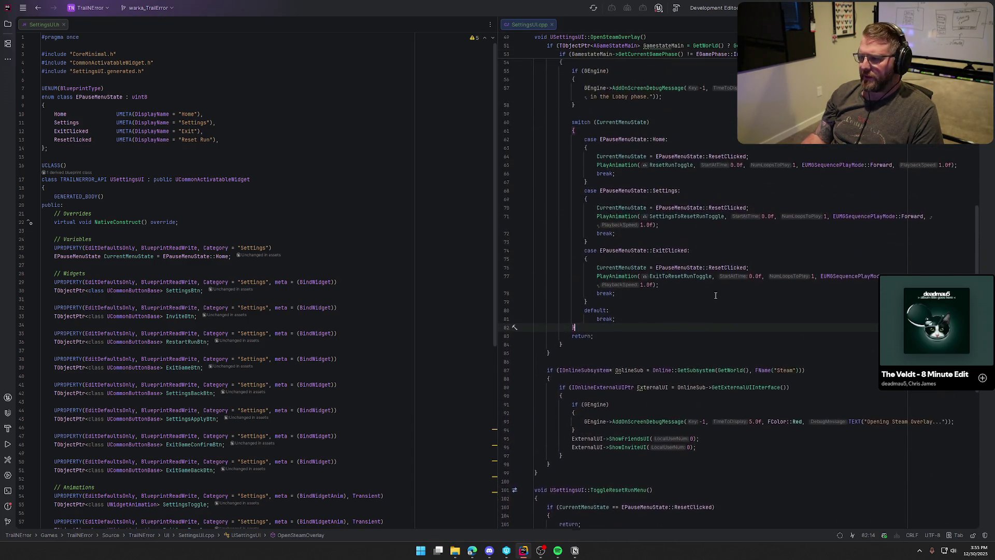
click(573, 123)
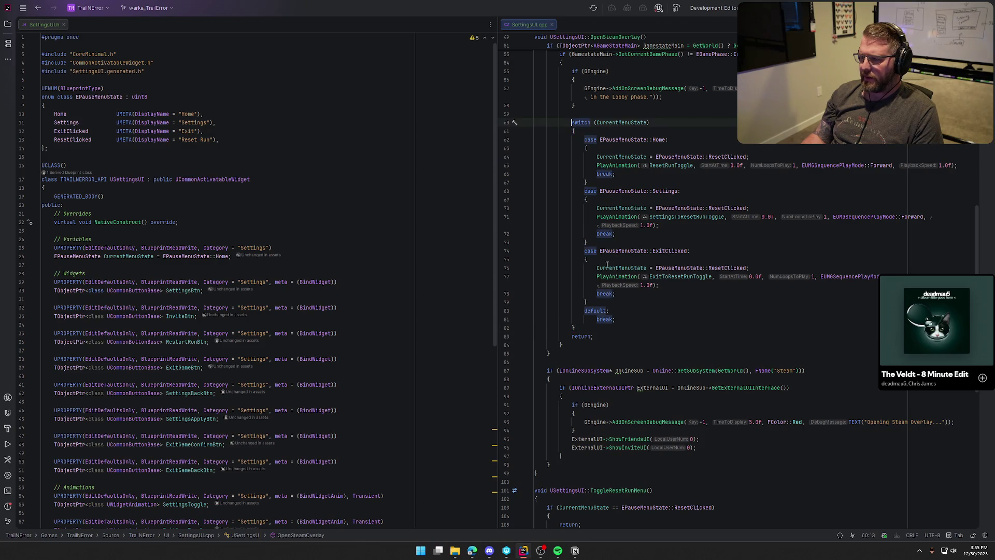
shift+click(590, 331)
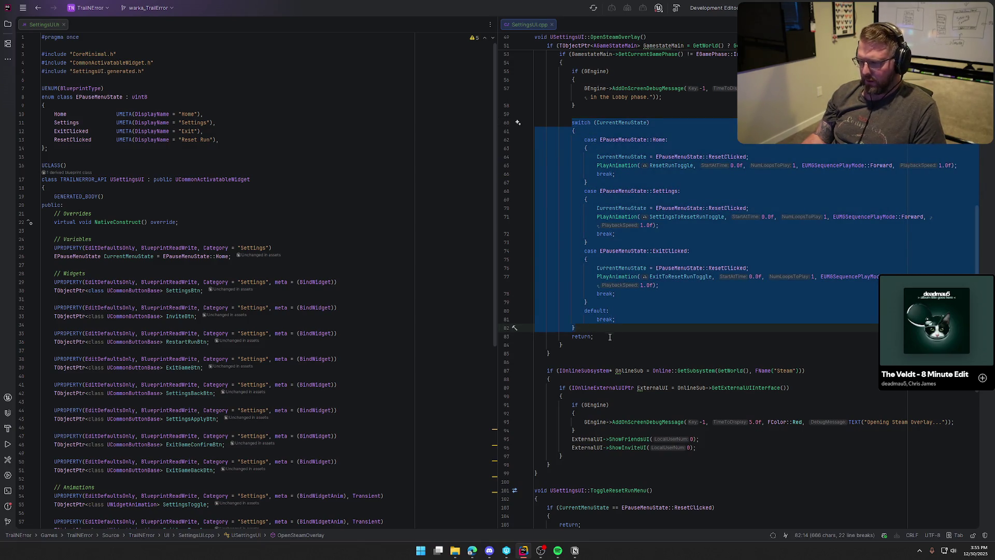
Replace ToggleResetRunMenu's body with the copied switch block
scroll(613, 374, down, 4)
scroll(613, 374, down, 5)
key(ctrl+w)
key(ctrl+w)
key(ctrl+w)
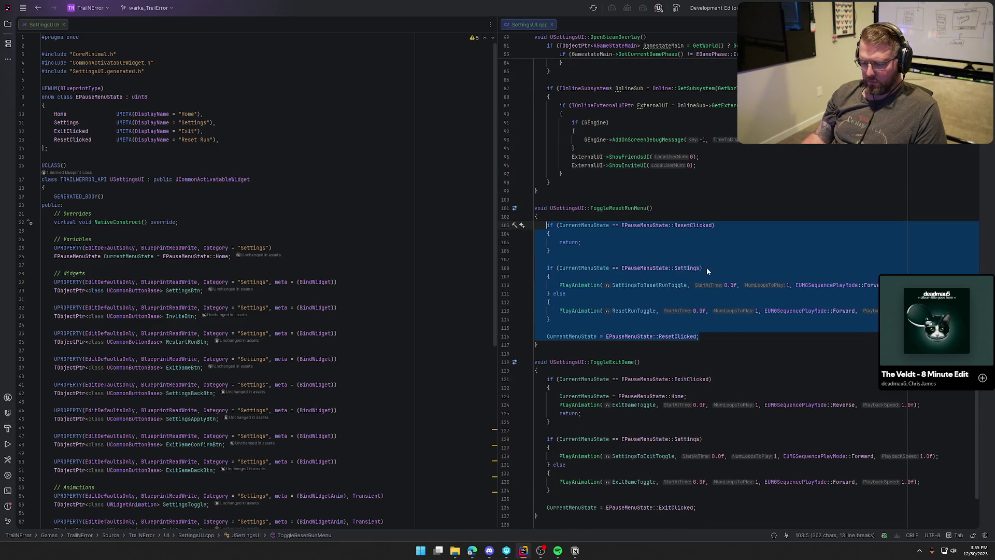
key(ctrl+v)
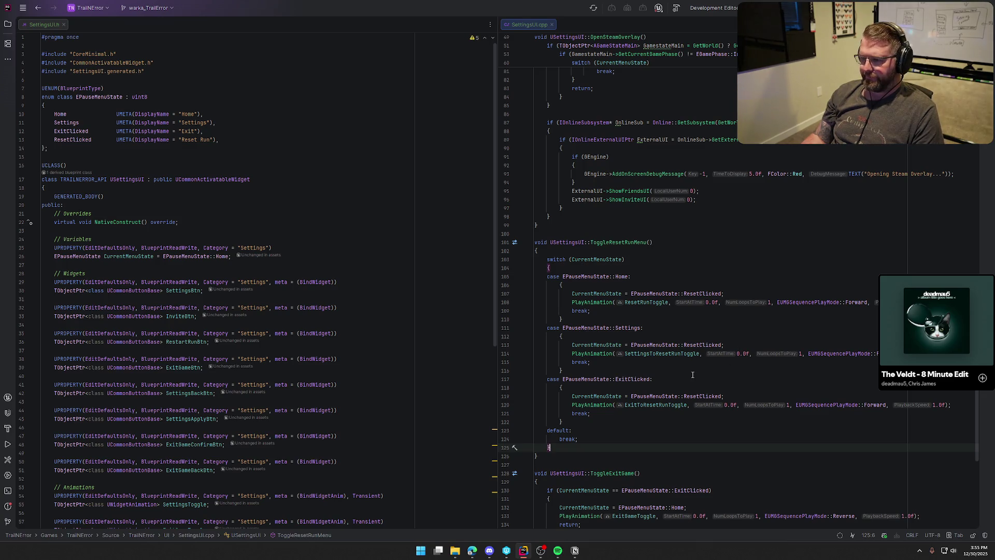
Outdent the pasted Home, Settings and ExitClicked case blocks
scroll(622, 354, up, 5)
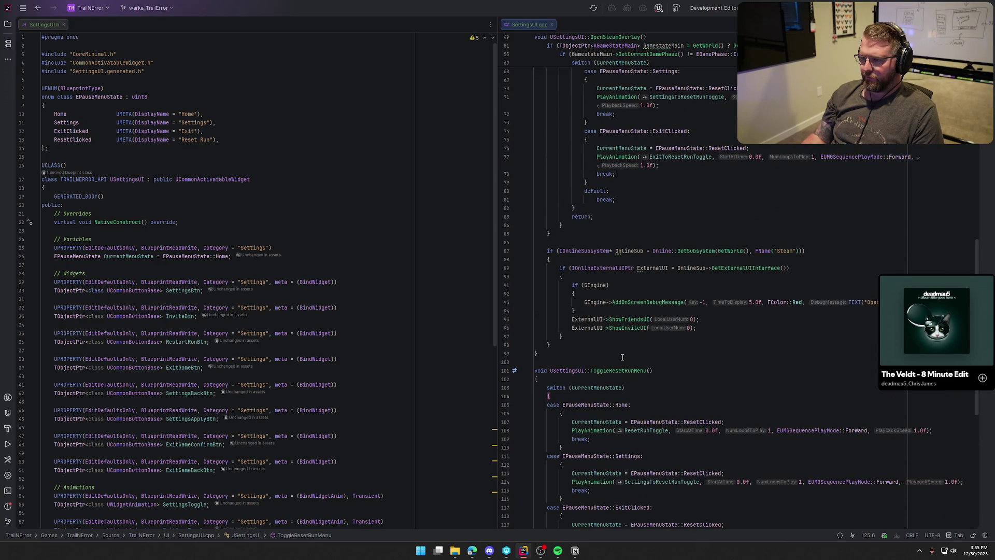
scroll(622, 357, down, 8)
click(622, 355)
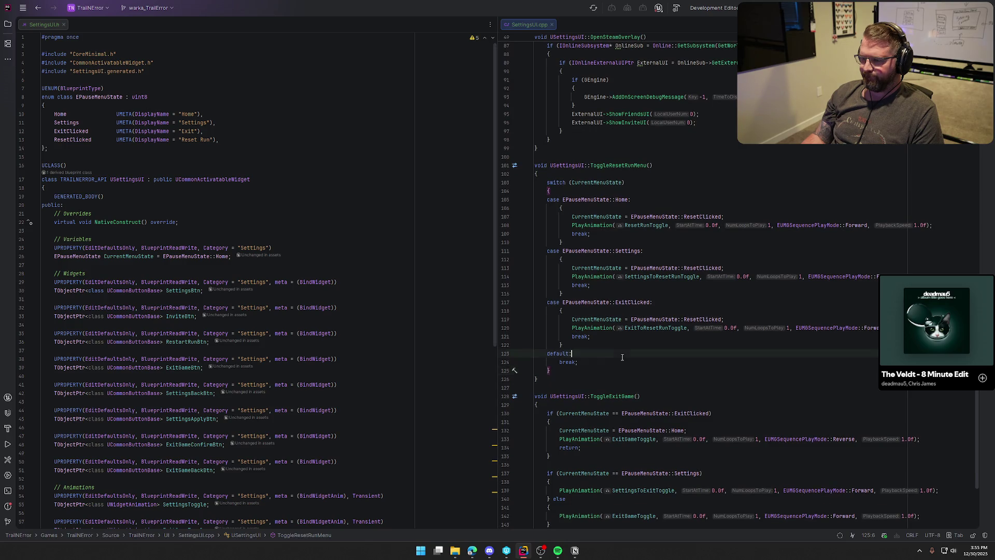
drag(573, 238, 517, 208)
key(shift+Tab)
drag(565, 294, 561, 259)
key(shift+Tab)
drag(563, 345, 560, 313)
key(shift+Tab)
click(598, 387)
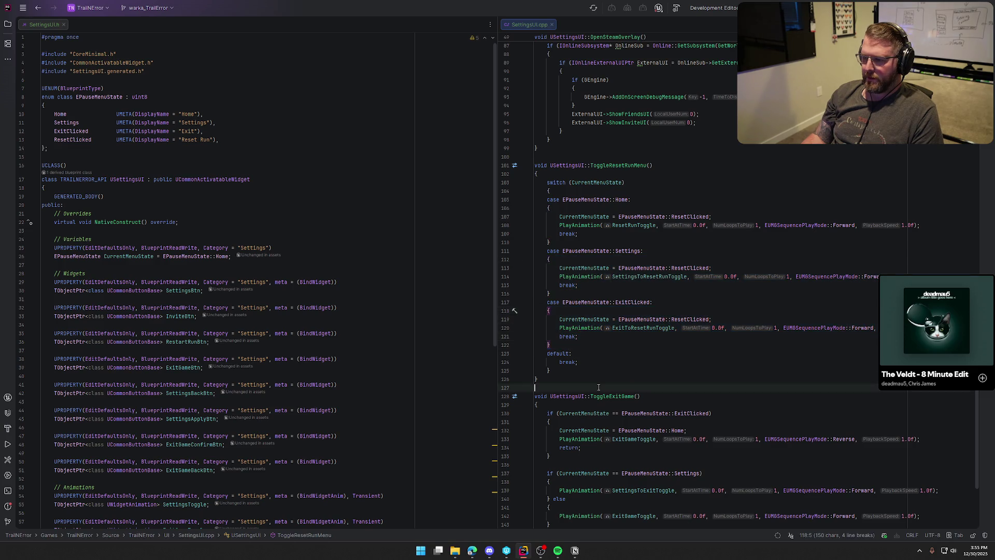
Indent lines 105-124 of the switch body one level so the cases sit under the switch
scroll(599, 387, up, 15)
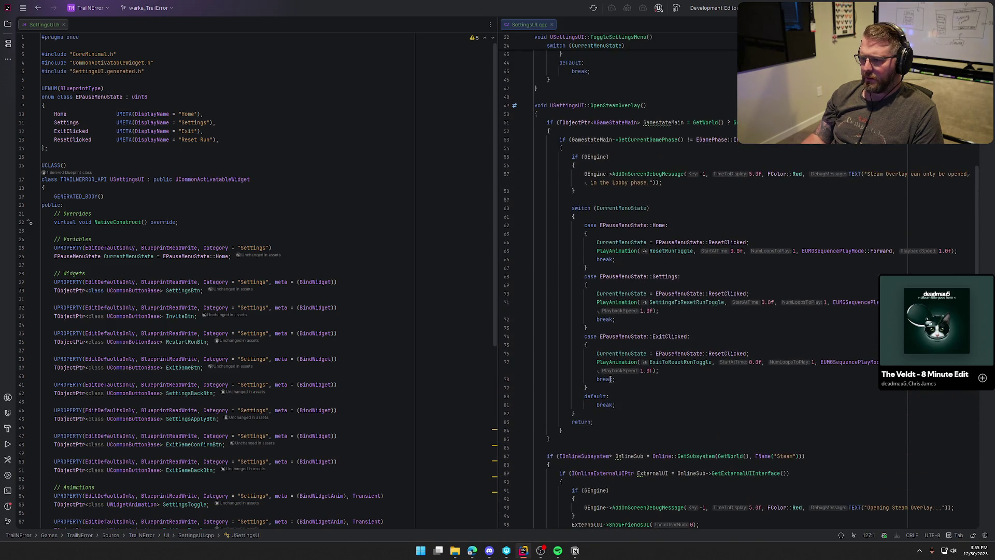
scroll(611, 379, down, 13)
click(548, 252)
shift+click(537, 422)
key(Tab)
click(550, 421)
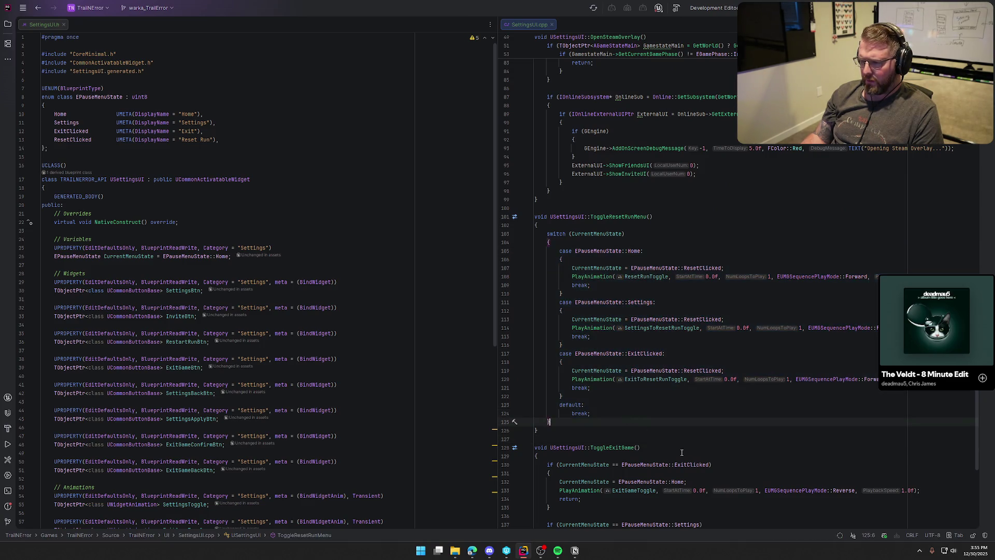
Open a blank line at the top of ToggleExitGame's body, above its ExitClicked check
scroll(683, 436, down, 2)
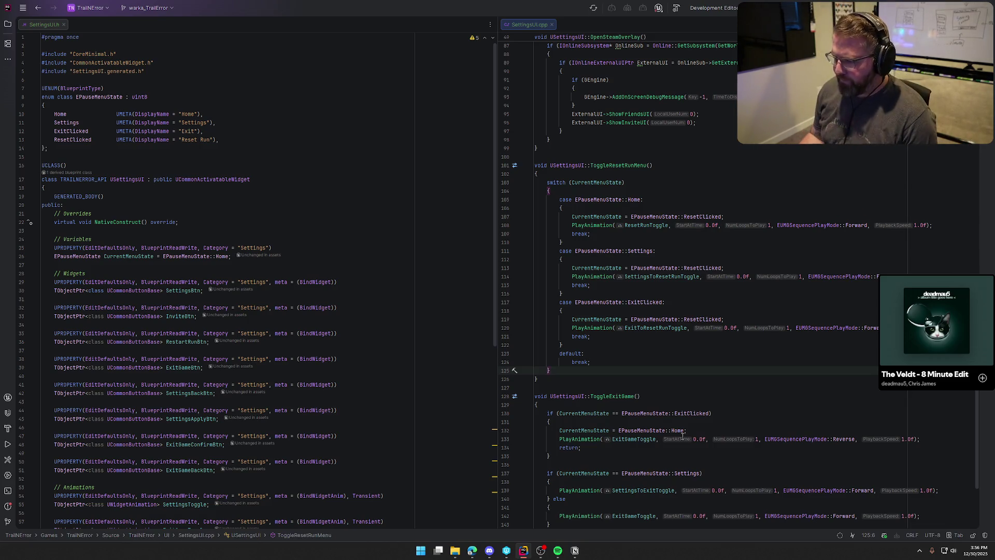
scroll(682, 435, down, 4)
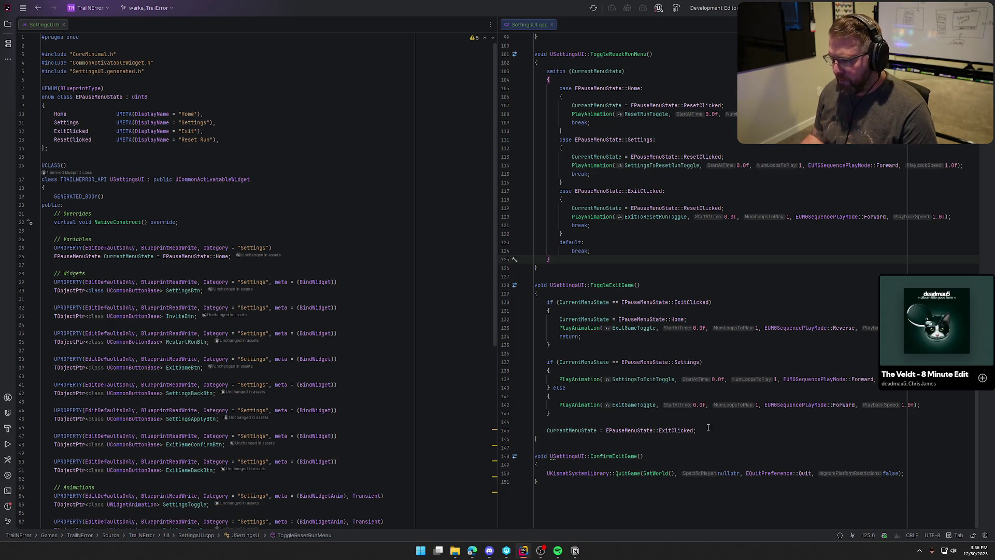
key(Down)
key(Down)
key(Down)
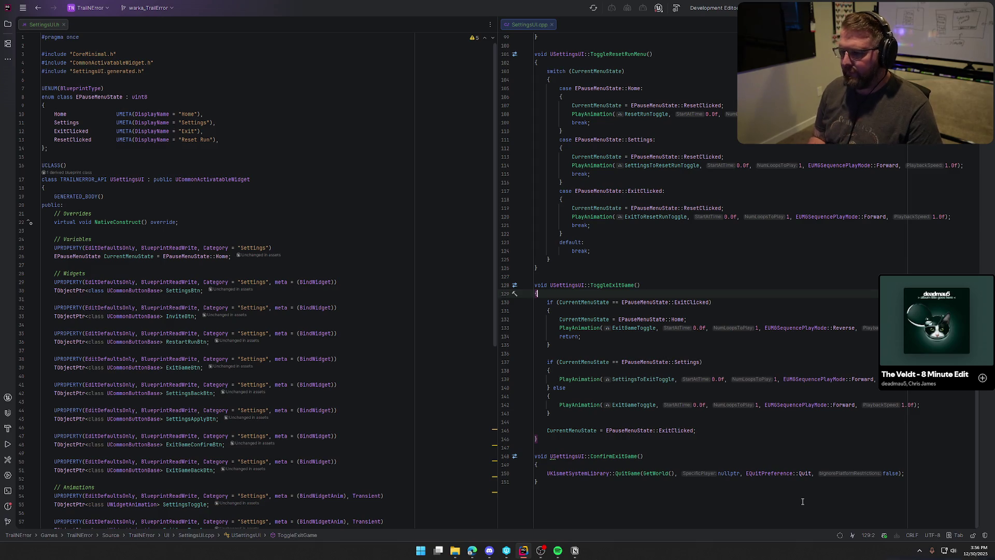
key(Return)
key(Return)
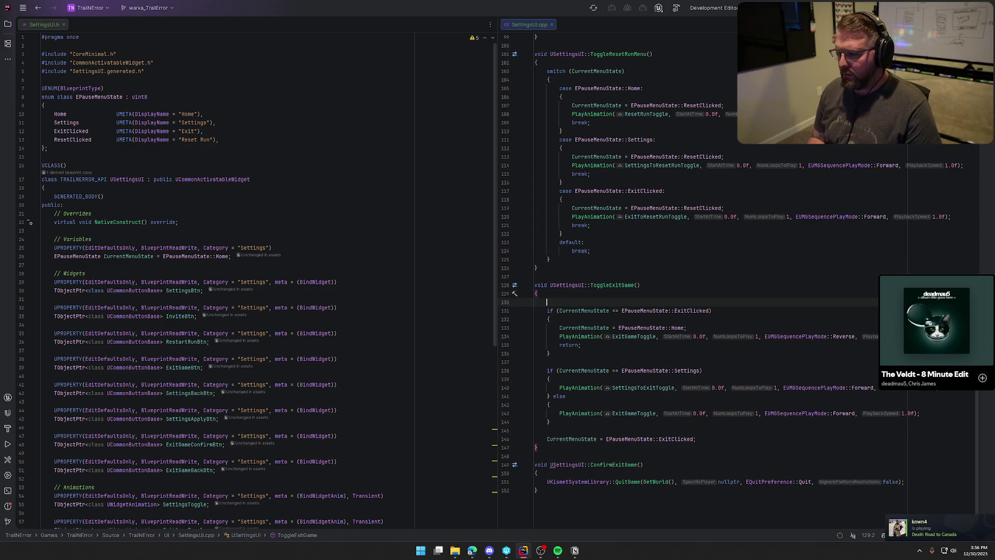
In ToggleExitGame, insert a switch on CurrentMenuState and begin a Home case with an opening brace
key(Up)
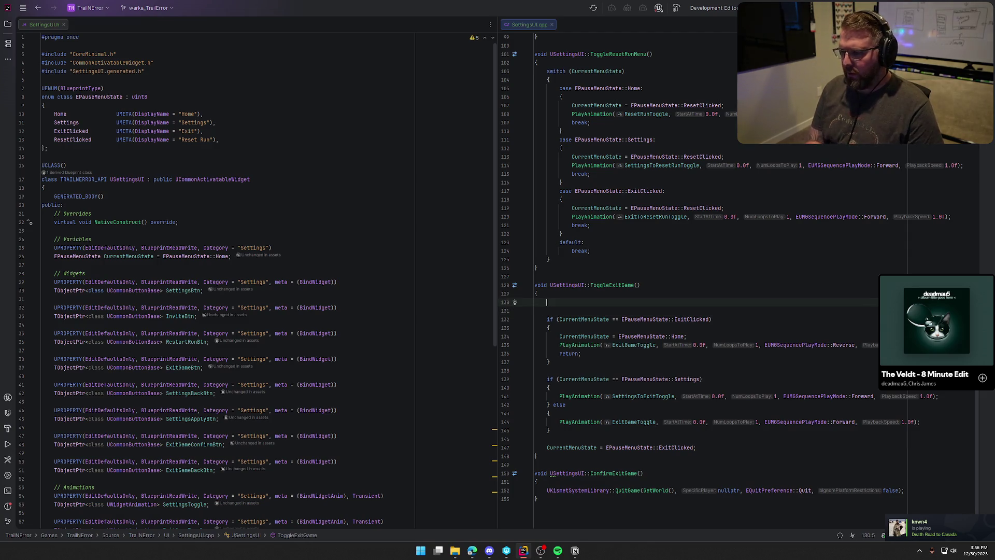
text(switch)
key(Return)
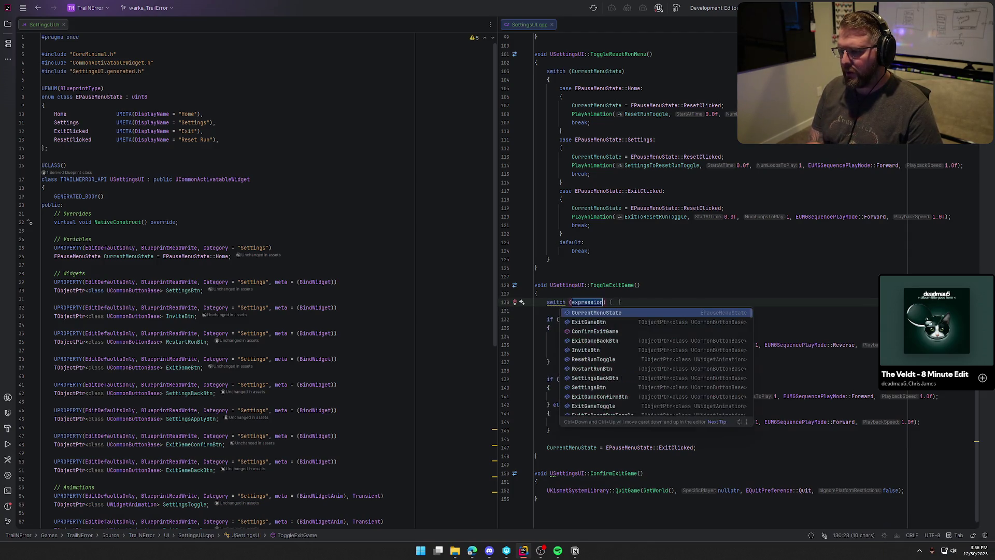
key(Return)
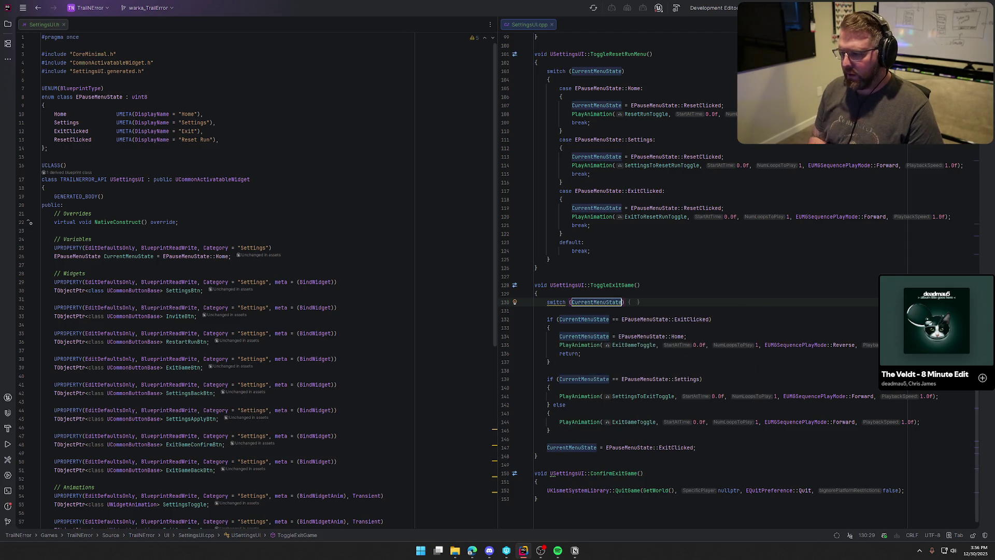
key(Return)
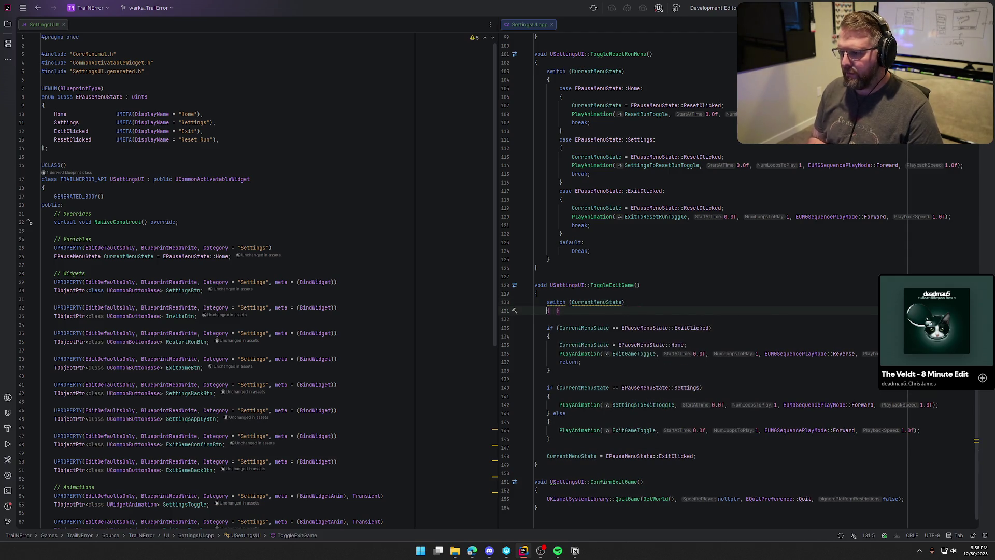
text(case)
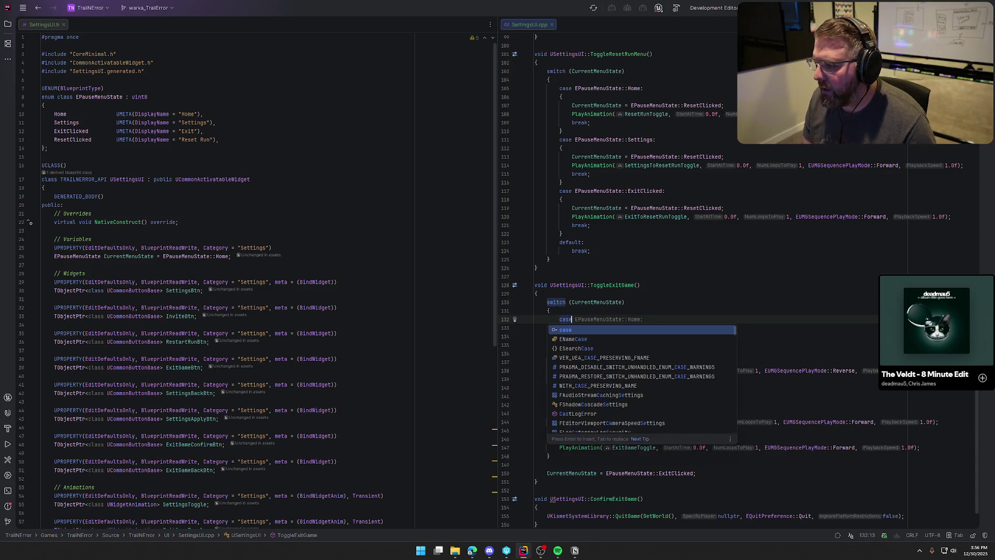
key(Tab)
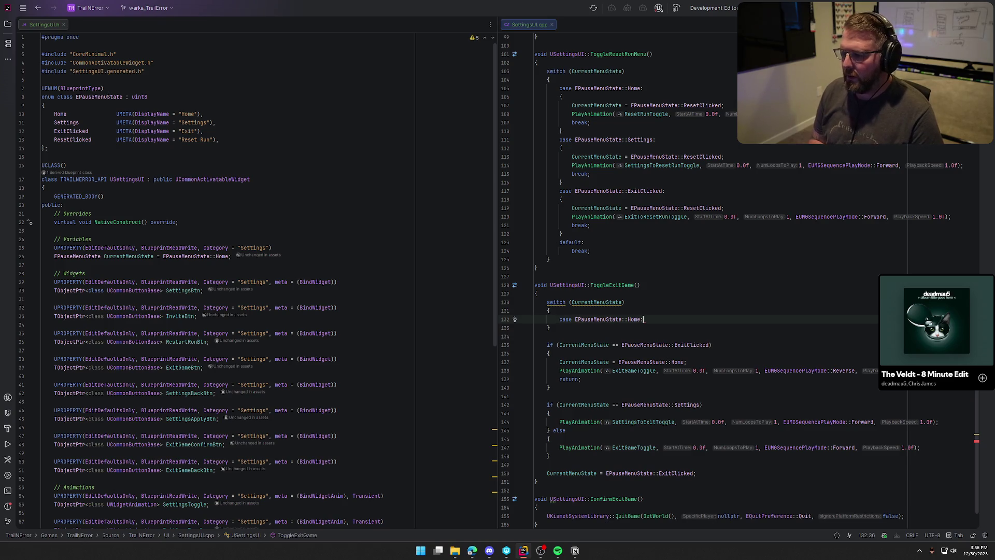
text({)
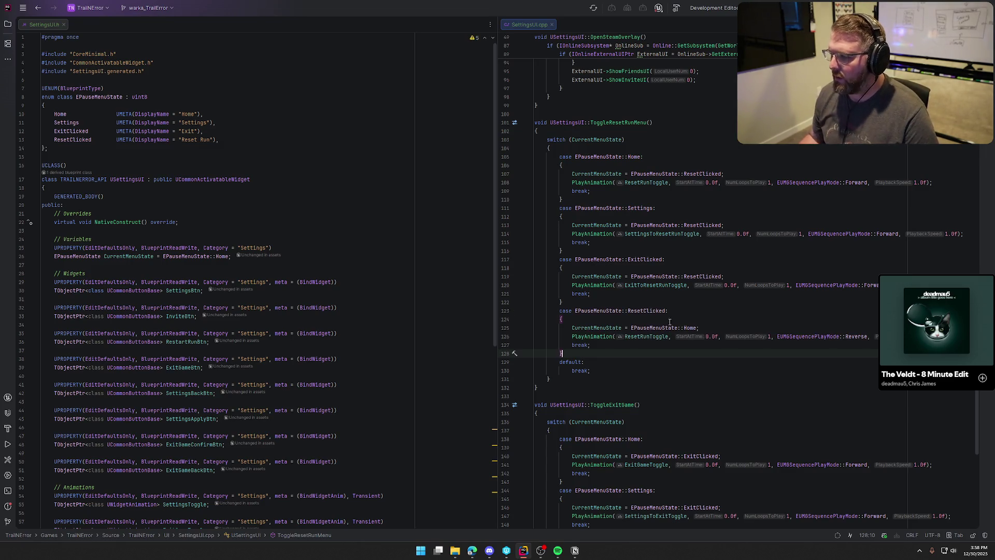
scroll(800, 410, up, 15)
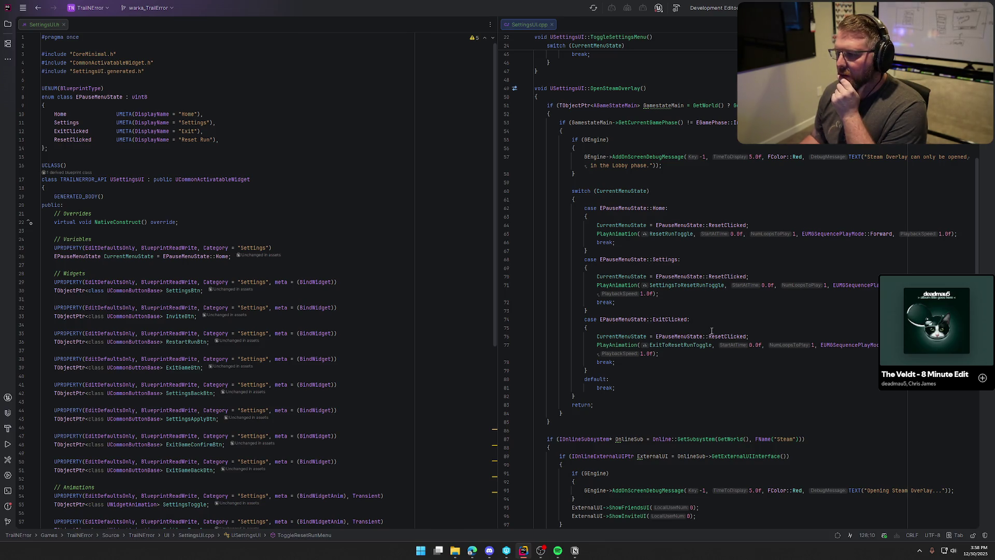
After the ExitClicked case, add a ResetClicked case that sets Home and plays ResetRunToggle in reverse
click(591, 371)
key(Return)
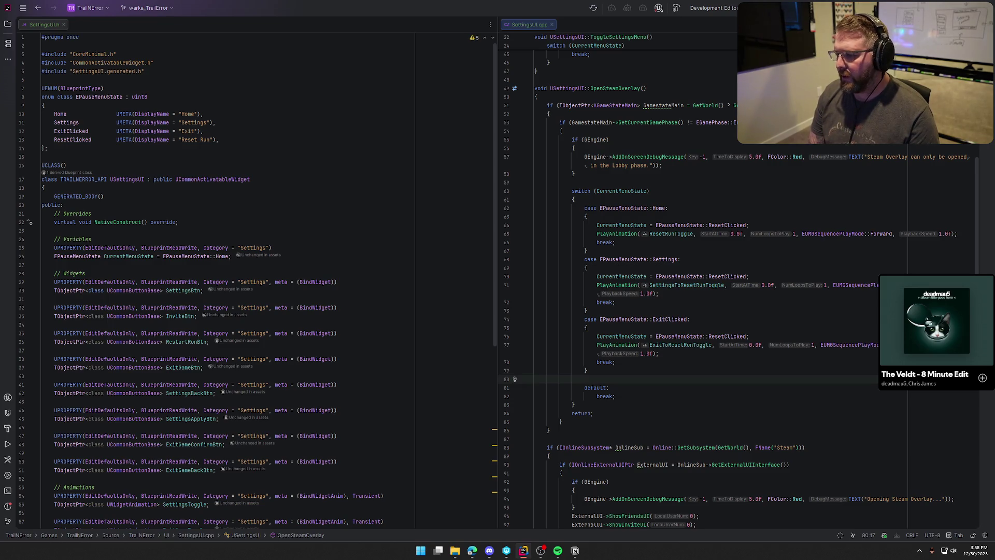
text(case)
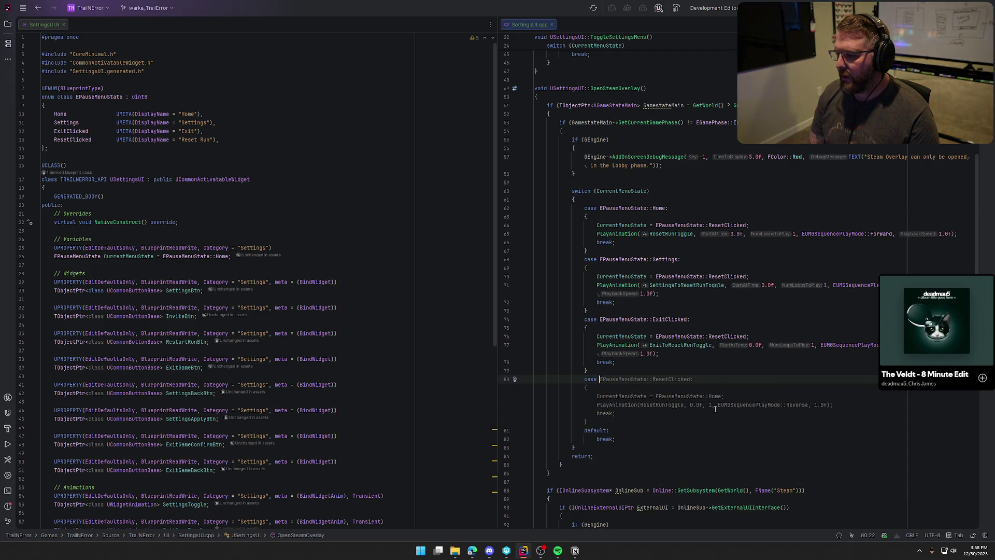
key(Tab)
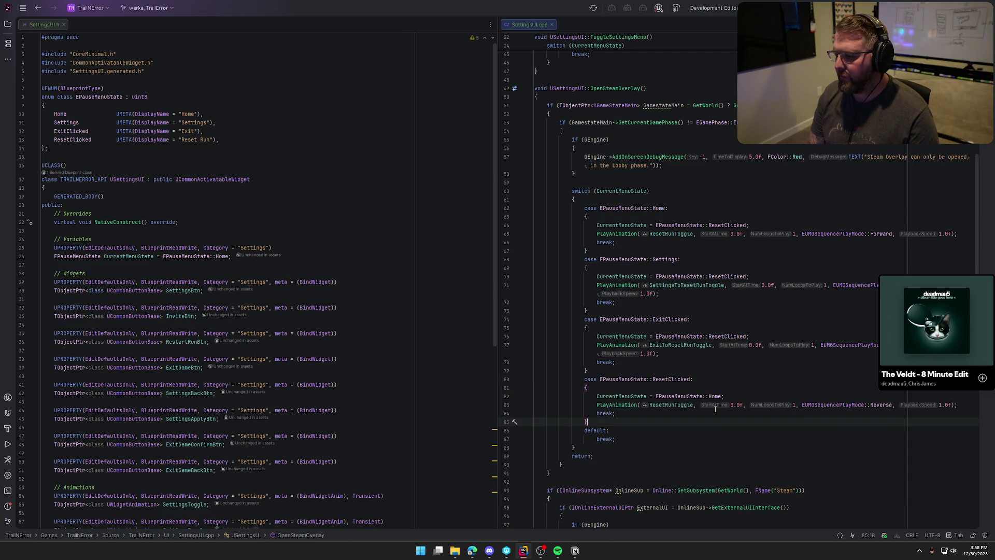
scroll(715, 409, up, 10)
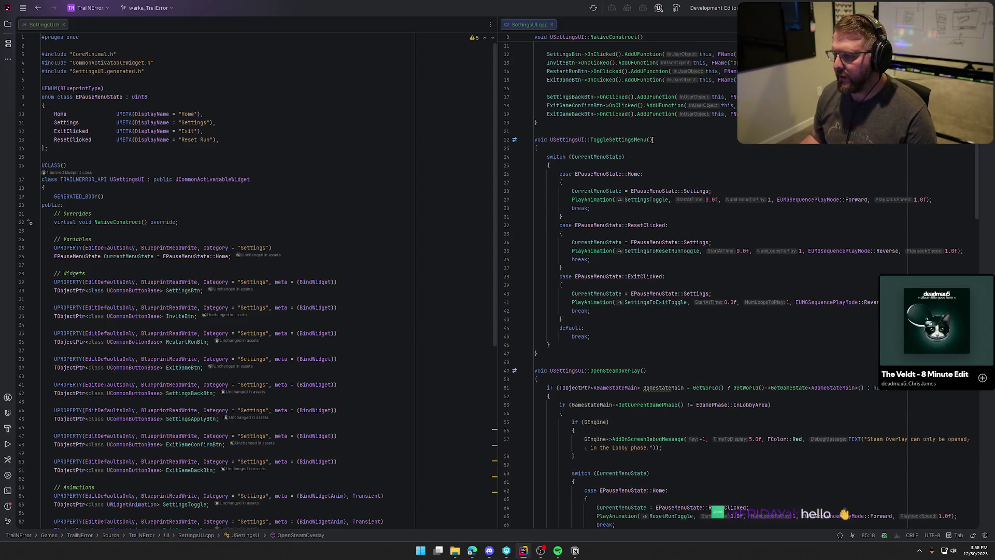
Add a Settings case to ToggleSettingsMenu that reverses SettingsToggle back to Home
click(572, 315)
key(Return)
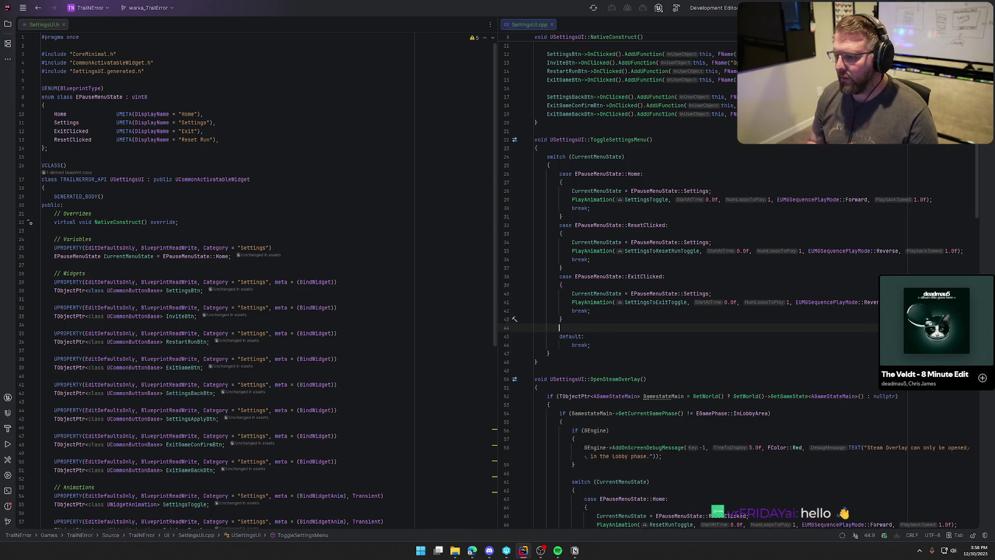
text(case)
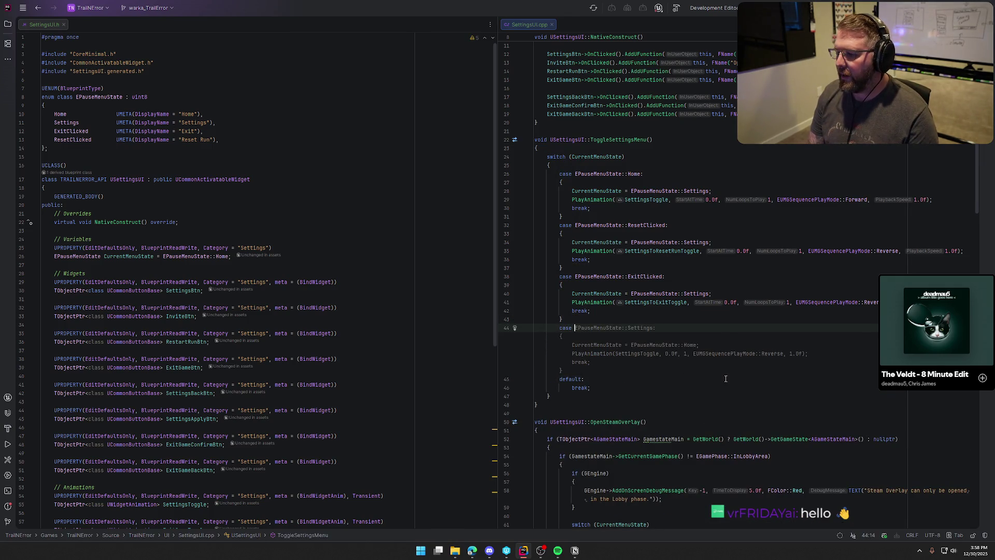
key(Tab)
Build the project and switch over to Unreal Editor
scroll(671, 337, up, 3)
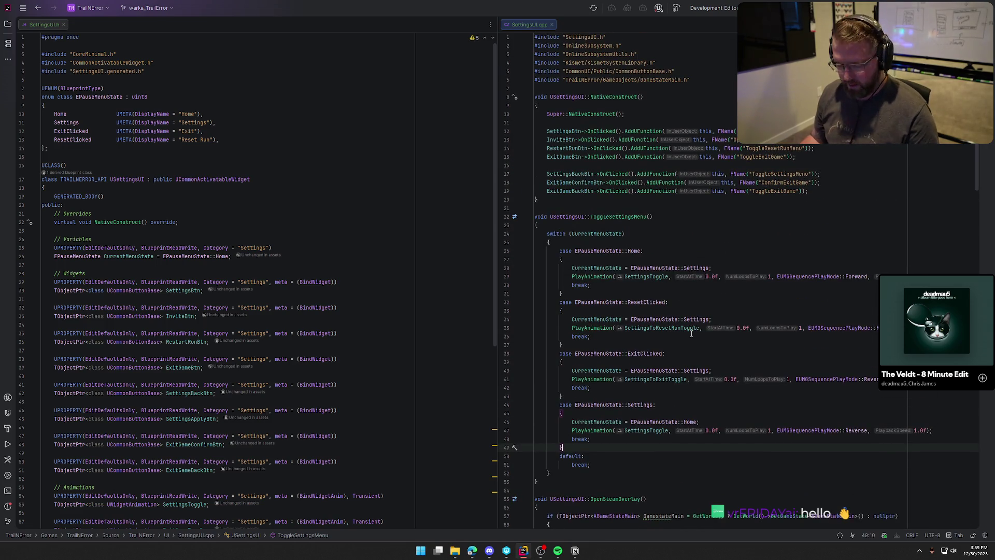
scroll(792, 182, down, 5)
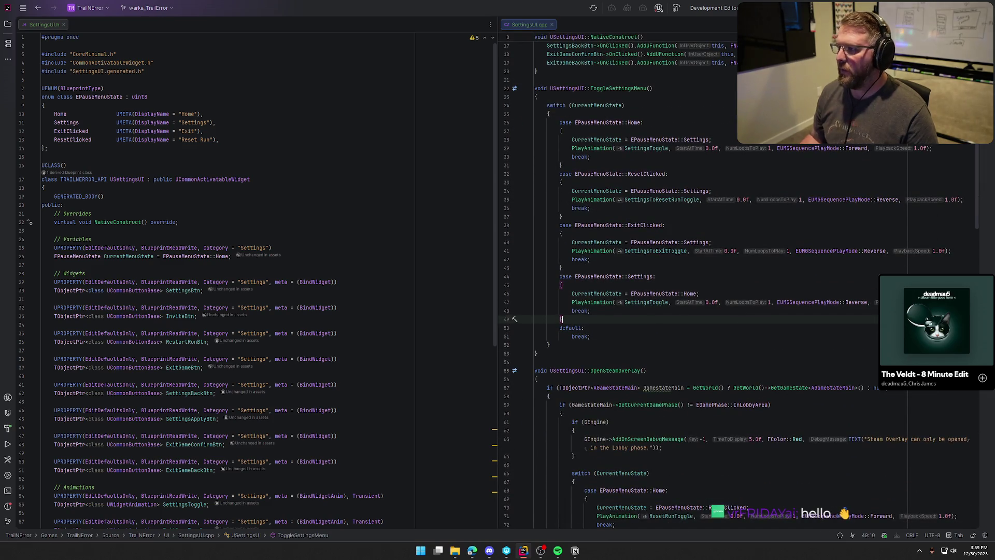
key(ctrl+shift+b)
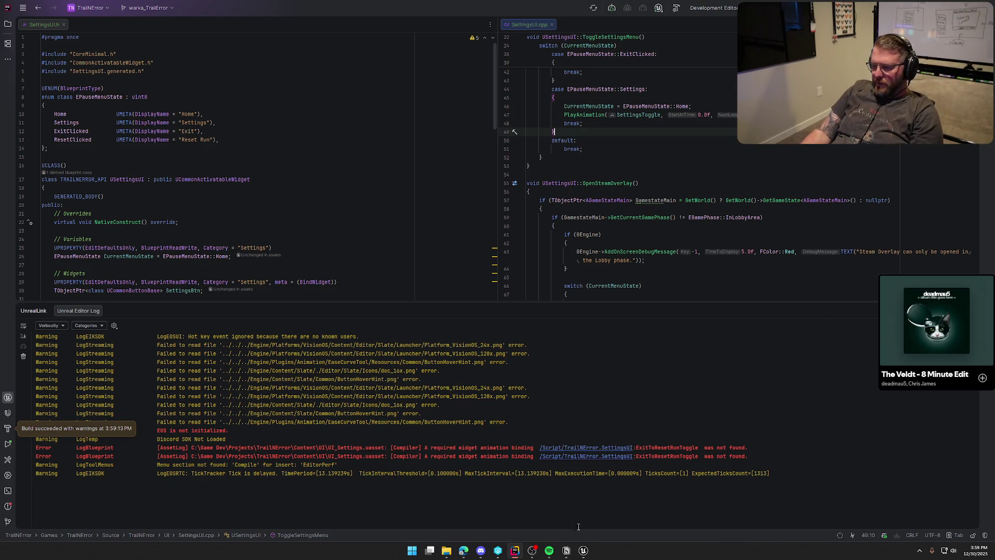
click(583, 550)
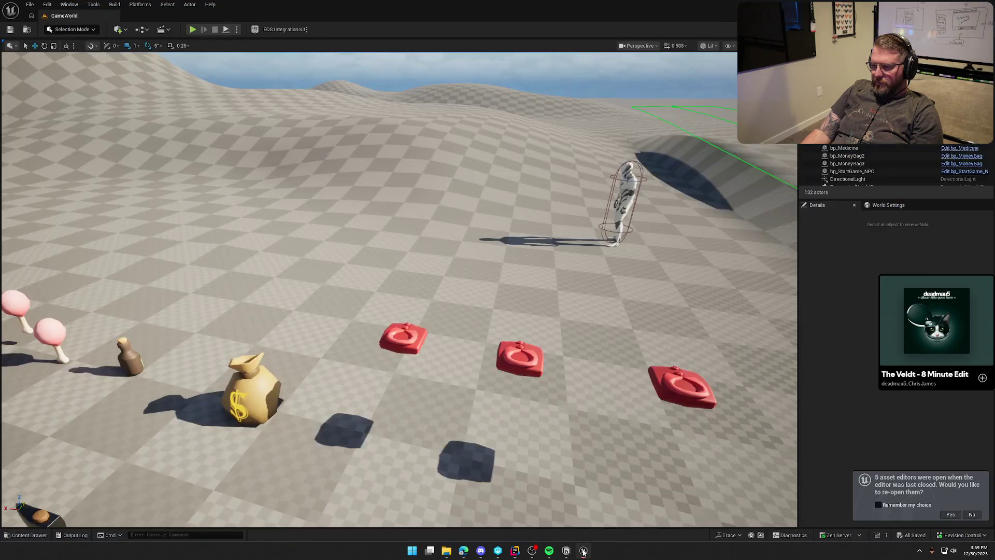
In UI_Settings, add a new ExitToResetRunToggle animation, then save and compile the widget
click(950, 515)
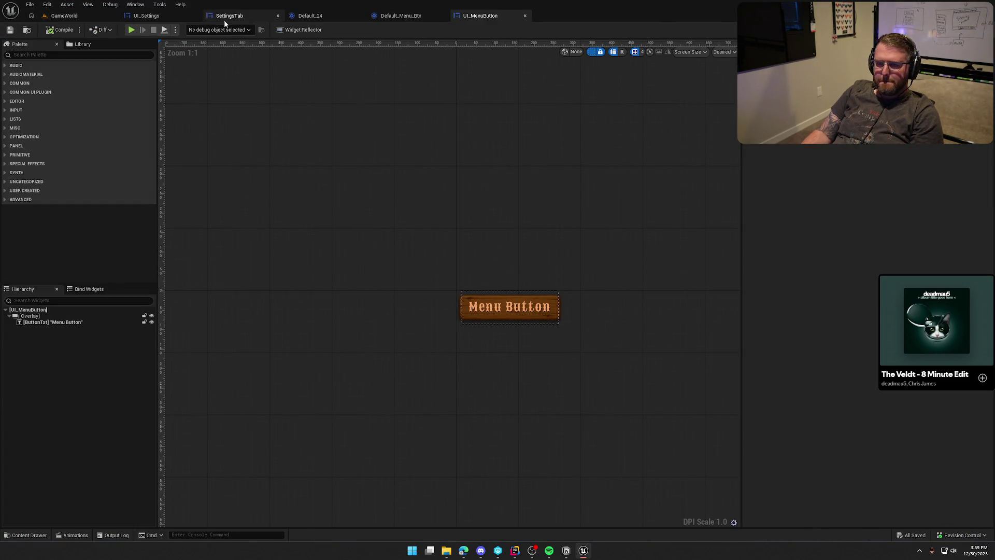
click(150, 16)
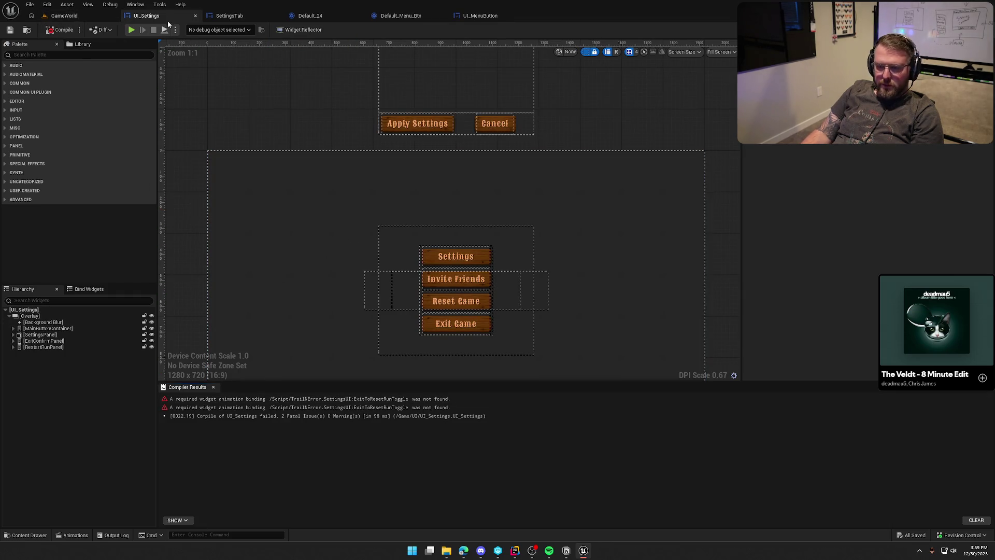
click(136, 5)
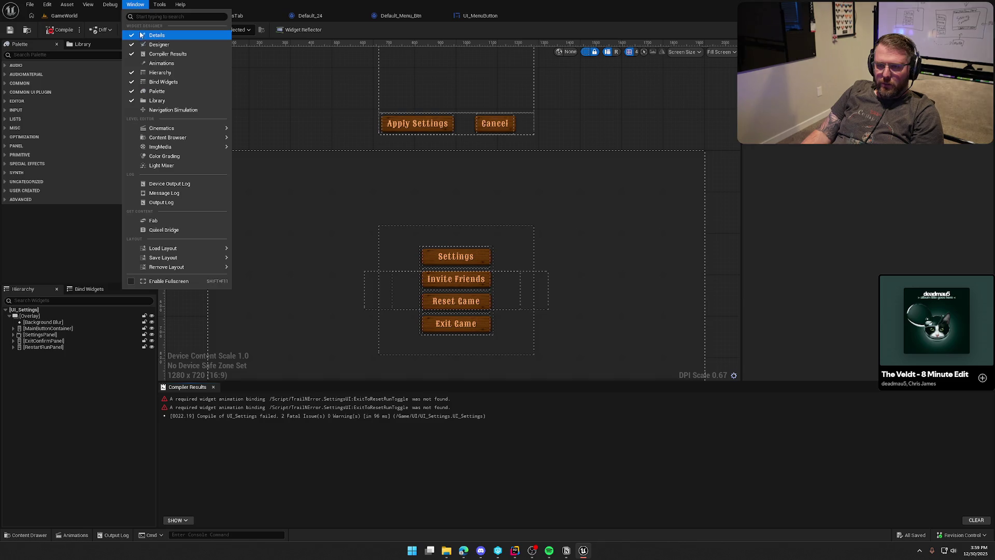
click(162, 64)
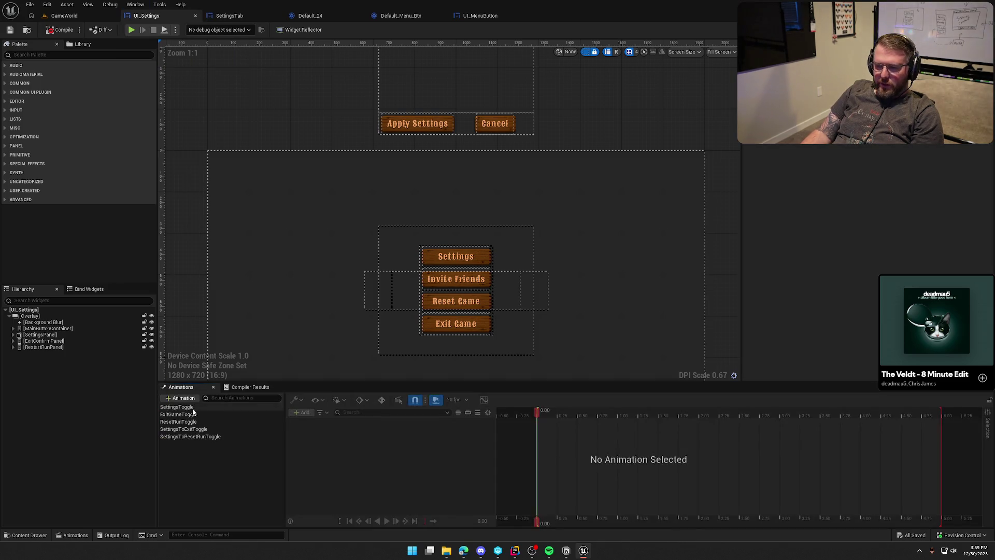
click(179, 397)
text(ExitToResetRun)
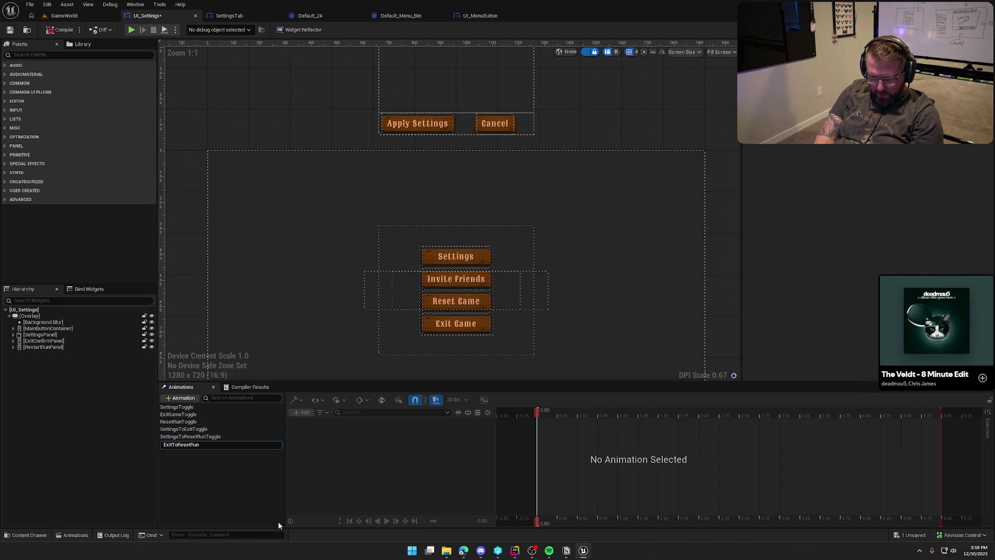
text(Toggle)
key(Return)
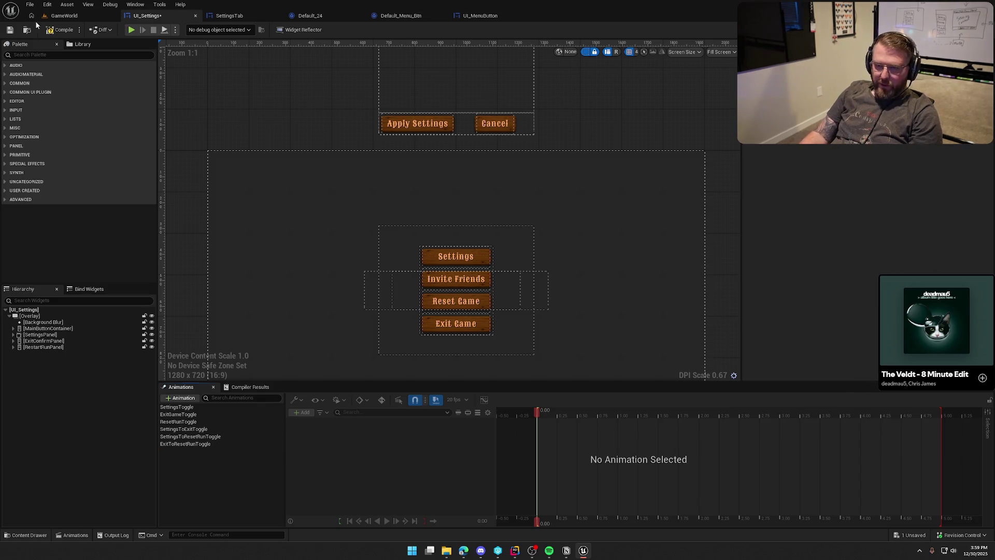
key(ctrl+s)
click(300, 309)
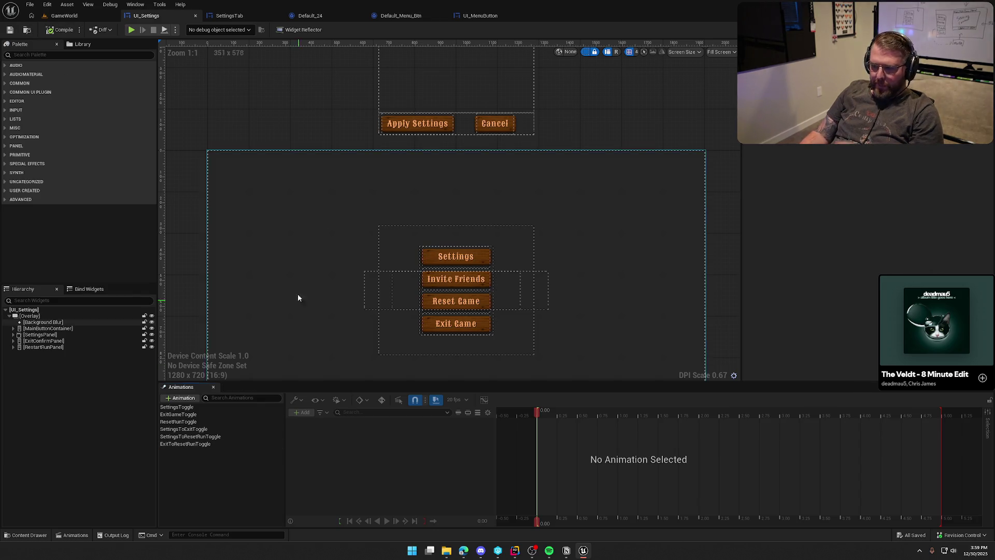
Review the SettingsToResetRunToggle tracks, then open and preview the ExitToResetRunToggle animation
click(191, 436)
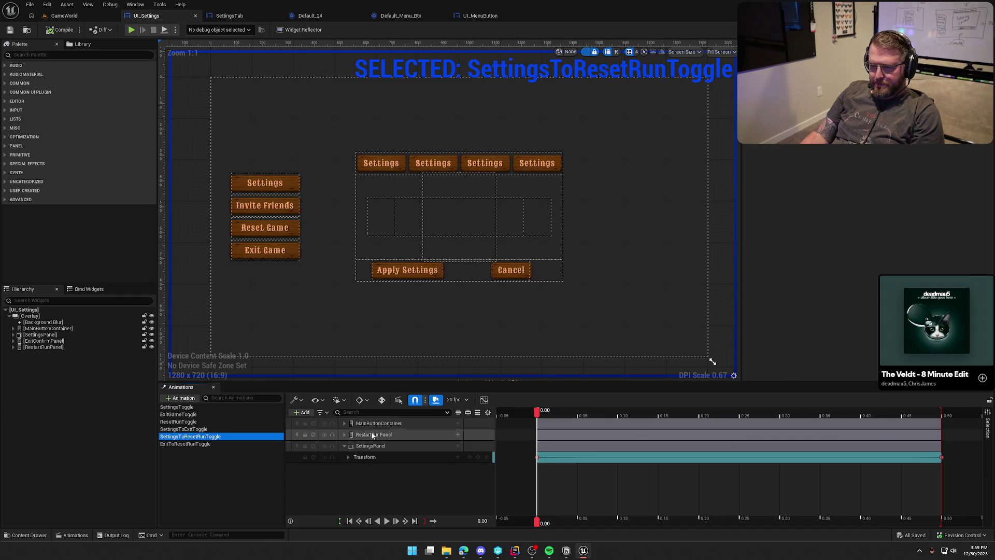
click(344, 446)
click(378, 423)
shift+click(373, 447)
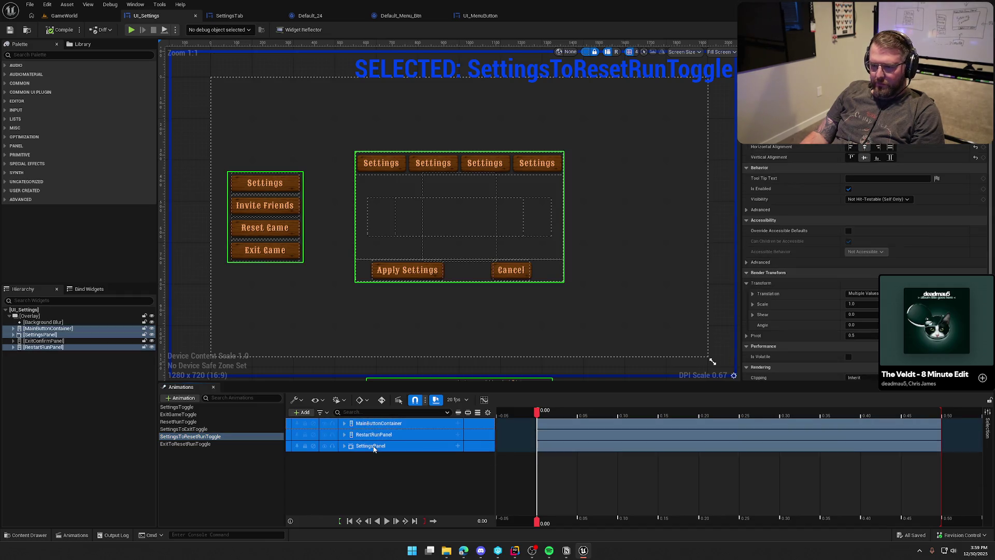
click(177, 443)
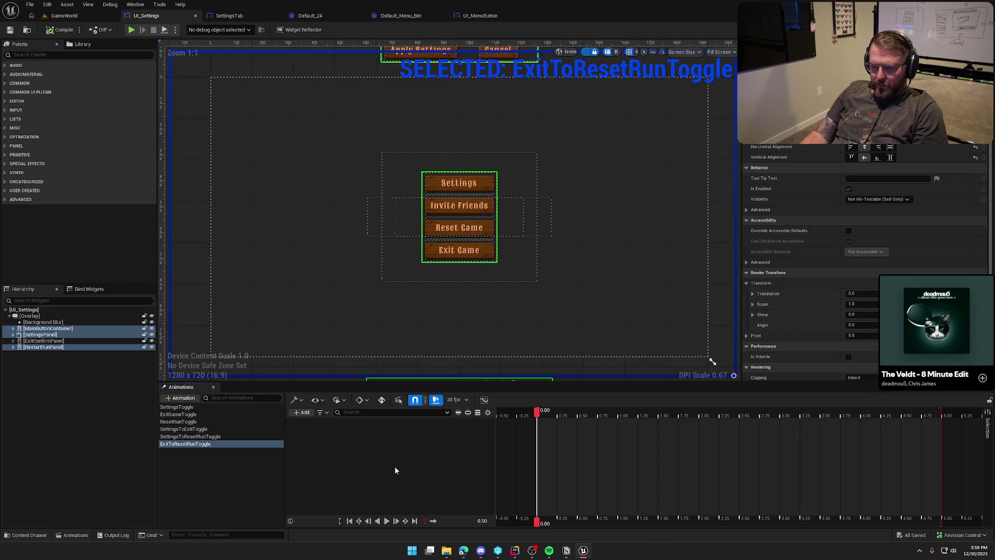
scroll(496, 328, down, 2)
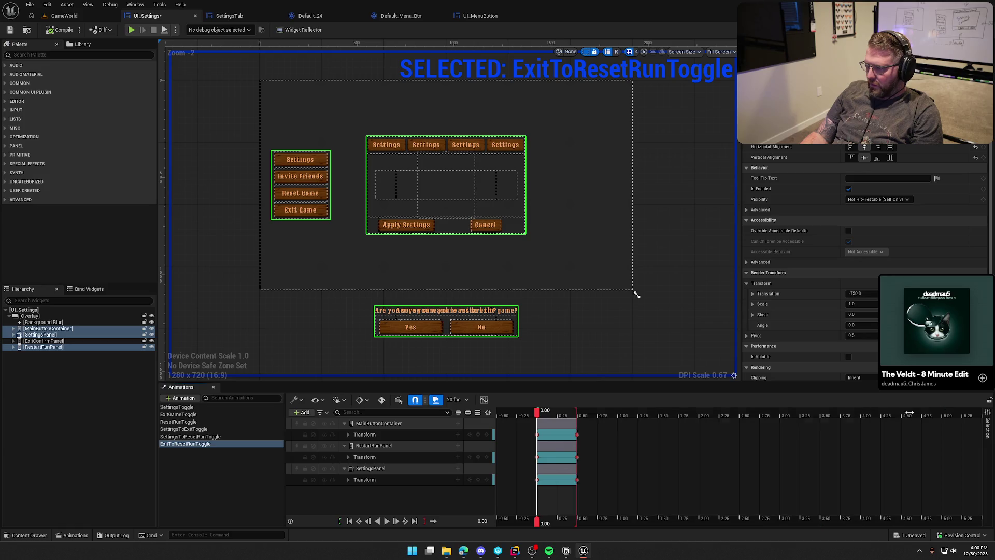
click(386, 521)
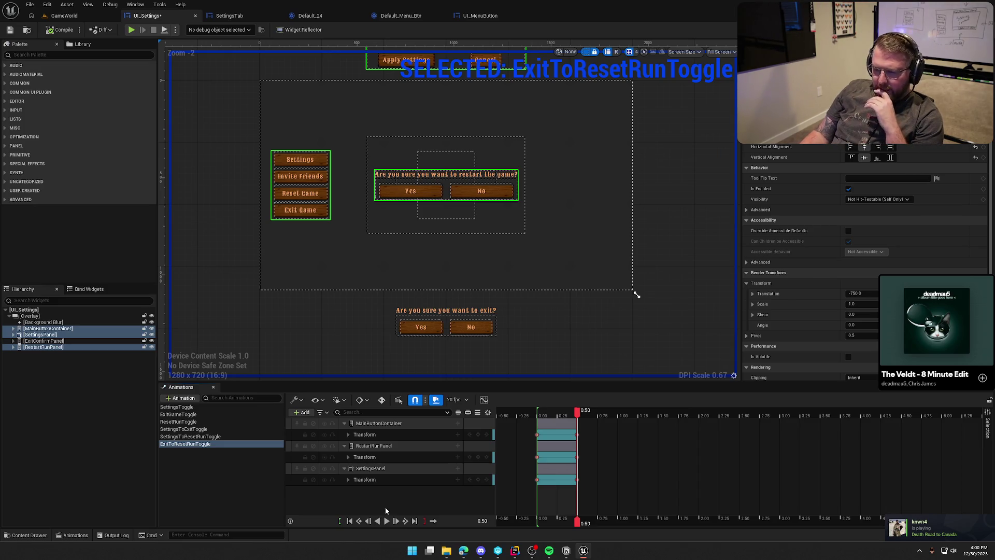
Delete the SettingsPanel track from ExitToResetRunToggle and replay the animation to check the movement
click(381, 469)
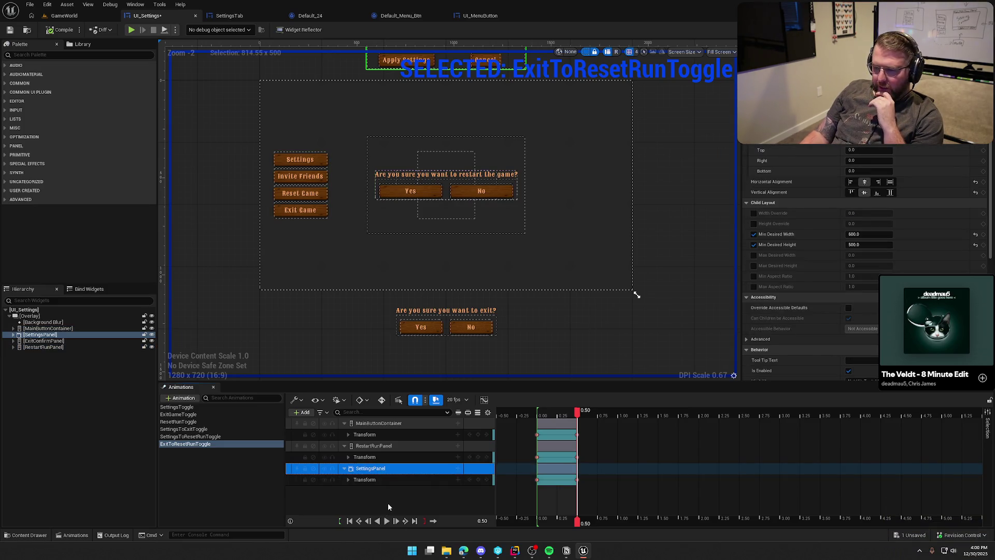
key(Delete)
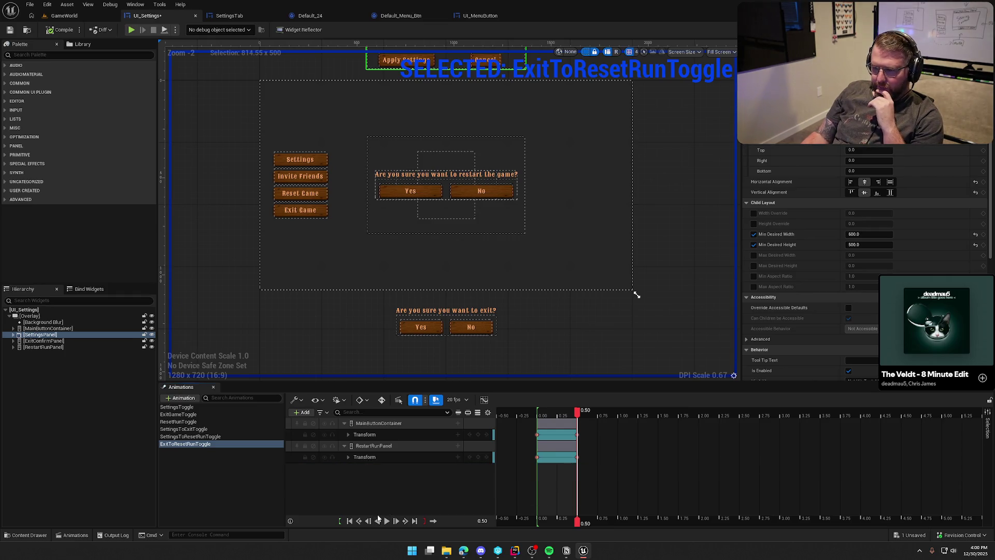
click(587, 53)
click(386, 521)
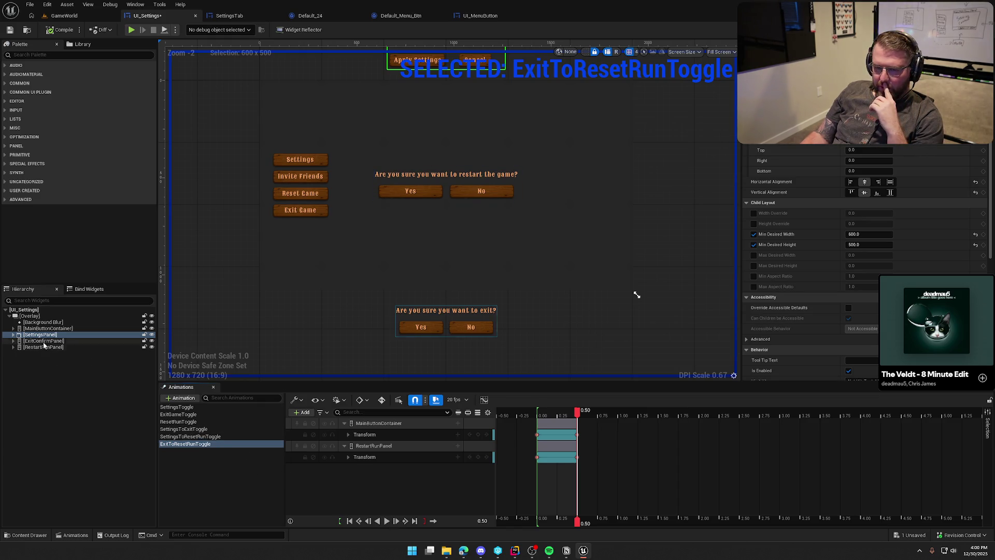
click(73, 340)
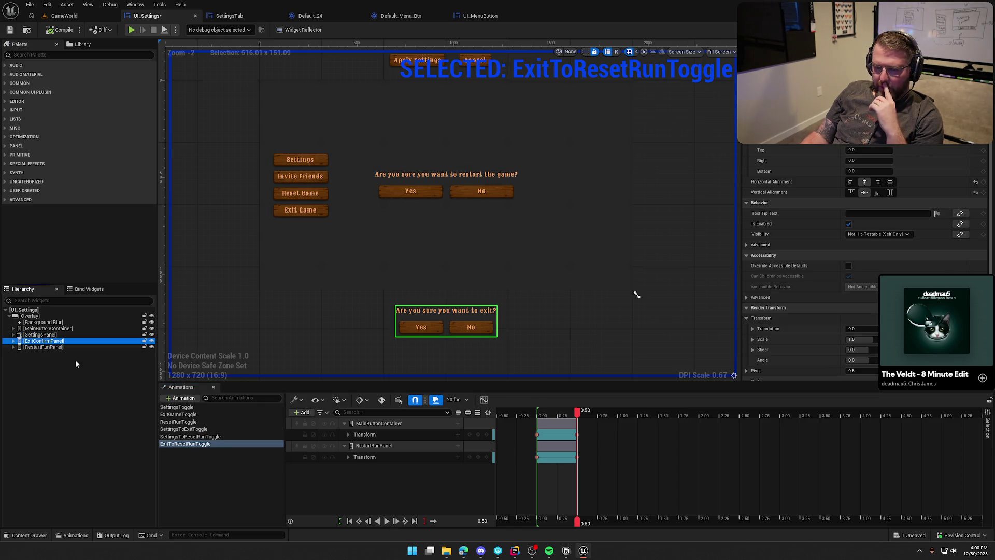
Add an ExitConfirmPanel track with a Transform track and expose its Y translation
click(302, 412)
click(318, 433)
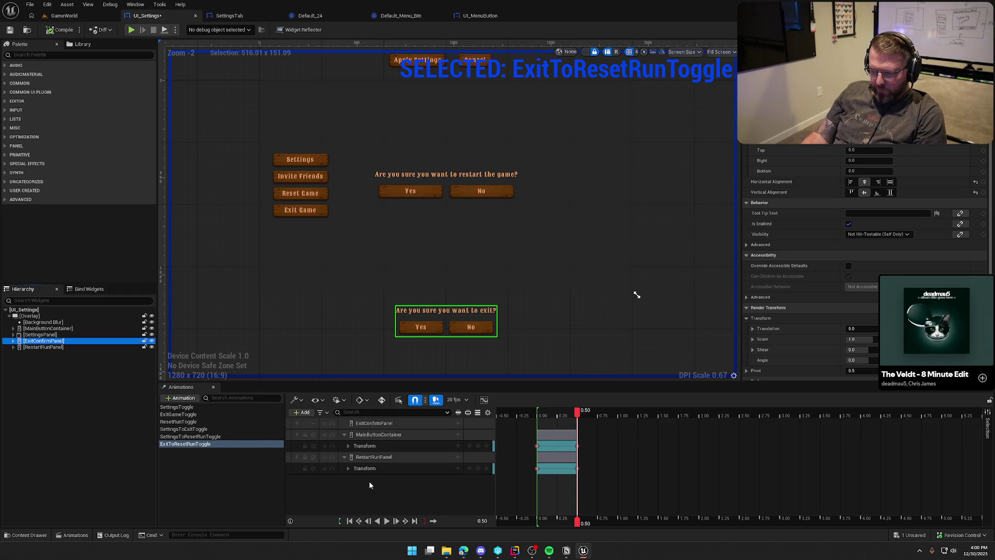
click(458, 423)
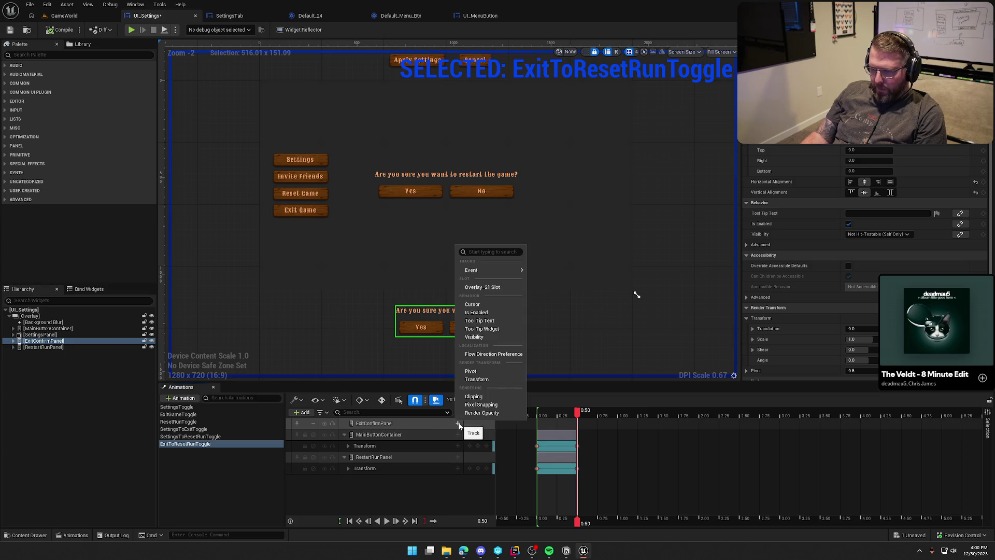
click(476, 380)
click(347, 434)
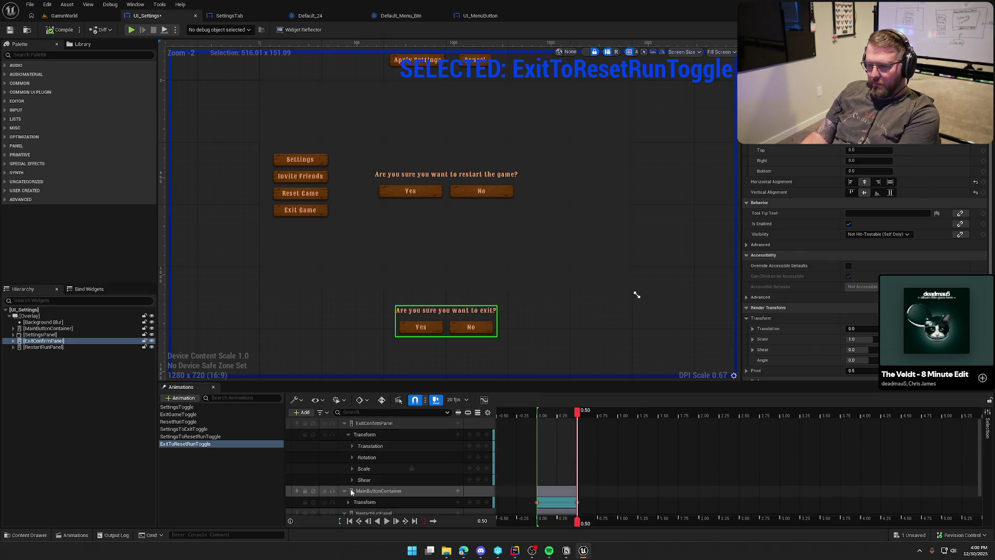
scroll(342, 474, down, 3)
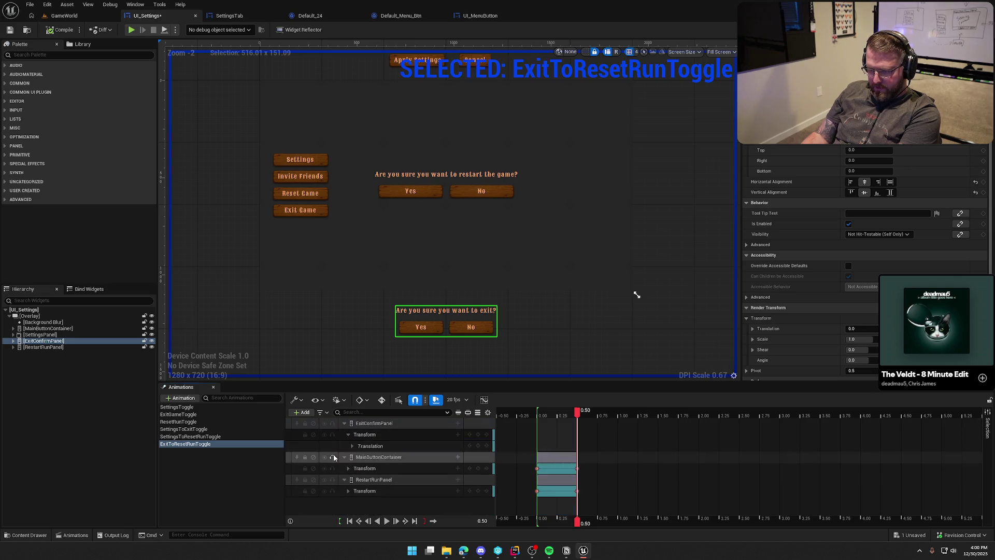
click(352, 446)
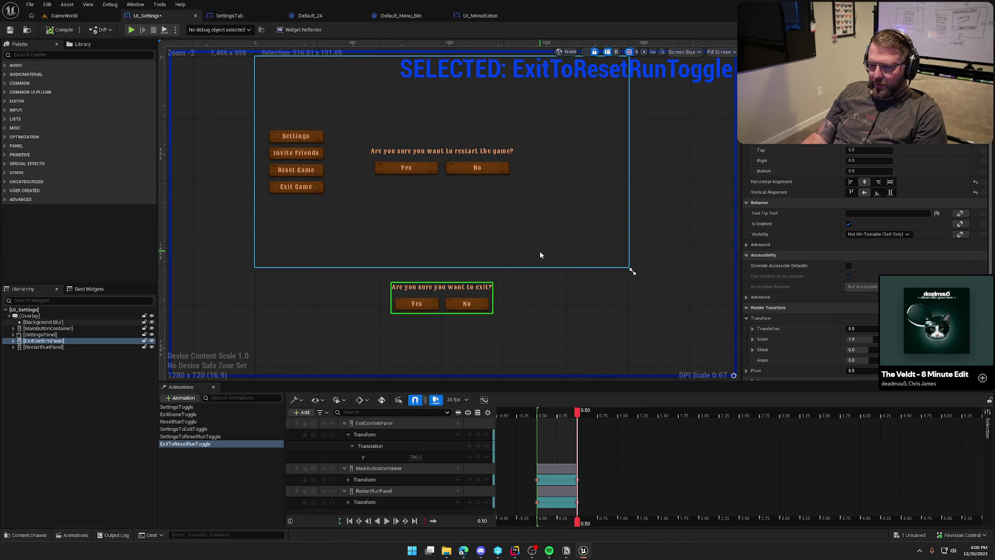
Key ExitConfirmPanel's Translation Y at 0 at the start, then play to check the panel swap
drag(577, 413, 538, 417)
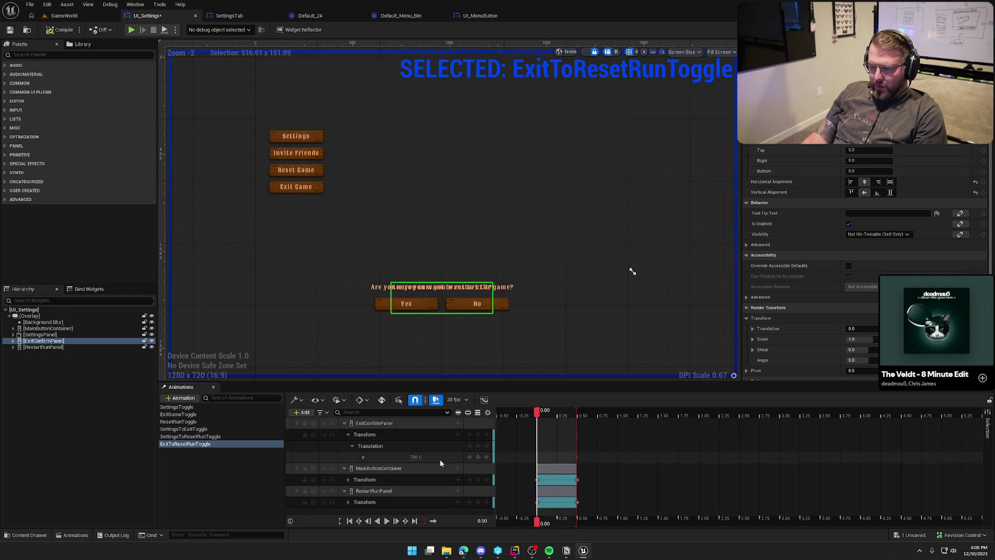
click(414, 456)
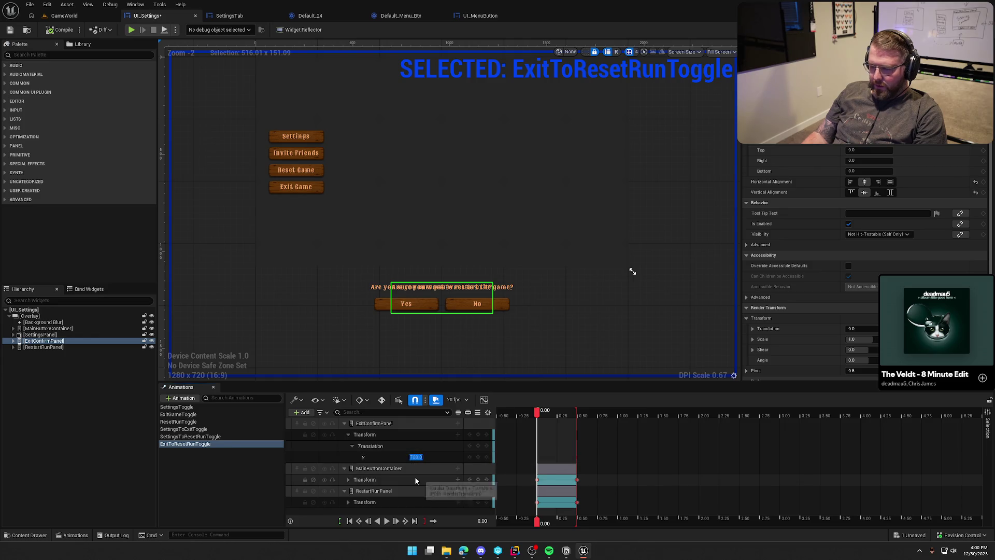
text(0)
key(Return)
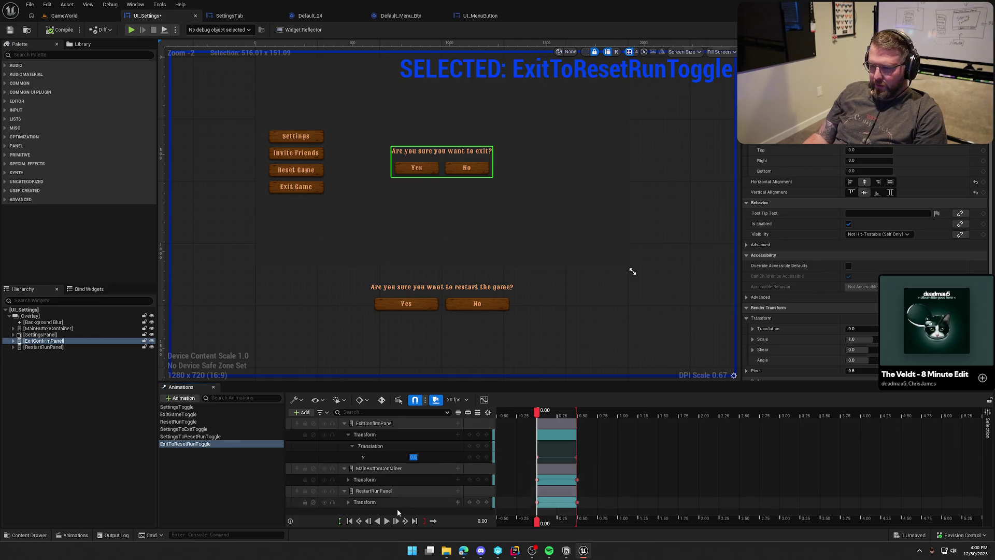
click(386, 521)
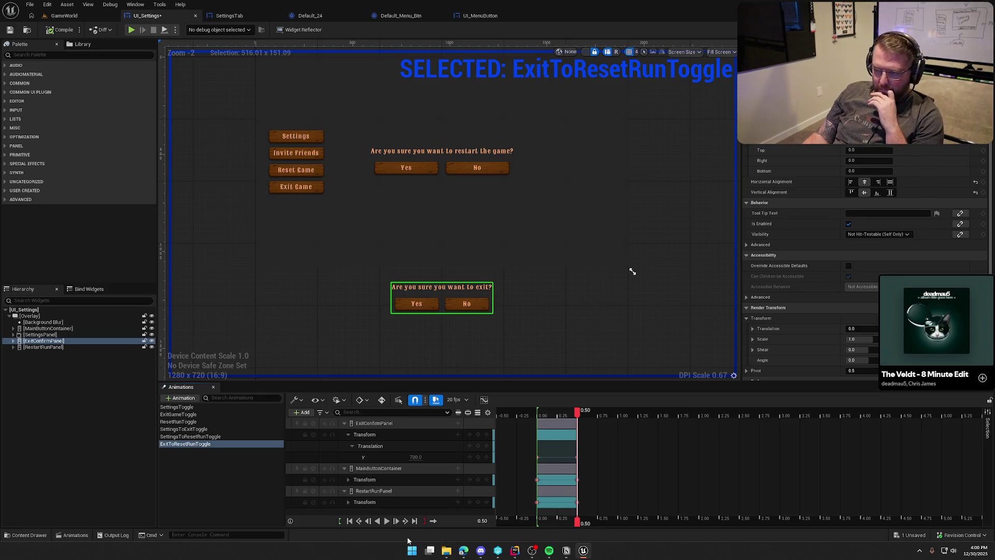
click(217, 487)
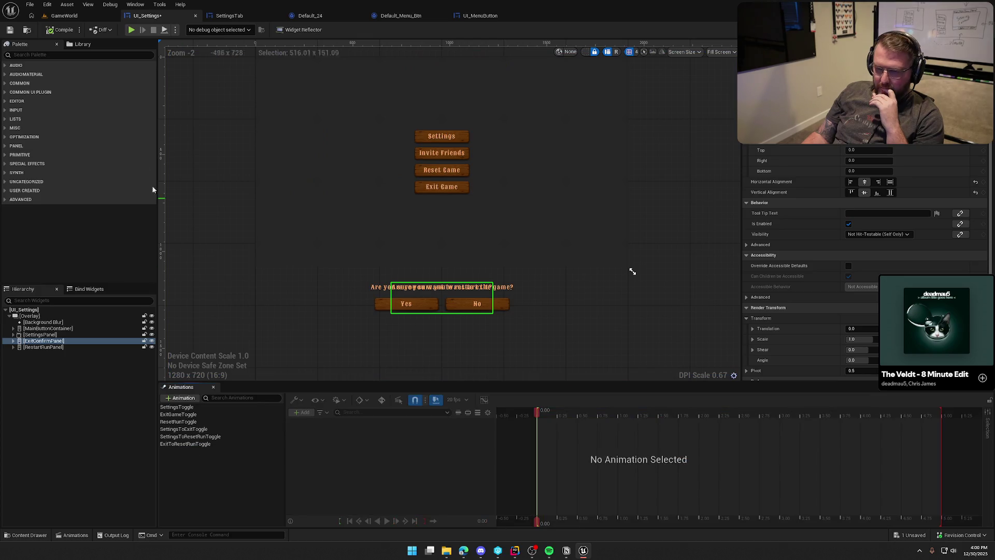
Compile and start play mode, open the pause menu and try the settings, restart and exit prompts
click(63, 31)
key(alt+p)
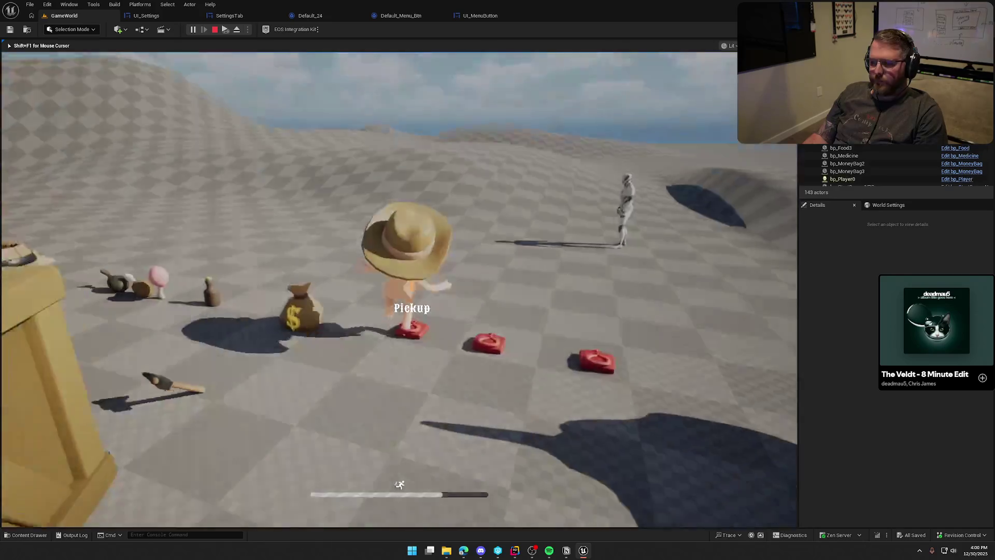
key(Tab)
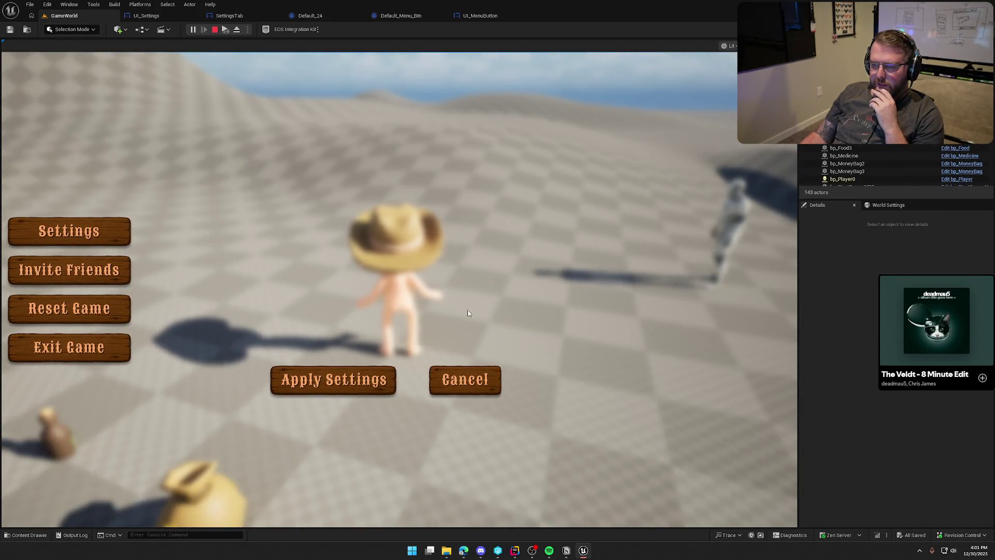
click(465, 387)
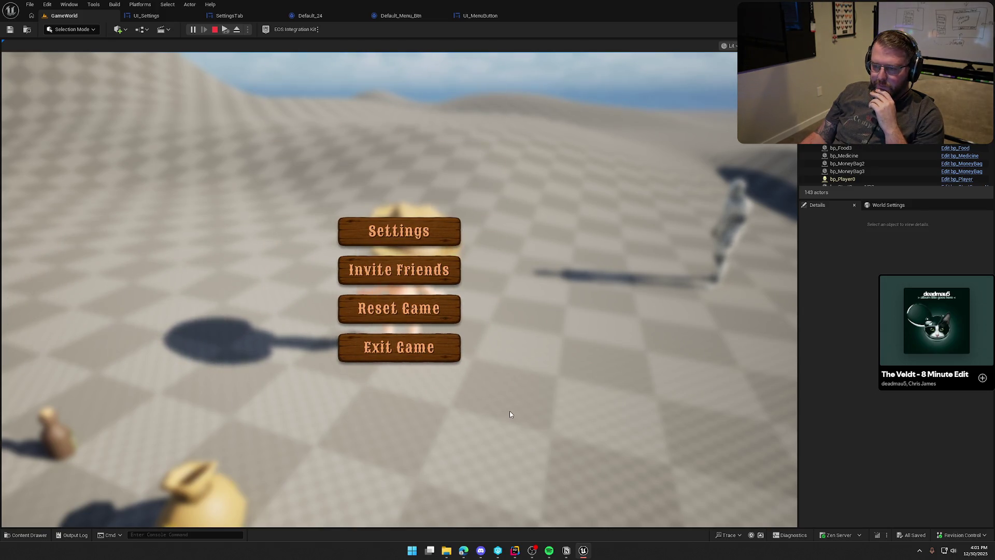
click(418, 236)
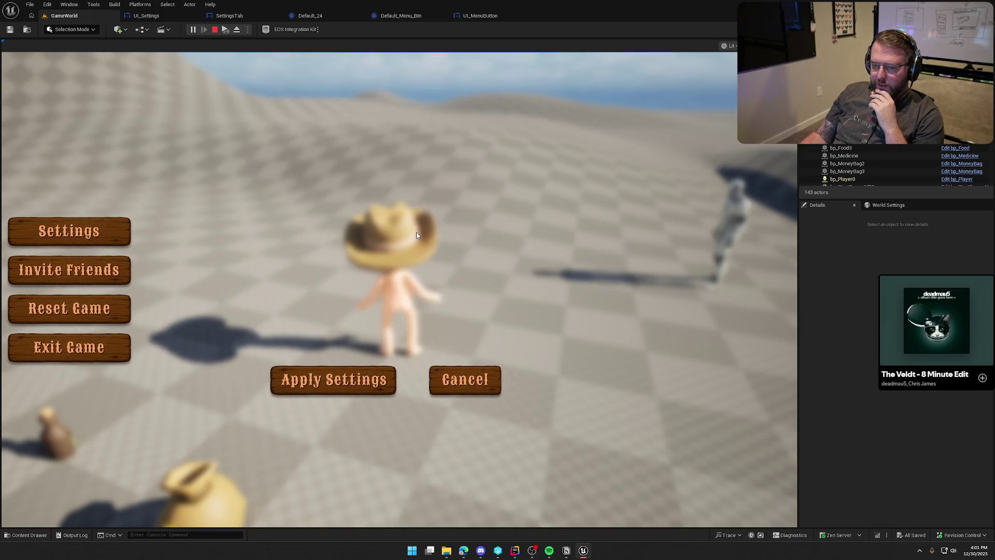
click(112, 309)
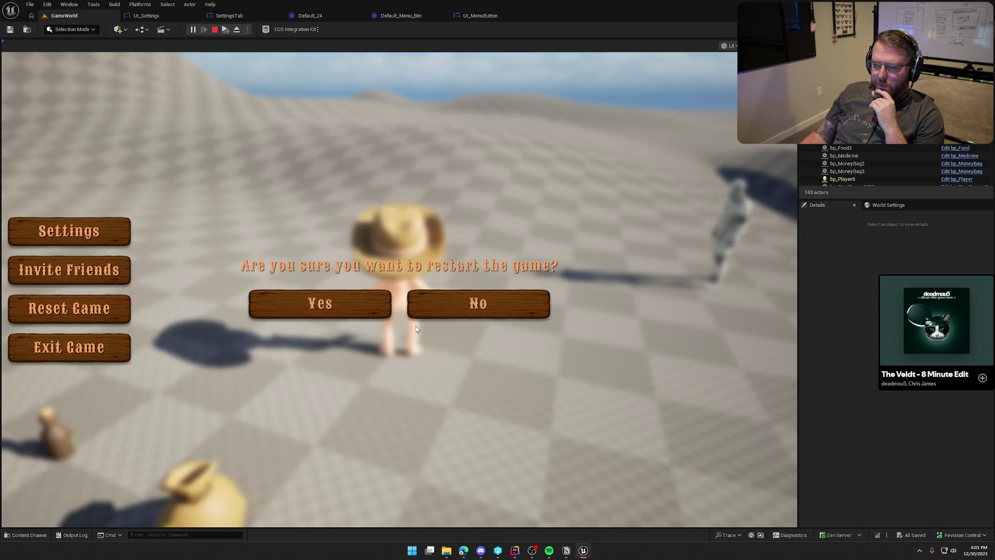
click(104, 355)
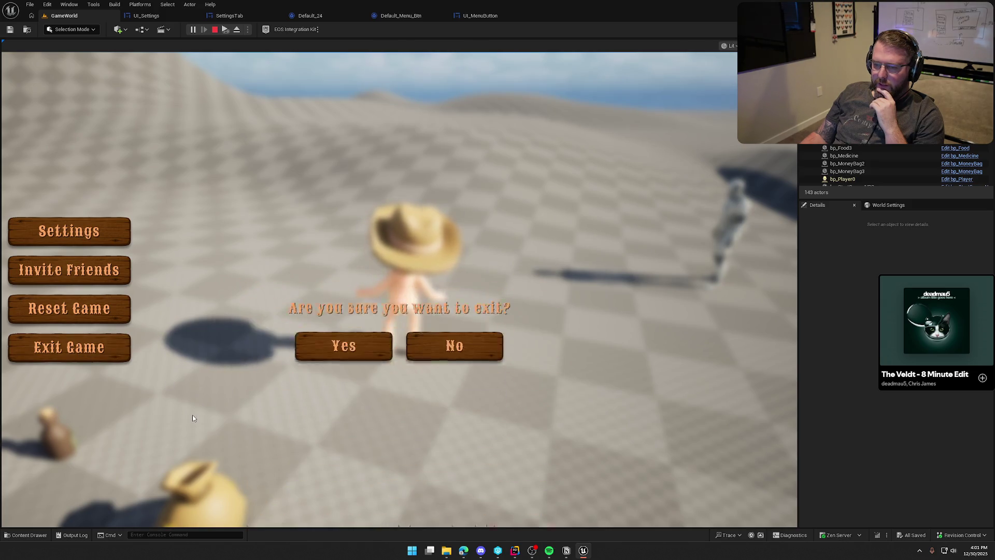
click(455, 304)
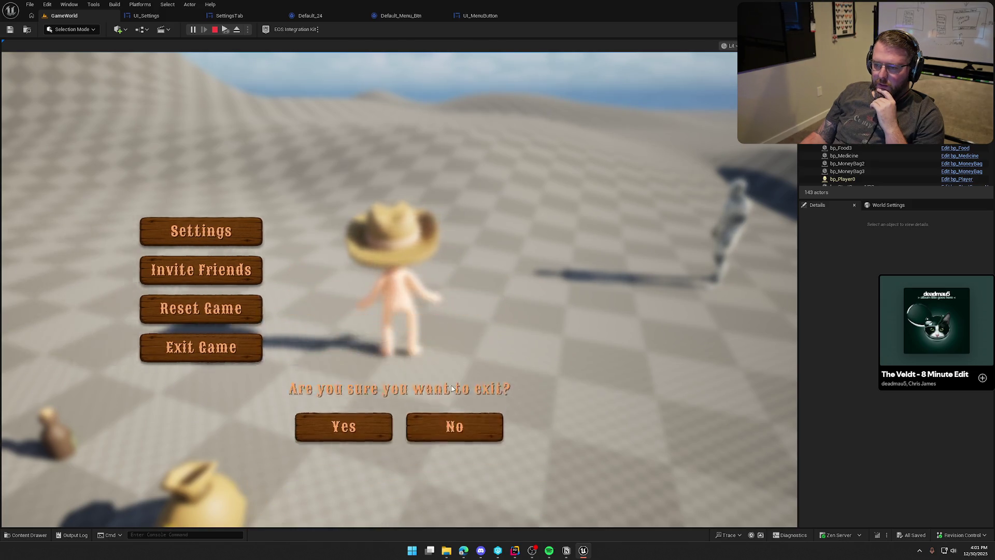
Switch repeatedly between the settings panel and the restart and exit confirmation prompts
click(388, 345)
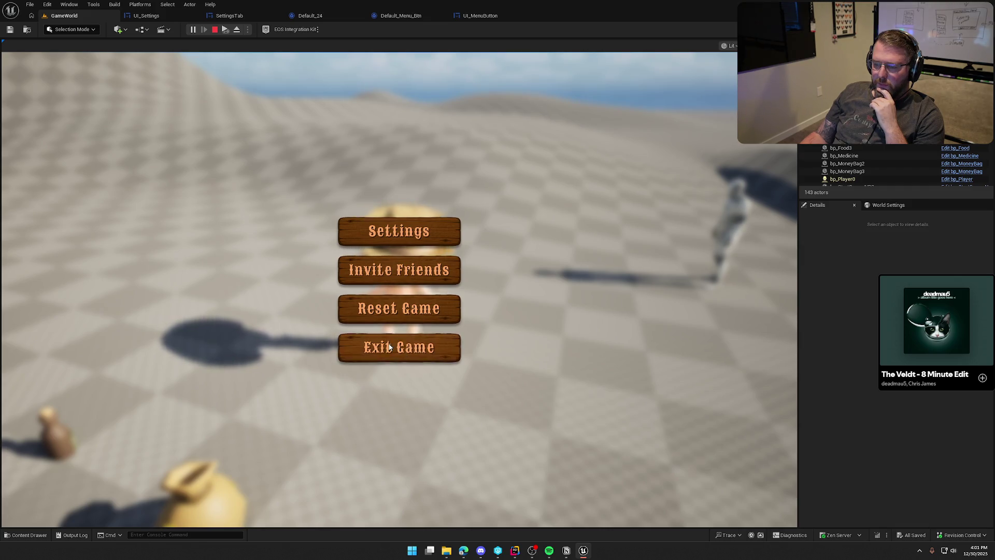
click(69, 221)
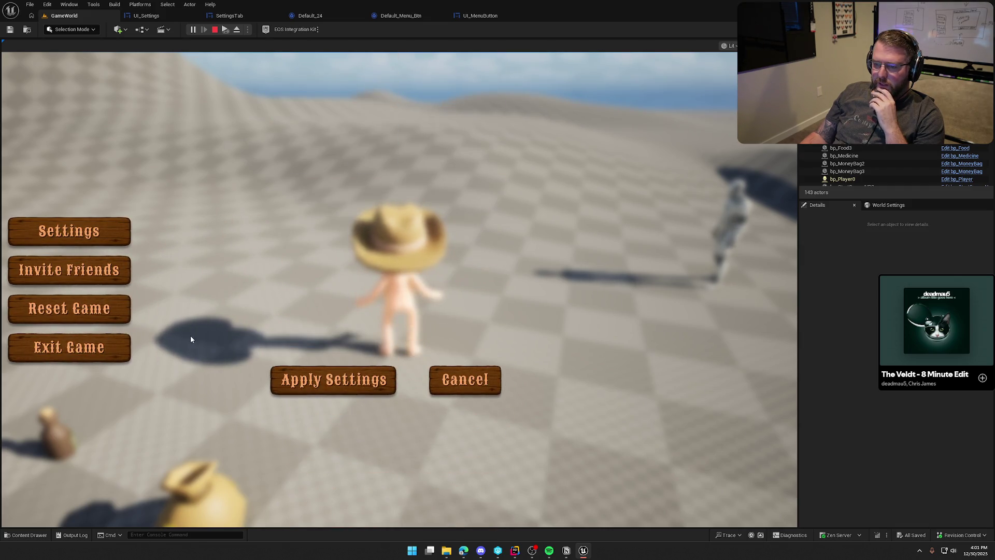
click(80, 315)
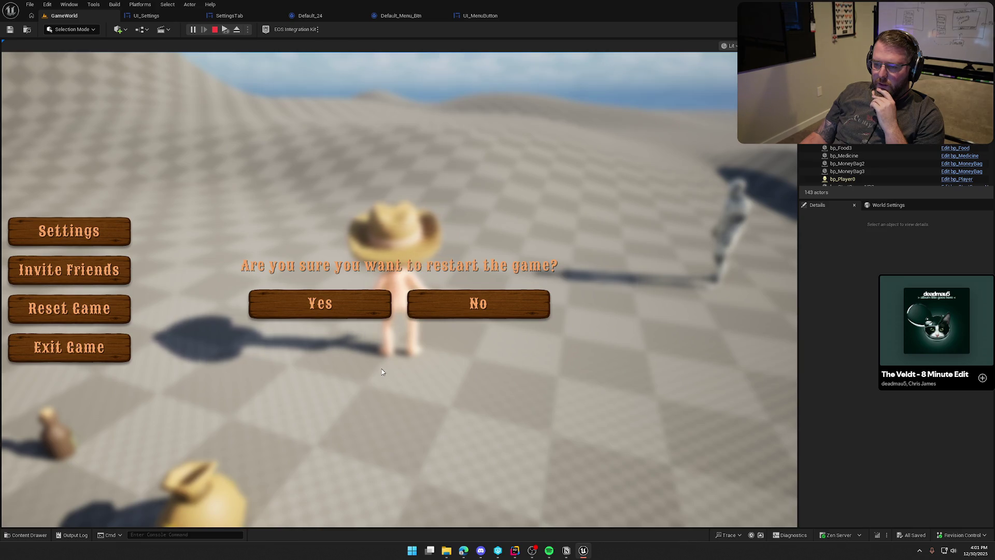
click(94, 350)
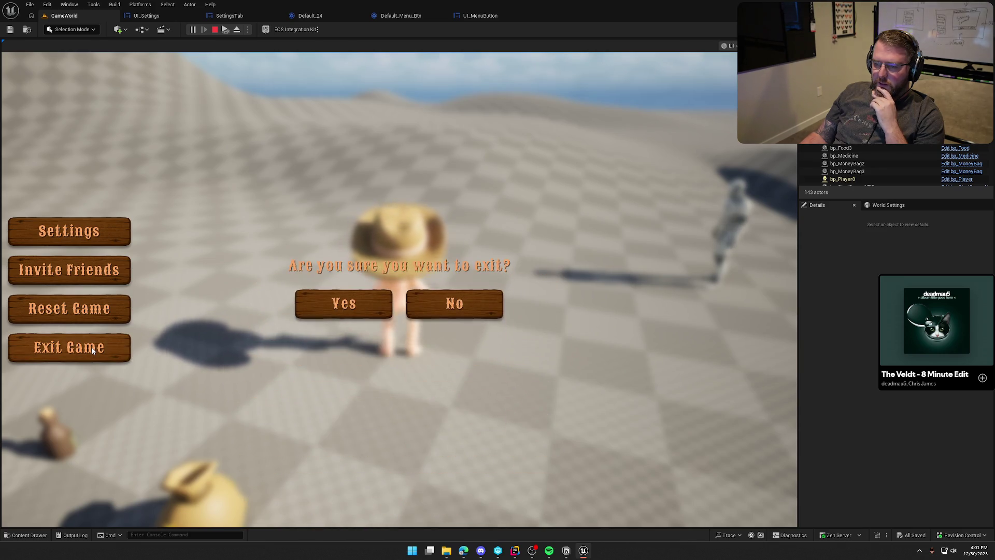
click(91, 317)
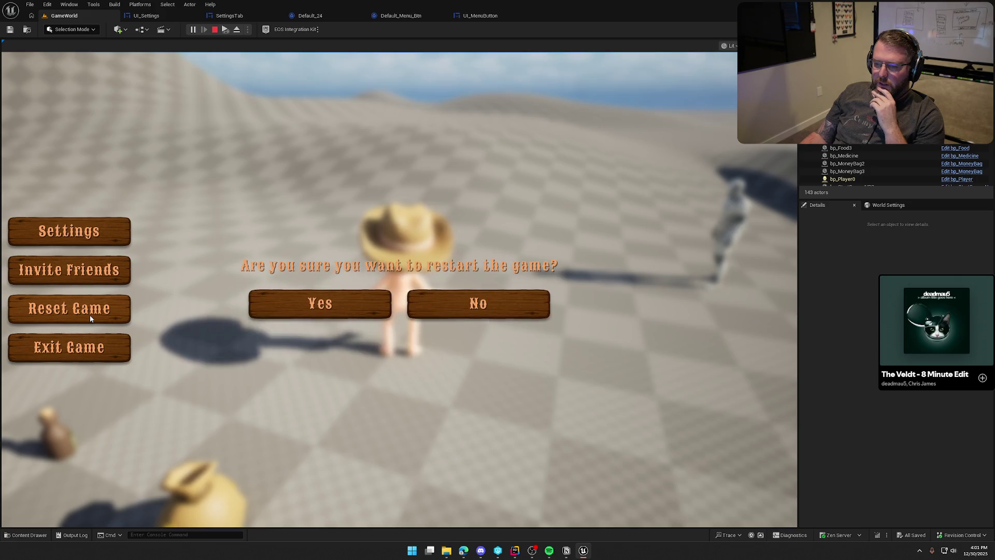
click(98, 229)
click(89, 345)
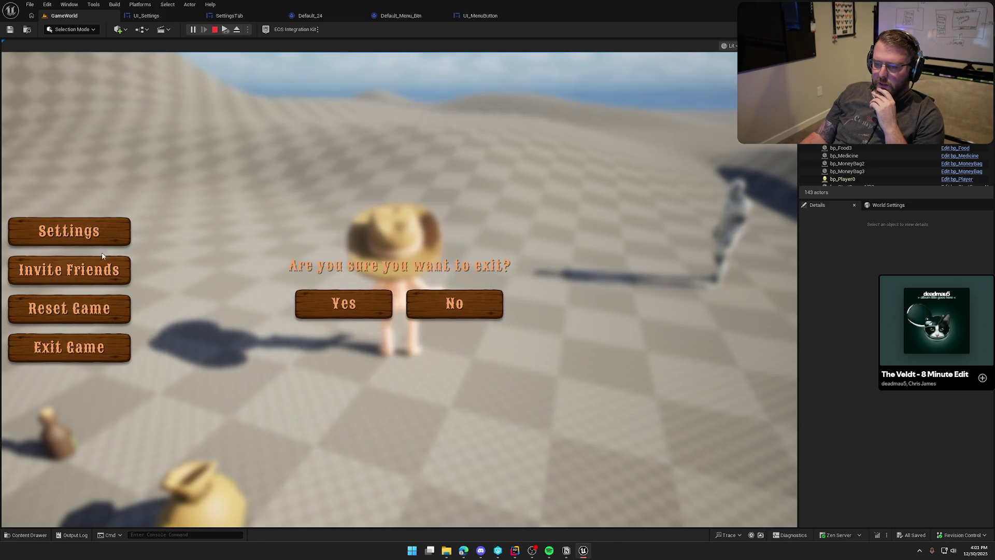
click(99, 234)
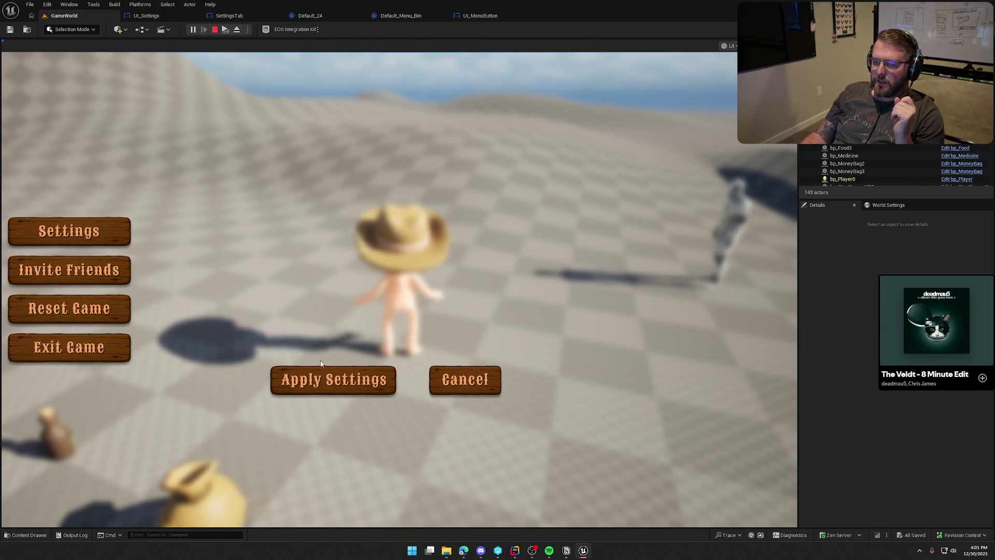
click(84, 315)
click(89, 352)
click(85, 222)
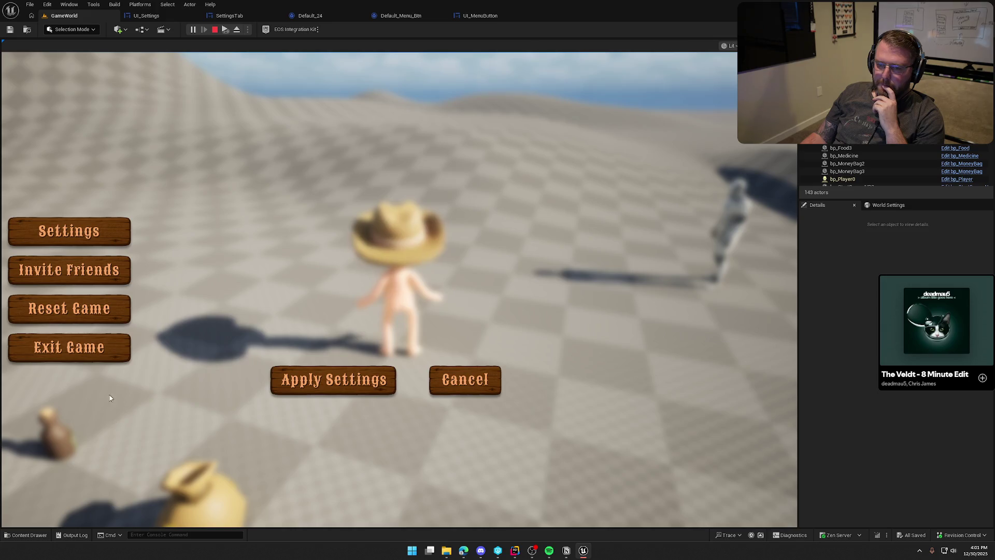
Open and dismiss the settings, restart and exit panels to confirm the menu re-centres, then stop playing
click(87, 243)
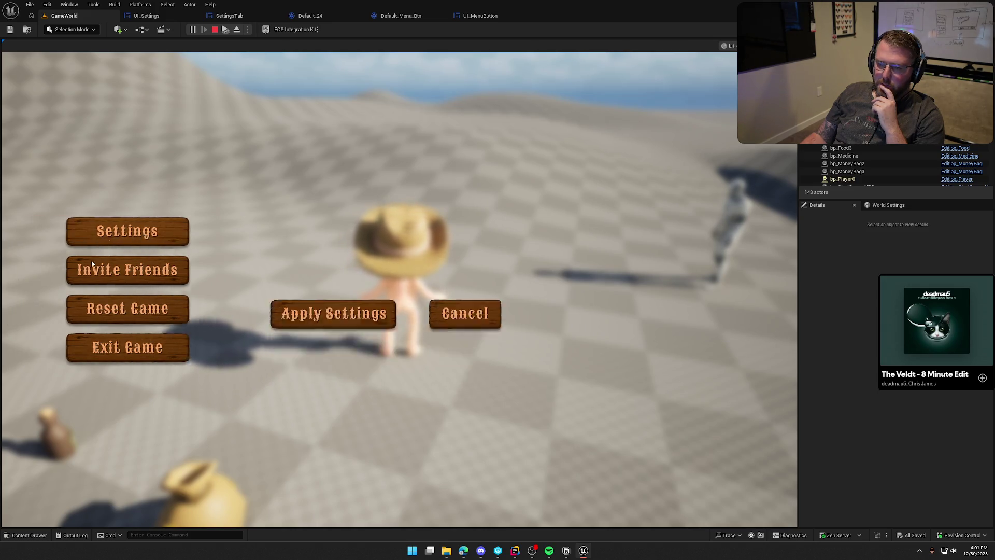
click(430, 232)
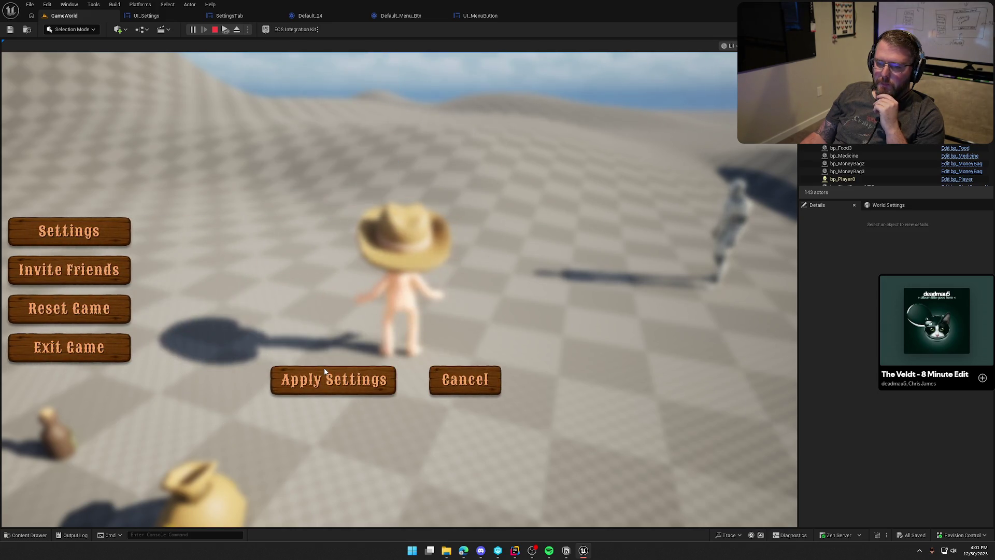
click(116, 229)
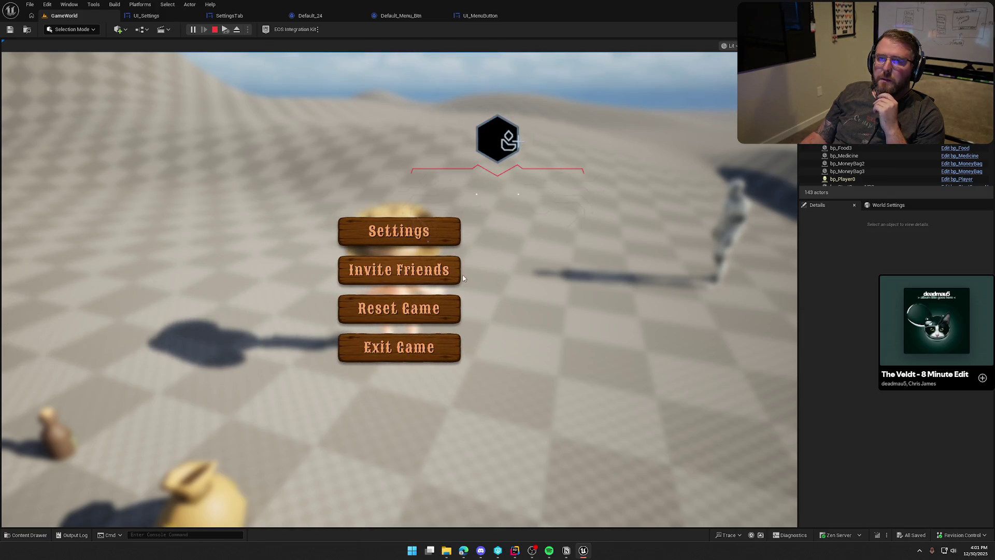
click(409, 306)
click(129, 308)
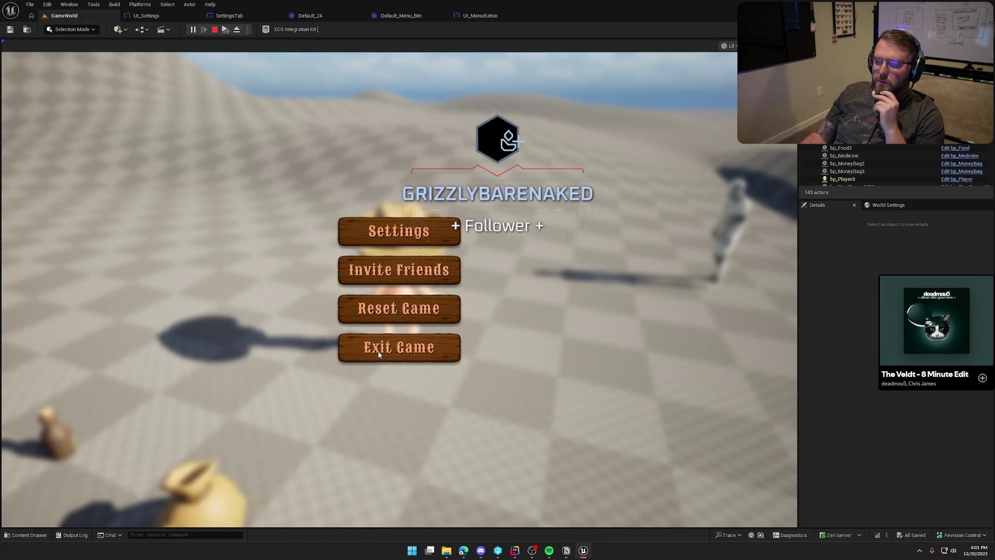
click(347, 351)
click(126, 350)
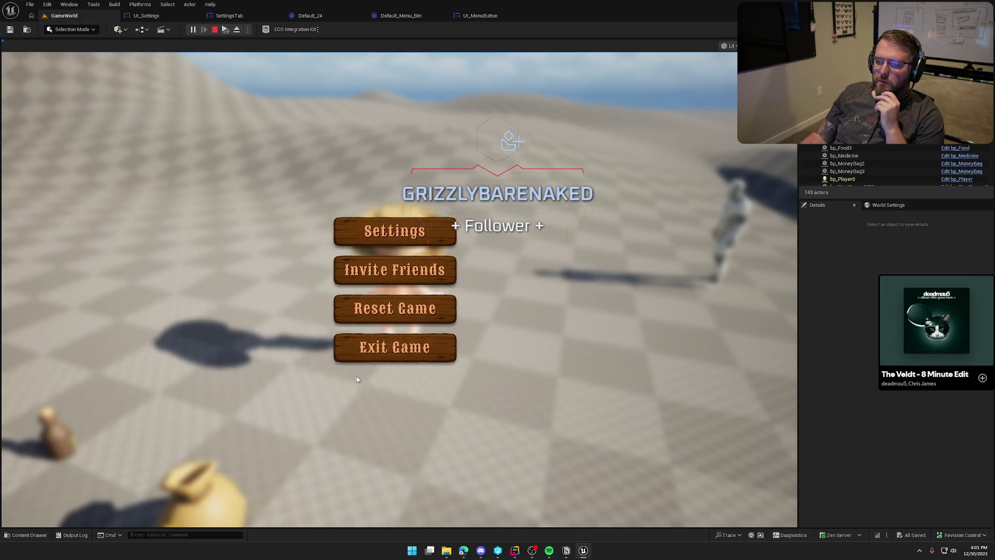
click(409, 355)
click(456, 309)
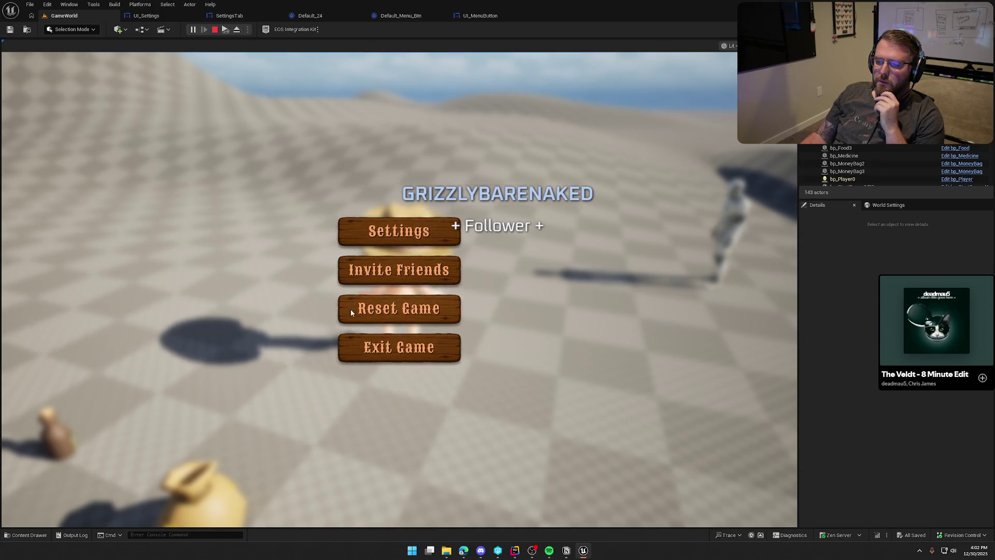
click(351, 312)
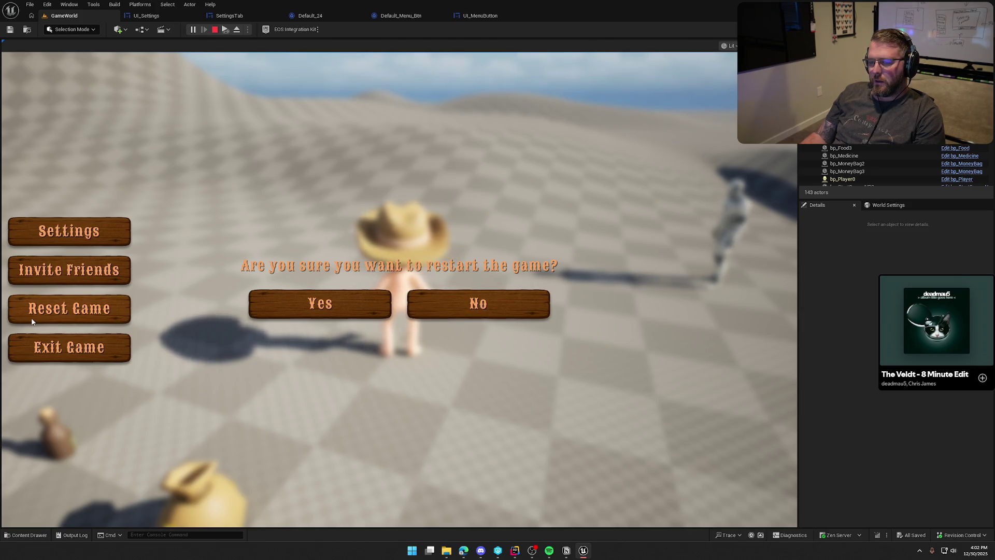
click(450, 307)
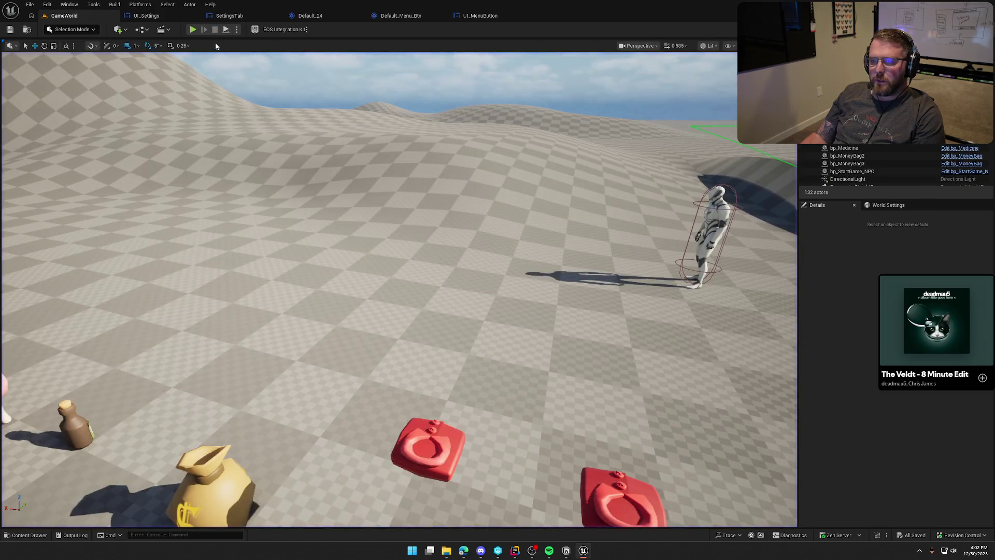
Select RestartRunPanel and its No button, RestartGameBackBtn, in UI_Settings, then move over to Rider's code
click(146, 15)
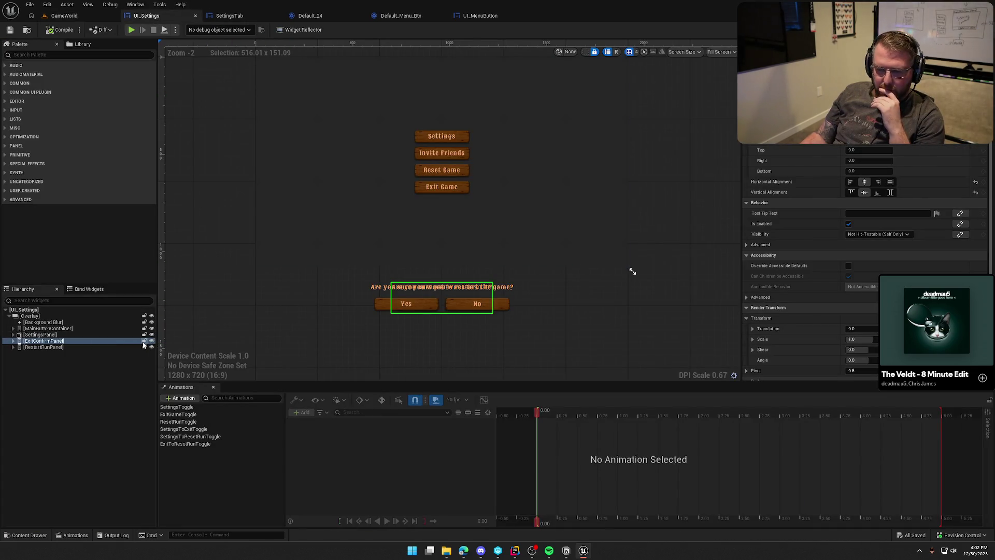
click(63, 347)
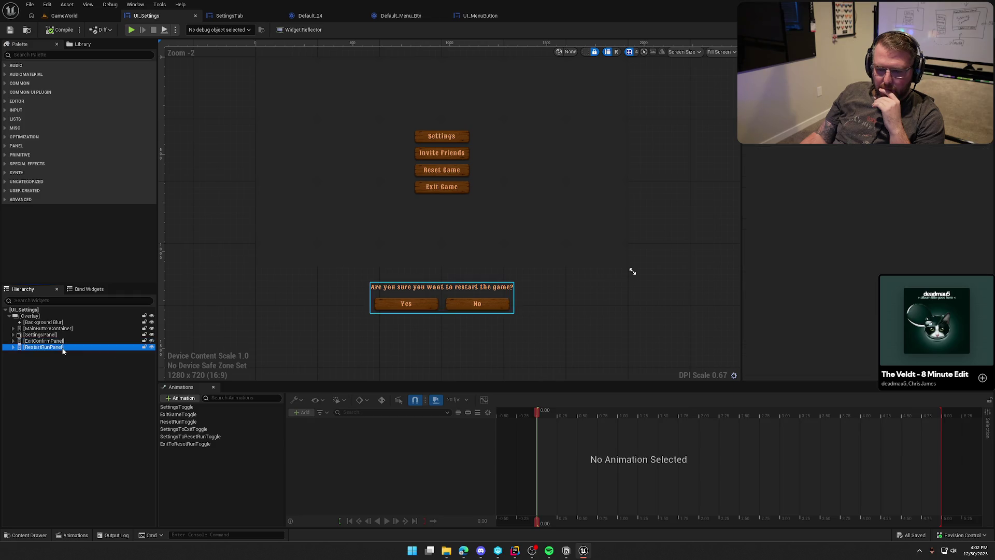
click(500, 305)
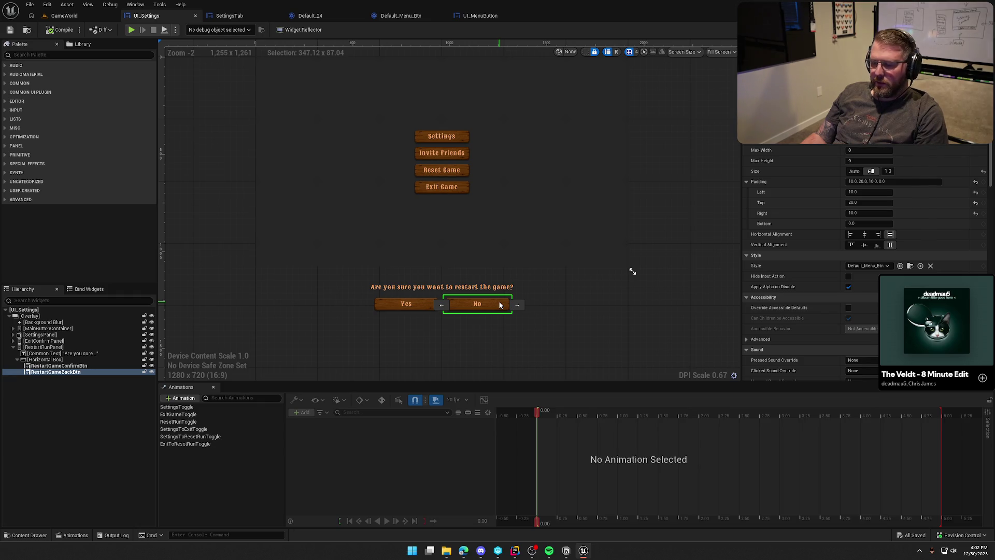
click(516, 553)
key(Escape)
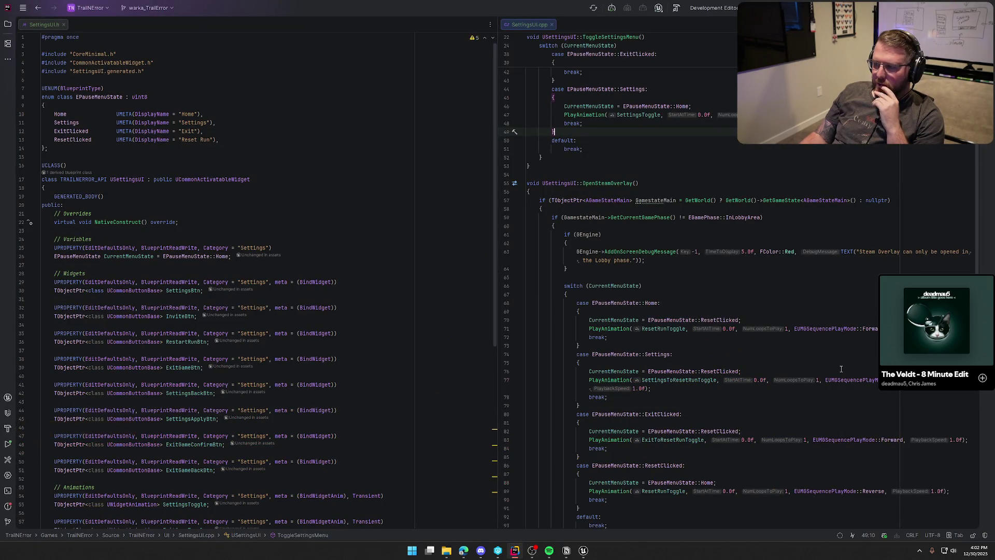
Scroll through SettingsUI.h and SettingsUI.cpp to review the menu states and toggle functions, then return to Unreal
scroll(841, 369, up, 5)
scroll(834, 369, up, 7)
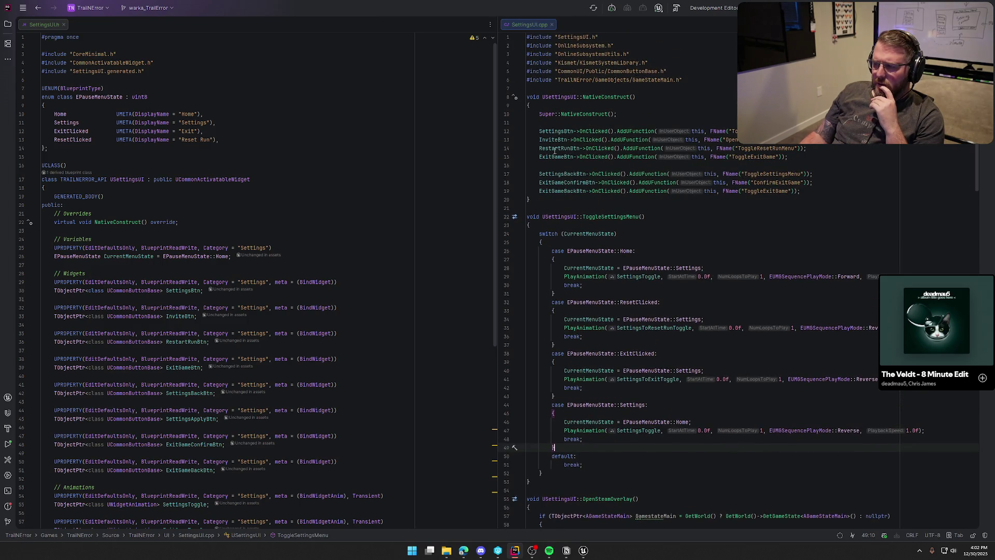
scroll(369, 367, down, 4)
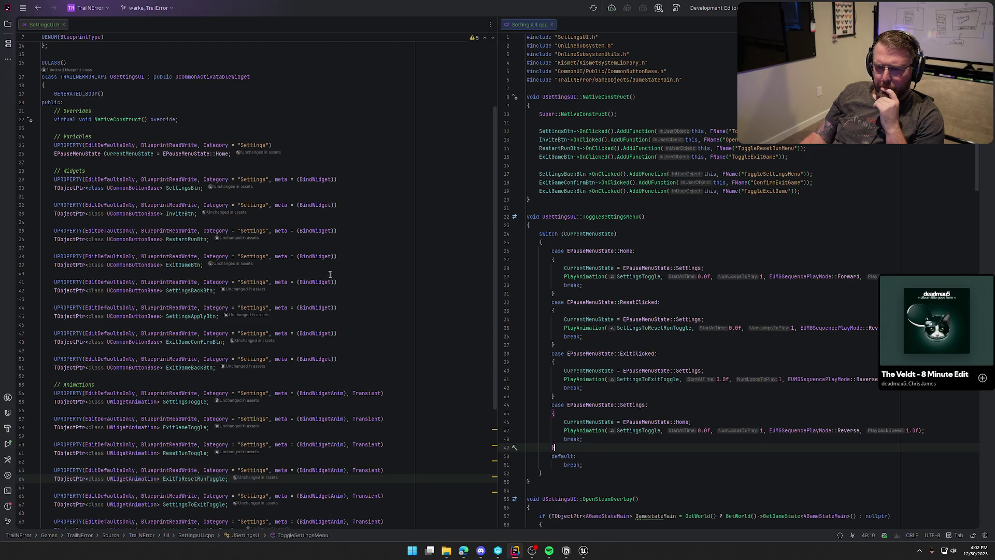
scroll(318, 270, down, 3)
scroll(408, 307, down, 4)
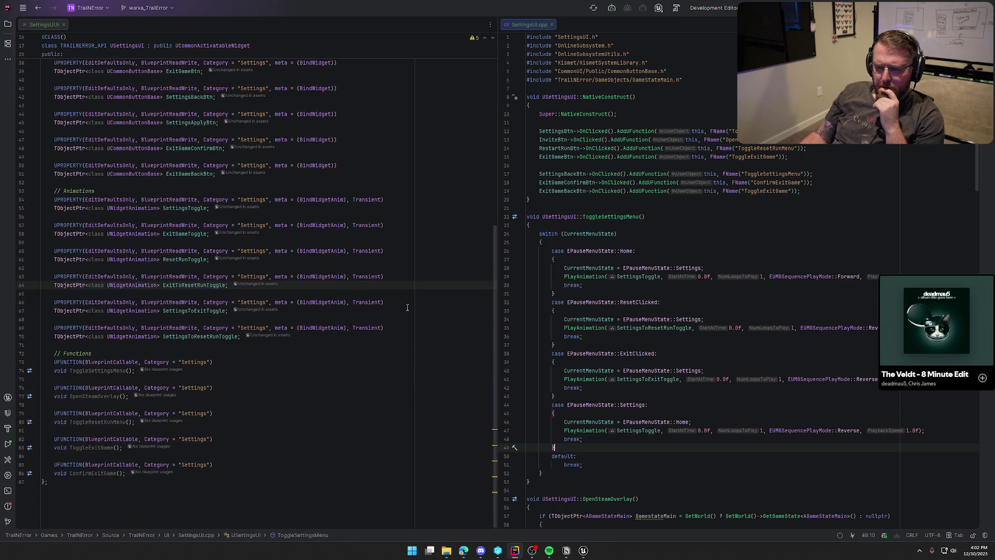
scroll(407, 307, up, 5)
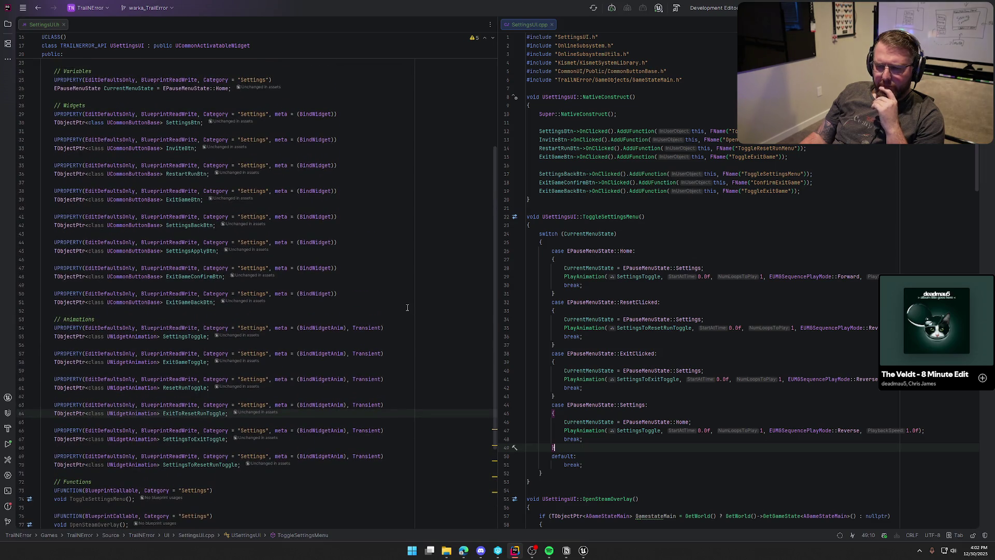
scroll(480, 464, up, 2)
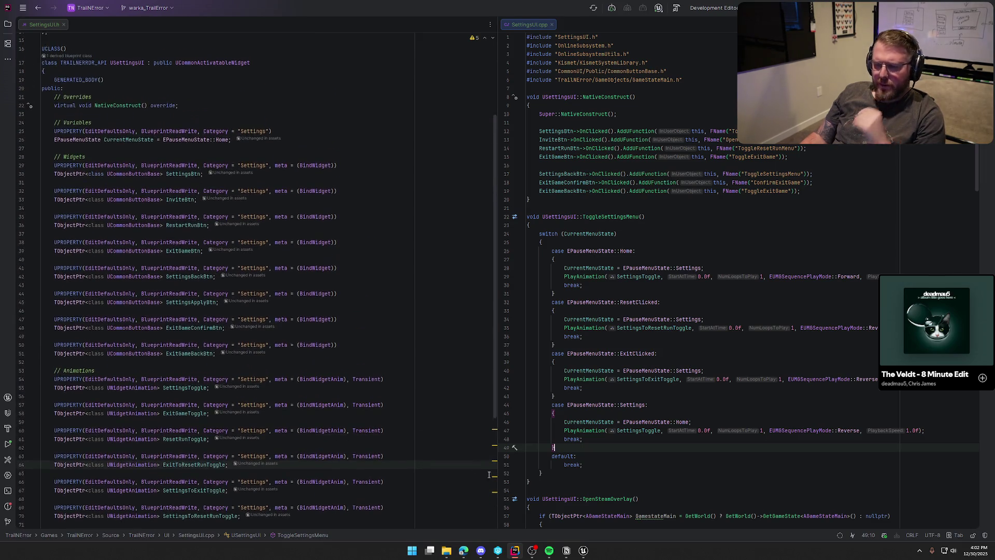
click(583, 551)
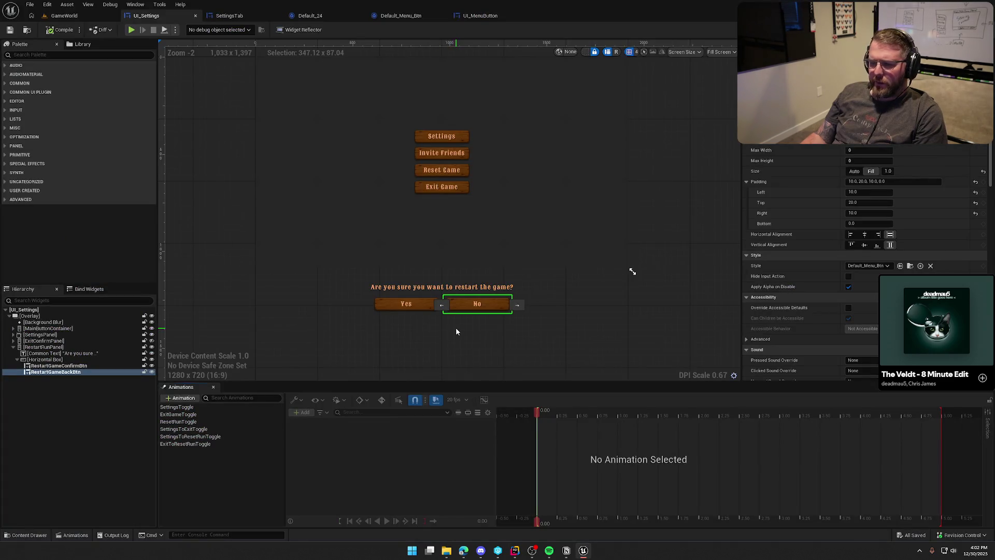
Add an On Clicked event for RestartGameBackBtn and delete the three unused default event nodes
click(213, 387)
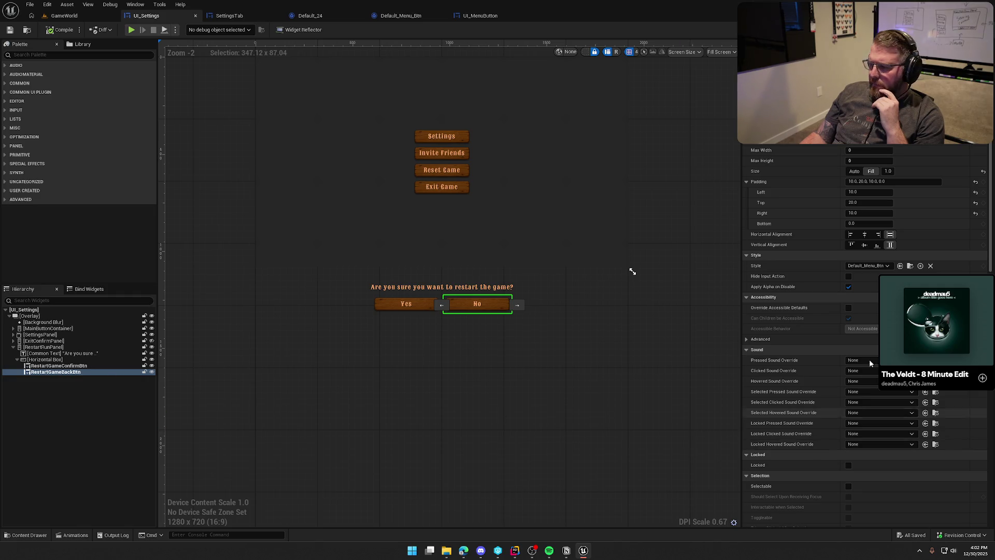
drag(990, 145, 990, 391)
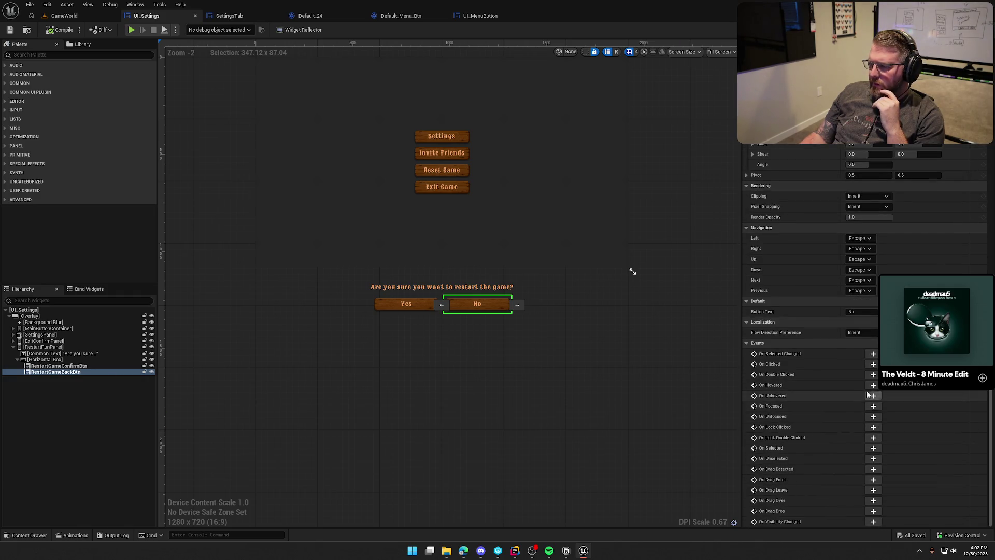
click(873, 364)
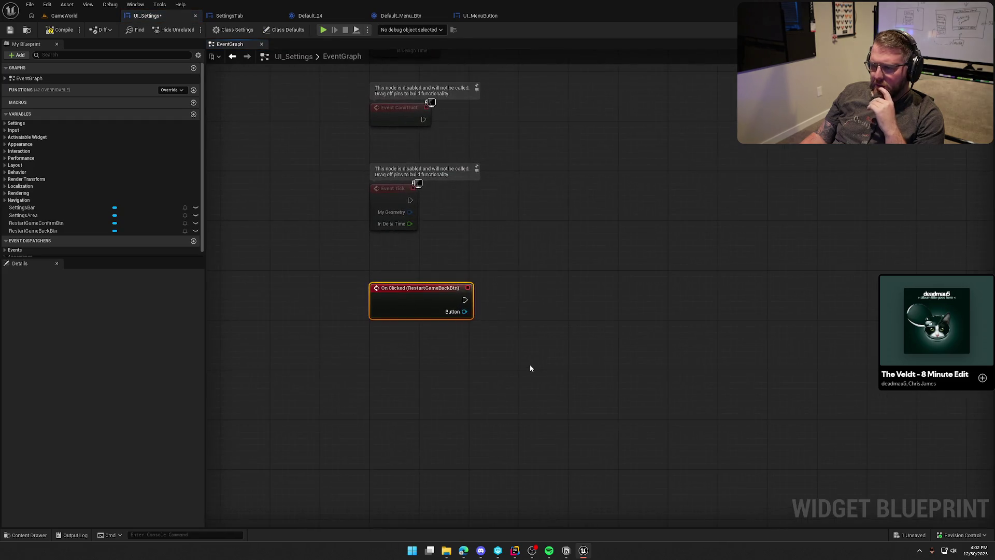
drag(501, 344, 397, 149)
key(Delete)
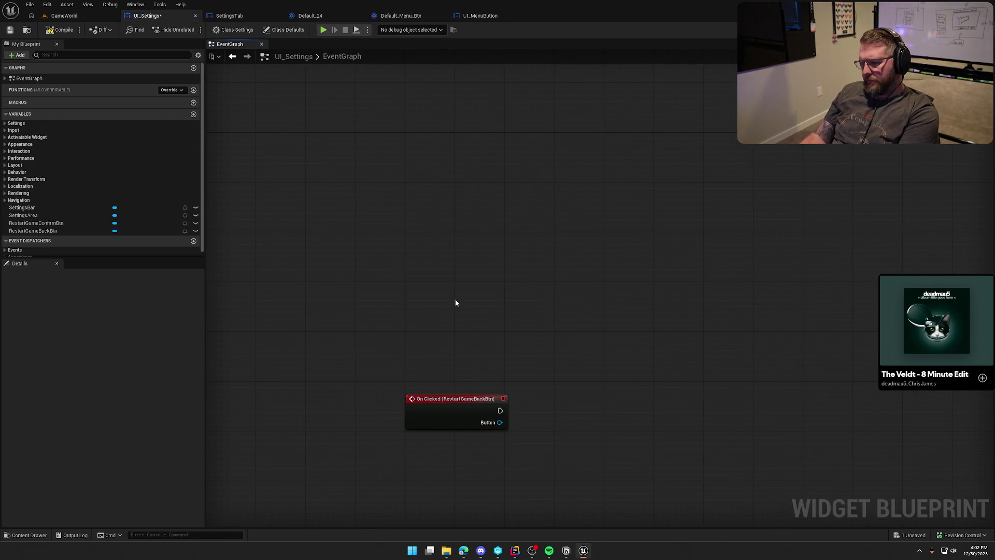
mouse_move(459, 411)
mouse_down()
mouse_move(455, 144)
mouse_move(441, 250)
mouse_up()
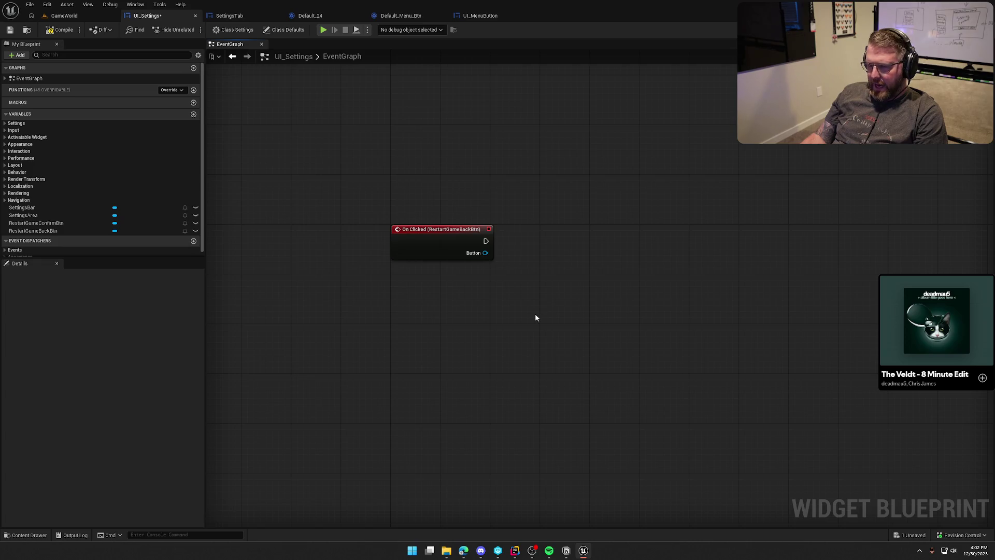
Drag Current Menu State from the Settings variables into the graph as a setter wired to On Clicked
scroll(155, 232, down, 1)
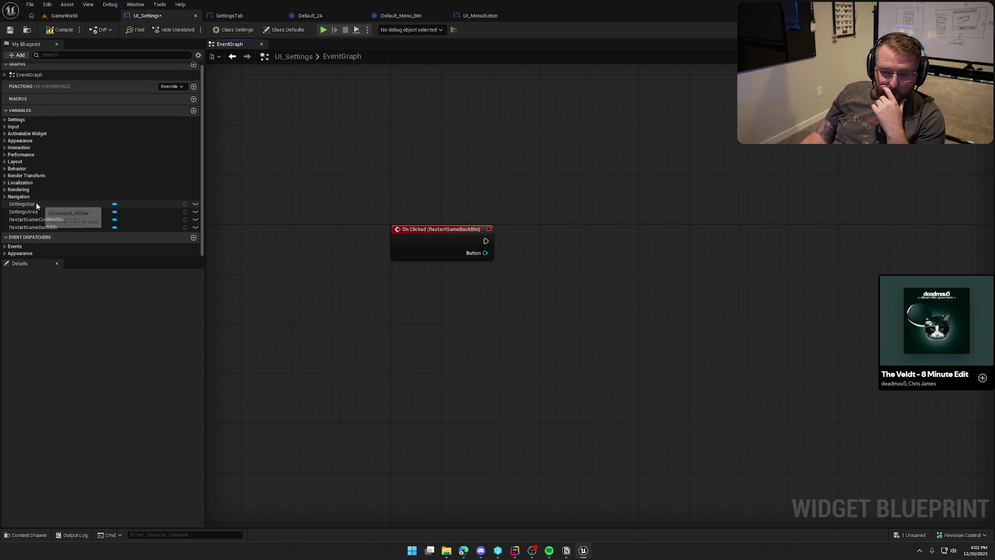
click(6, 120)
mouse_move(29, 127)
mouse_down()
mouse_move(554, 207)
mouse_move(484, 242)
mouse_up()
click(561, 237)
drag(565, 223, 570, 243)
click(579, 466)
click(518, 551)
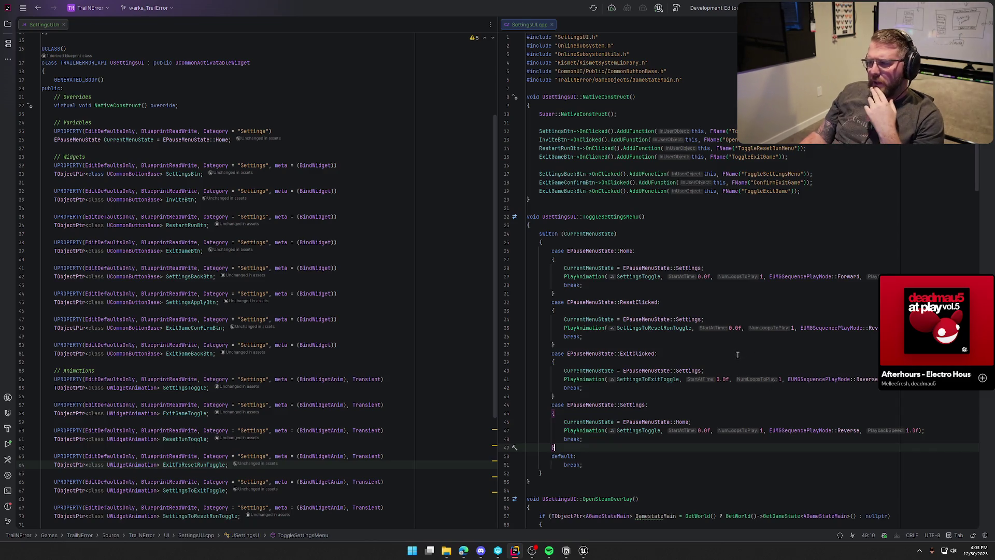
Scroll further through the SettingsUI code, then bring the UI_Settings event graph back to the front
scroll(730, 366, down, 1)
scroll(256, 396, down, 7)
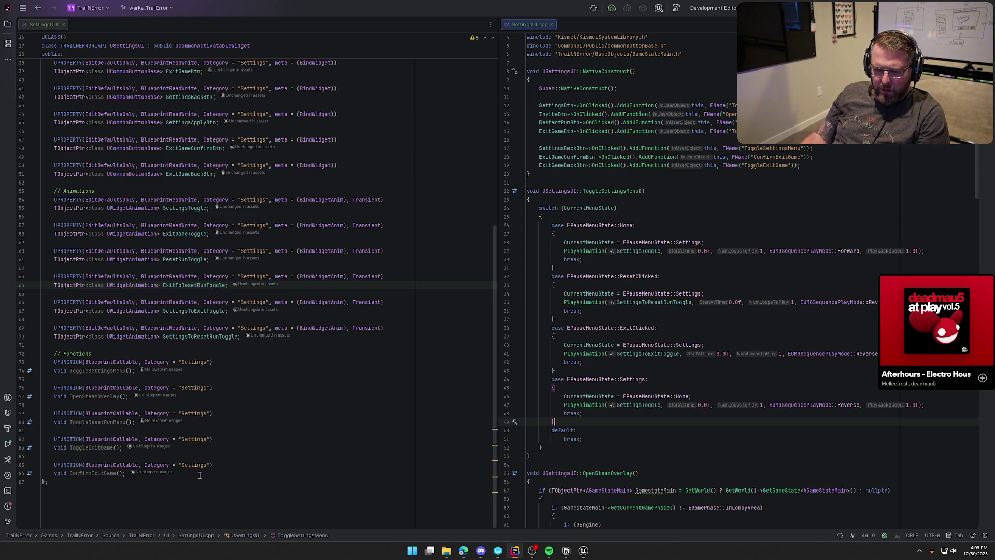
click(579, 556)
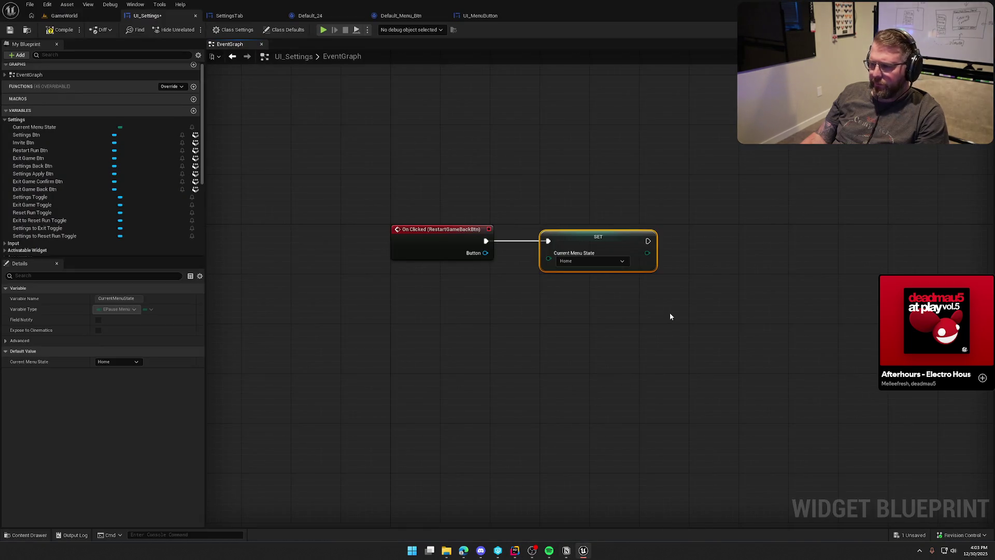
Replace the Current Menu State setter with a Toggle Exit Game call after On Clicked
key(Delete)
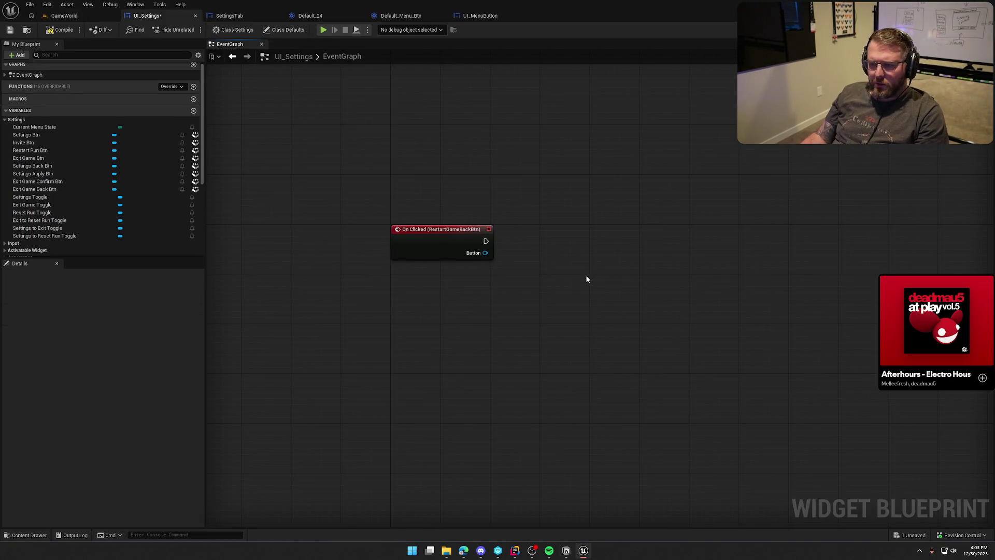
key(ctrl+shift+alt+d)
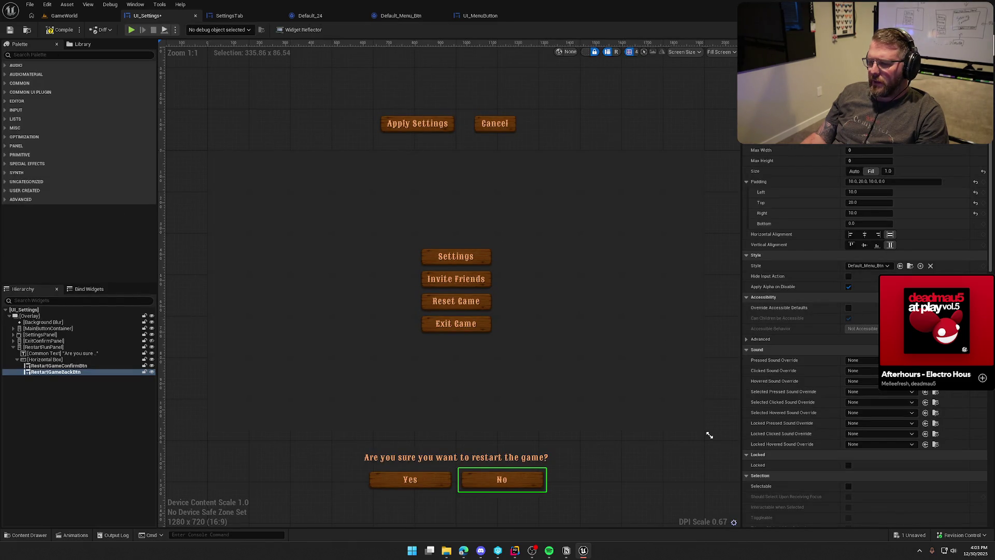
key(ctrl+shift+alt+g)
drag(486, 241, 534, 244)
text(tog)
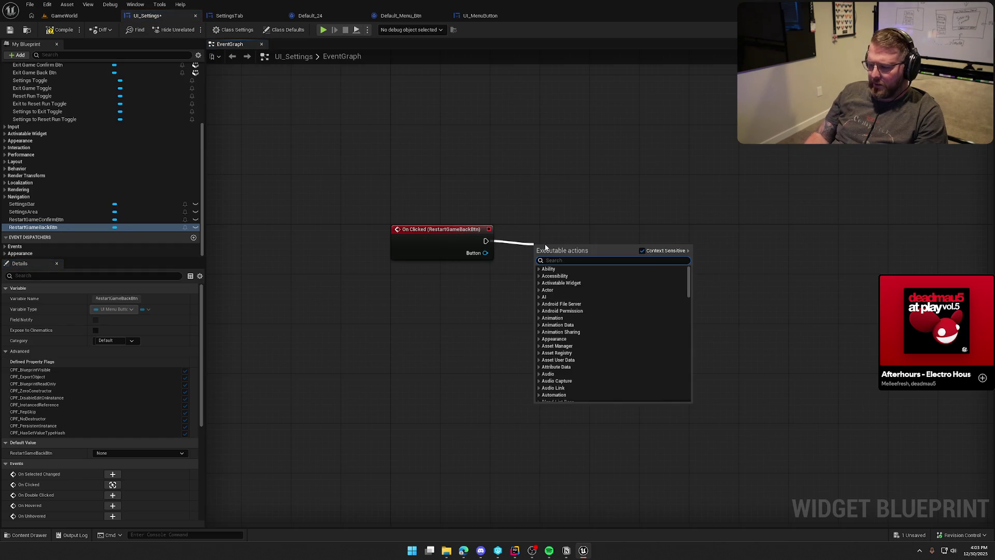
text(gle ex)
click(572, 294)
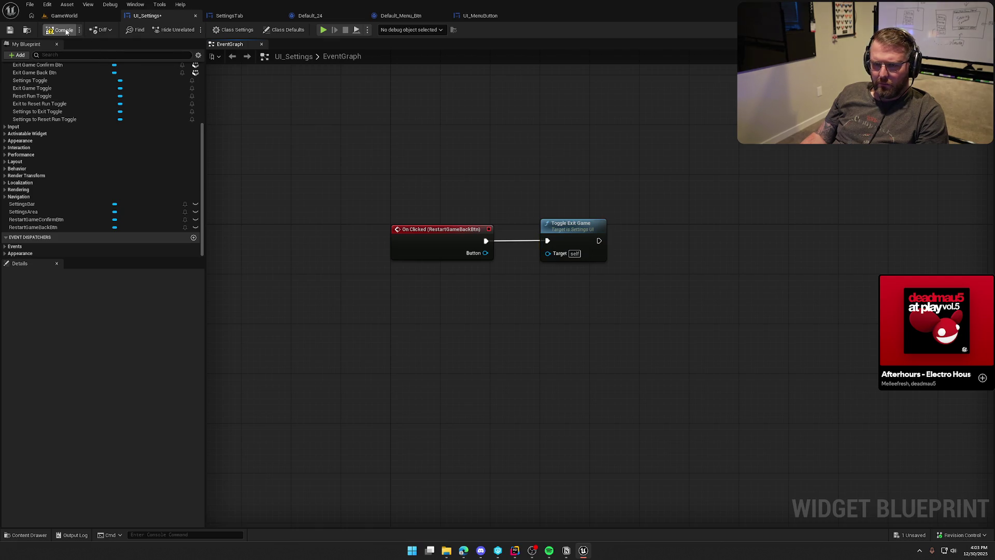
Save and compile the UI_Settings blueprint, then start play mode
key(ctrl+s)
click(83, 16)
click(192, 30)
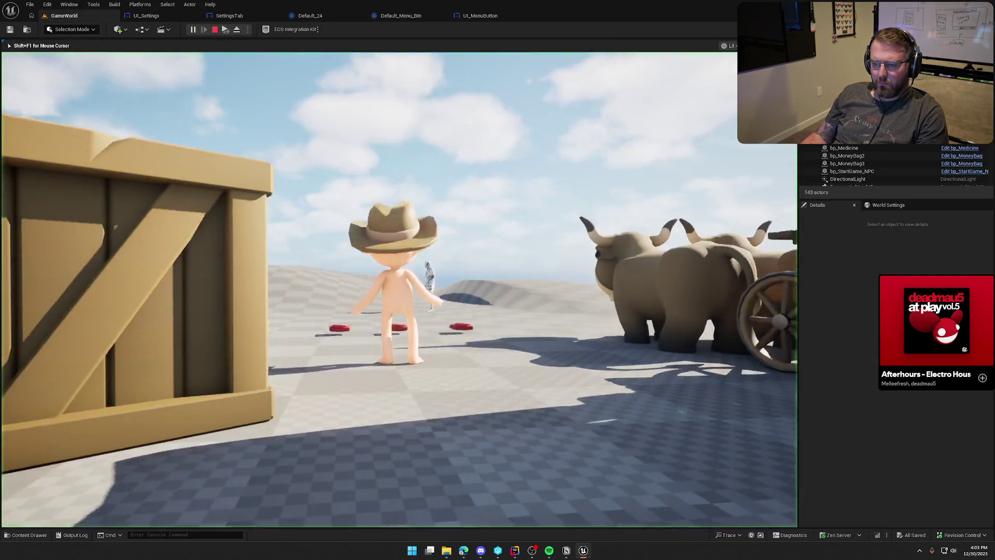
Open the pause menu, decline the Exit Game prompt with No, open the Reset Game prompt, then stop playing
key(Escape)
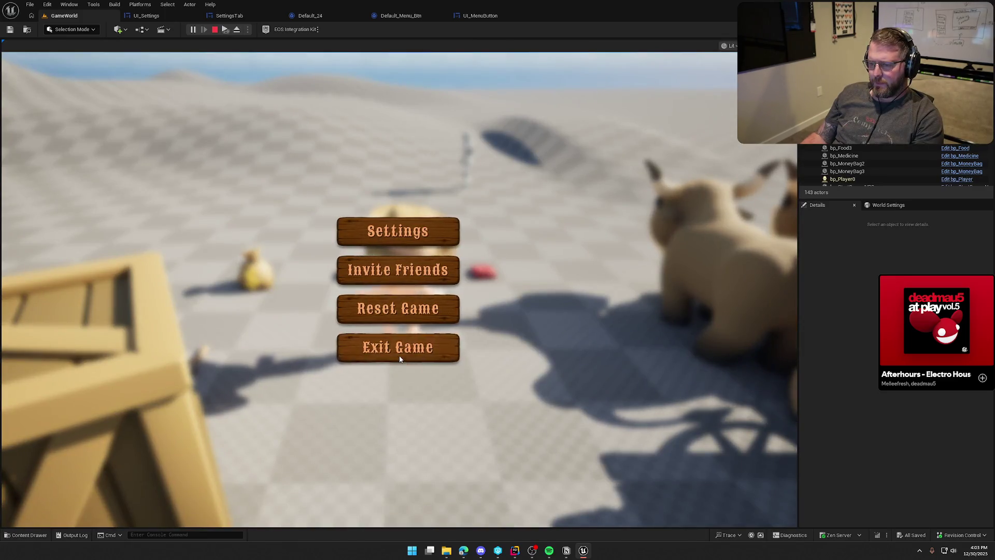
click(398, 353)
click(486, 313)
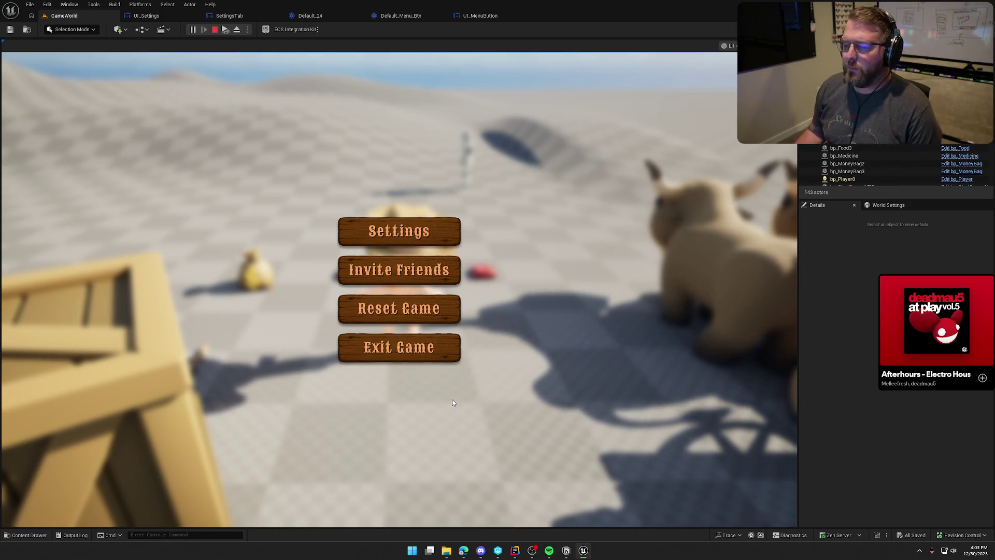
click(406, 313)
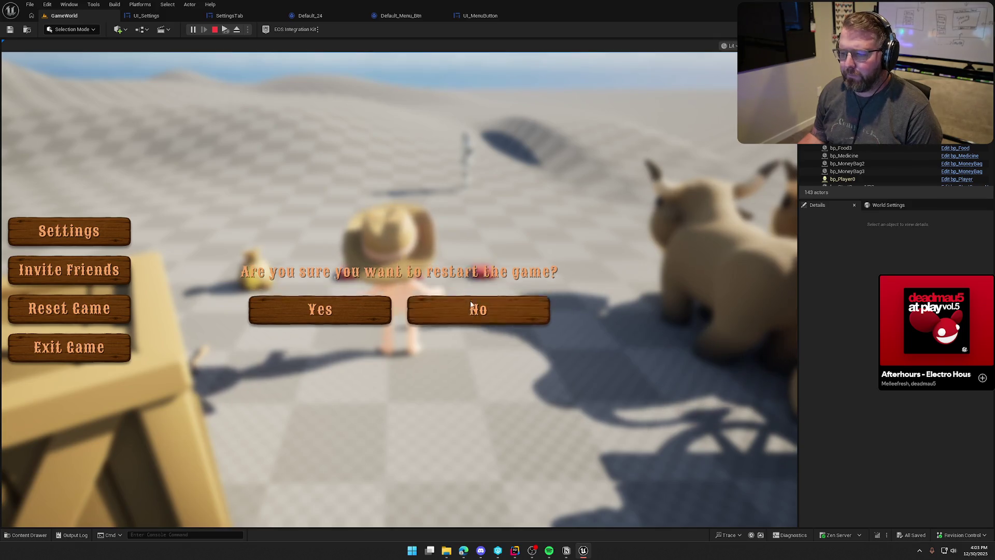
key(Escape)
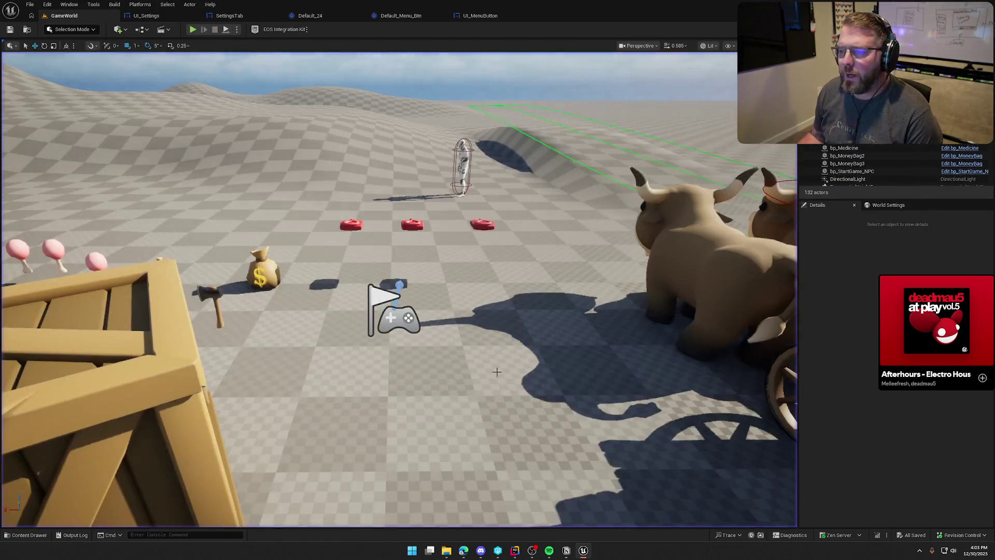
Swap the Toggle Exit Game node for Toggle Reset Run Menu on RestartGameBackBtn's On Clicked and save
click(514, 550)
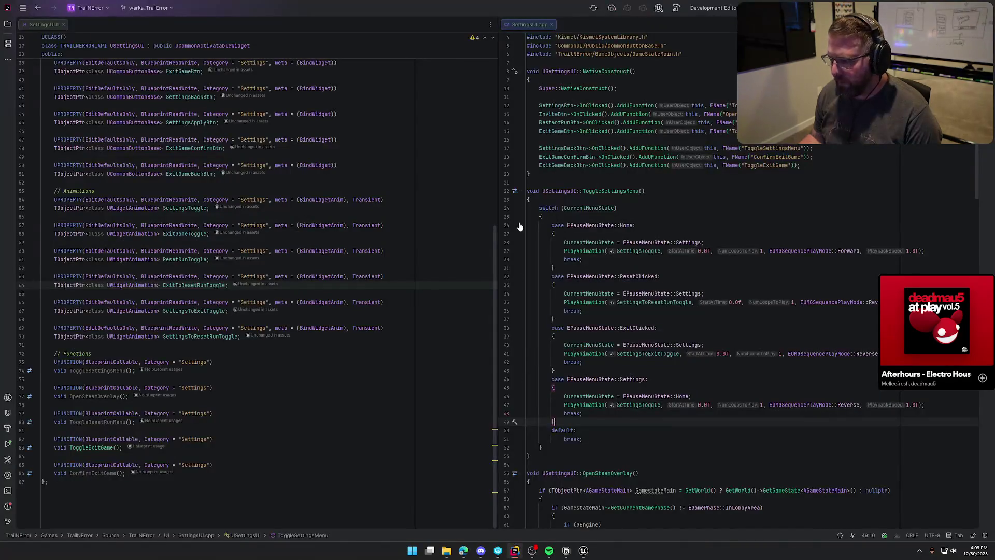
click(578, 555)
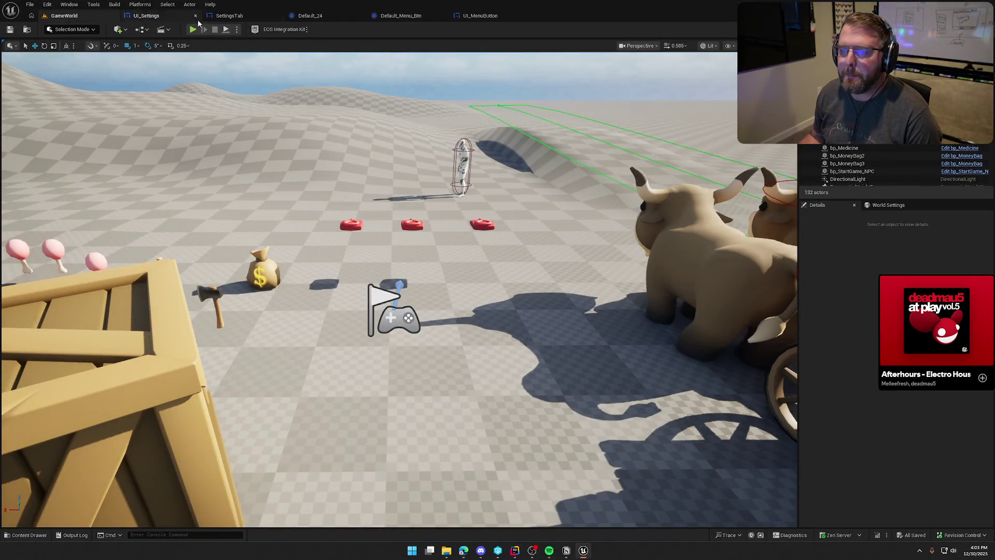
click(174, 19)
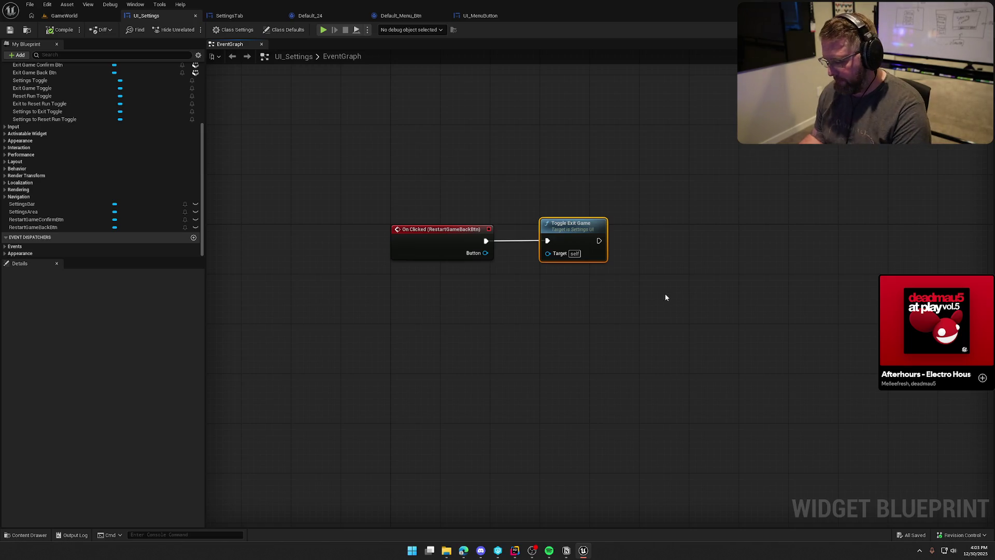
key(Delete)
drag(485, 240, 538, 244)
text(toggle r)
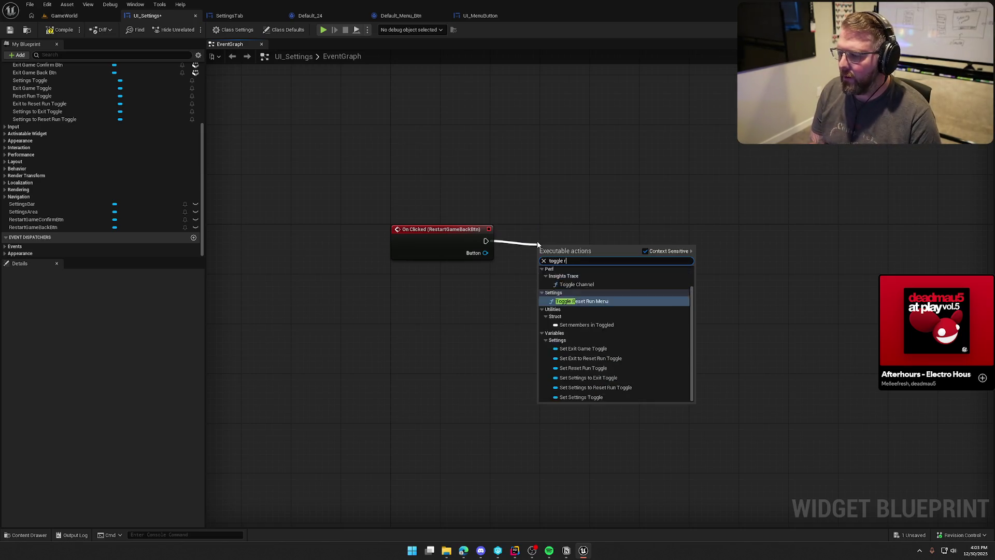
click(582, 304)
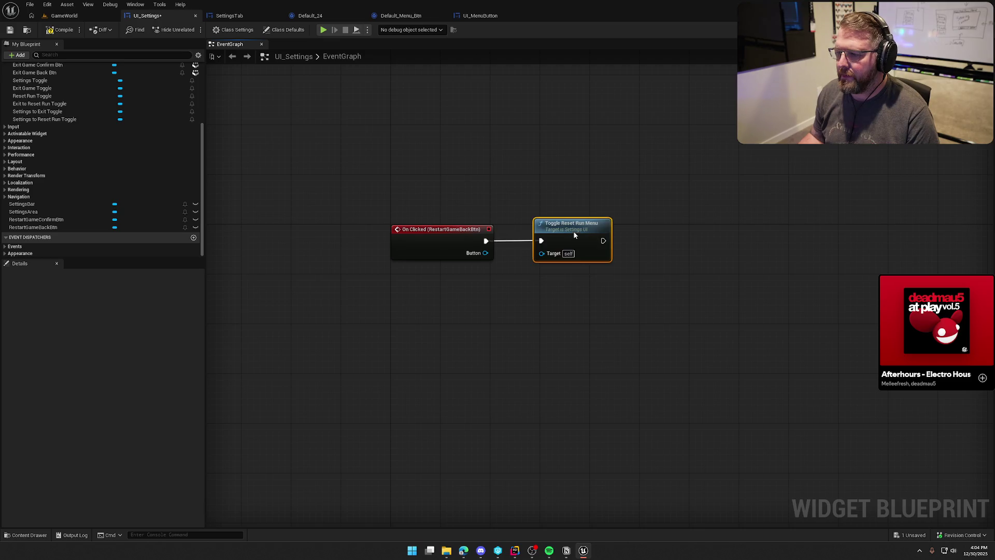
key(ctrl+s)
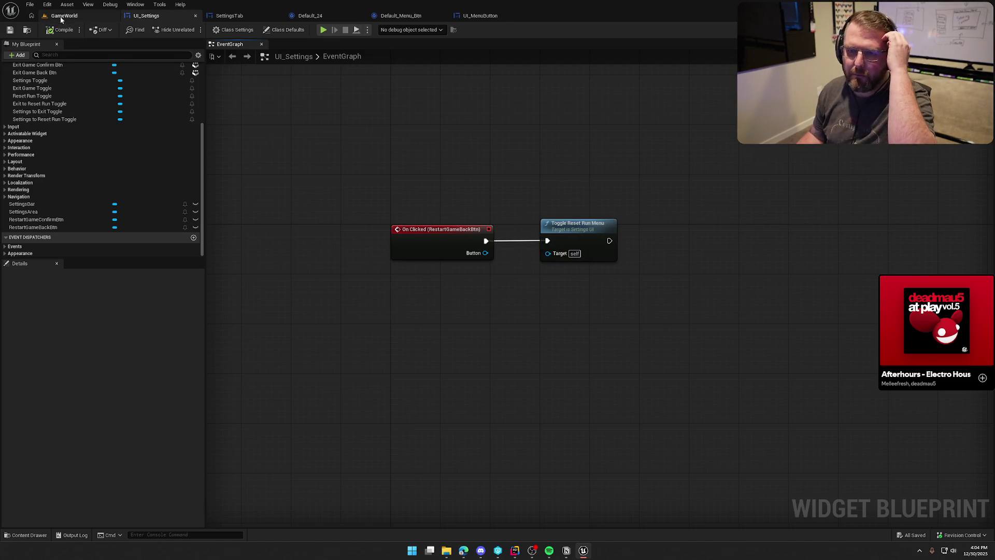
click(60, 16)
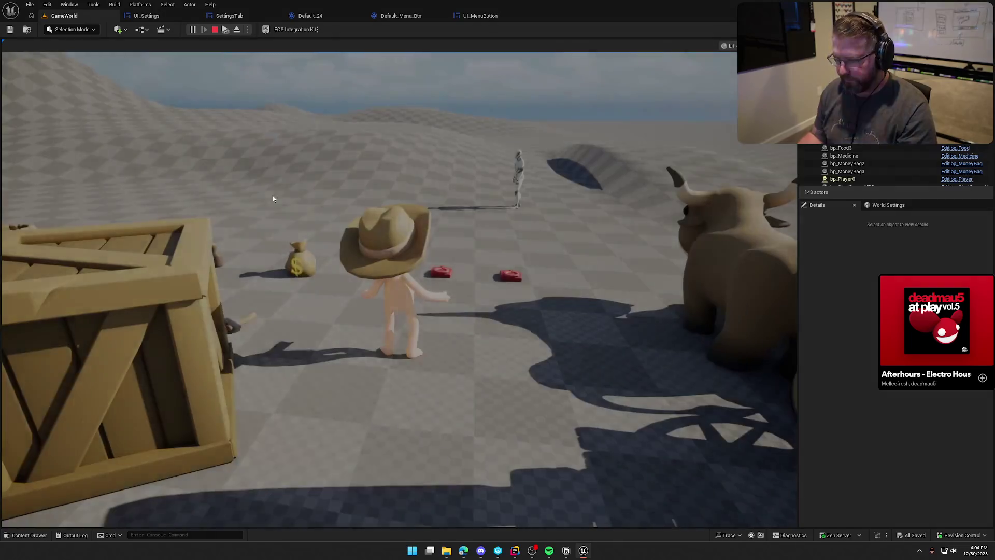
In play, open the pause menu, choose Reset Game, and decline the restart prompt with No
key(Tab)
click(400, 307)
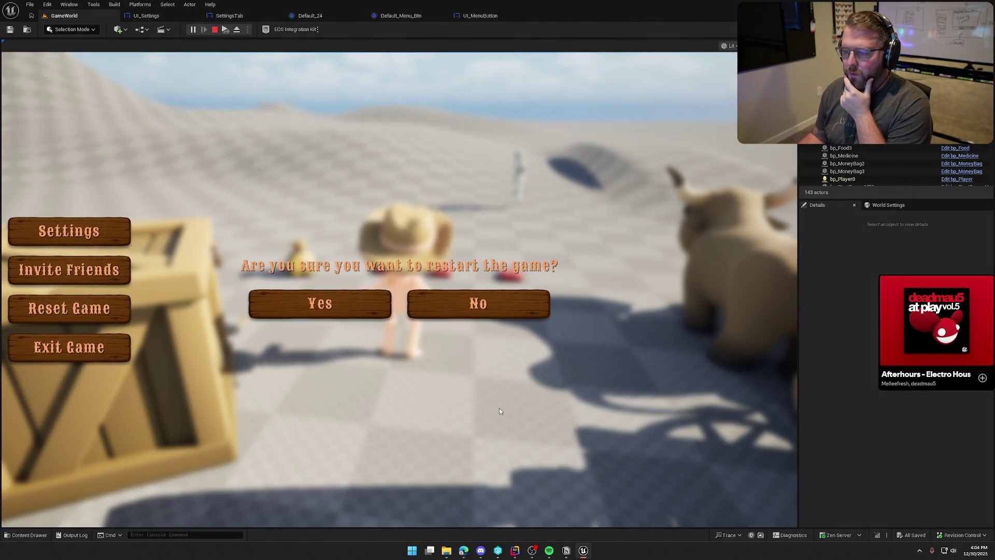
click(496, 307)
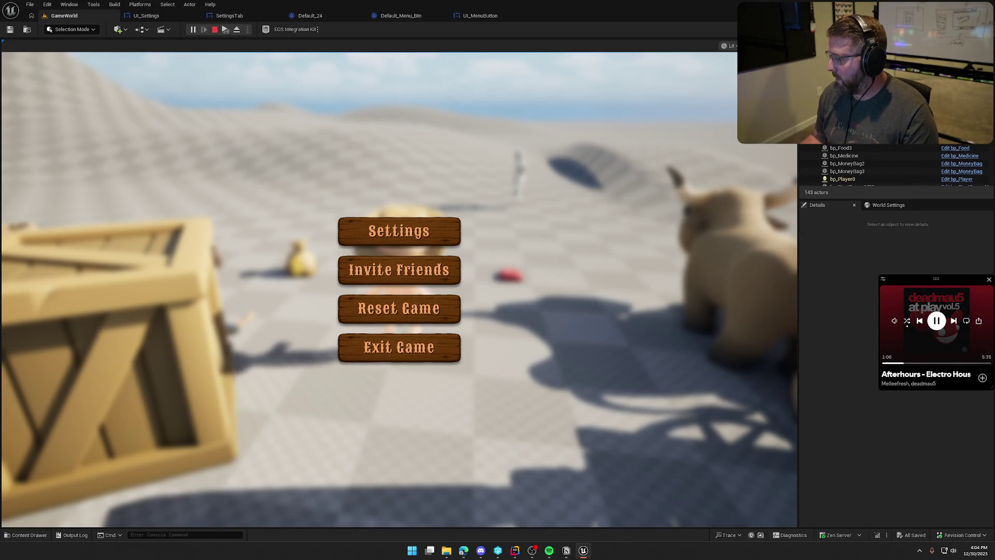
Skip ahead four music tracks
click(954, 320)
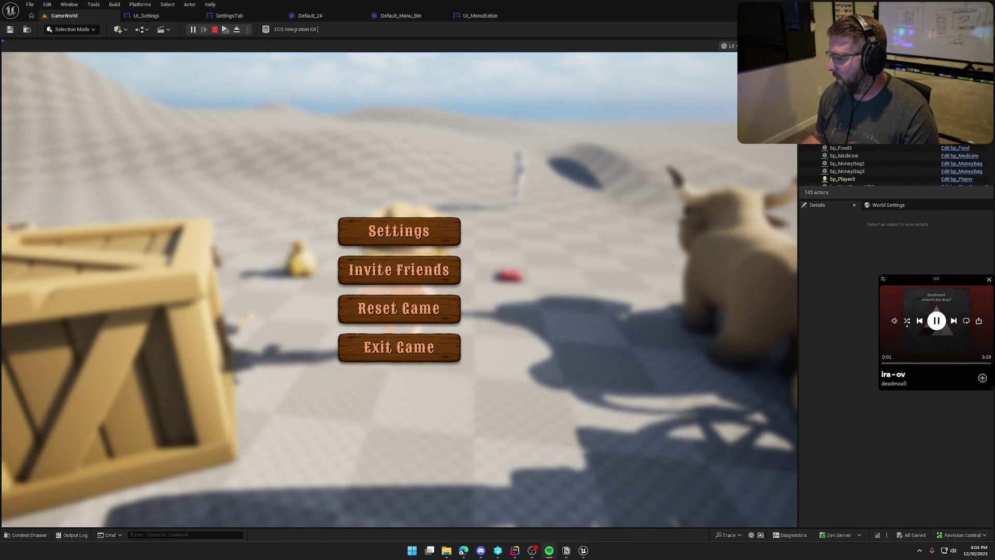
click(954, 320)
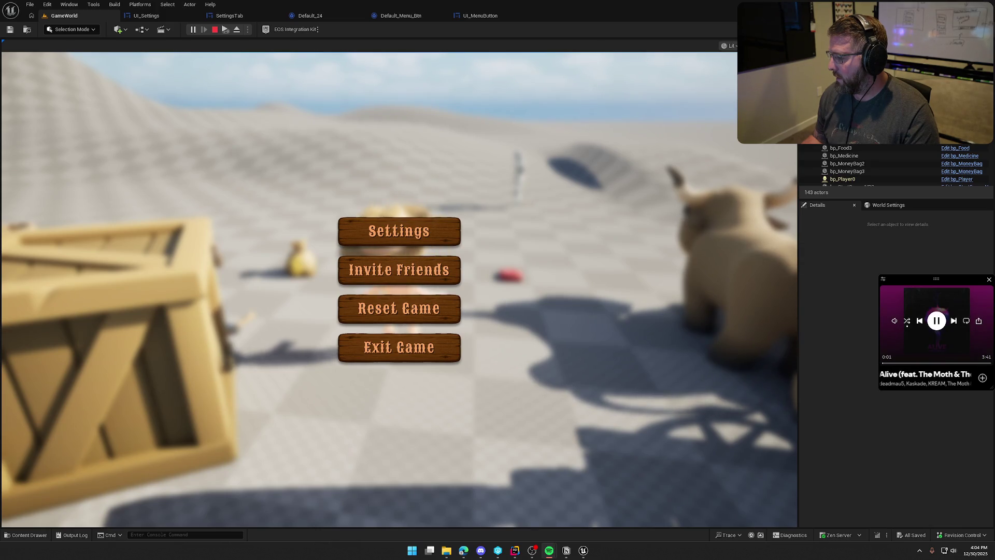
click(953, 321)
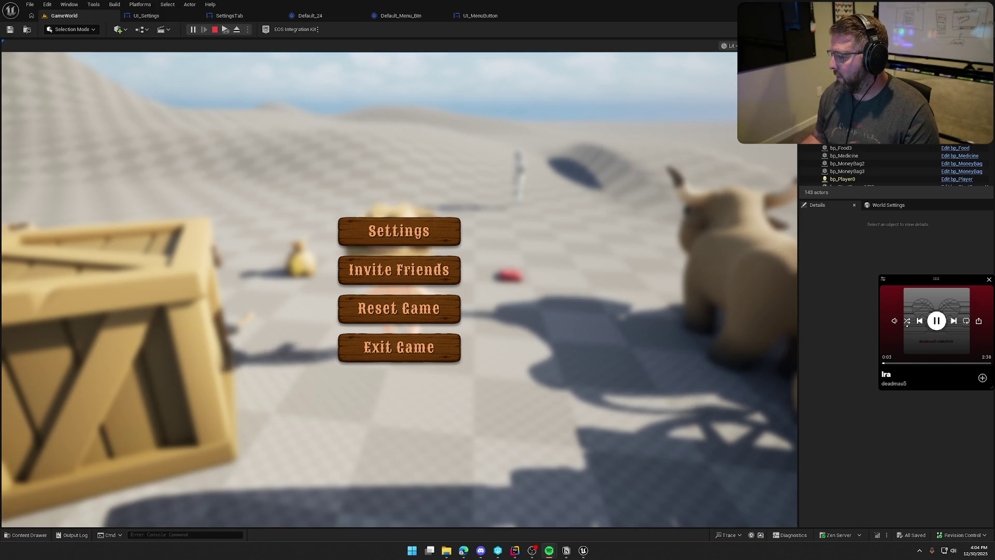
click(954, 320)
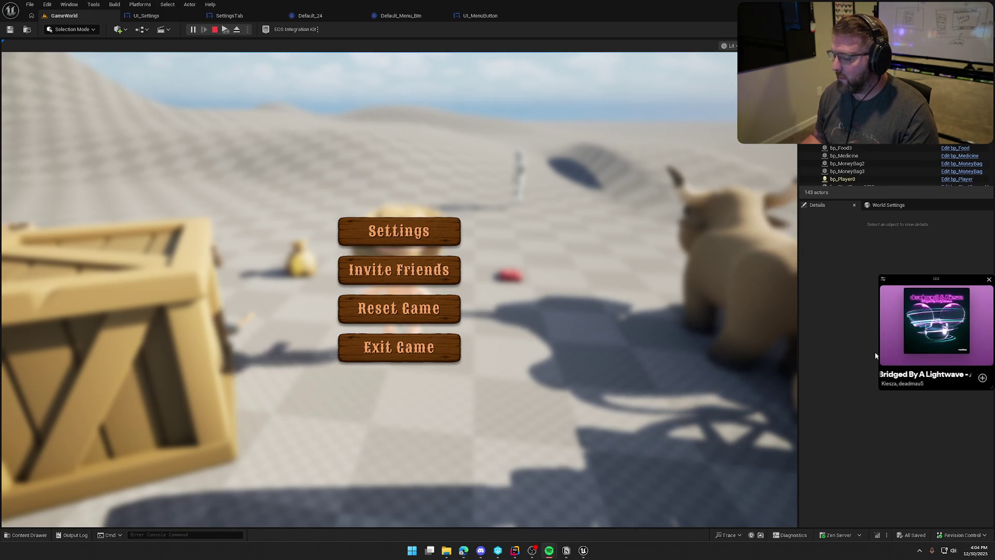
Reopen the restart confirmation twice, answering No each time to confirm the menu recentres
click(385, 312)
click(458, 306)
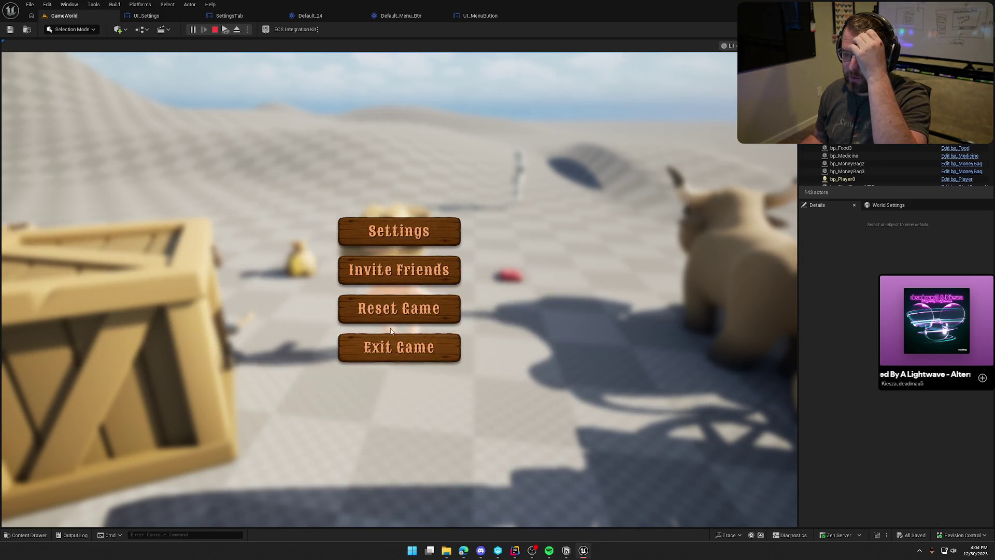
click(396, 315)
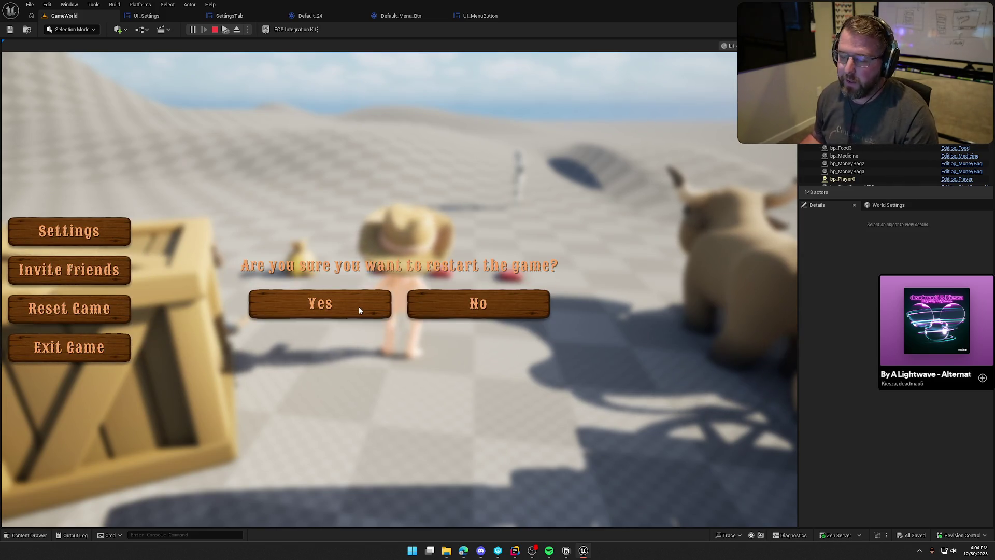
click(461, 306)
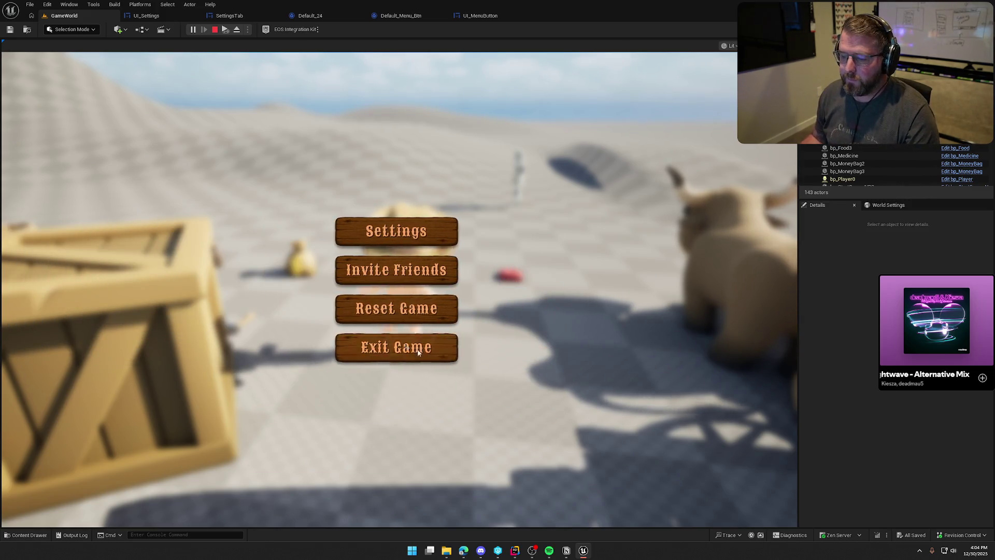